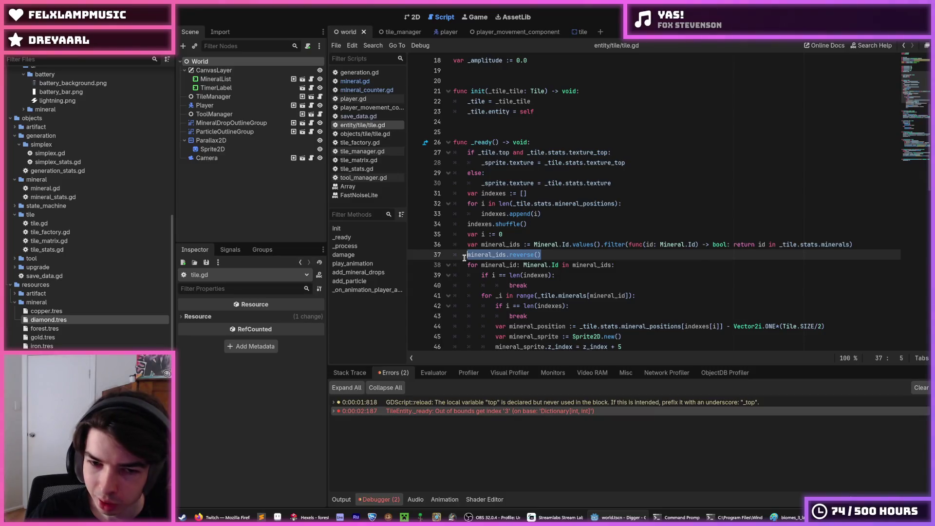
# Select and deselect the mineral_ids.reverse() statement on line 37 of tile.gd
pyautogui.click(465, 255)
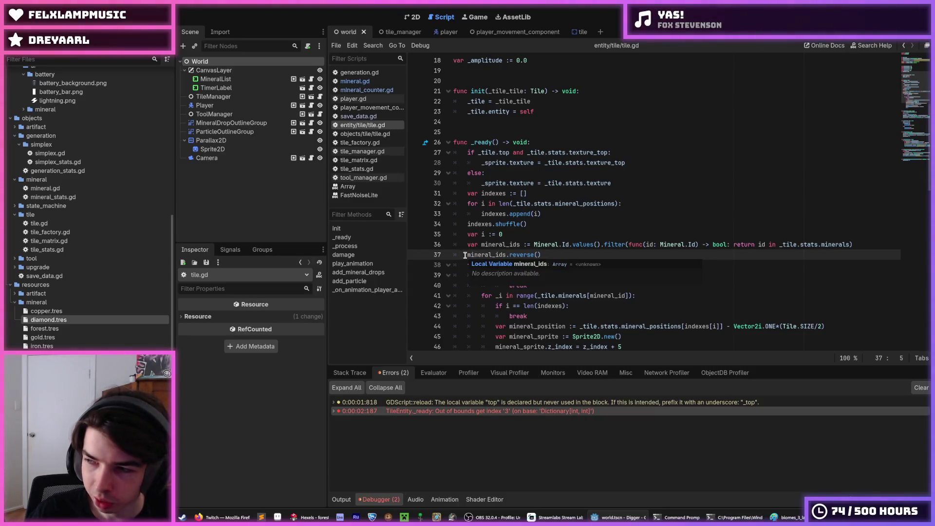
pyautogui.hotkey('shift', 'End')
pyautogui.press('End')
pyautogui.hotkey('shift', 'Home')
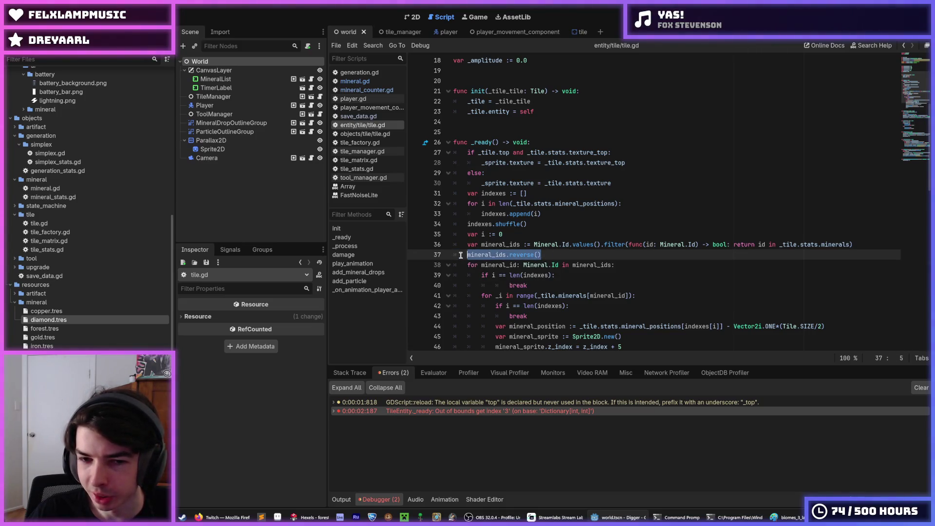
pyautogui.click(461, 254)
pyautogui.moveTo(461, 254); pyautogui.dragTo(570, 255)
pyautogui.click(569, 255)
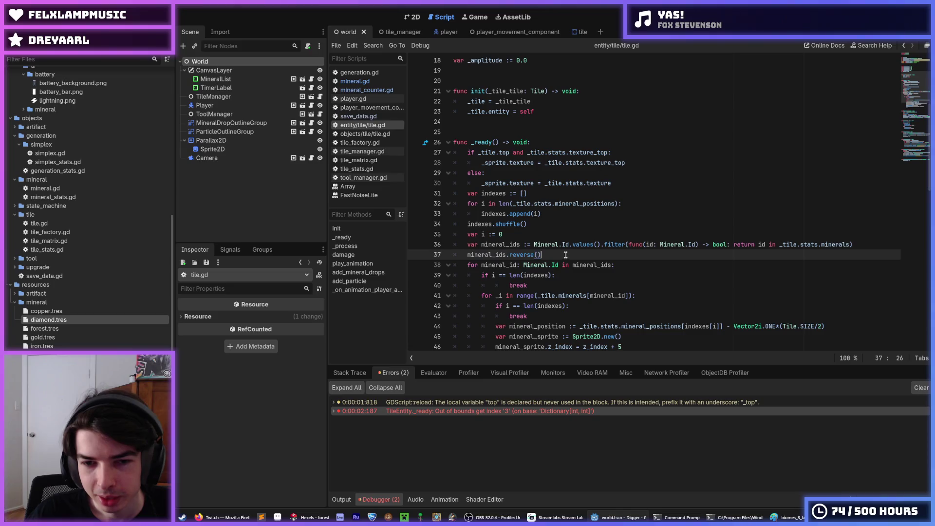
pyautogui.click(466, 255)
pyautogui.moveTo(466, 255)
pyautogui.mouseDown()
pyautogui.moveTo(542, 255)
pyautogui.moveTo(455, 250)
pyautogui.mouseUp()
pyautogui.click(561, 254)
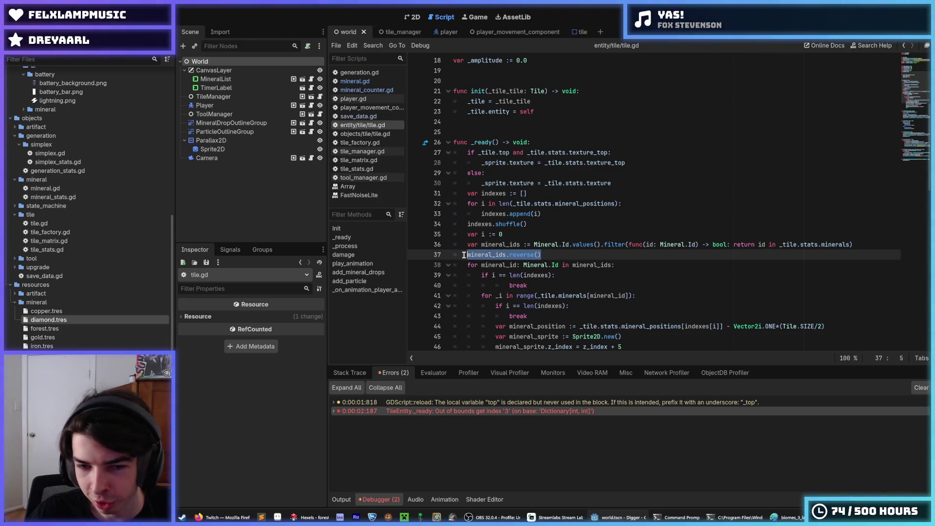
# Move the caret along line 37 and the mineral loop line below it
pyautogui.click(464, 255)
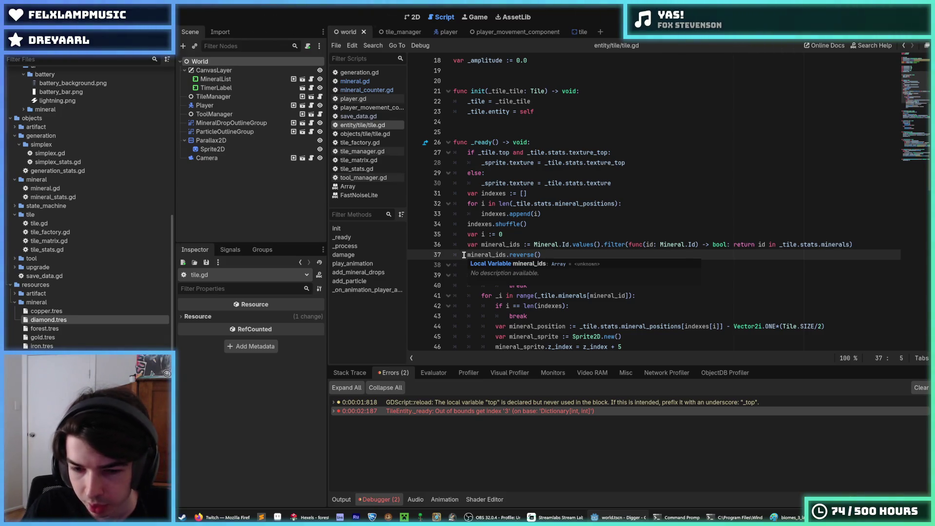
pyautogui.click(541, 257)
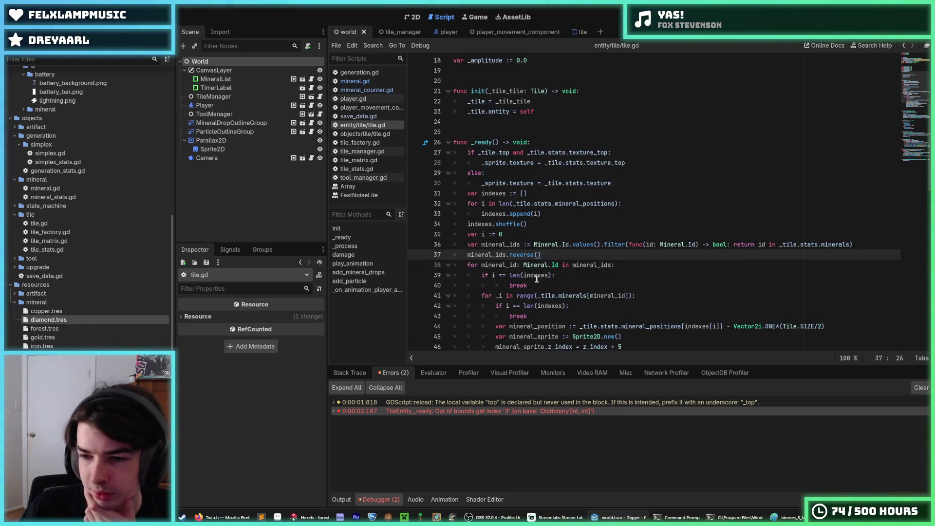
pyautogui.click(615, 266)
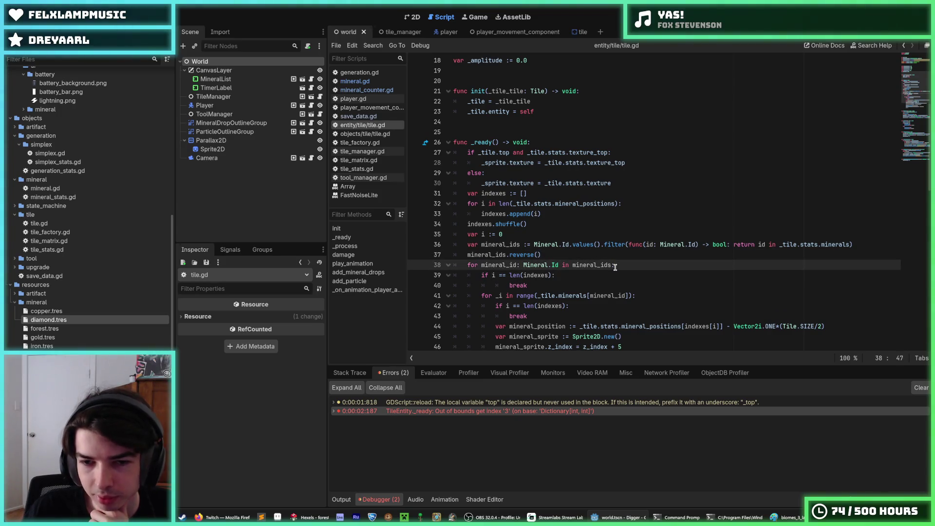
pyautogui.click(599, 258)
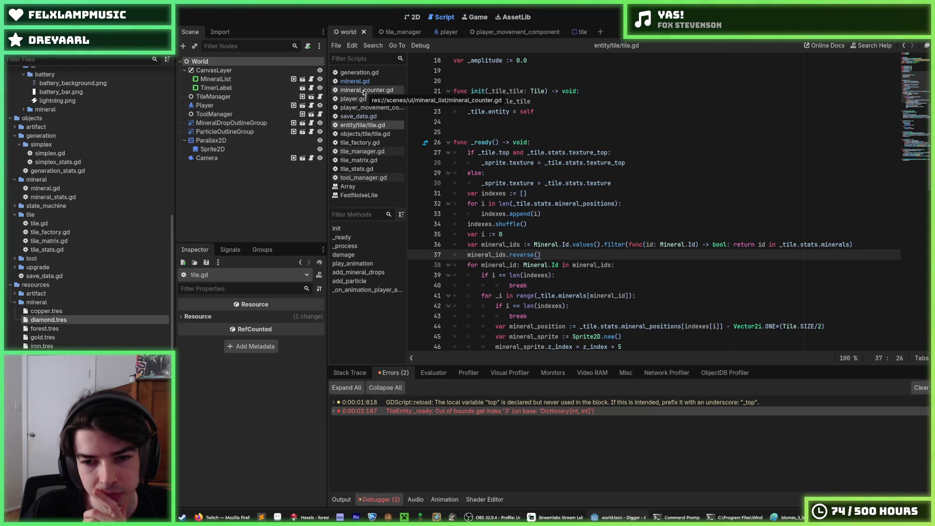
# Select _tile.stats.minerals on line 36, then clear the selection
pyautogui.scroll(-1, 429, 134)
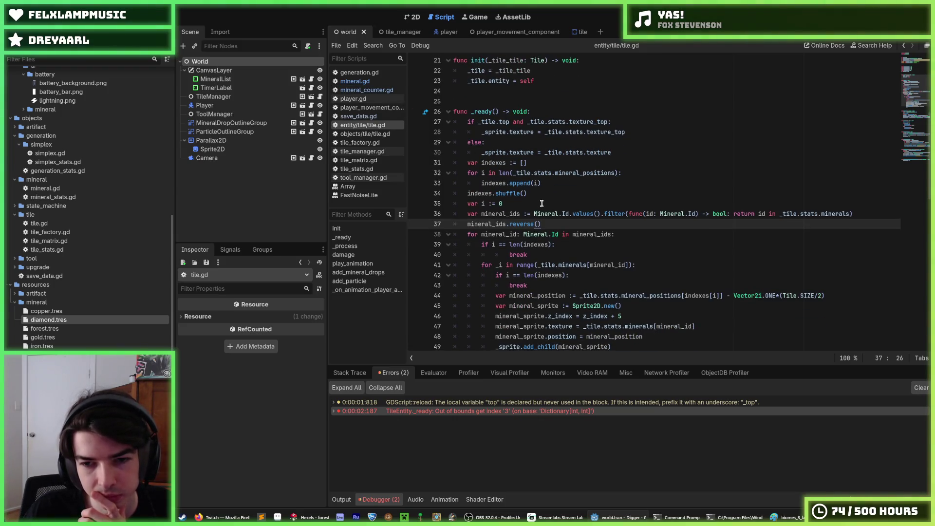
pyautogui.scroll(-1, 561, 229)
pyautogui.doubleClick(828, 182)
pyautogui.moveTo(851, 182); pyautogui.dragTo(780, 183)
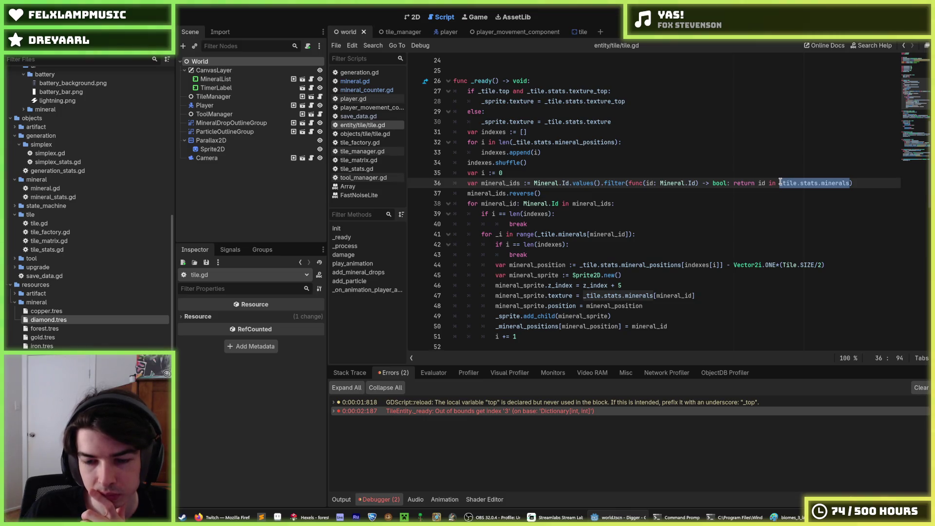
pyautogui.click(780, 182)
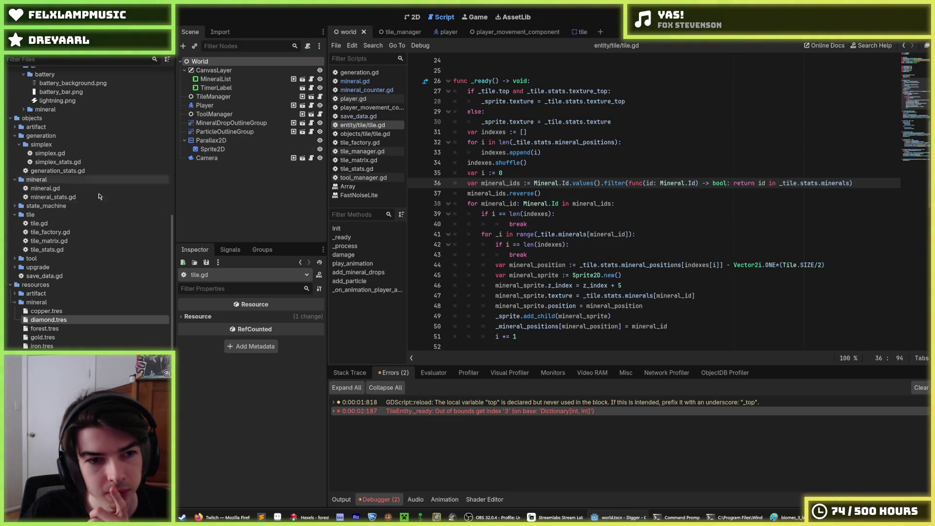
pyautogui.scroll(-3, 39, 284)
pyautogui.scroll(-5, 38, 284)
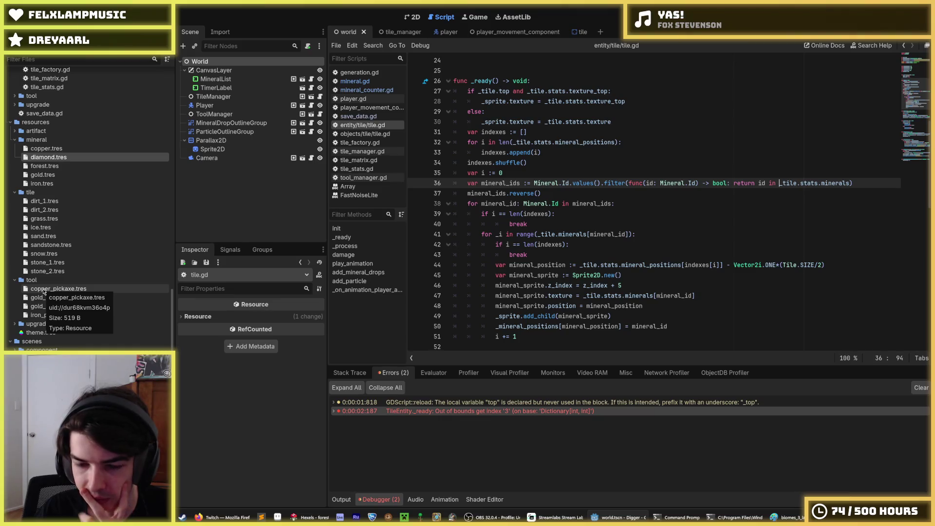
# Compare the line endings of line 42 and the break on line 43
pyautogui.click(535, 255)
pyautogui.click(578, 245)
pyautogui.click(569, 256)
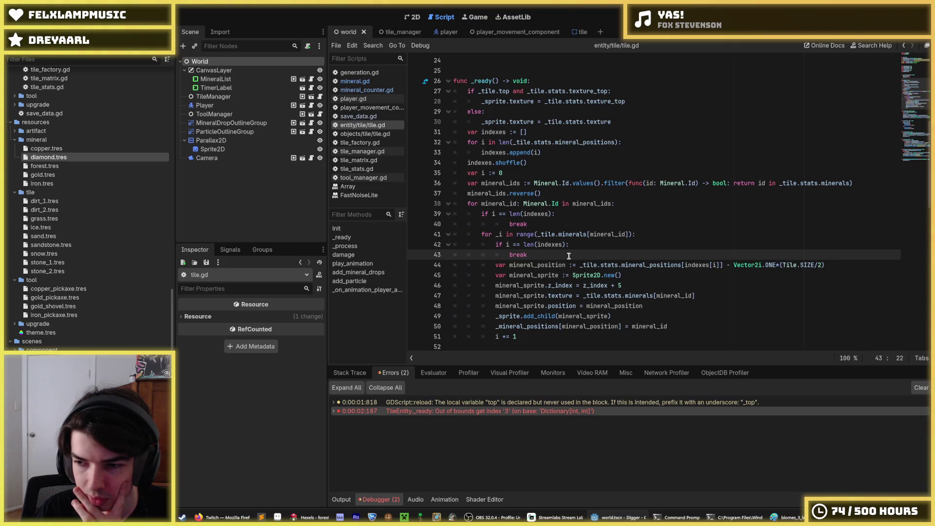
pyautogui.click(573, 245)
pyautogui.click(568, 255)
pyautogui.click(573, 245)
pyautogui.click(569, 255)
pyautogui.click(573, 245)
pyautogui.click(569, 255)
pyautogui.click(573, 245)
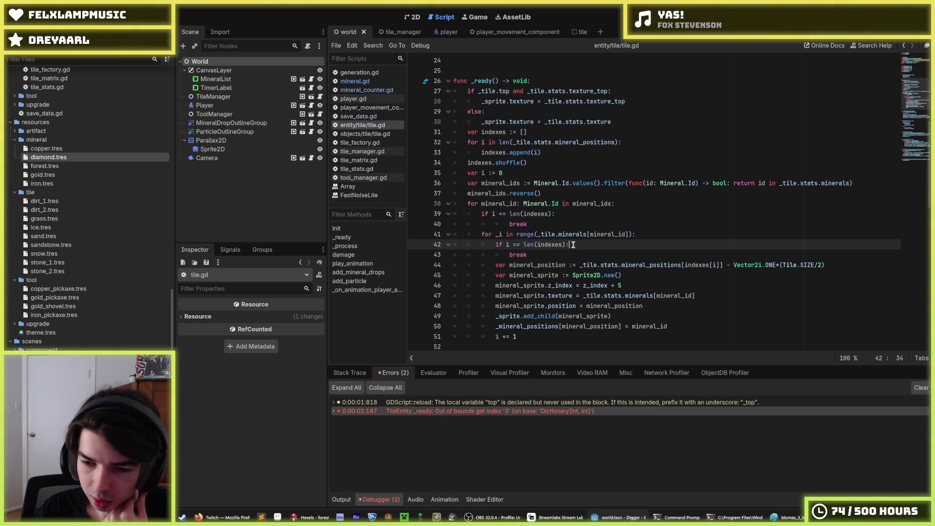
pyautogui.click(570, 250)
pyautogui.click(572, 246)
pyautogui.click(570, 250)
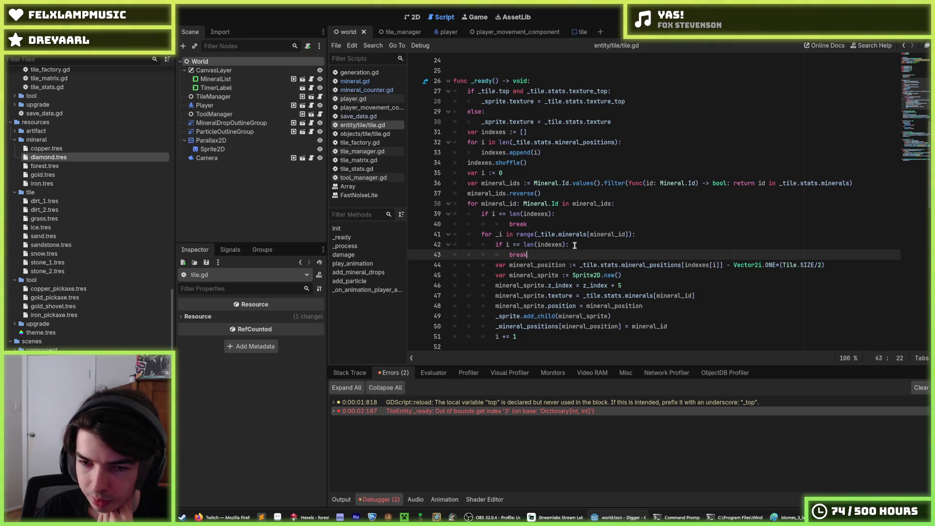
pyautogui.click(570, 244)
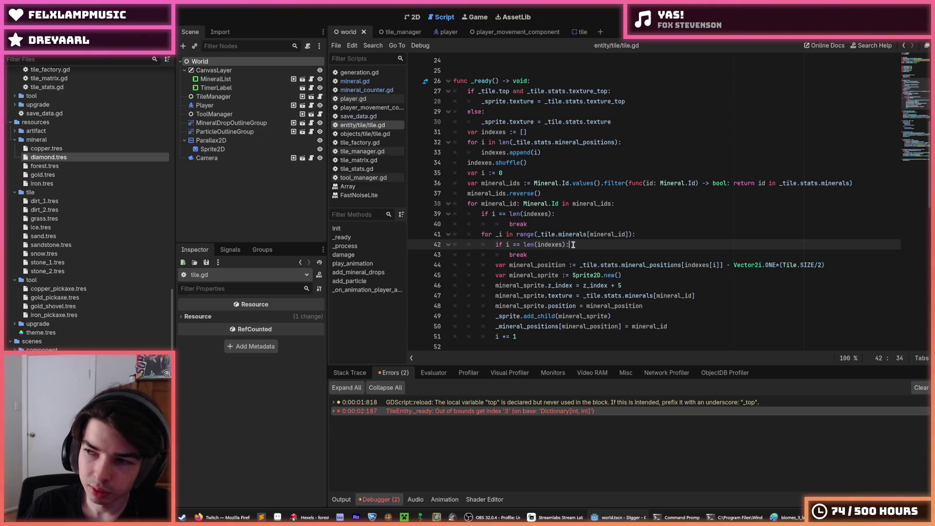
pyautogui.scroll(1, 573, 244)
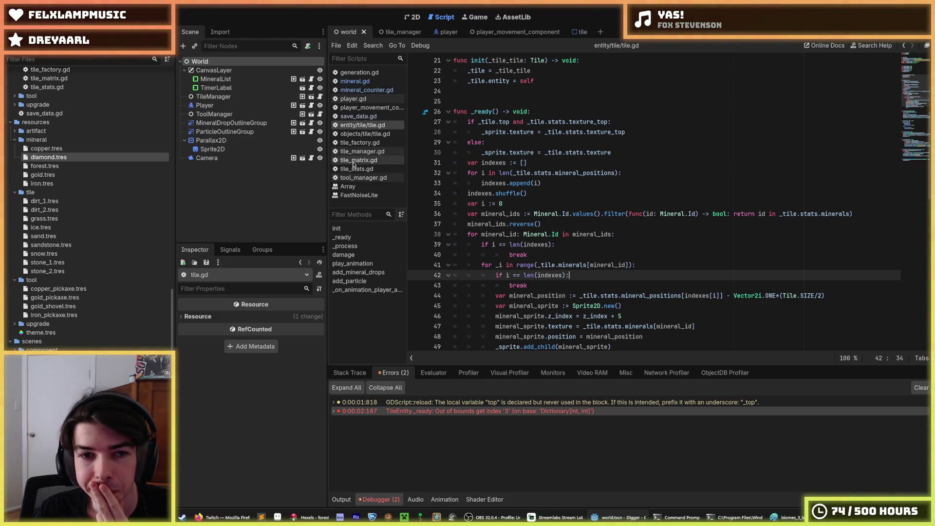
pyautogui.scroll(-1, 80, 219)
# Toggle the mineral_drop folder and browse mineral_counter.gd, mineral.gd and tile.gd around line 95
pyautogui.click(19, 342)
pyautogui.click(18, 341)
pyautogui.click(362, 90)
pyautogui.click(357, 81)
pyautogui.click(357, 90)
pyautogui.click(355, 84)
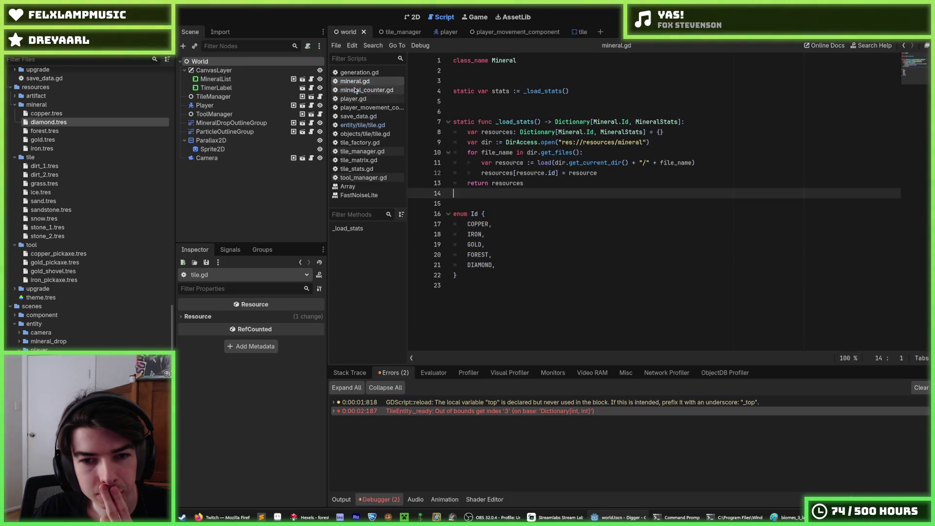
pyautogui.click(366, 167)
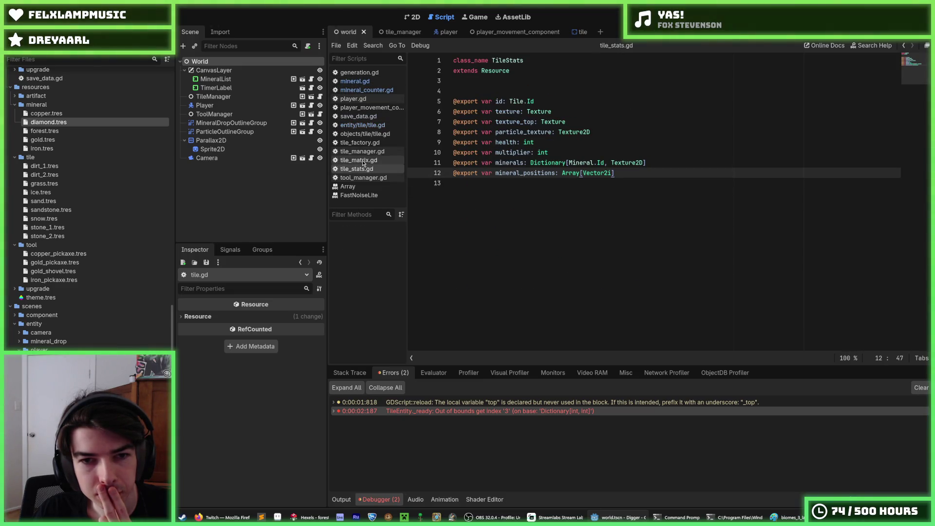
pyautogui.click(362, 125)
pyautogui.scroll(-5, 523, 298)
pyautogui.scroll(-6, 523, 298)
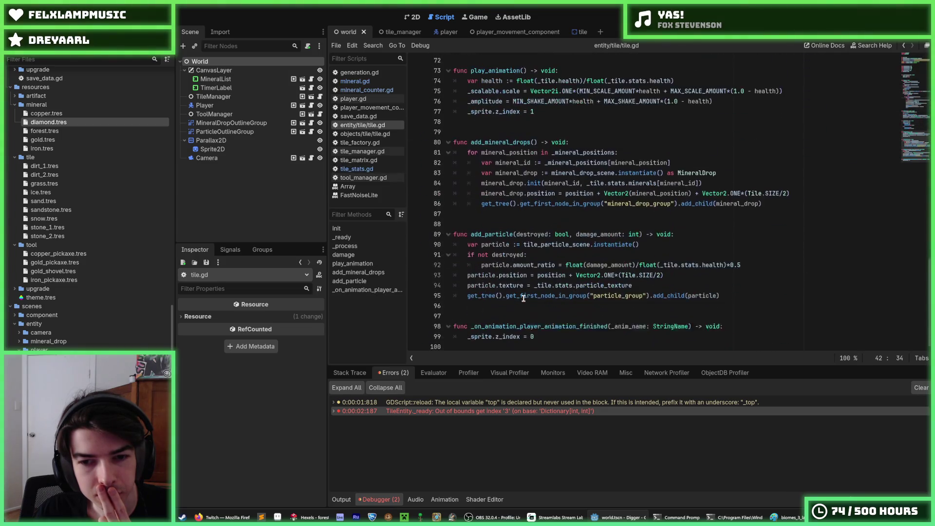
pyautogui.click(734, 296)
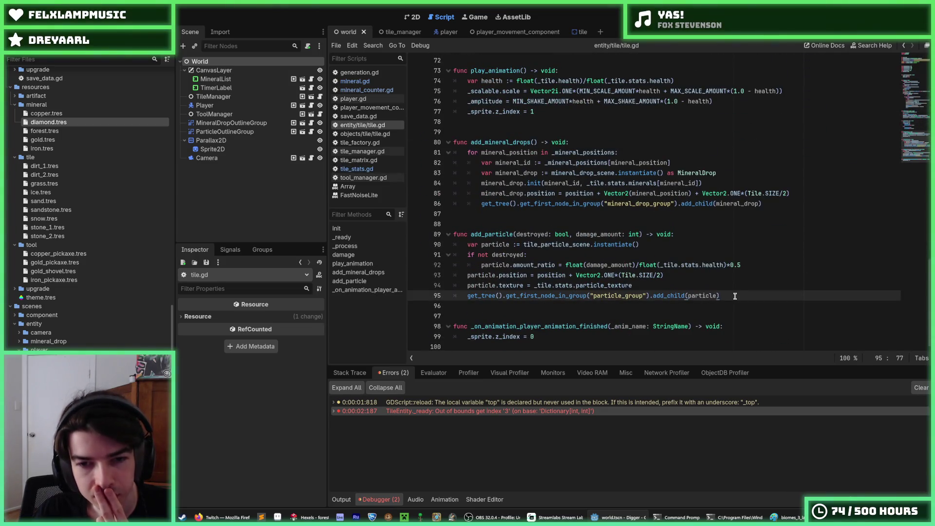
# Cycle through tile_matrix.gd, save_data.gd, mineral.gd and tool_manager.gd, settling on tile_stats.gd
pyautogui.click(362, 171)
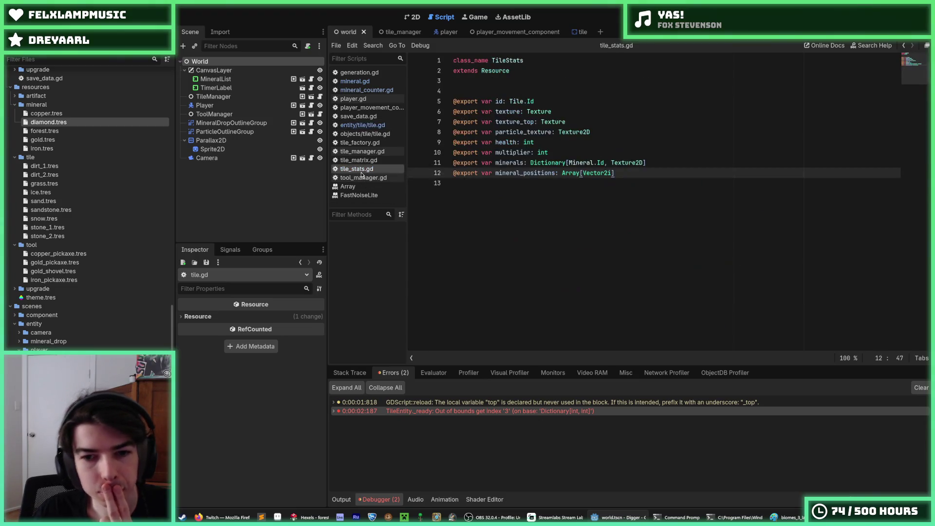
pyautogui.click(358, 161)
pyautogui.click(365, 126)
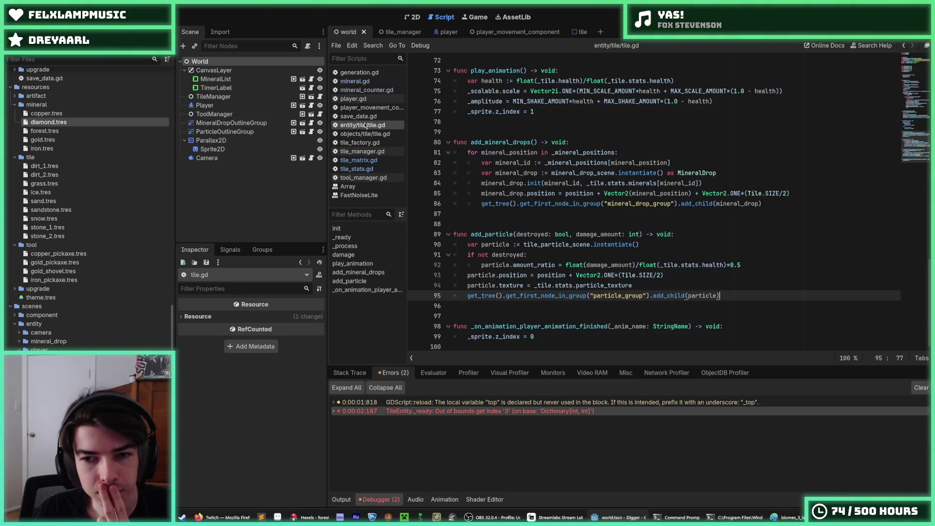
pyautogui.click(362, 117)
pyautogui.click(360, 81)
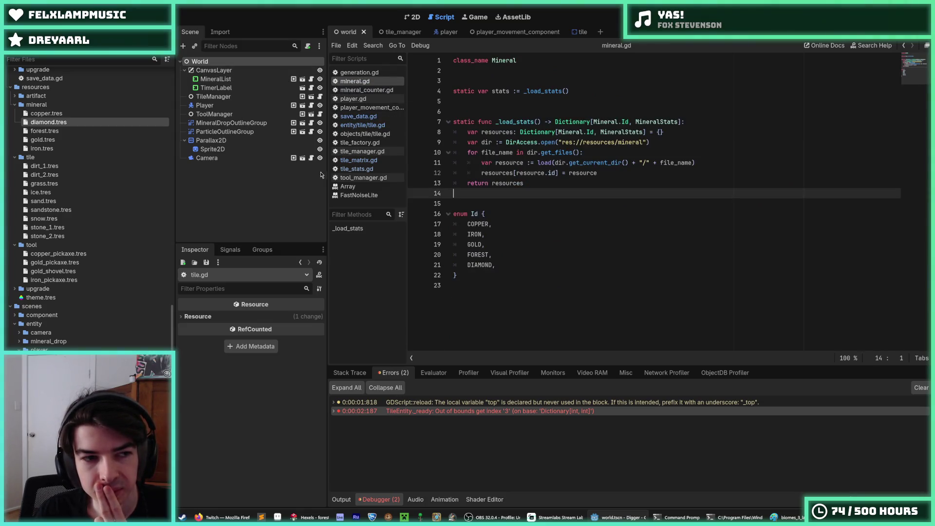
pyautogui.click(360, 169)
pyautogui.click(360, 161)
pyautogui.click(366, 170)
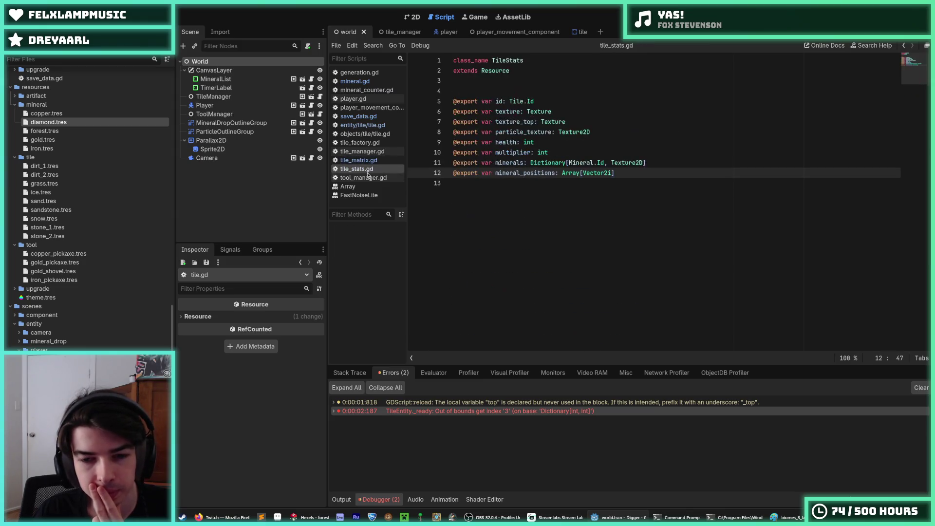
pyautogui.click(368, 176)
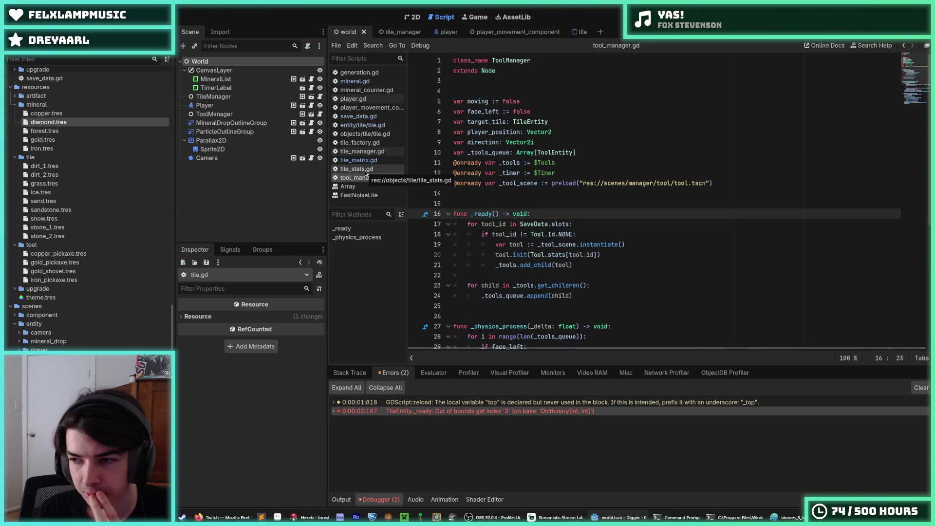
pyautogui.click(368, 161)
pyautogui.click(372, 169)
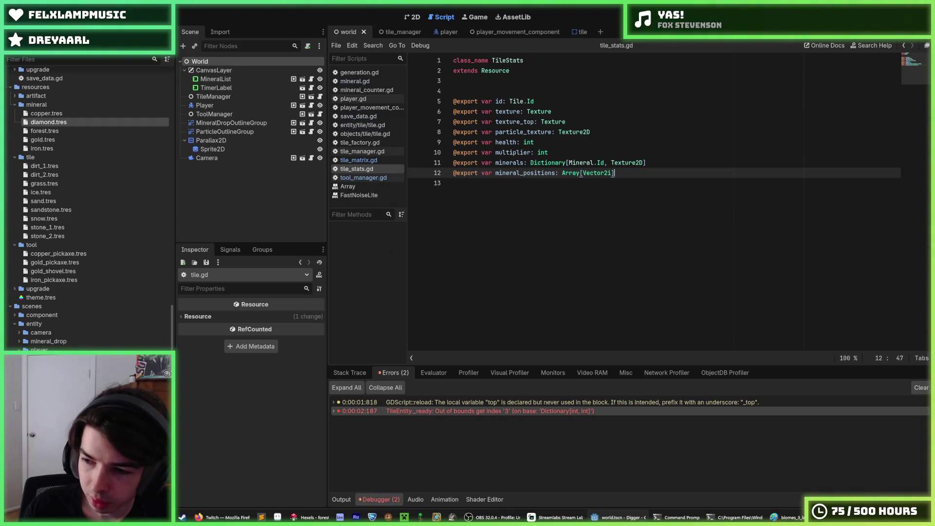
pyautogui.hotkey('alt', 'Tab')
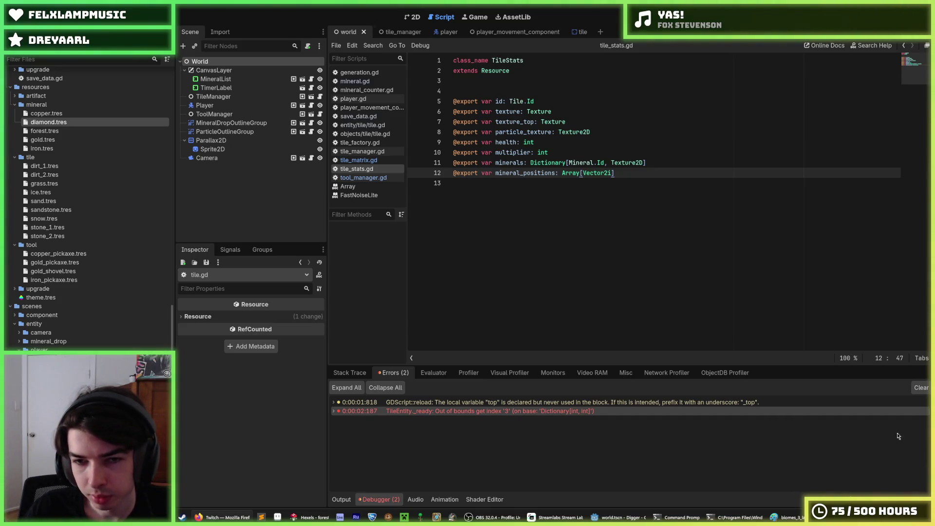
pyautogui.click(736, 274)
pyautogui.press('Up')
pyautogui.press('Up')
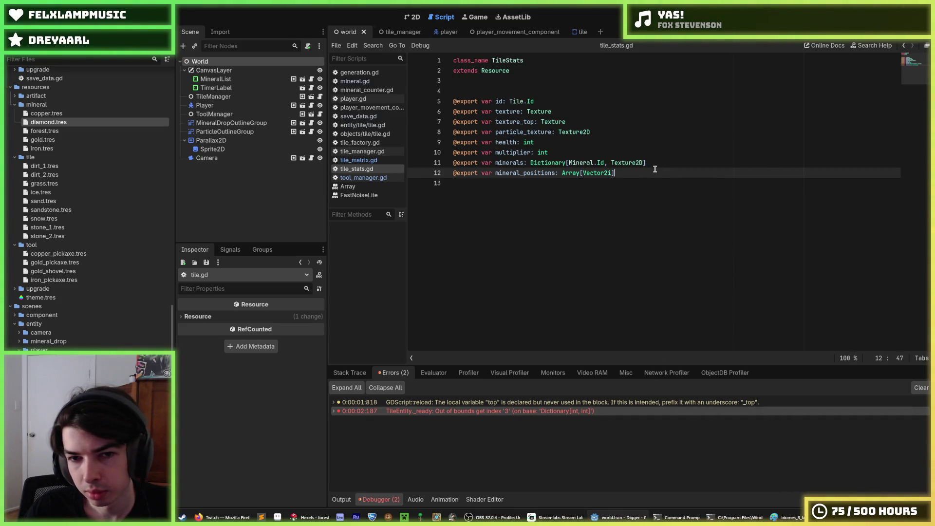
pyautogui.press('Down')
pyautogui.press('Down')
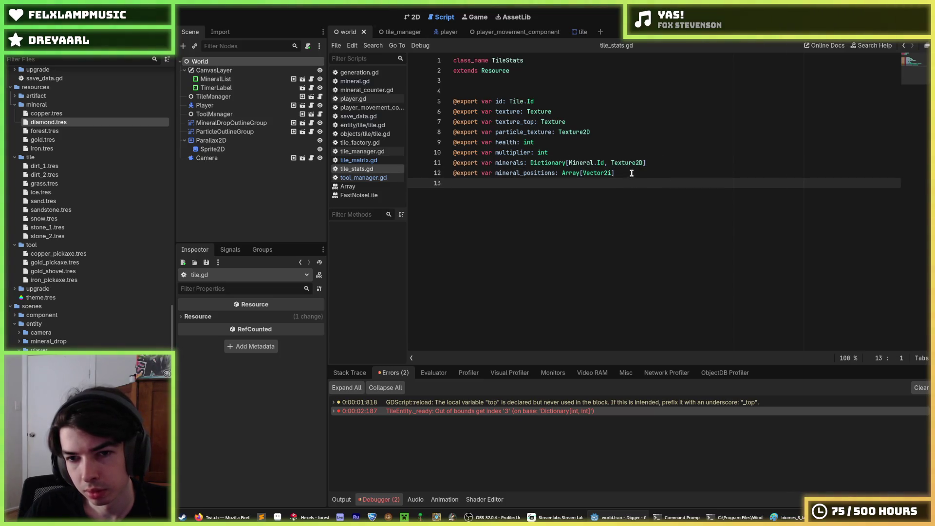
pyautogui.click(651, 173)
pyautogui.click(652, 165)
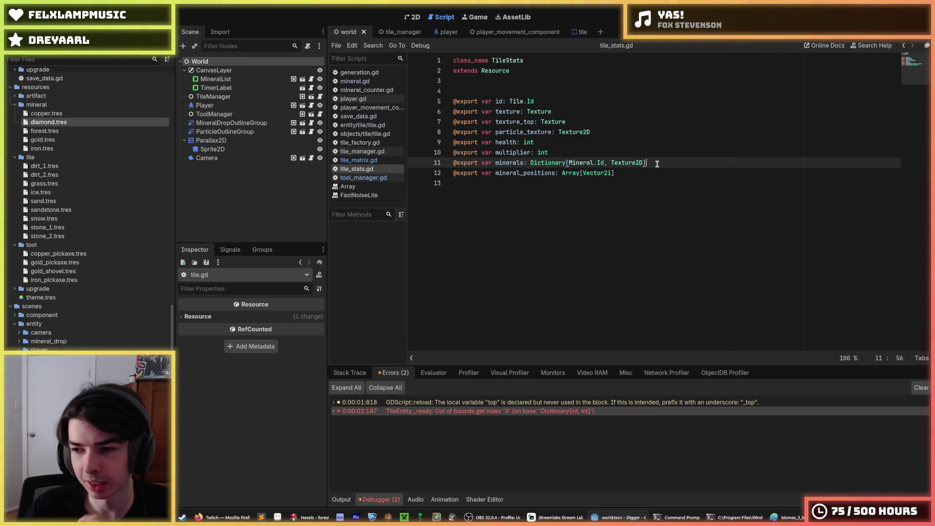
pyautogui.click(692, 223)
pyautogui.press('Up')
pyautogui.hotkey('shift', 'End')
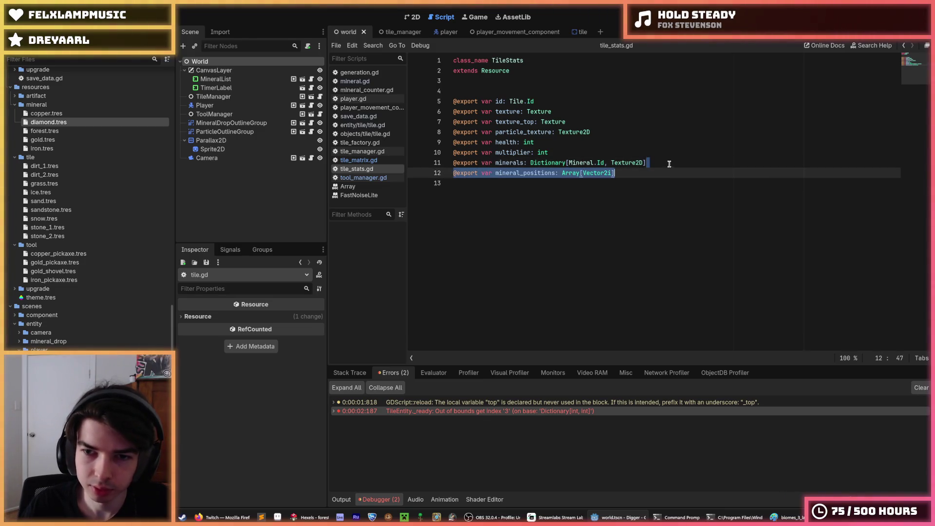
pyautogui.press('Right')
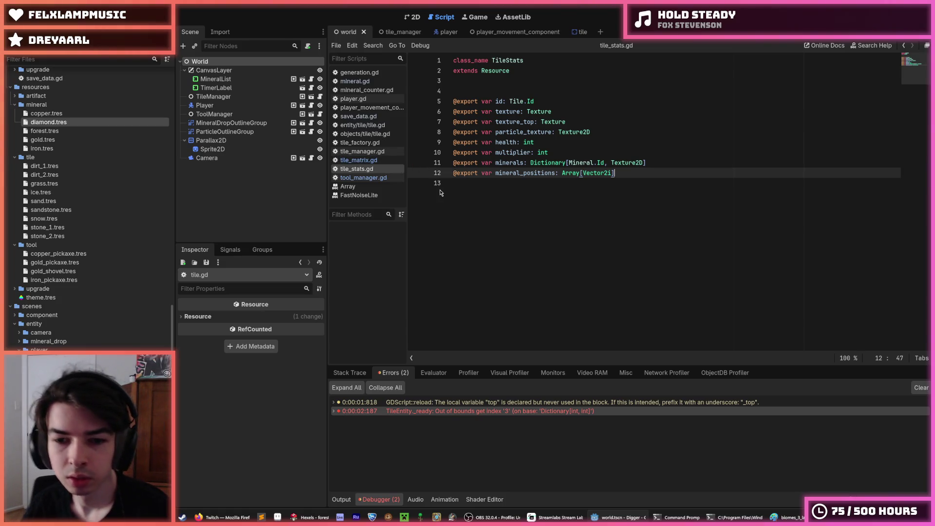
pyautogui.click(370, 162)
pyautogui.click(371, 168)
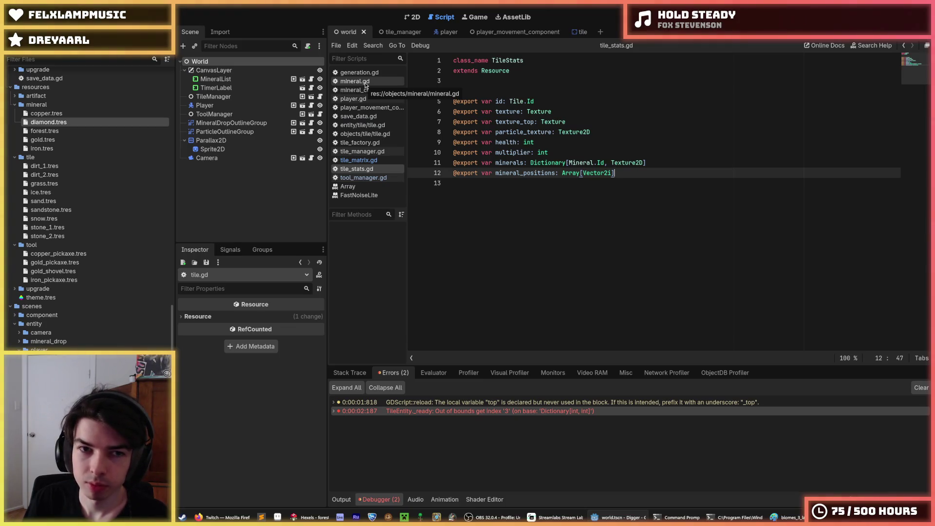
# Open tile.gd and review the line 36 mineral filter and the line 41 range expression
pyautogui.click(366, 83)
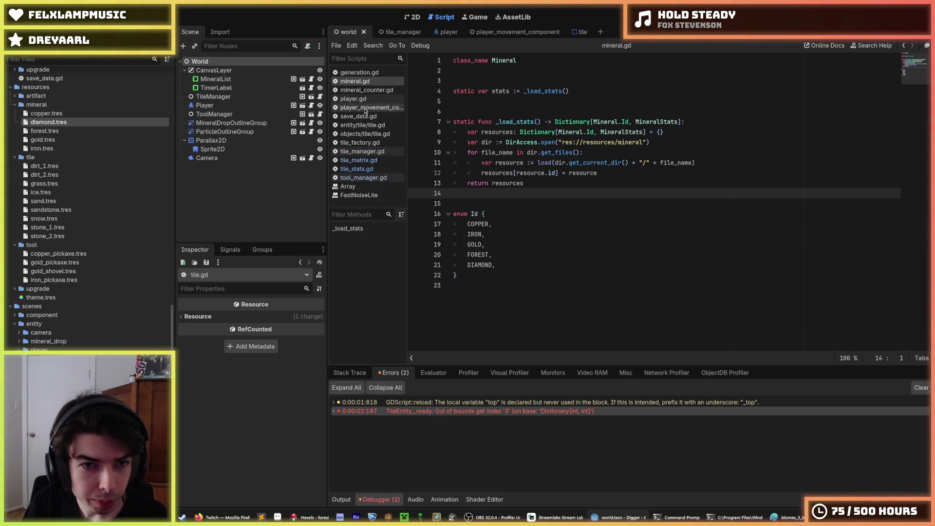
pyautogui.click(366, 126)
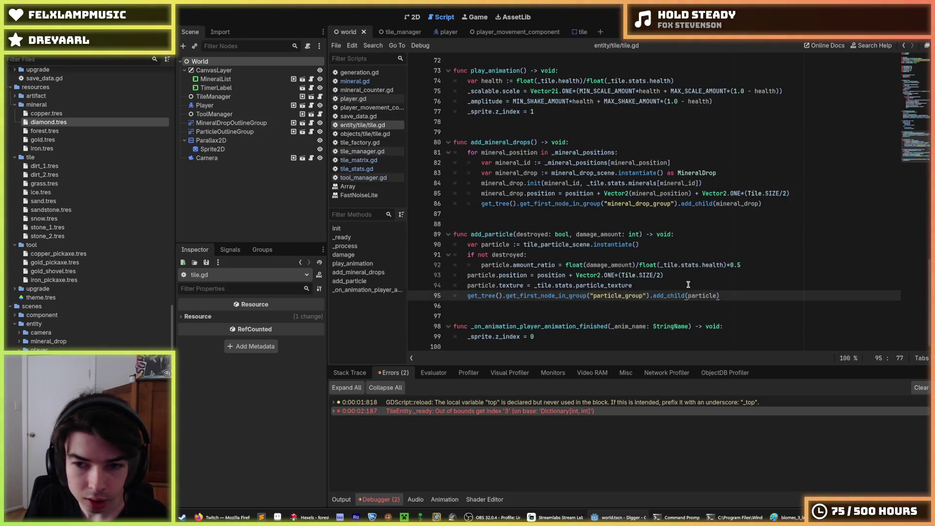
pyautogui.scroll(15, 717, 294)
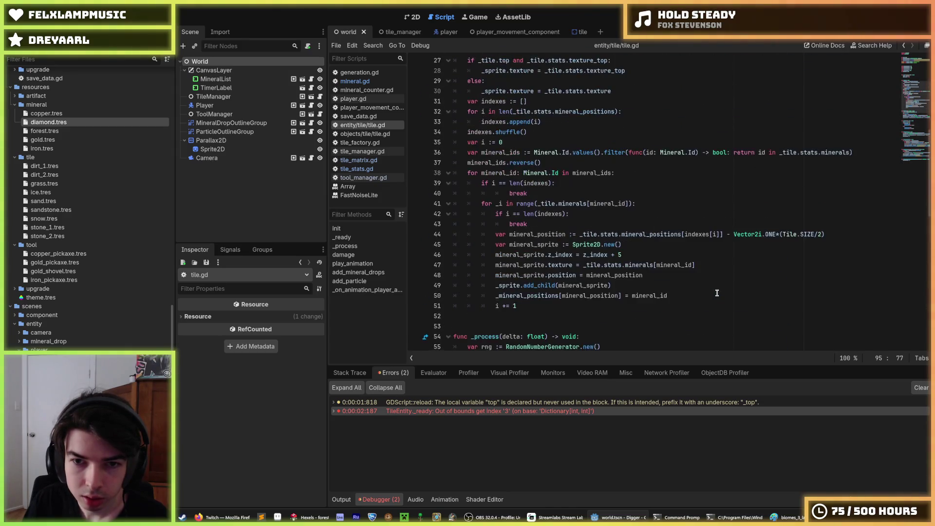
pyautogui.click(802, 183)
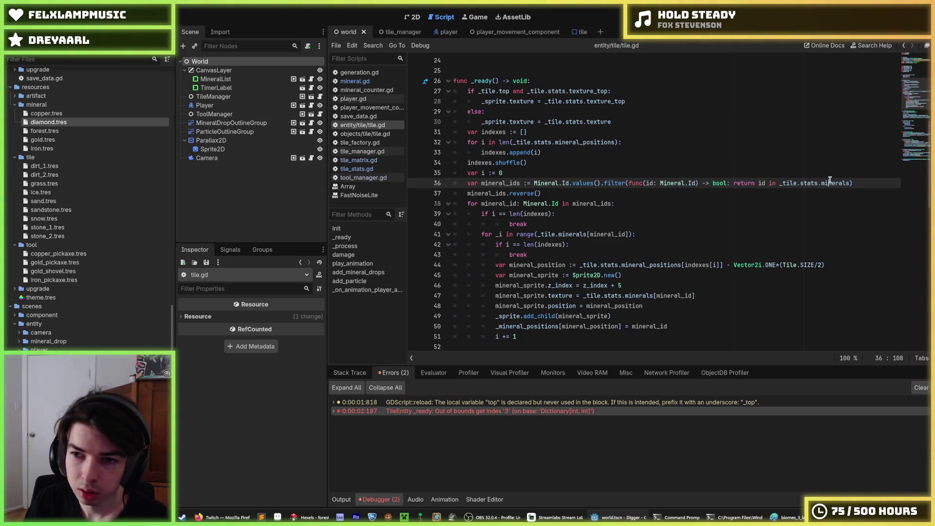
pyautogui.click(830, 181)
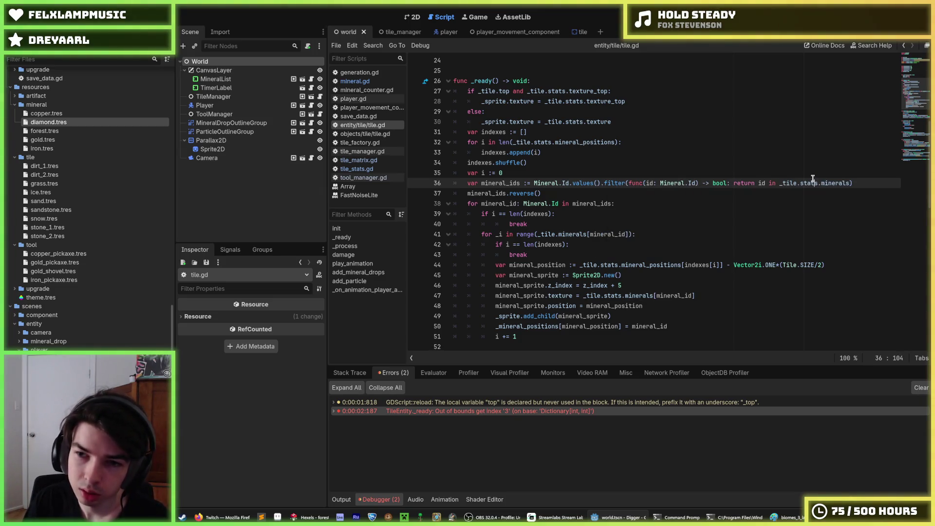
pyautogui.click(838, 183)
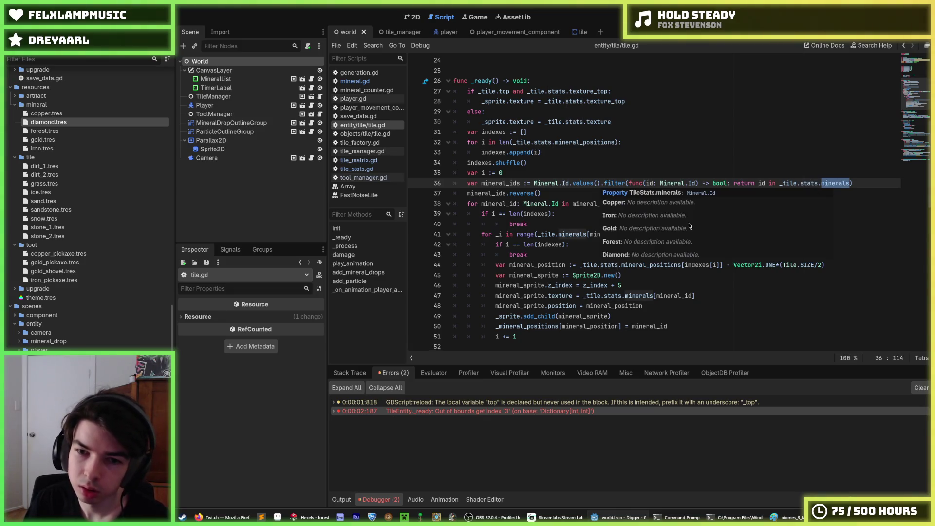
pyautogui.click(640, 236)
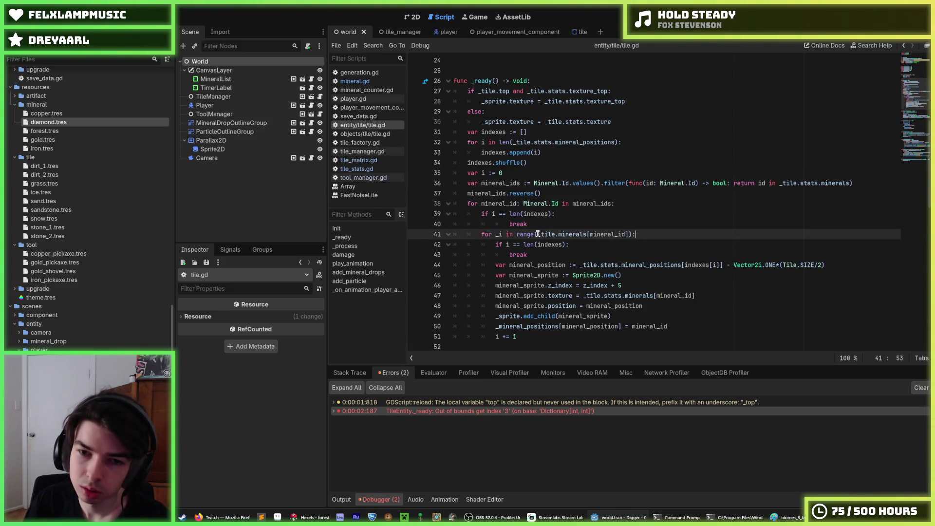
pyautogui.click(628, 232)
pyautogui.moveTo(628, 232); pyautogui.dragTo(538, 232)
pyautogui.click(538, 233)
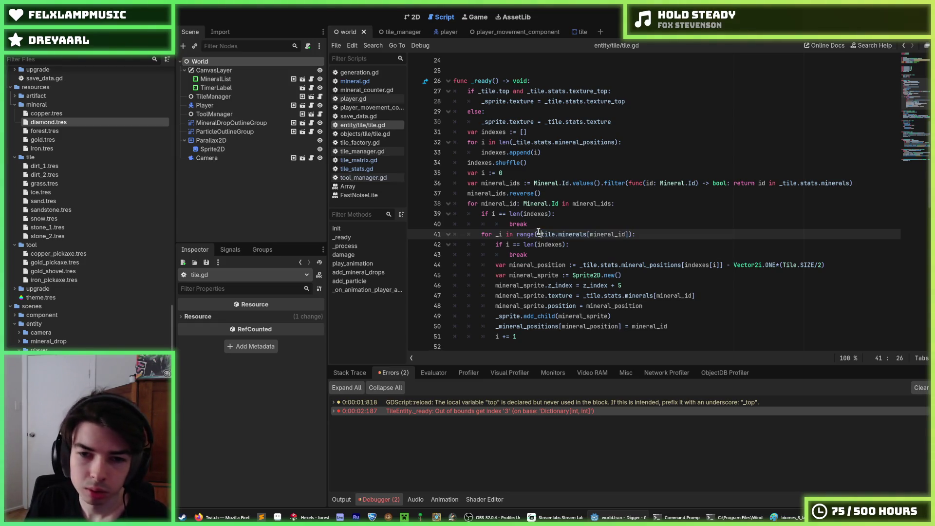
# Delete 'stats.' so the line 36 filter reads _tile.minerals
pyautogui.click(821, 182)
pyautogui.moveTo(821, 183); pyautogui.dragTo(800, 183)
pyautogui.press('BackSpace')
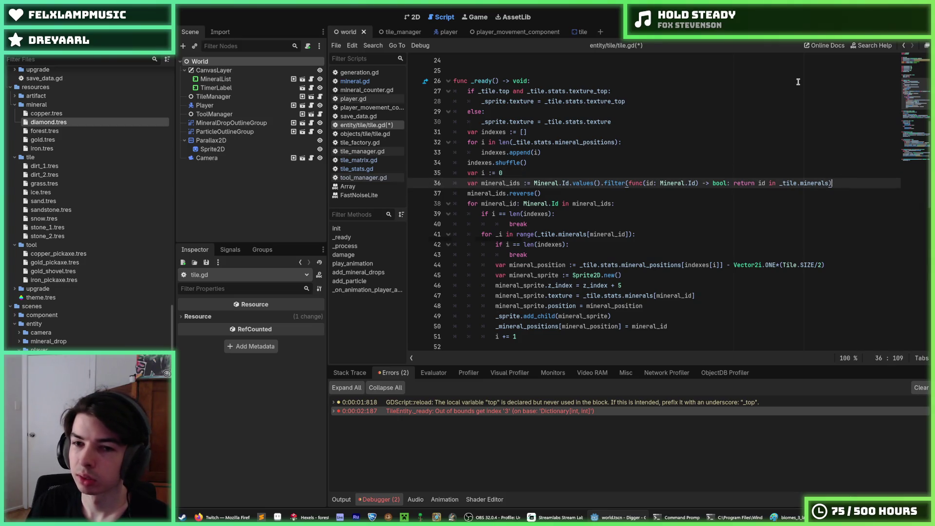
# Run the game, step right and dig a shaft down through ore-filled stone, then stop it
pyautogui.press('F5')
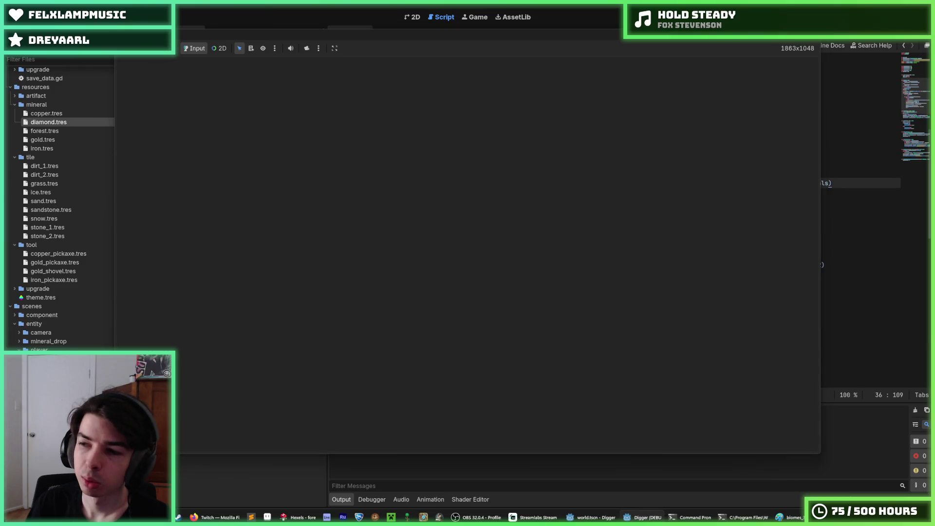
pyautogui.press('d')
pyautogui.press('s')
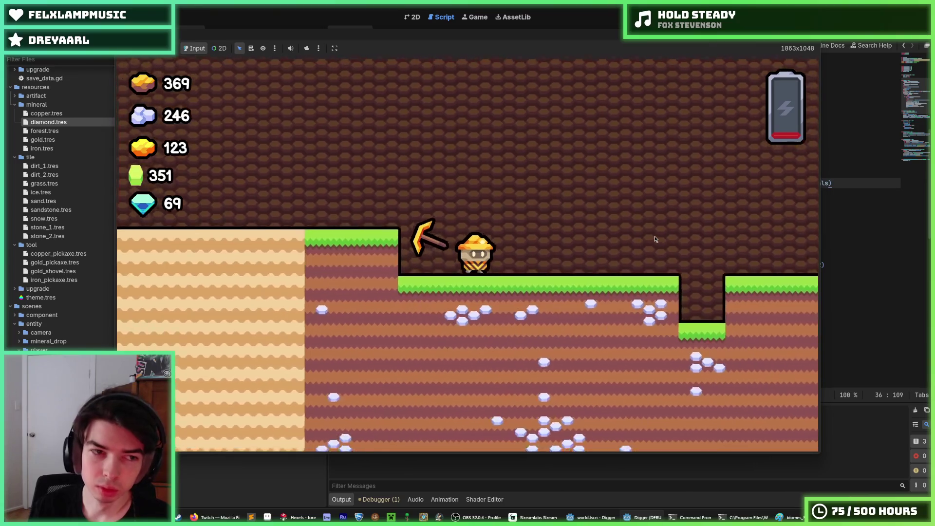
pyautogui.press('s')
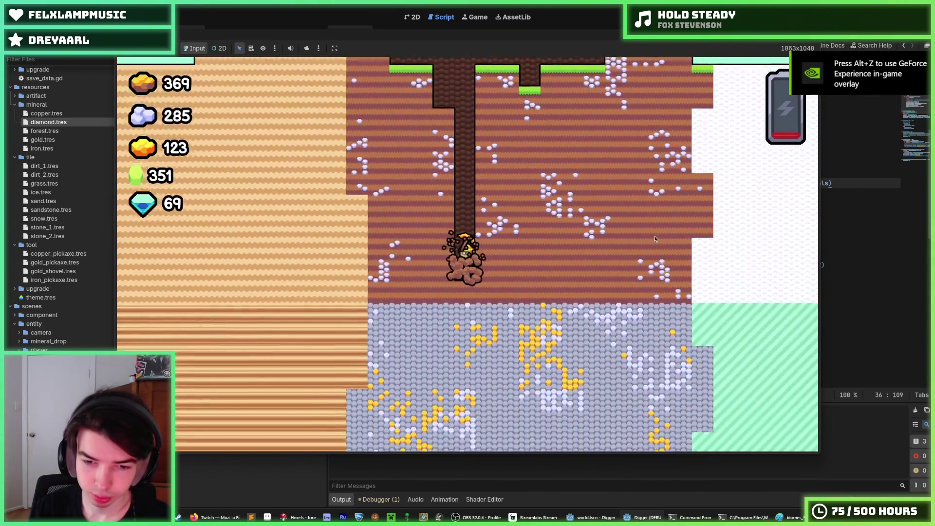
pyautogui.press('s')
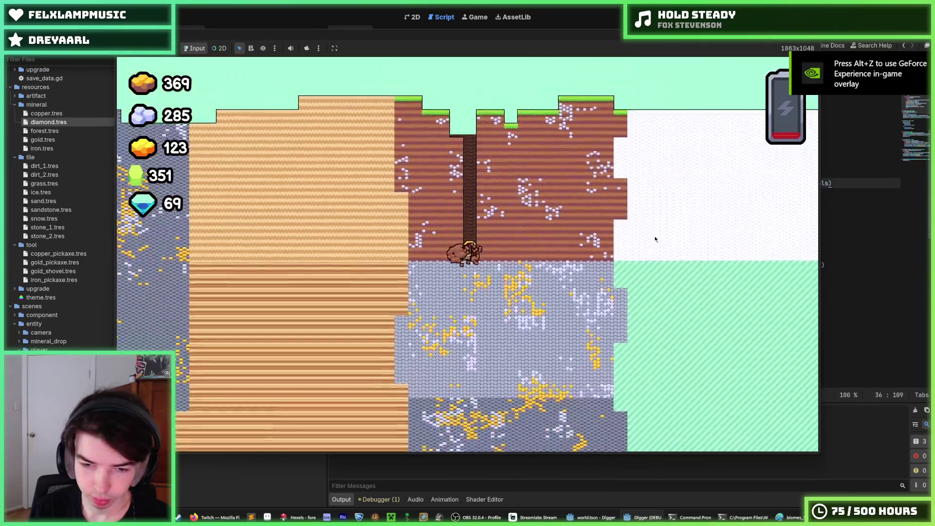
pyautogui.press('a')
pyautogui.press('s')
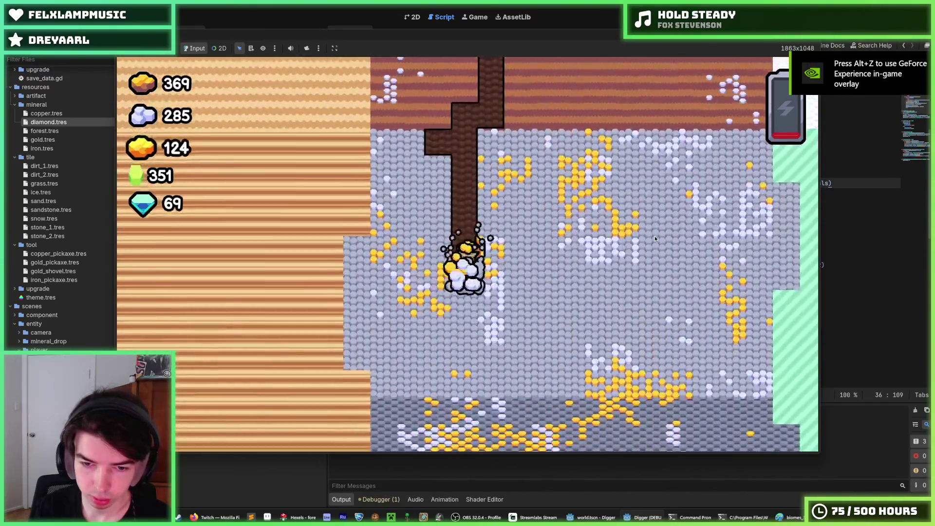
pyautogui.press('s')
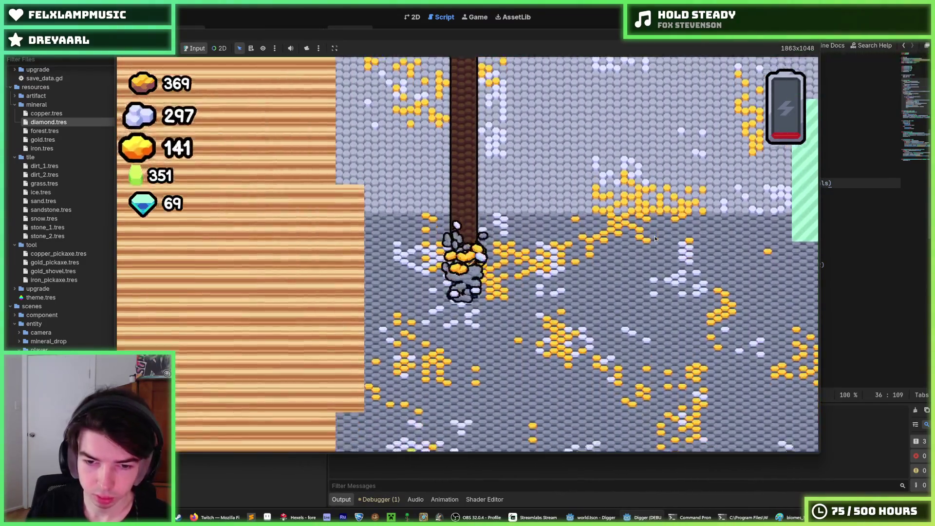
pyautogui.press('F8')
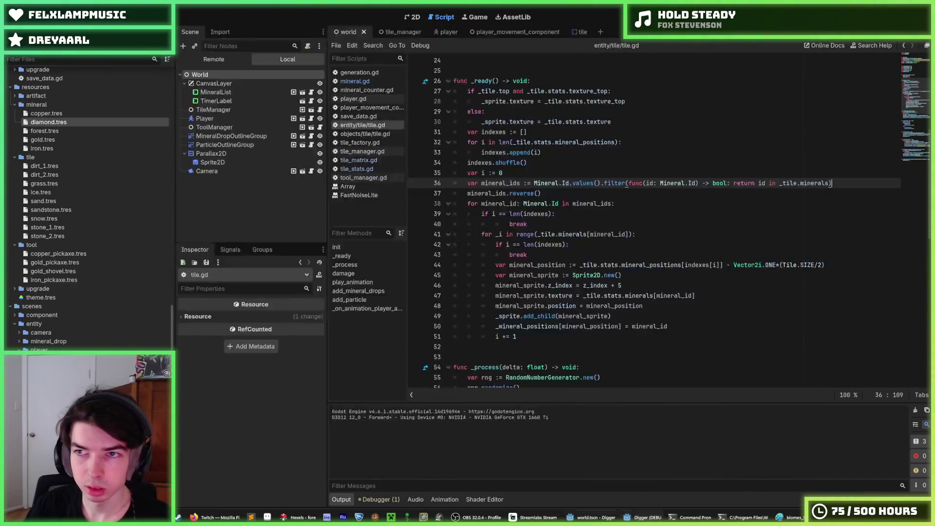
# Inspect the stone_2.tres tile resource's mineral textures in the Inspector
pyautogui.click(70, 236)
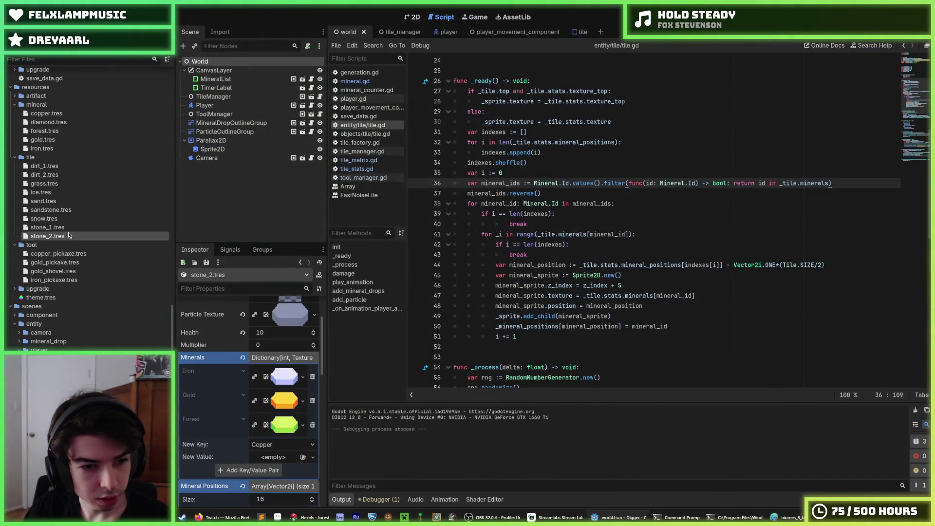
pyautogui.scroll(-3, 217, 384)
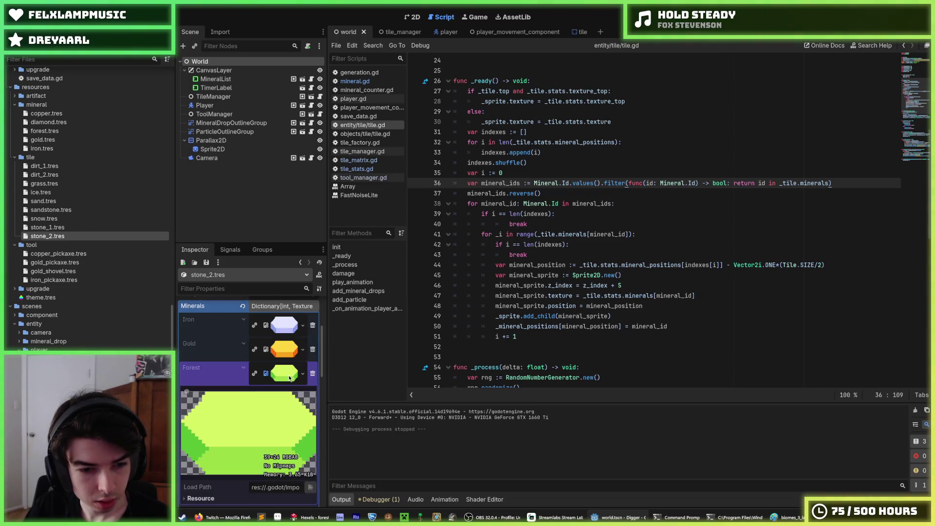
pyautogui.scroll(3, 217, 409)
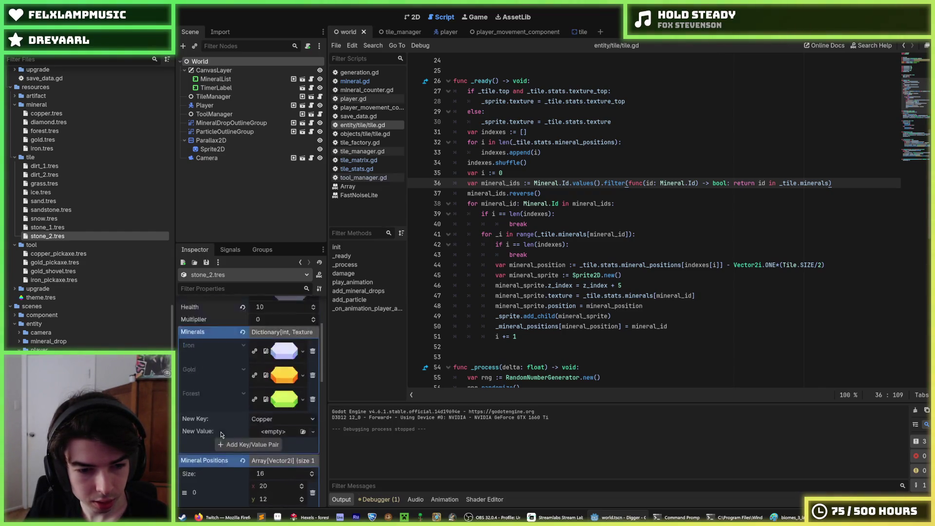
pyautogui.scroll(-15, 498, 332)
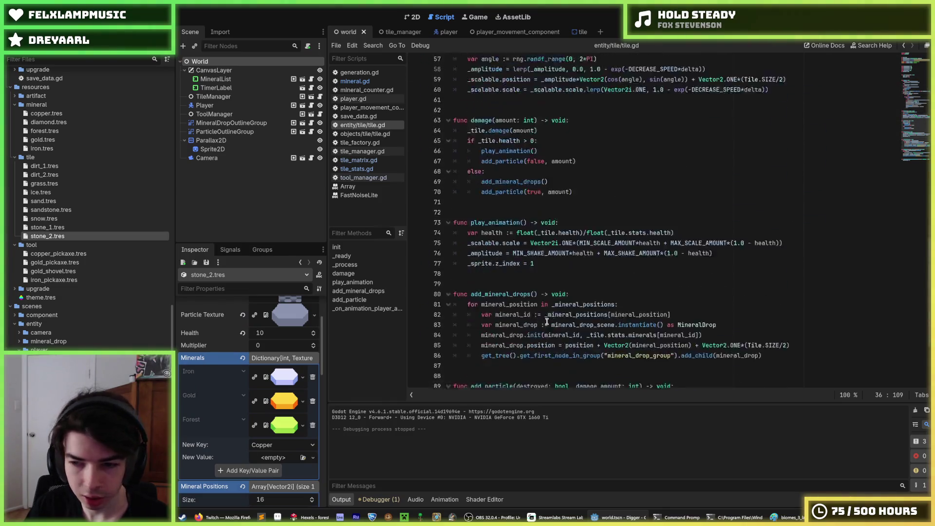
# Check the add_particle function, flip between the player and world scenes, and open the battery scene
pyautogui.click(592, 269)
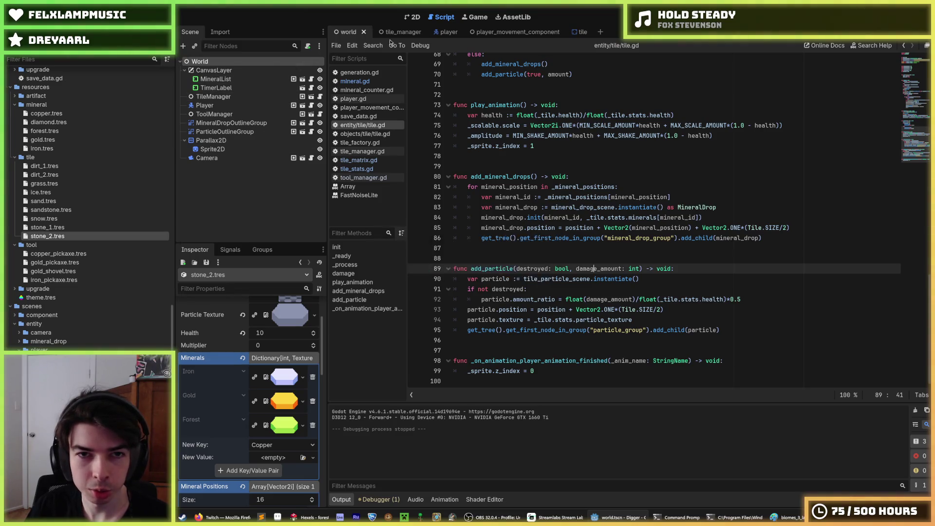
pyautogui.click(440, 32)
pyautogui.click(347, 32)
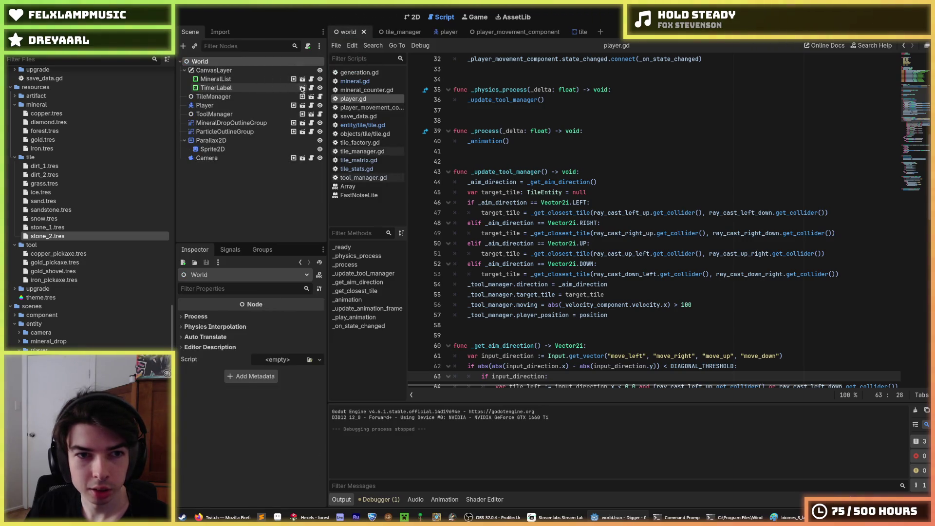
pyautogui.click(302, 89)
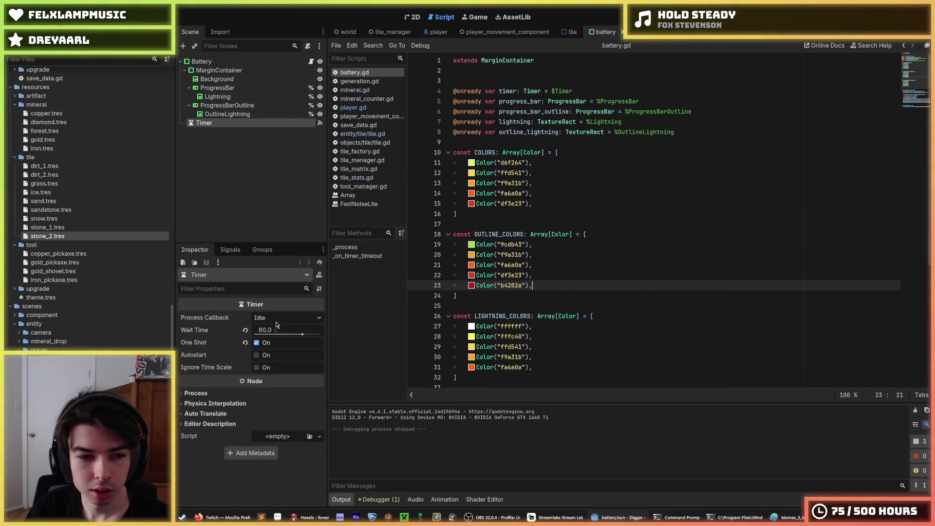
# Turn on Autostart with a 20.0 wait time for the battery Timer, save, and run the game
pyautogui.click(256, 355)
pyautogui.click(274, 328)
pyautogui.write('20')
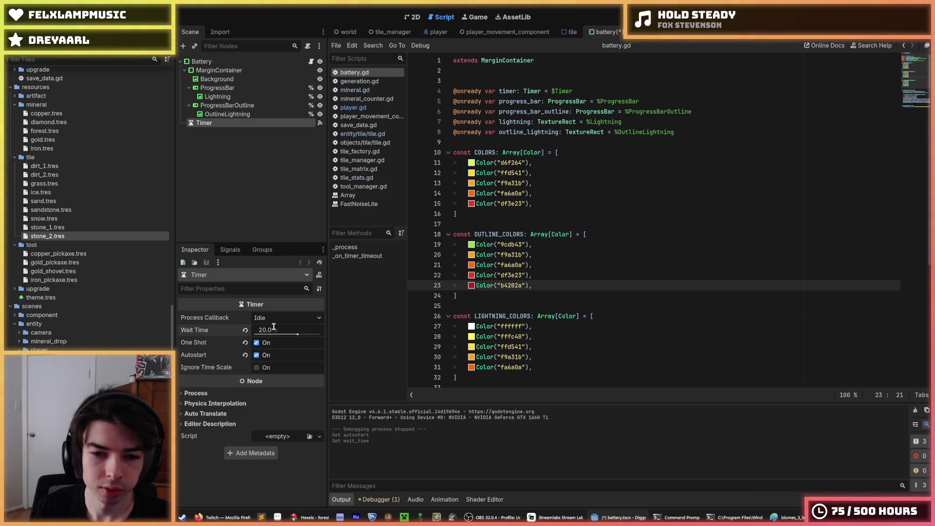
pyautogui.hotkey('ctrl', 's')
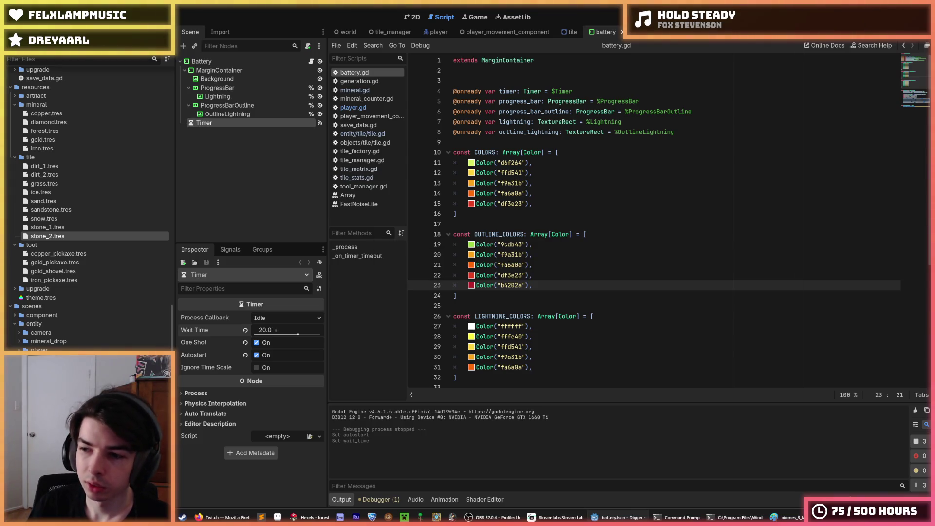
pyautogui.press('F5')
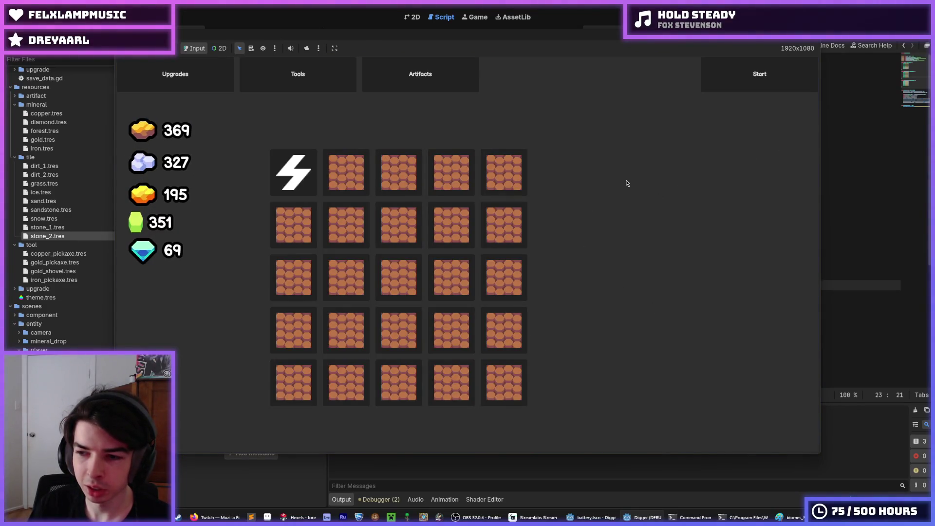
# Drag the Iron Pickaxe from the shop's Tools page into tool slot two and start a run
pyautogui.click(297, 73)
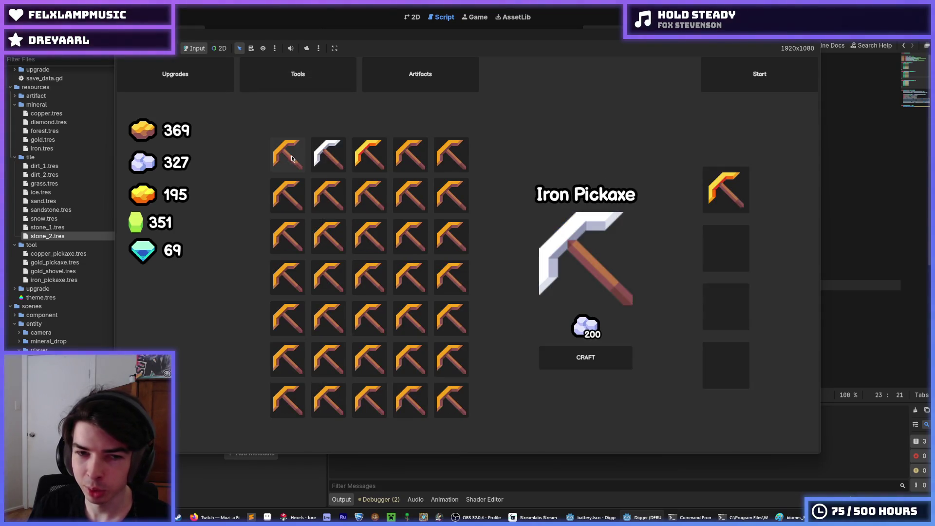
pyautogui.click(340, 155)
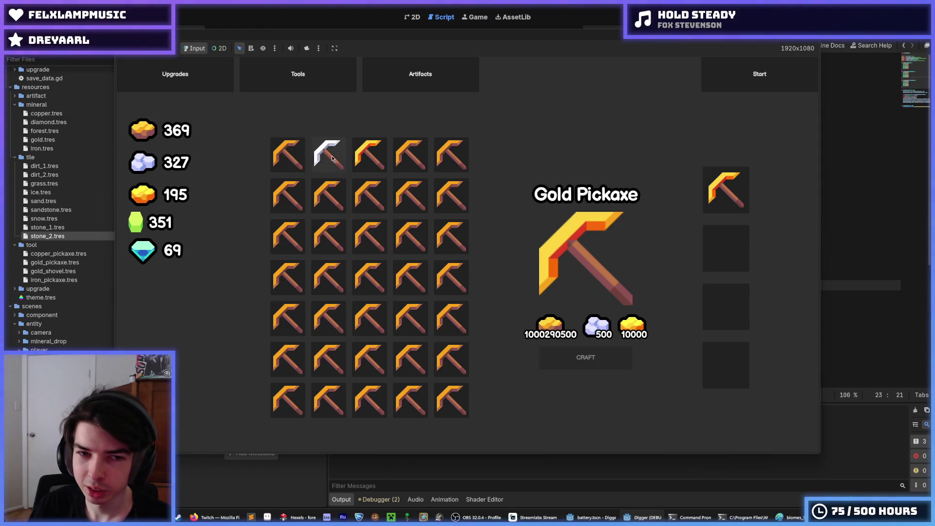
pyautogui.moveTo(333, 157); pyautogui.dragTo(717, 249)
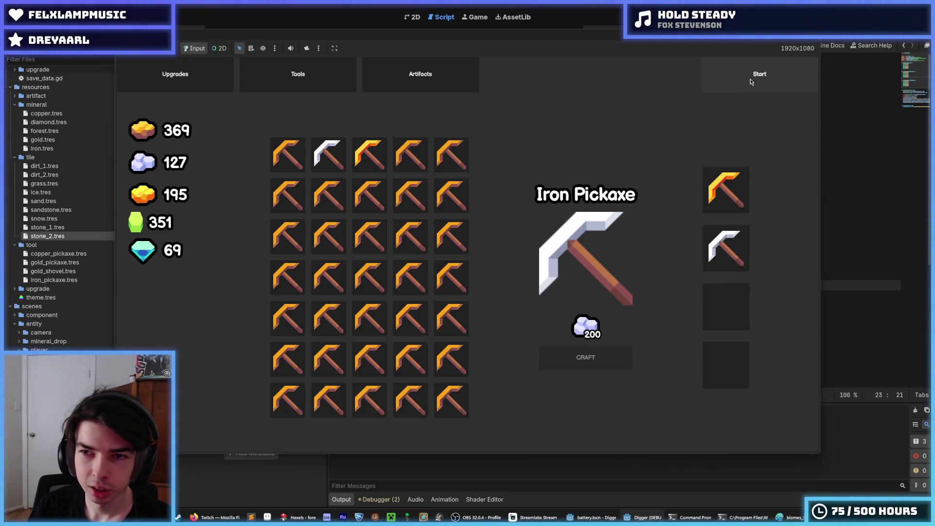
pyautogui.click(759, 76)
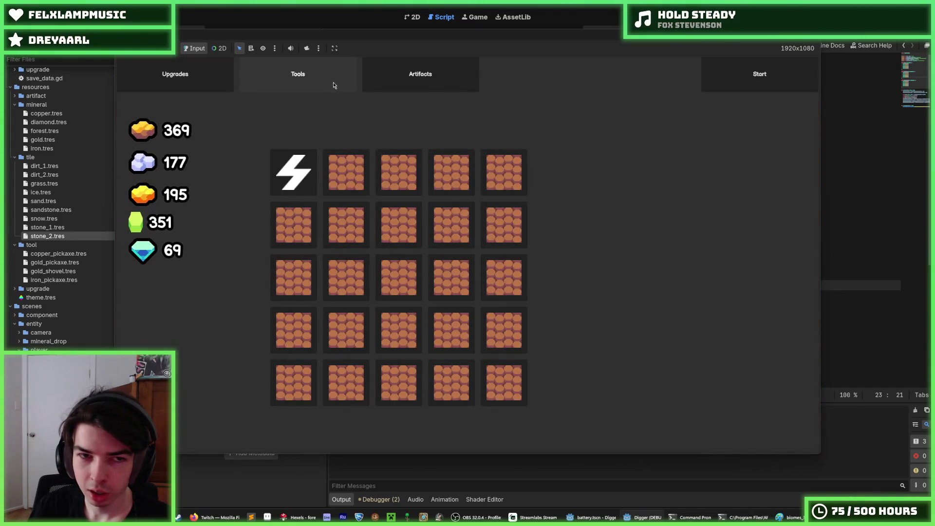
# Look over the Tools and Upgrades pages, start another mining run, then stop the game
pyautogui.click(334, 83)
pyautogui.click(214, 82)
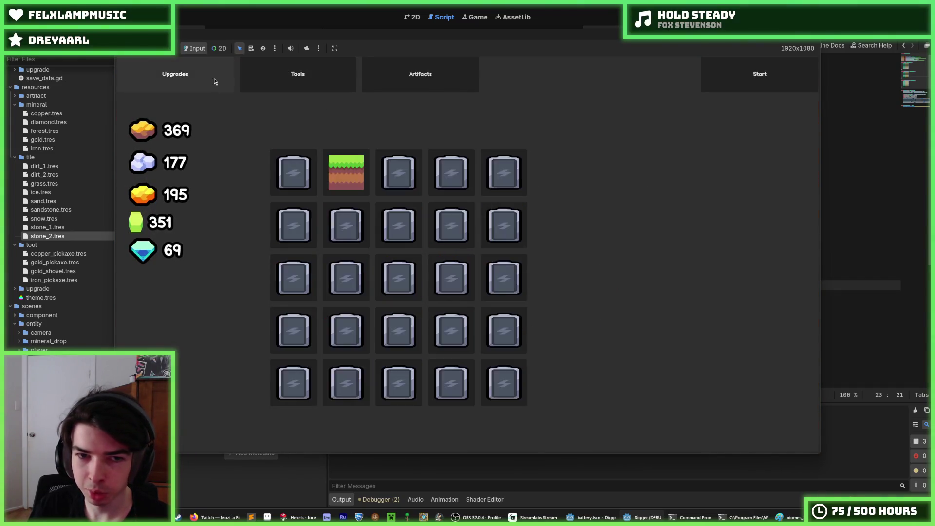
pyautogui.click(346, 72)
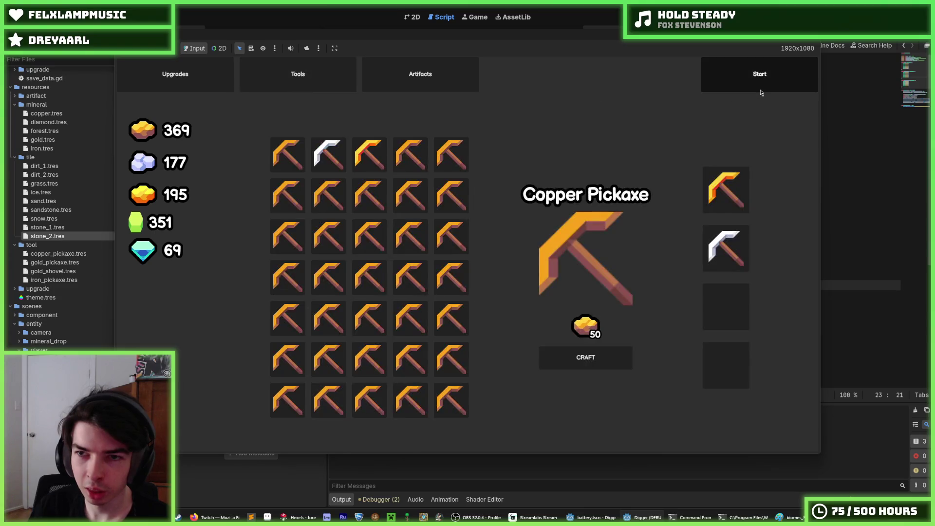
pyautogui.click(758, 85)
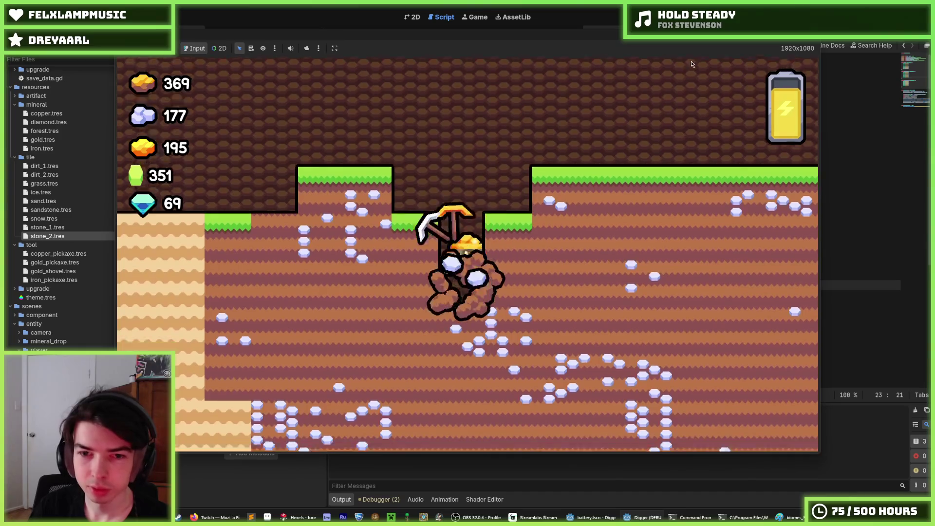
pyautogui.press('F8')
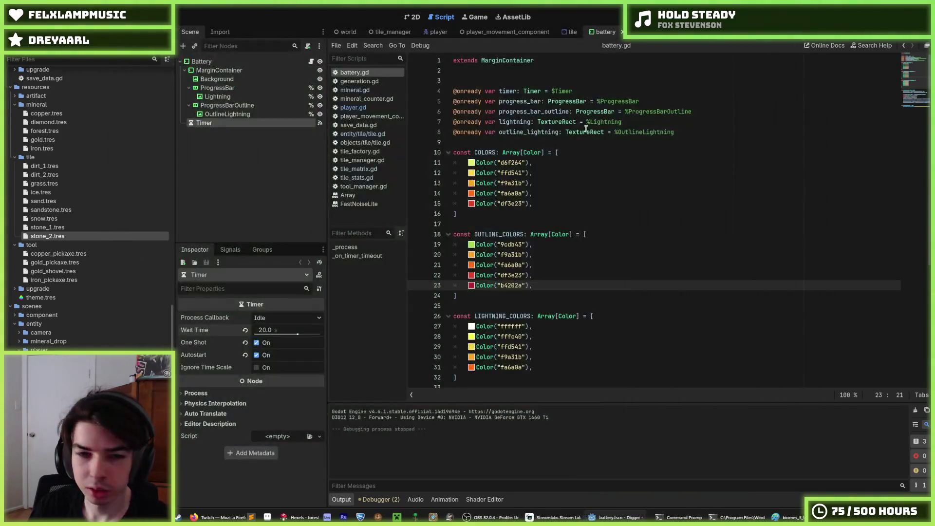
# Open the battery scene and give its Timer a 60.0 wait time with autostart off
pyautogui.click(593, 129)
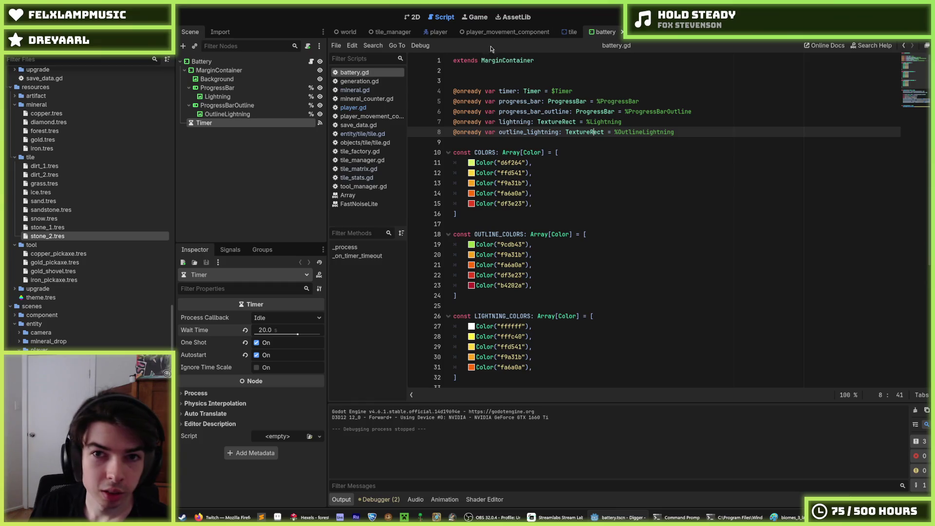
pyautogui.click(561, 34)
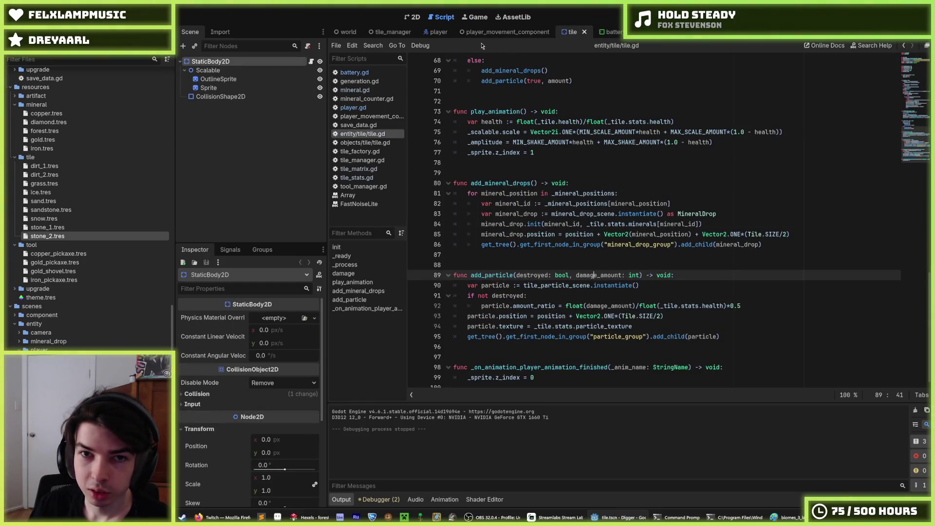
pyautogui.click(434, 34)
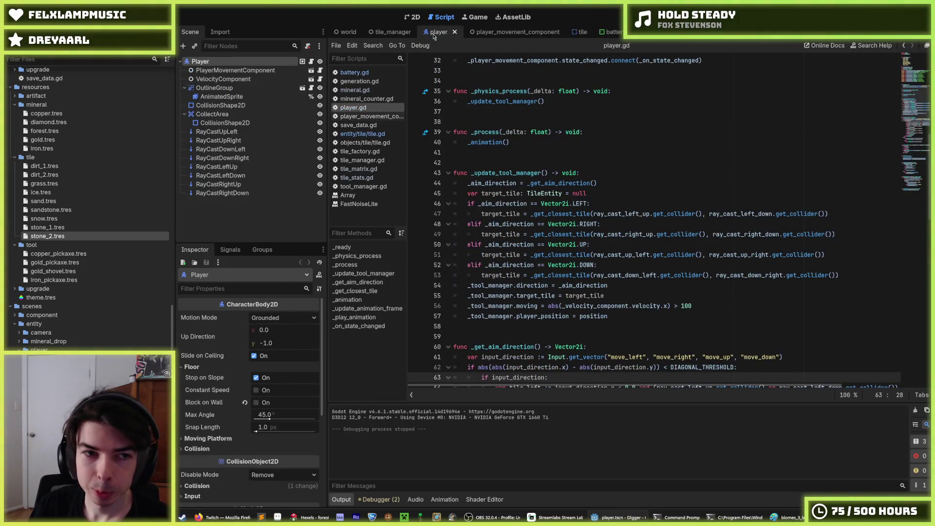
pyautogui.click(347, 33)
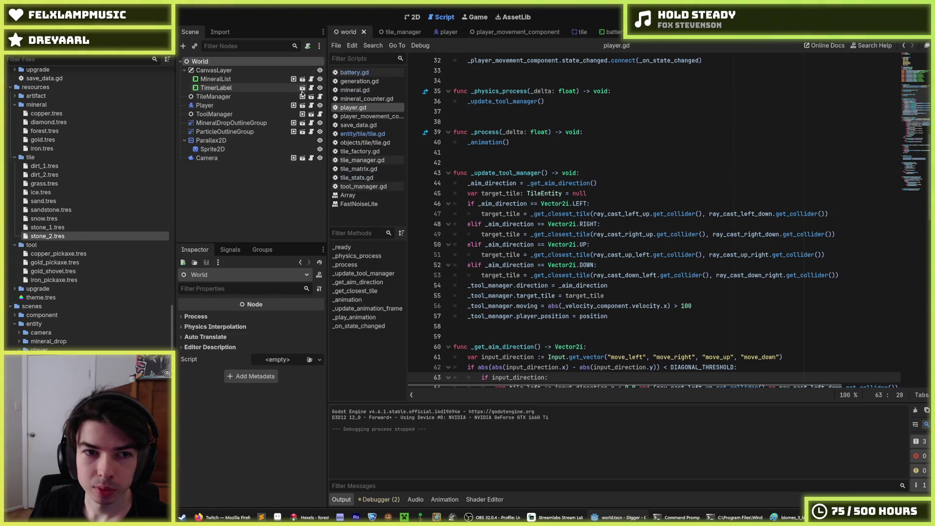
pyautogui.click(302, 93)
pyautogui.click(246, 331)
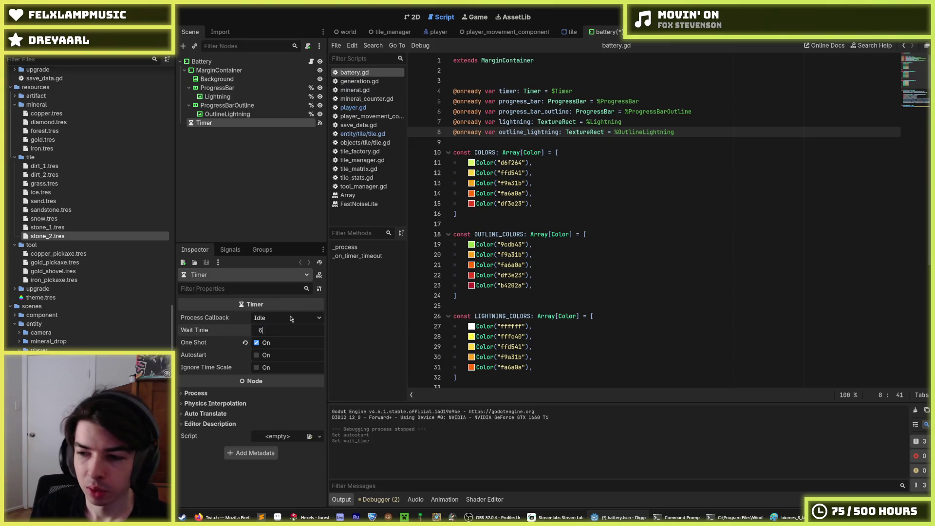
# Return to the world scene and open generation.gd
pyautogui.click(347, 33)
pyautogui.click(574, 32)
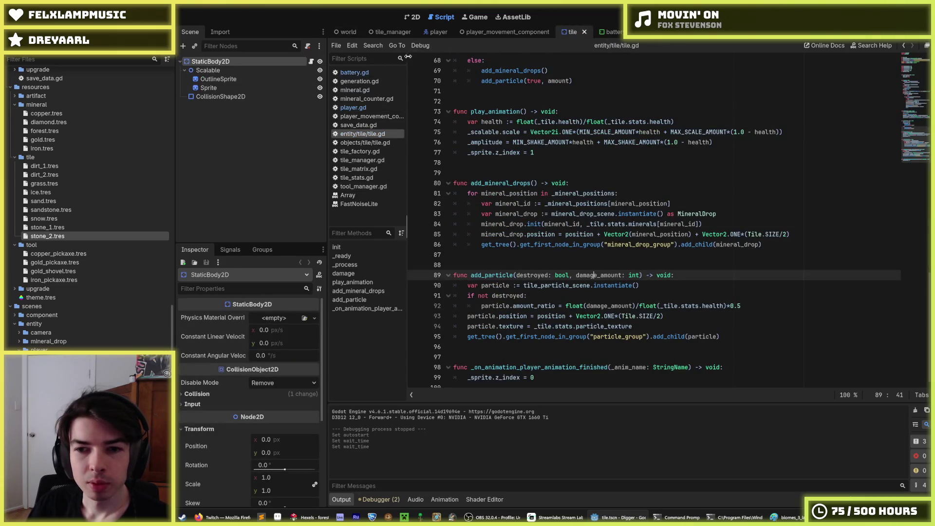
pyautogui.click(340, 35)
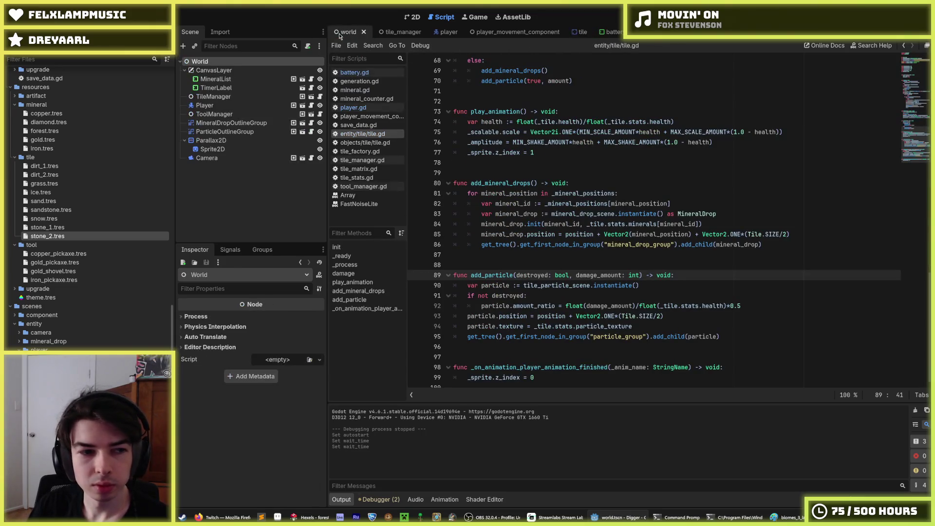
pyautogui.click(369, 82)
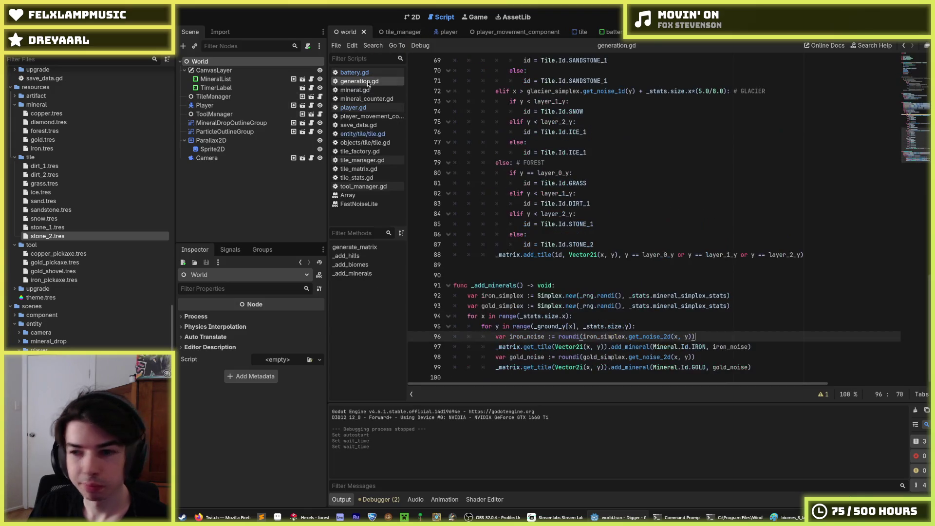
# Run the game to test the new ore generation, then stop it
pyautogui.click(699, 267)
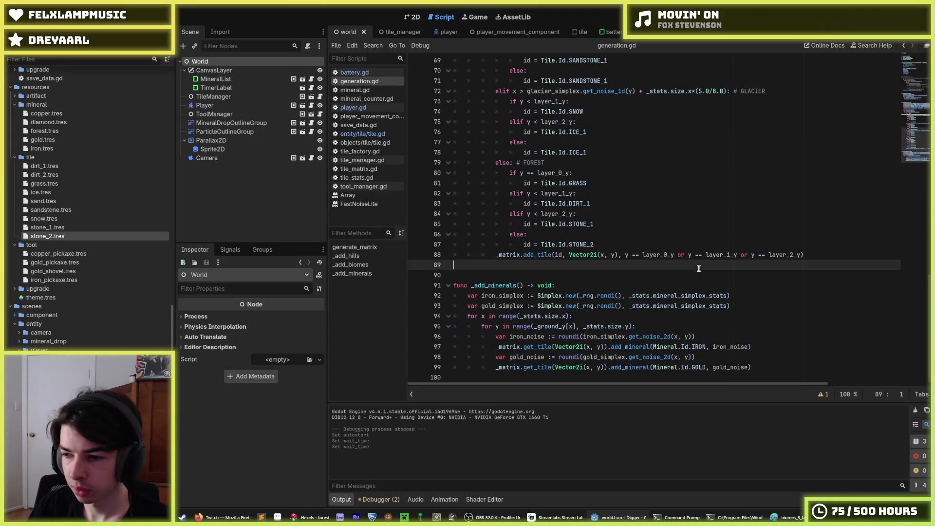
pyautogui.click(595, 280)
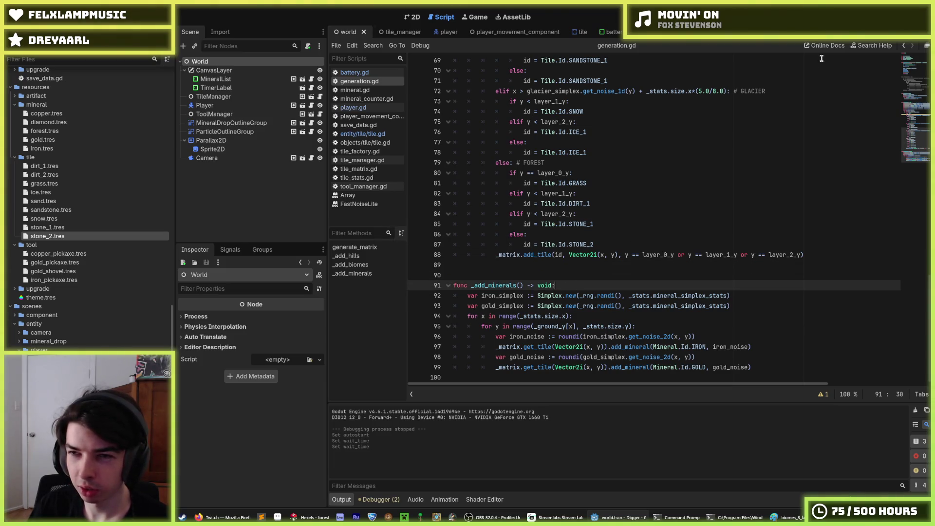
pyautogui.press('F5')
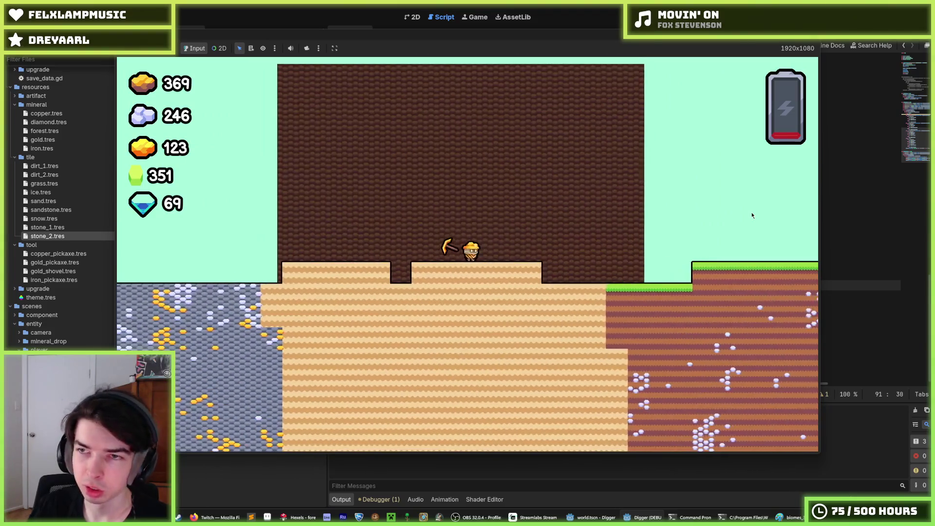
pyautogui.press('F8')
pyautogui.click(671, 141)
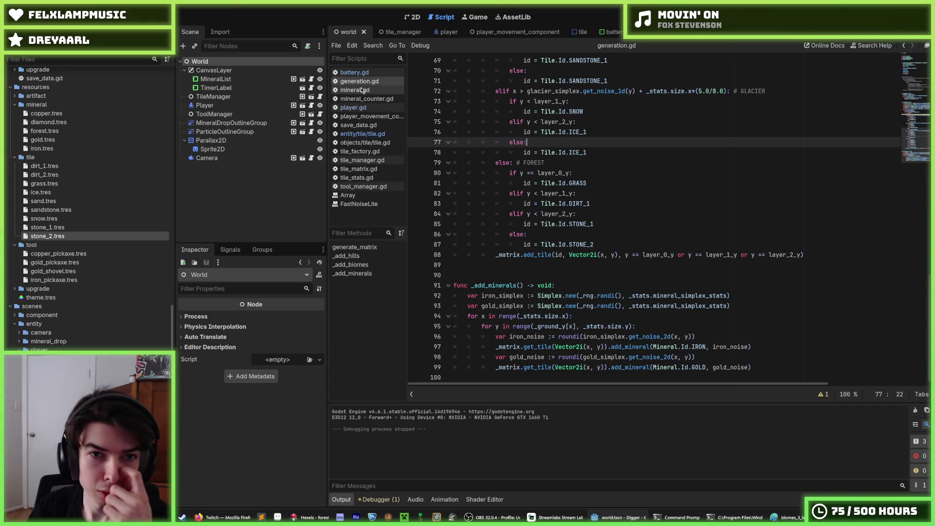
# In tile_manager.gd, uncomment _update_loaded_tiles() and comment out the _load_tile call with Ctrl+K
pyautogui.click(363, 160)
pyautogui.scroll(5, 555, 199)
pyautogui.click(528, 254)
pyautogui.press('Up')
pyautogui.hotkey('ctrl', 'k')
pyautogui.press('Up')
pyautogui.press('Up')
pyautogui.press('Up')
pyautogui.hotkey('ctrl', 'k')
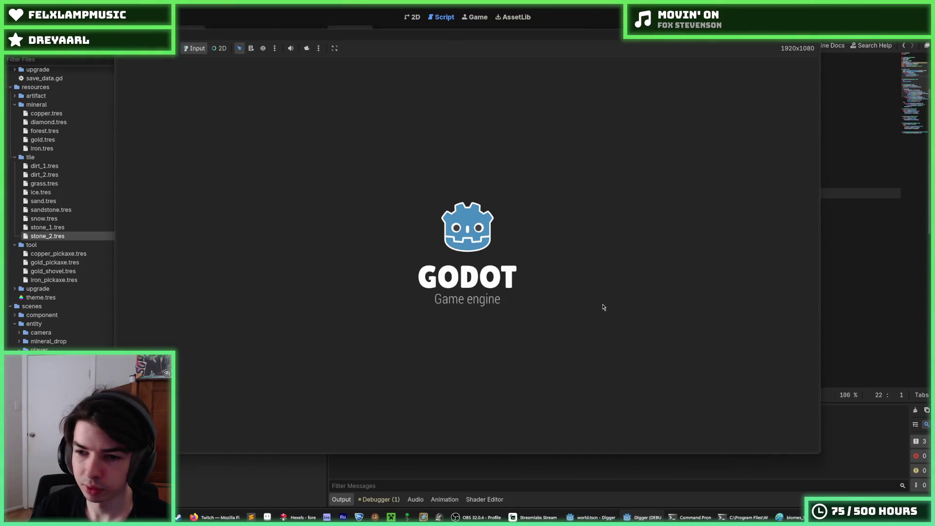
# Dig a short shaft, then fly the miner left across sand and stone to the snow
pyautogui.press('Right')
pyautogui.press('Down')
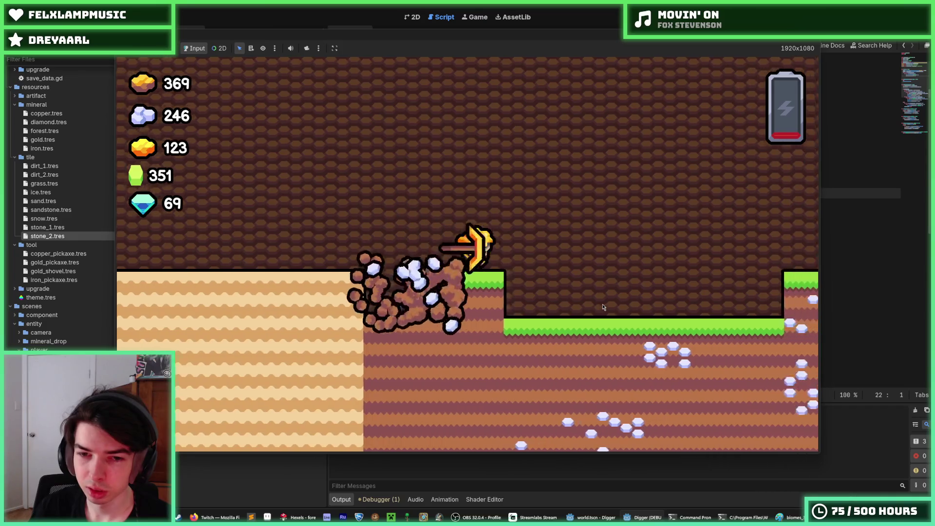
pyautogui.press('Down')
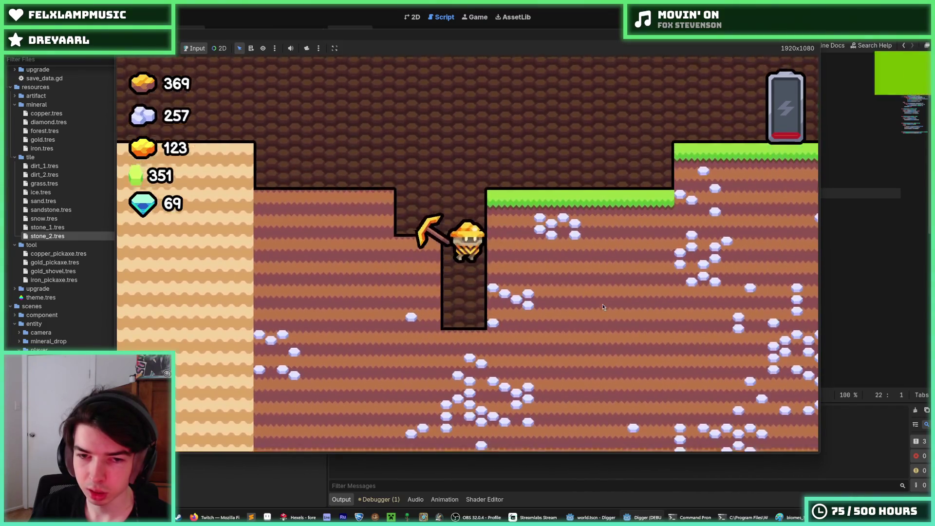
pyautogui.press('Up')
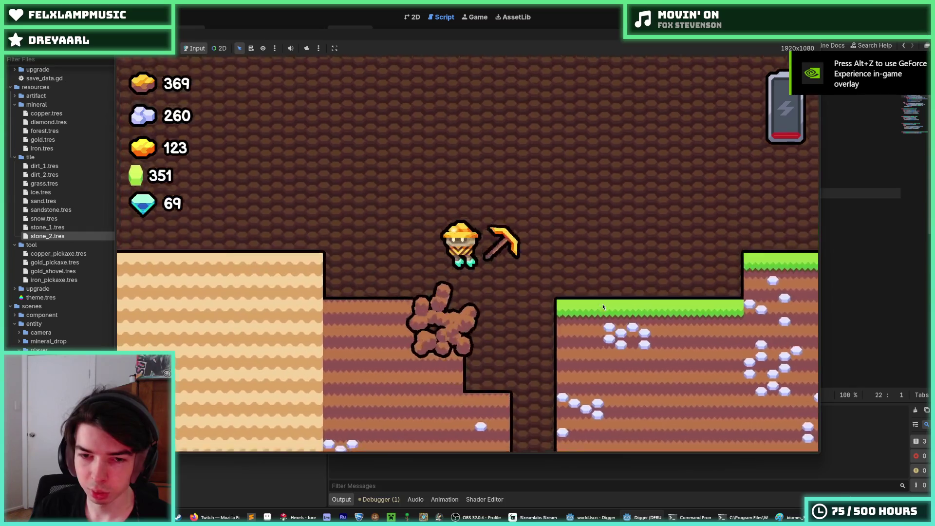
pyautogui.press('Left')
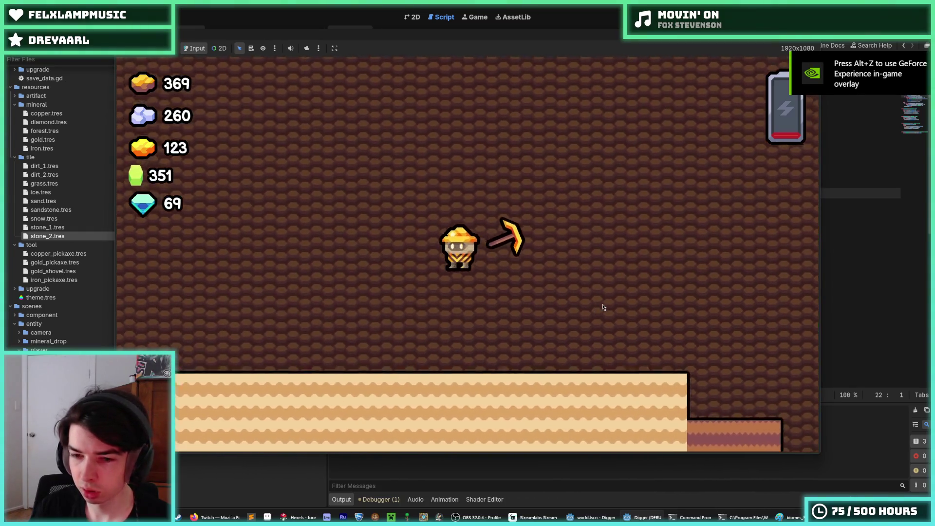
pyautogui.press('Left')
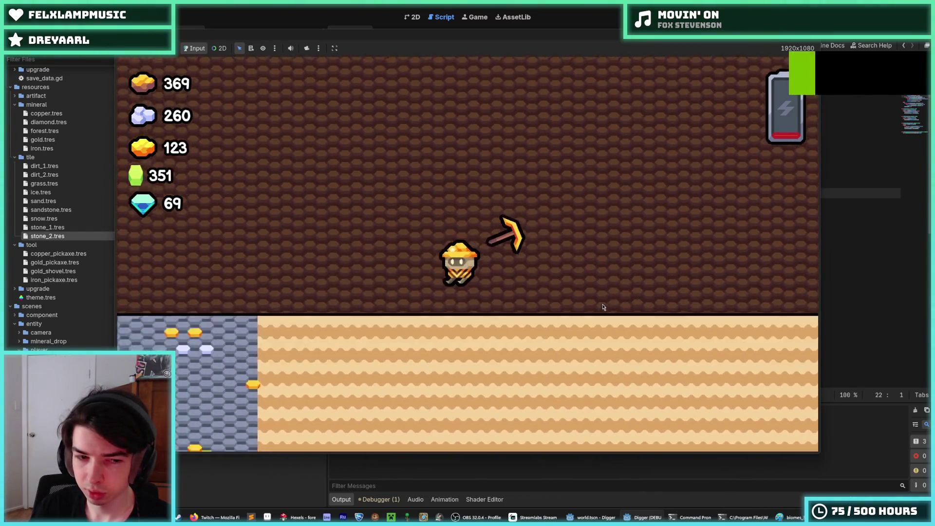
pyautogui.press('Up')
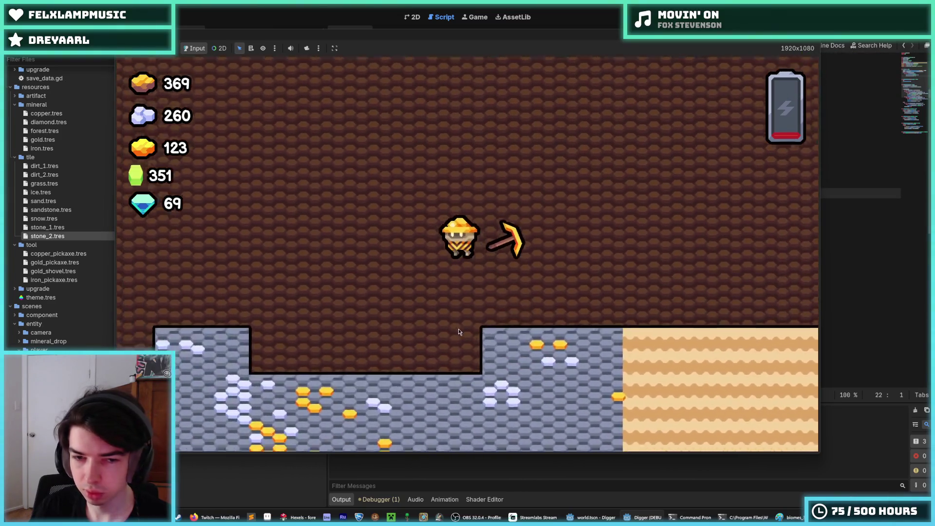
pyautogui.press('Left')
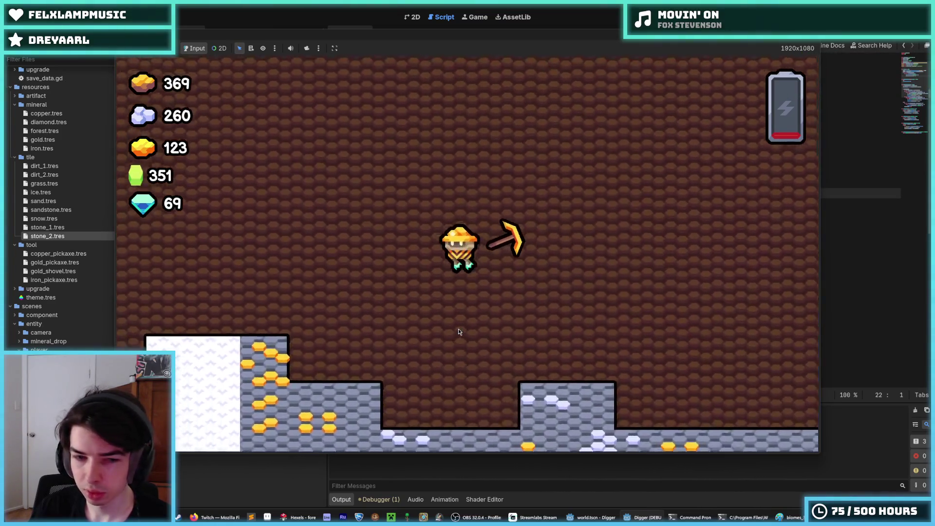
pyautogui.press('Left')
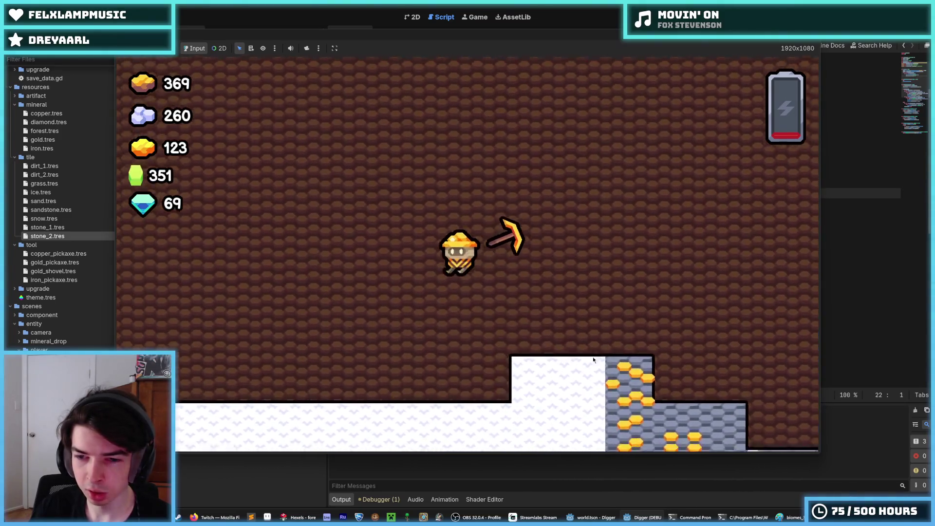
pyautogui.press('Up')
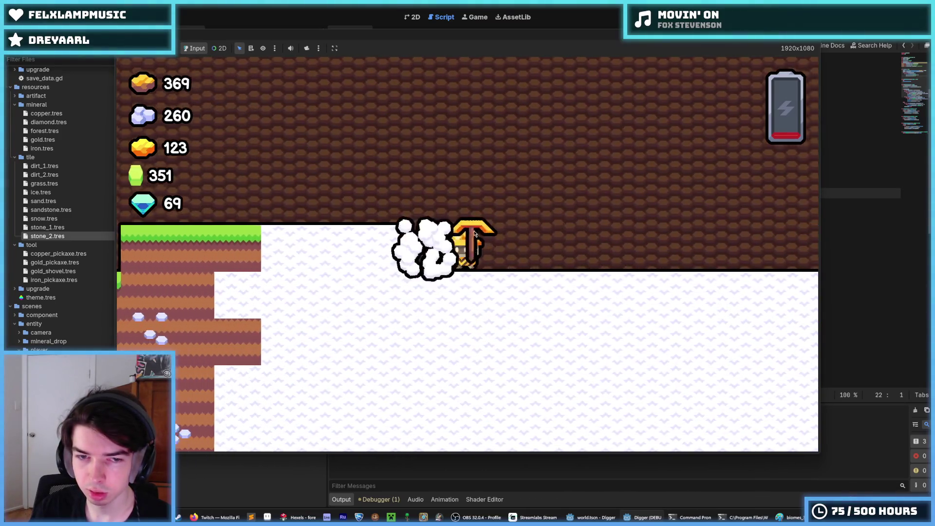
pyautogui.press('Left')
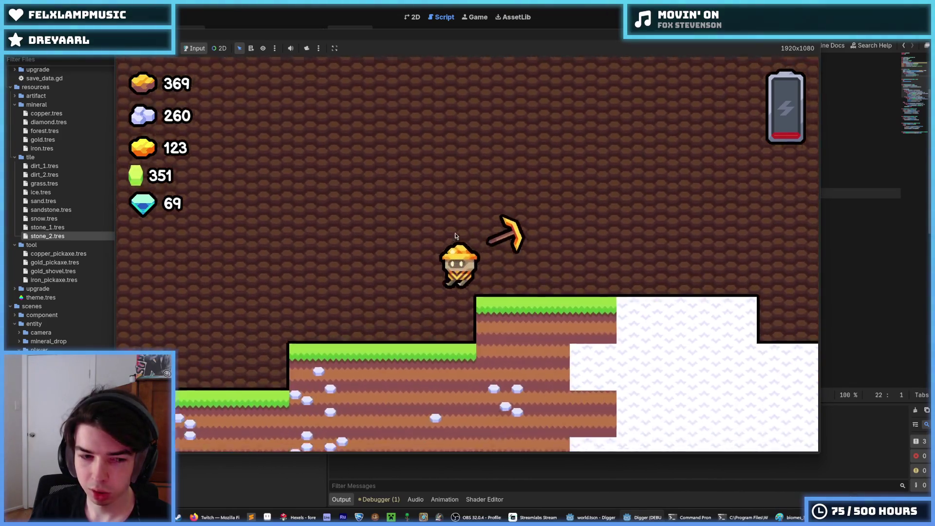
# Dig small pits in the grass, then dig straight down into the stone and gold ore layer
pyautogui.press('Down')
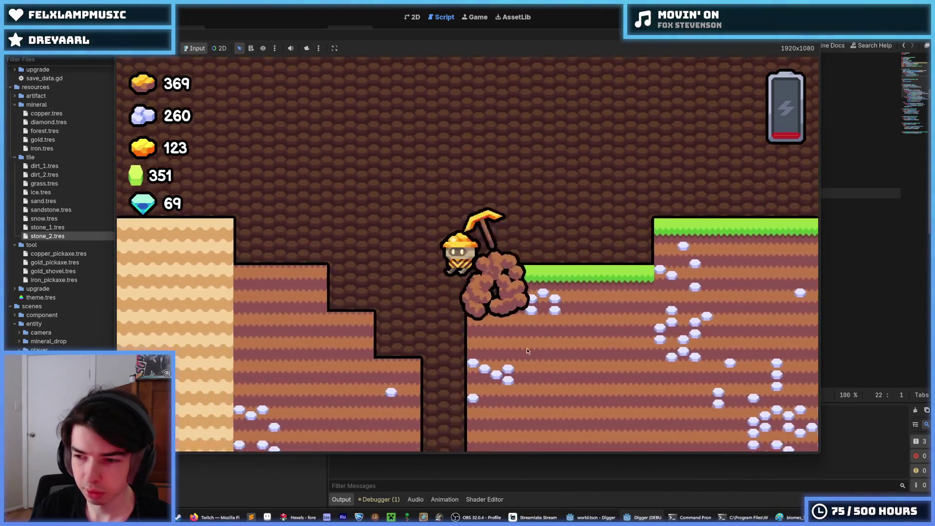
pyautogui.press('Up')
pyautogui.press('Right')
pyautogui.press('Down')
pyautogui.press('Up')
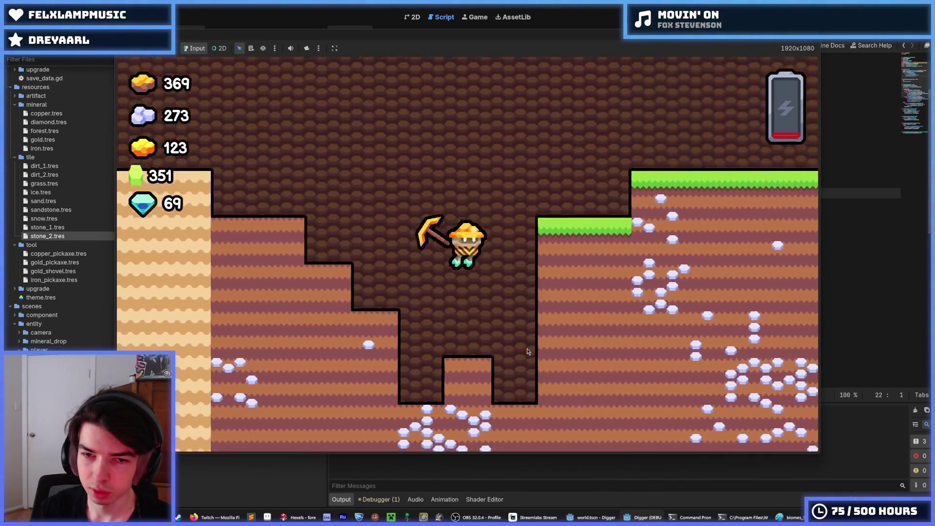
pyautogui.press('Right')
pyautogui.press('Up')
pyautogui.press('Right')
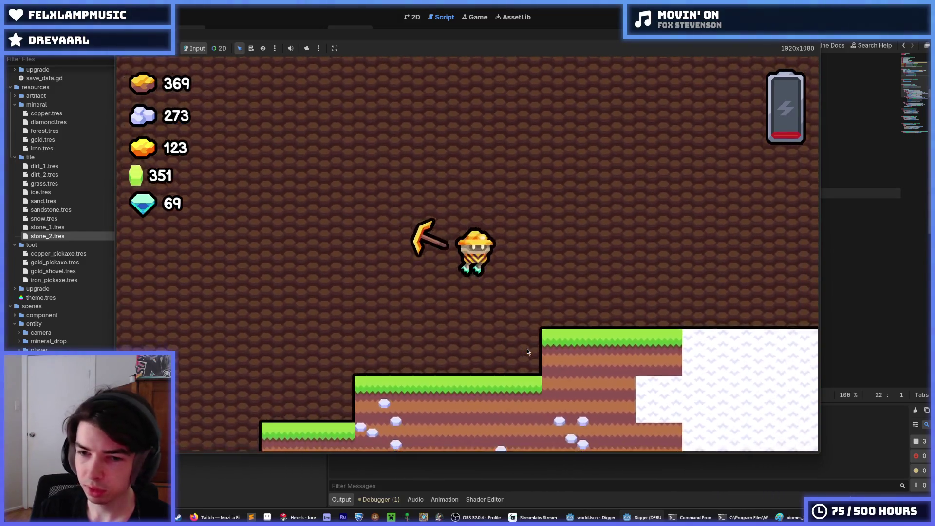
pyautogui.press('Right')
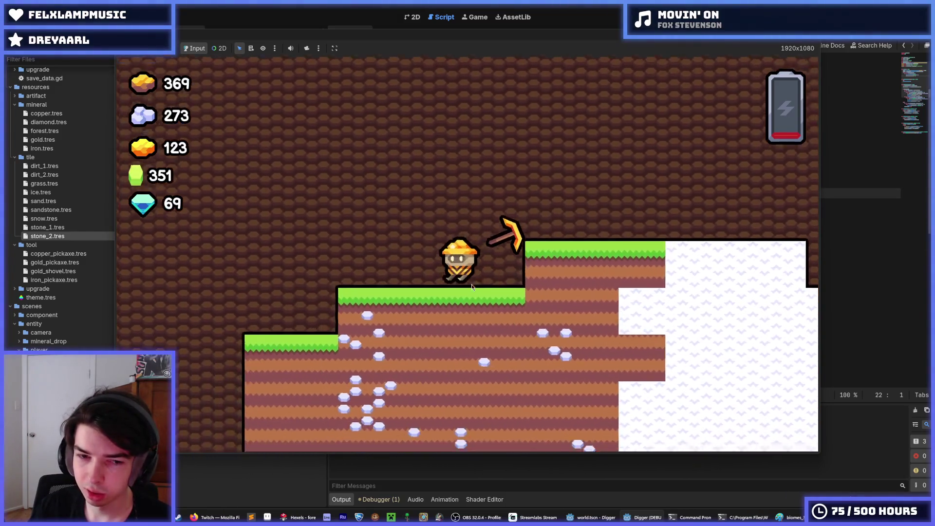
pyautogui.press('Left')
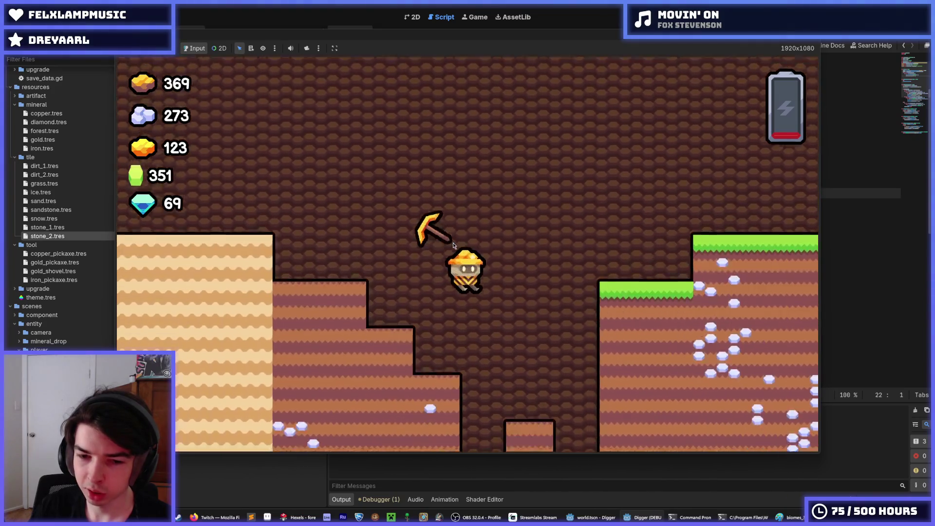
pyautogui.press('Down')
pyautogui.press('Down')
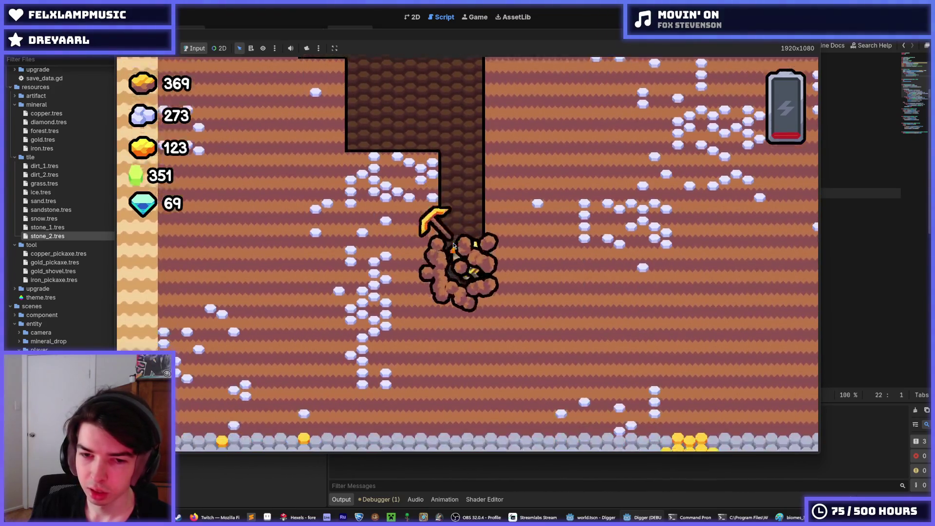
pyautogui.press('Down')
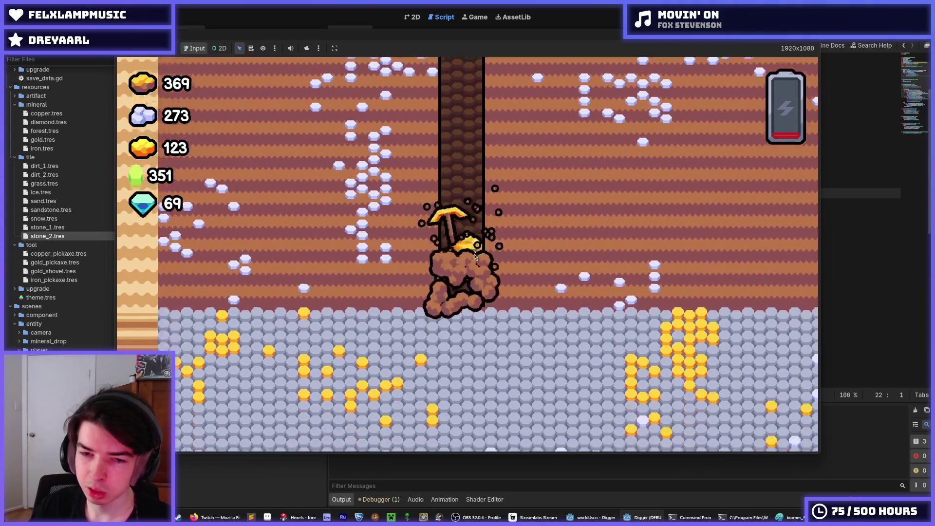
pyautogui.scroll(-5, 475, 257)
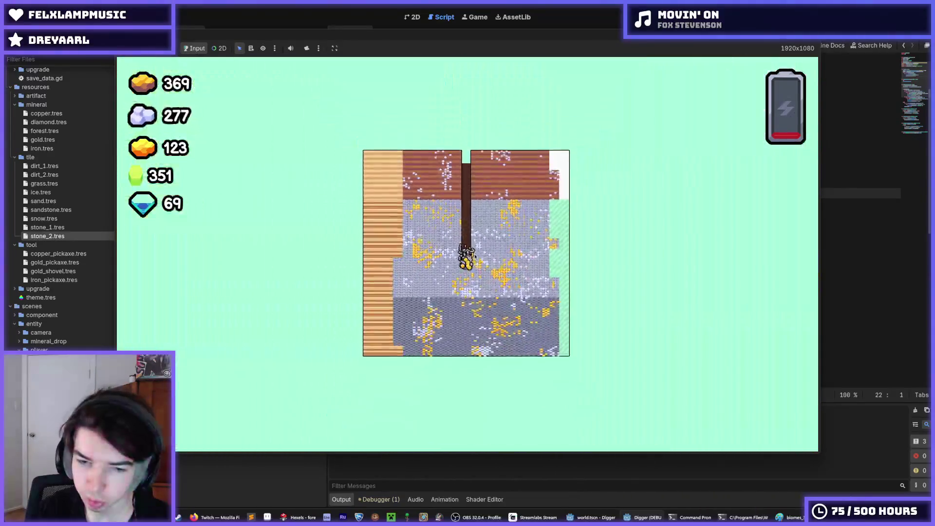
# Dig into the darker stone layer, then fly back up the shaft collecting ore drops
pyautogui.press('Down')
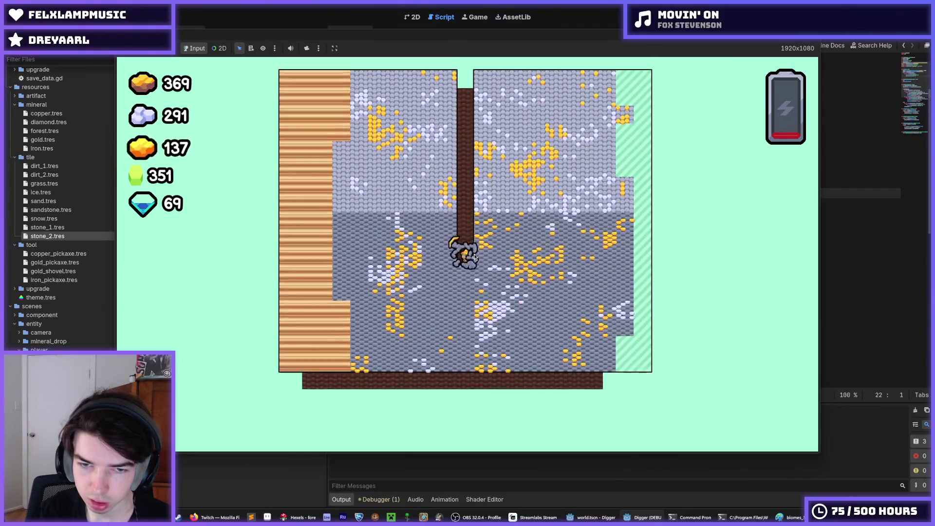
pyautogui.scroll(5, 474, 257)
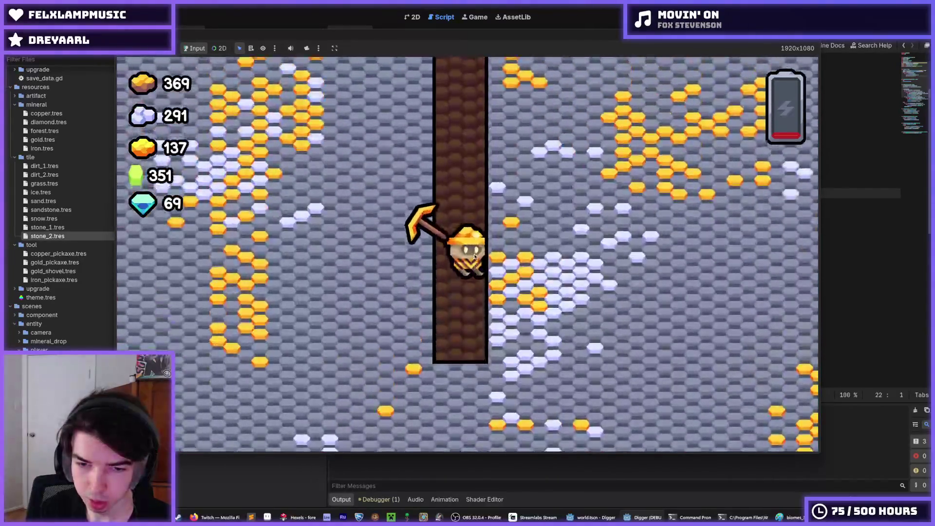
pyautogui.press('Up')
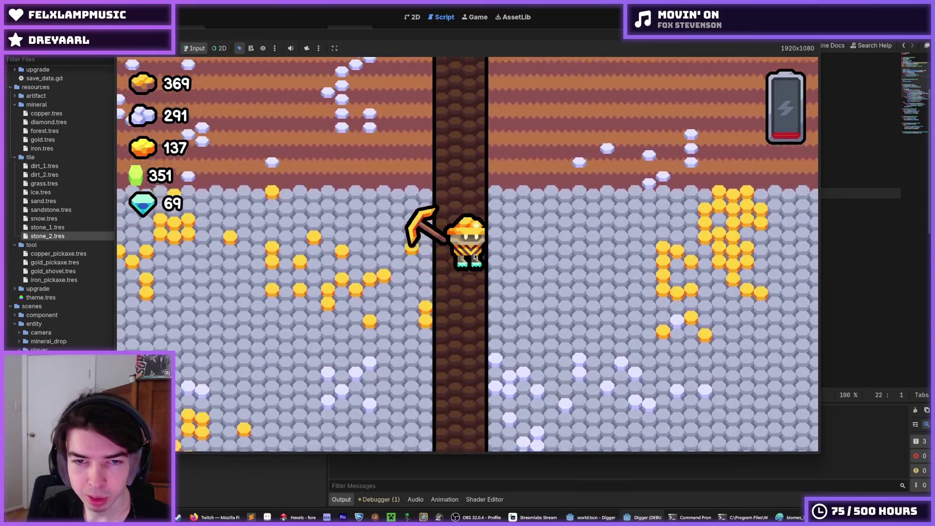
pyautogui.press('Right')
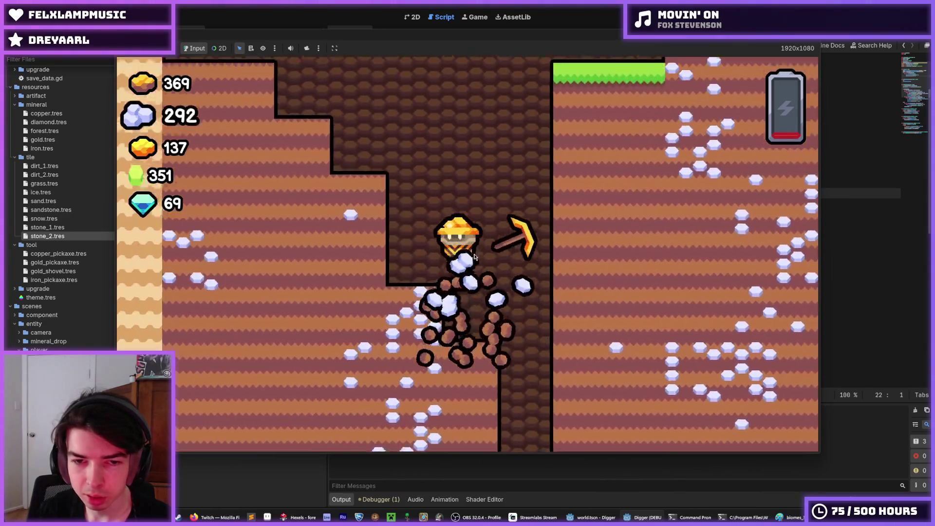
pyautogui.press('Left')
pyautogui.press('Right')
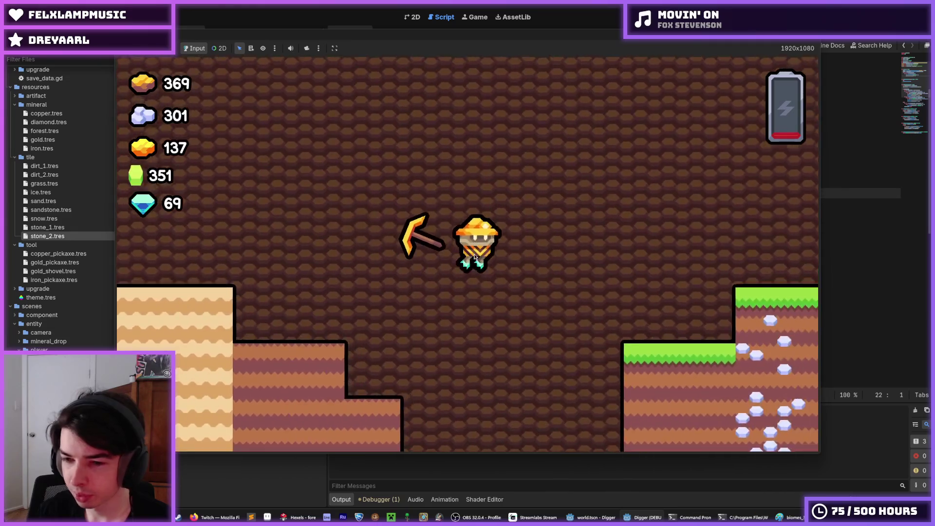
pyautogui.press('Right')
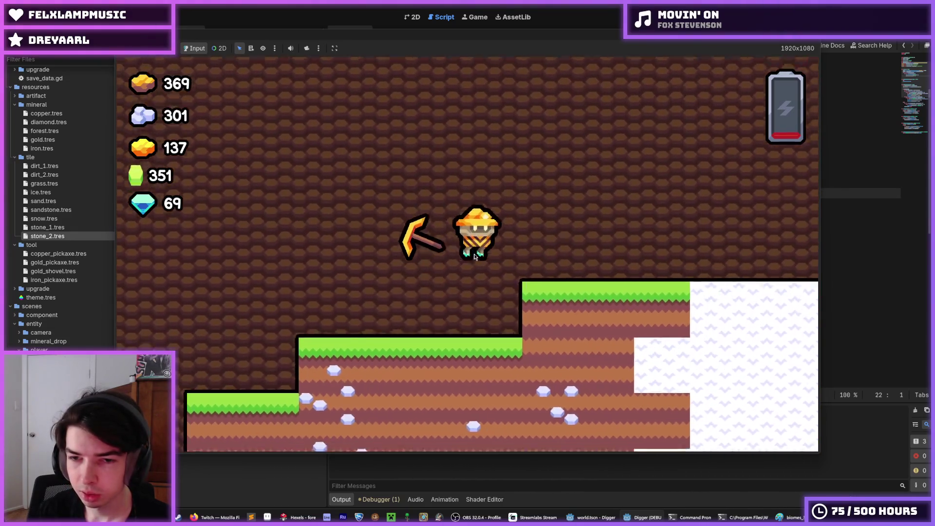
pyautogui.scroll(-5, 474, 257)
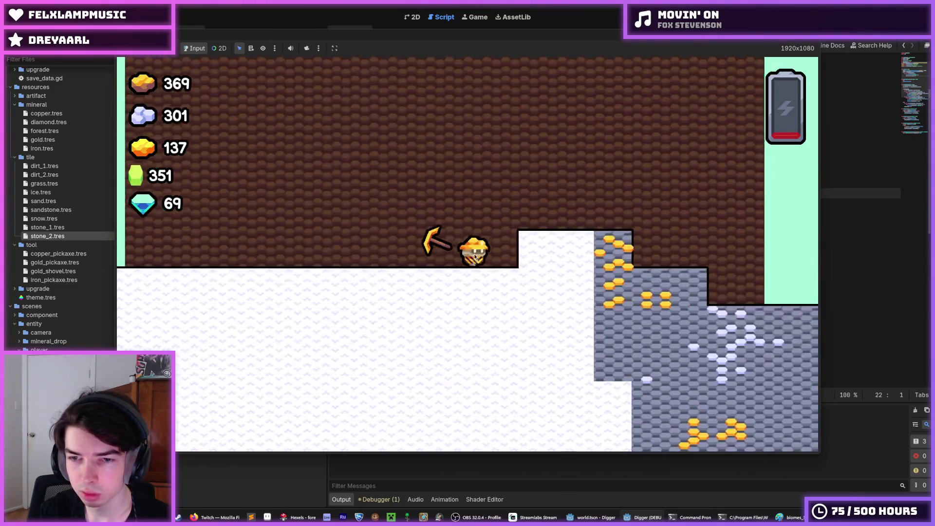
# Dig straight down through the ore stone and sand into deeper layers, then rise
pyautogui.press('Down')
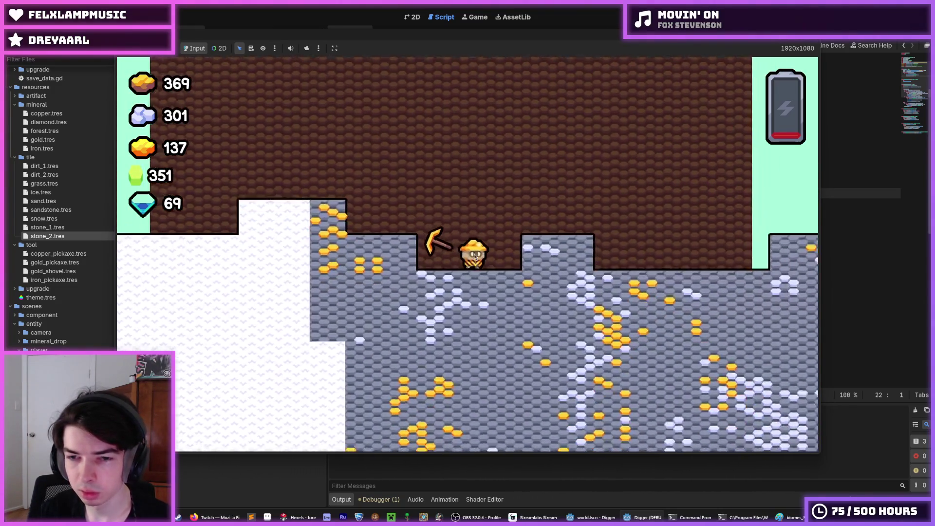
pyautogui.press('Down')
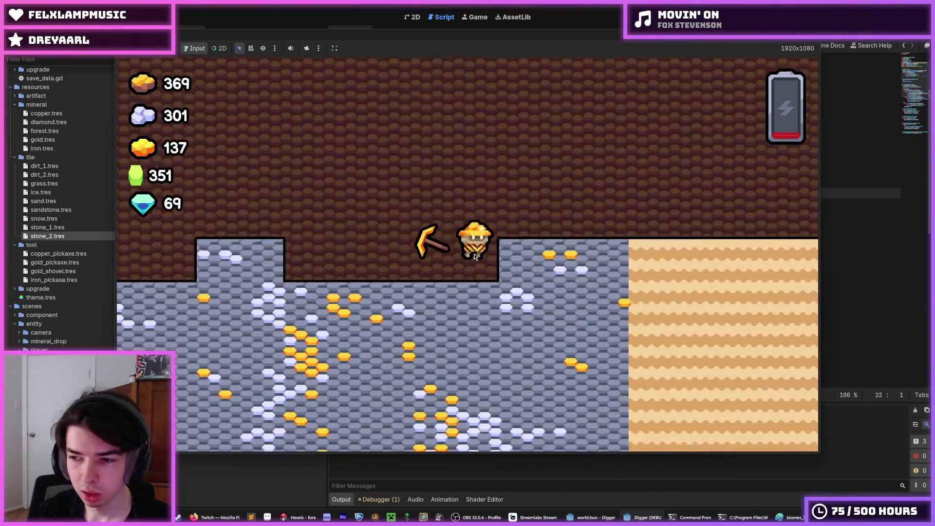
pyautogui.press('Down')
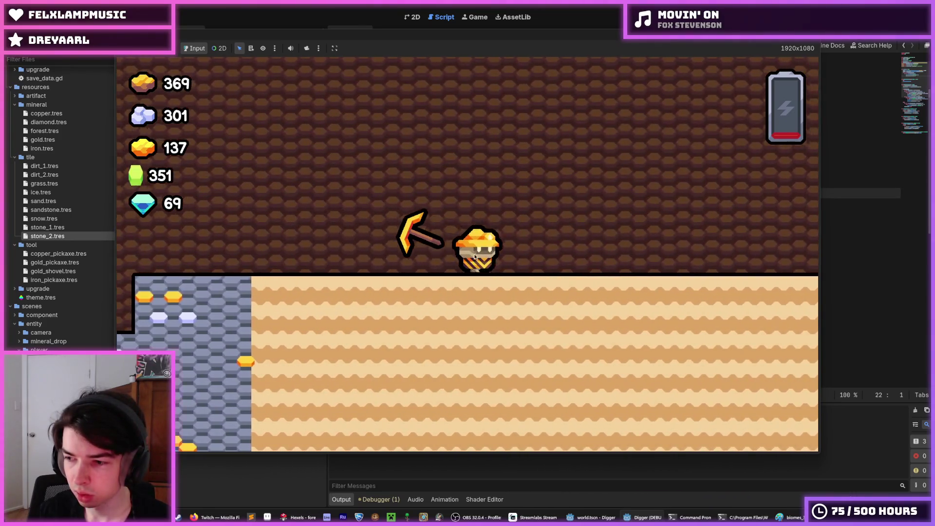
pyautogui.press('Down')
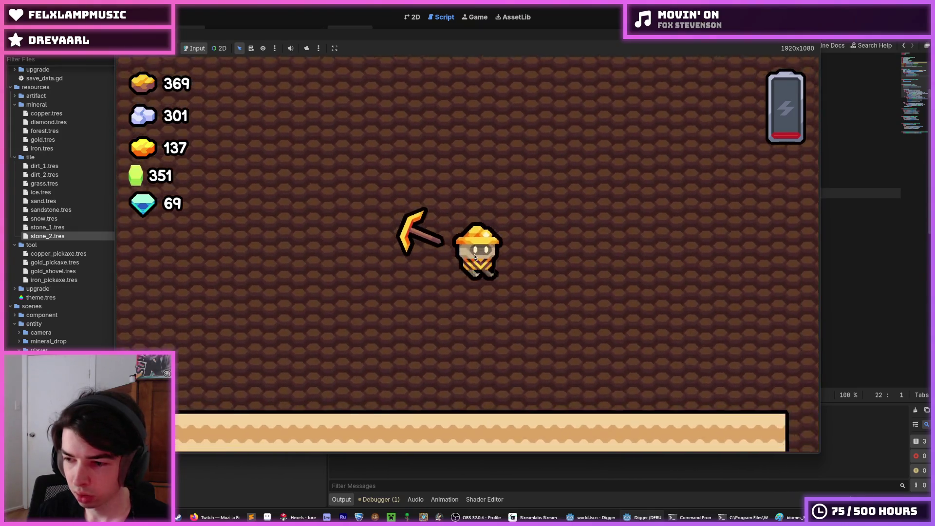
pyautogui.press('Down')
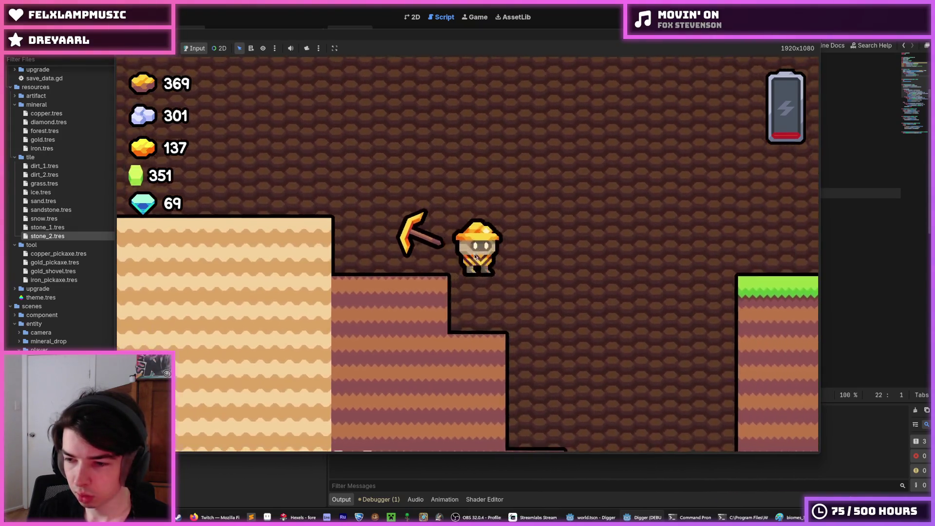
pyautogui.press('Down')
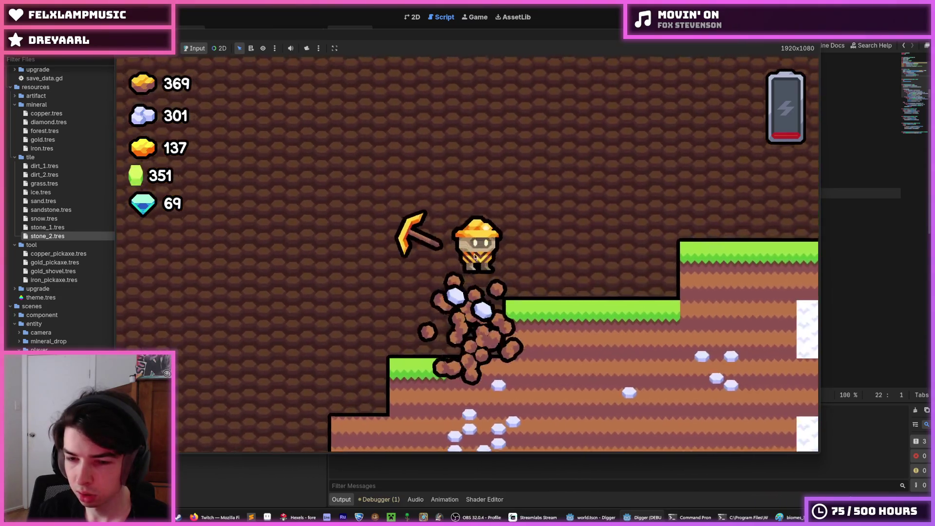
pyautogui.press('Up')
pyautogui.press('Right')
# Dig into the stone for crystals, then fly back up and weave above the grass
pyautogui.press('Down')
pyautogui.press('Up')
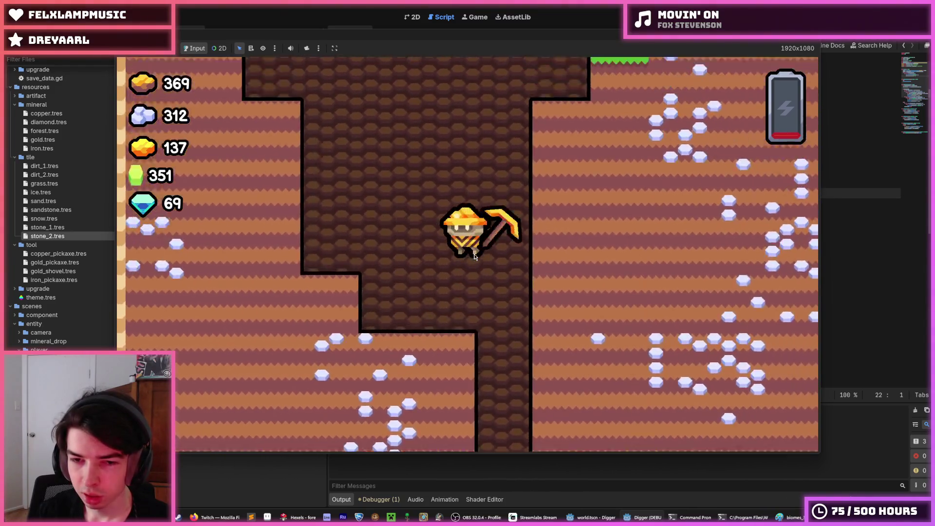
pyautogui.press('Up')
pyautogui.press('Left')
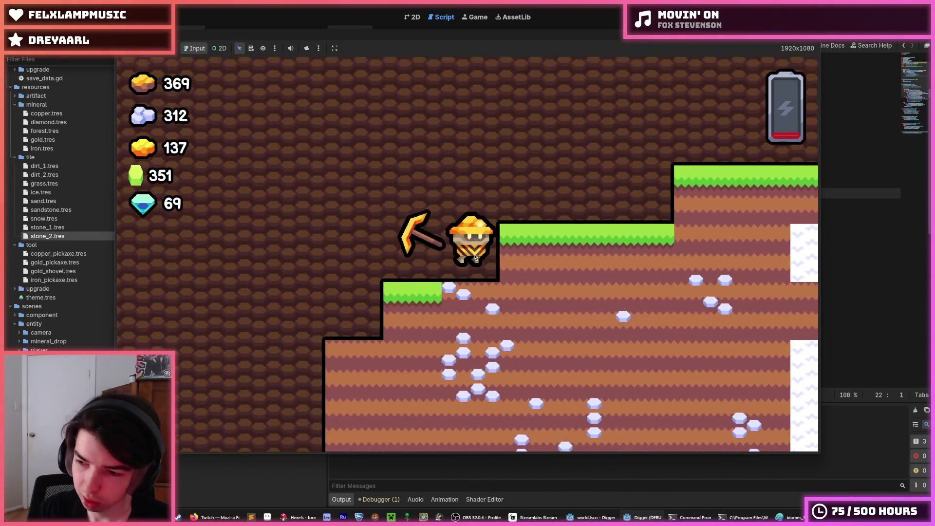
pyautogui.press('Right')
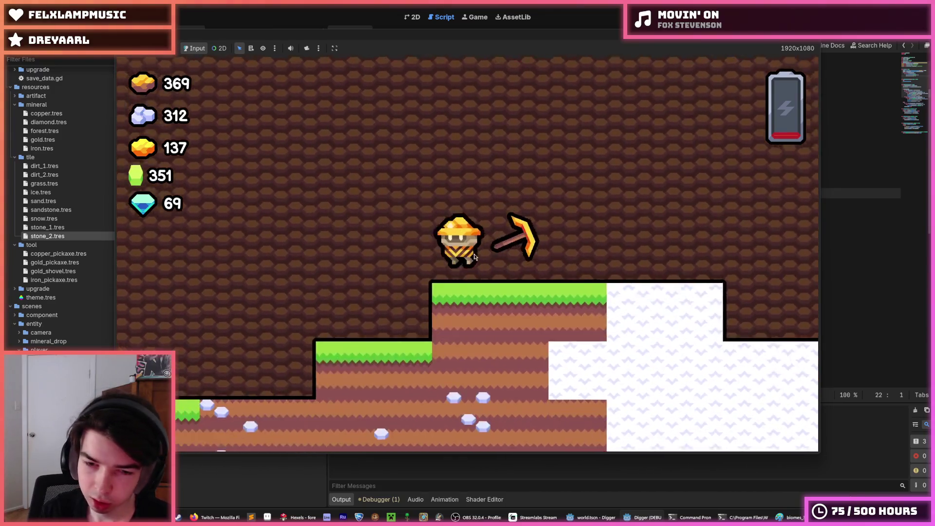
pyautogui.press('Up')
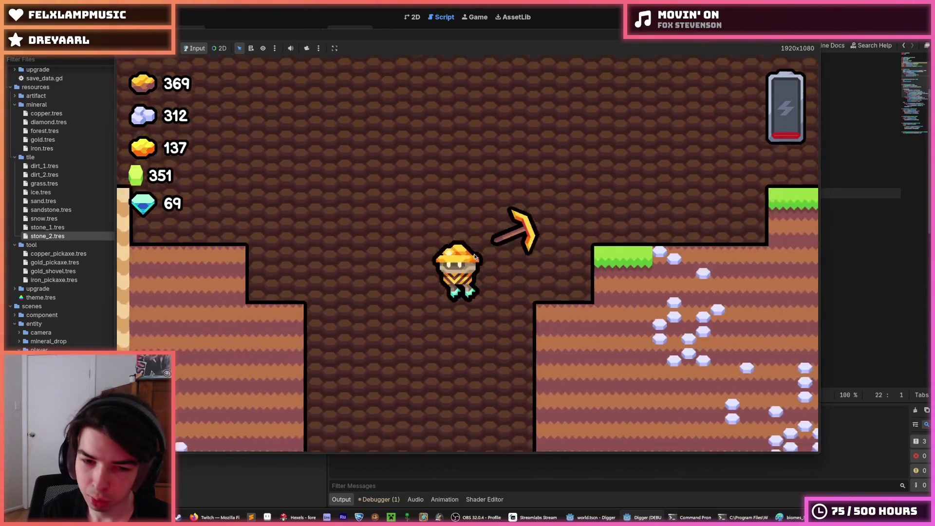
pyautogui.press('Left')
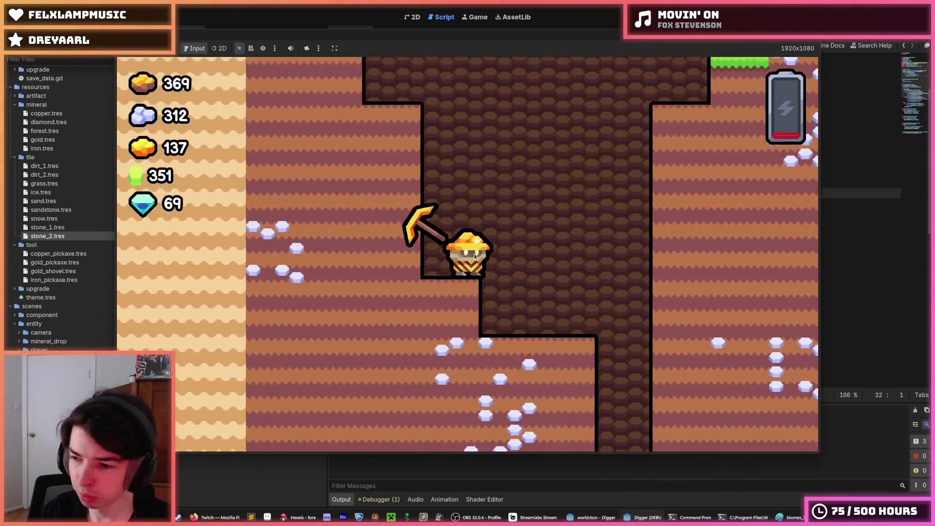
pyautogui.press('Up')
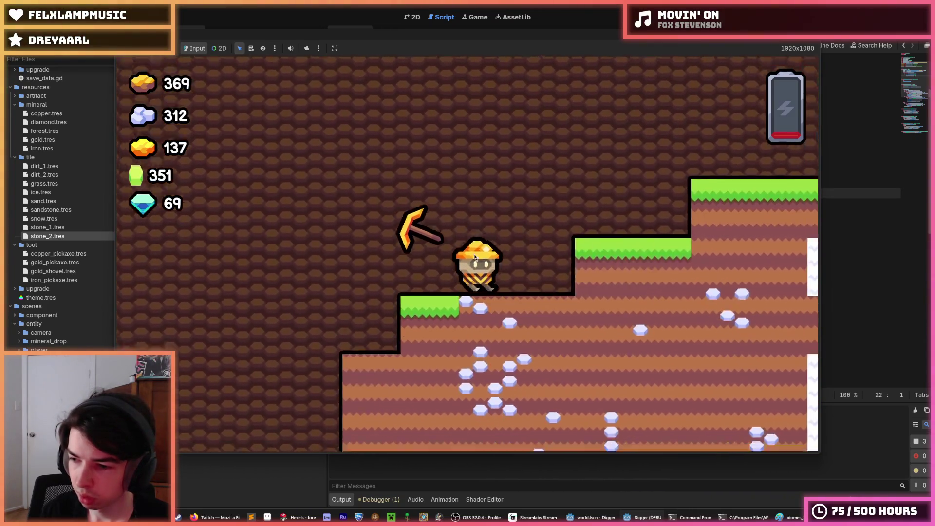
pyautogui.press('Right')
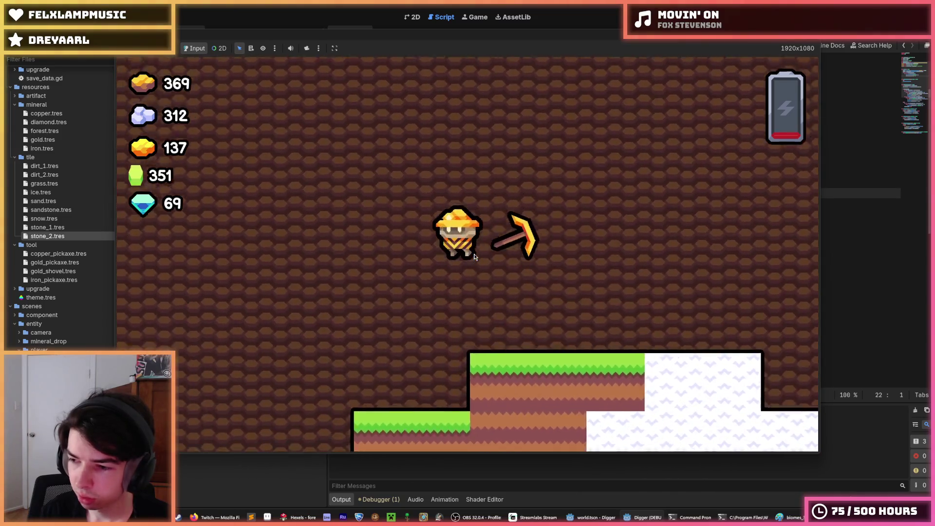
pyautogui.press('Up')
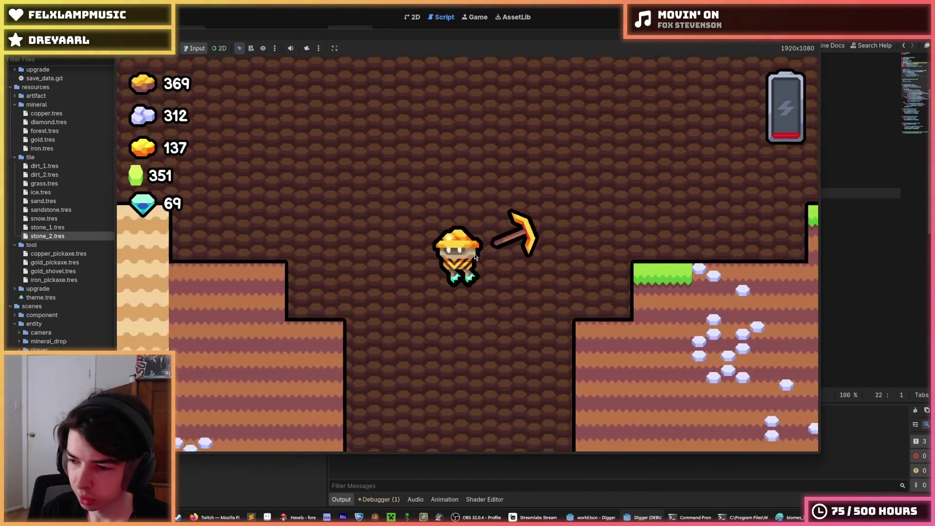
pyautogui.press('Left')
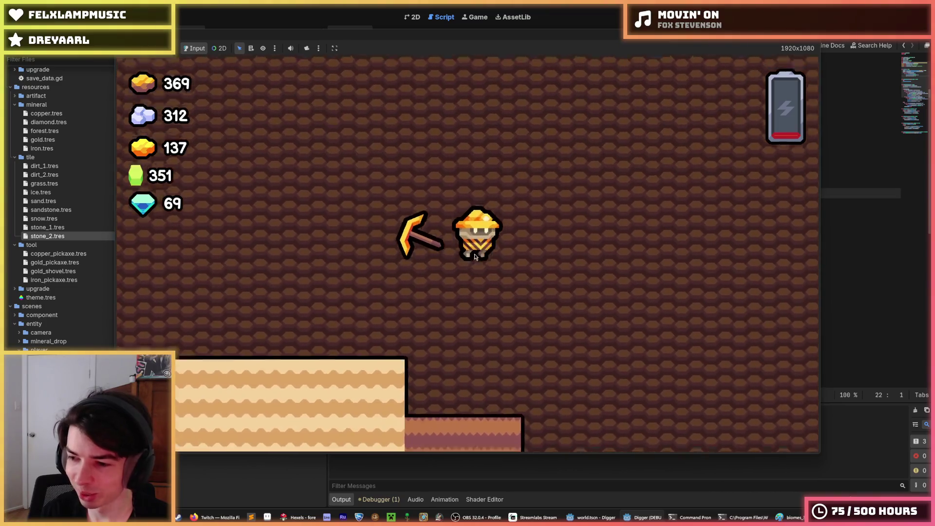
# Dig down through the dirt and rise again, collecting stone
pyautogui.press('Right')
pyautogui.press('Left')
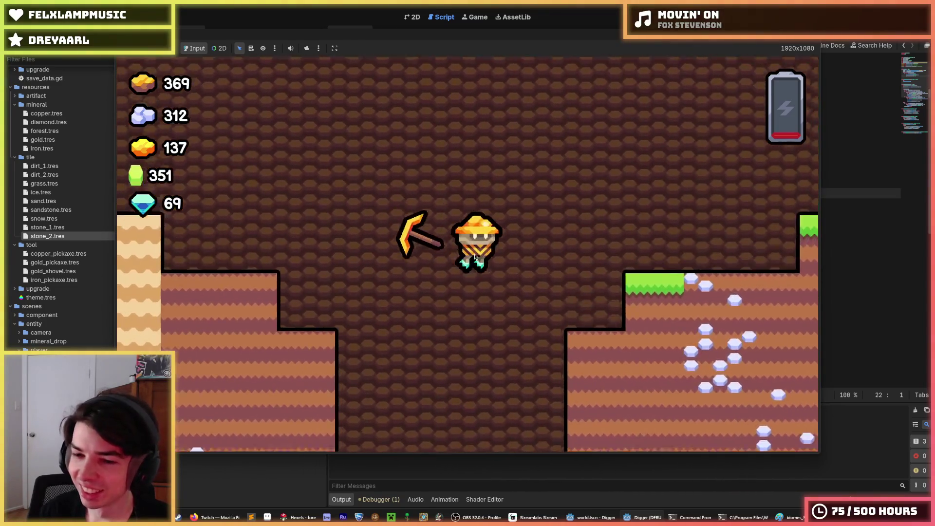
pyautogui.press('Right')
pyautogui.press('Left')
pyautogui.press('Up')
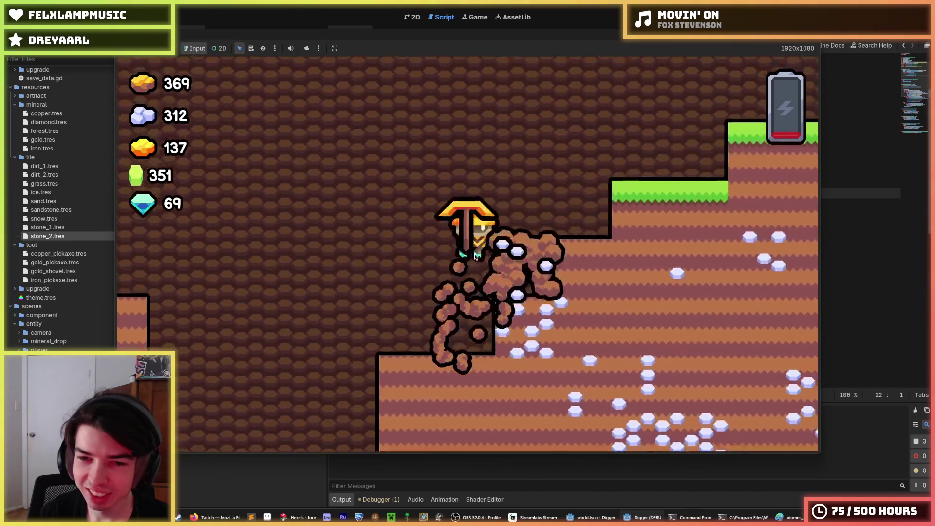
pyautogui.press('Right')
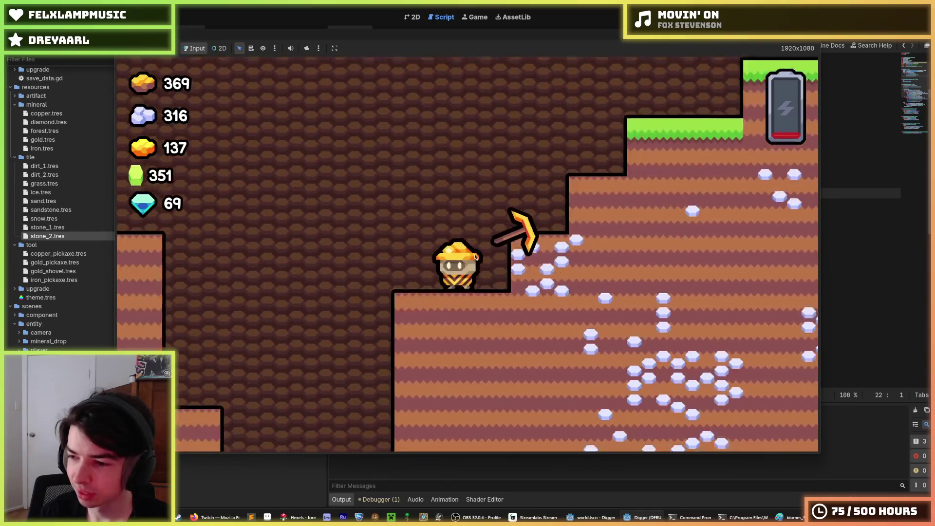
# Dig through the ledge and shaft walls into pockets of stone ore
pyautogui.press('Down')
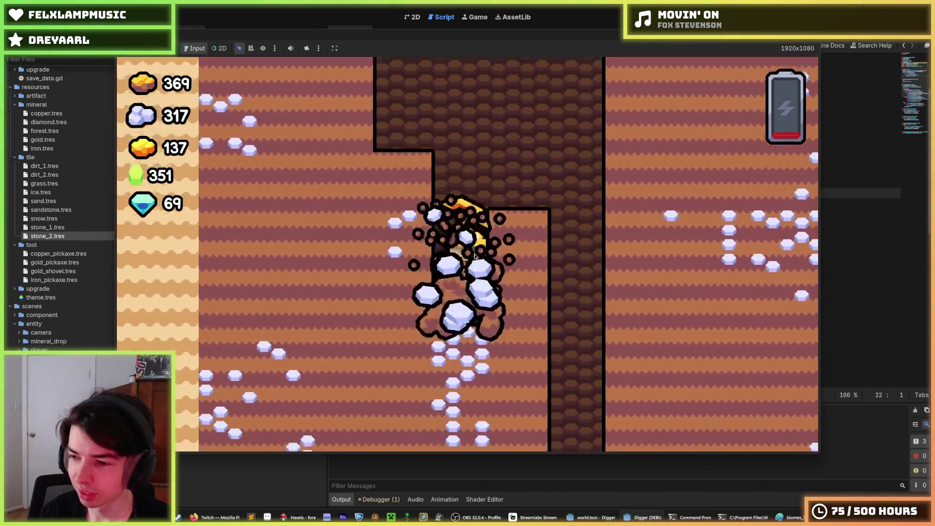
pyautogui.press('Left')
pyautogui.press('Right')
pyautogui.press('Left')
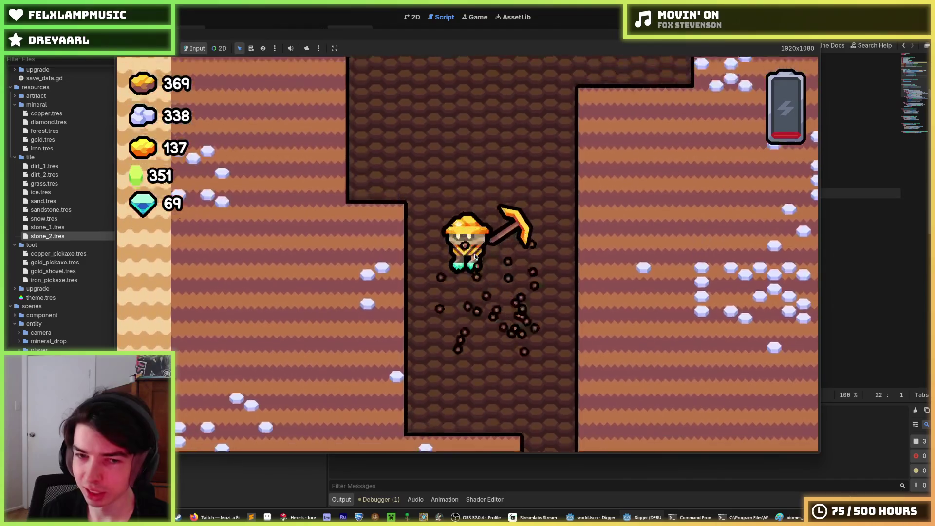
pyautogui.press('Down')
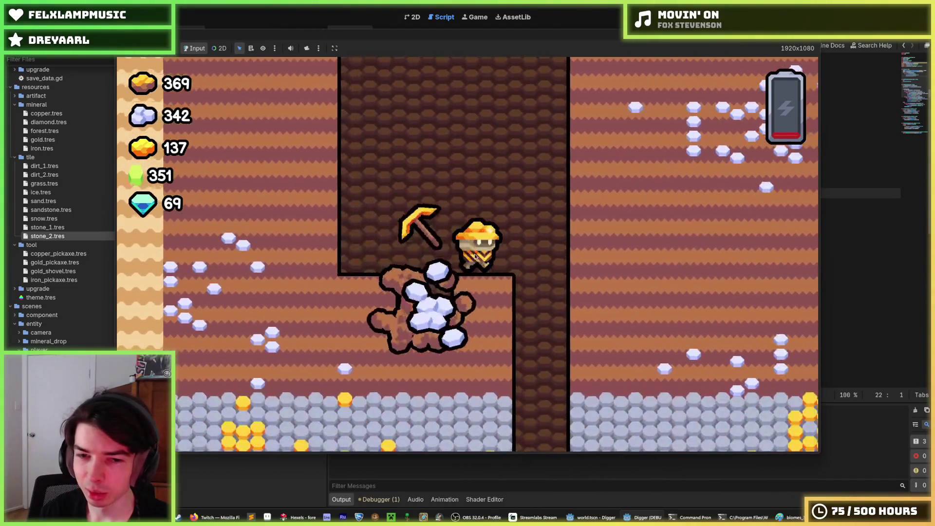
pyautogui.press('Right')
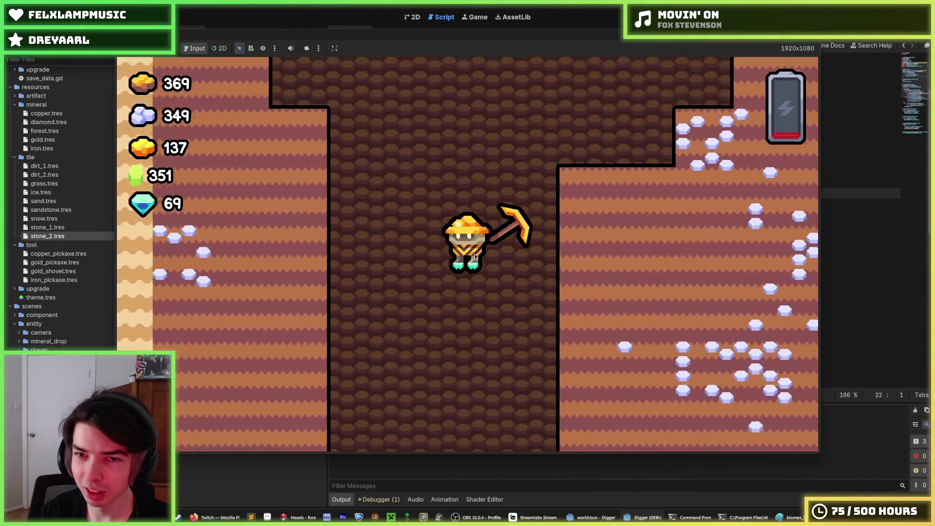
pyautogui.press('Left')
pyautogui.press('Down')
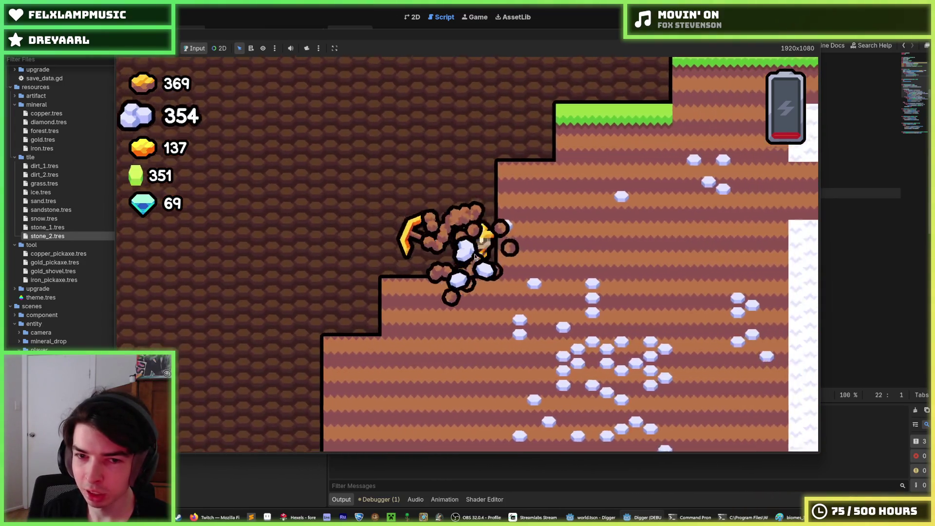
pyautogui.press('Up')
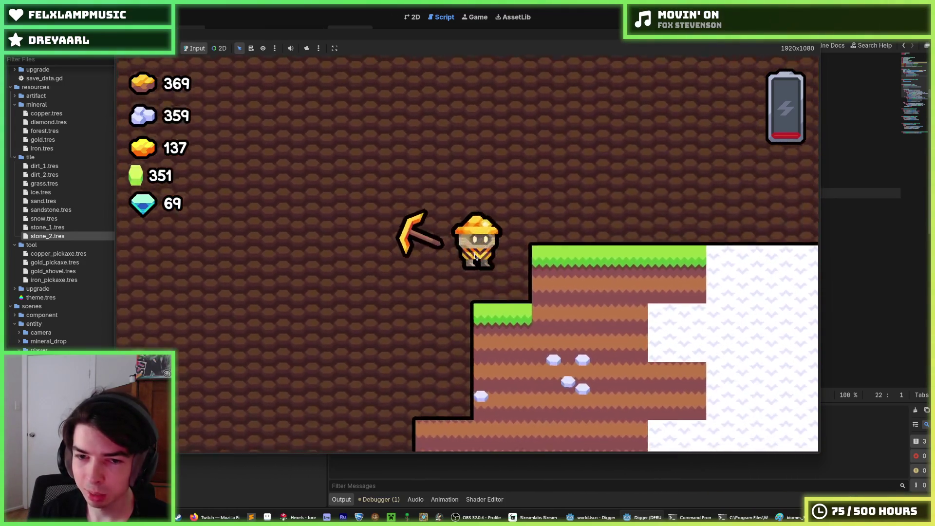
pyautogui.press('Down')
pyautogui.press('Right')
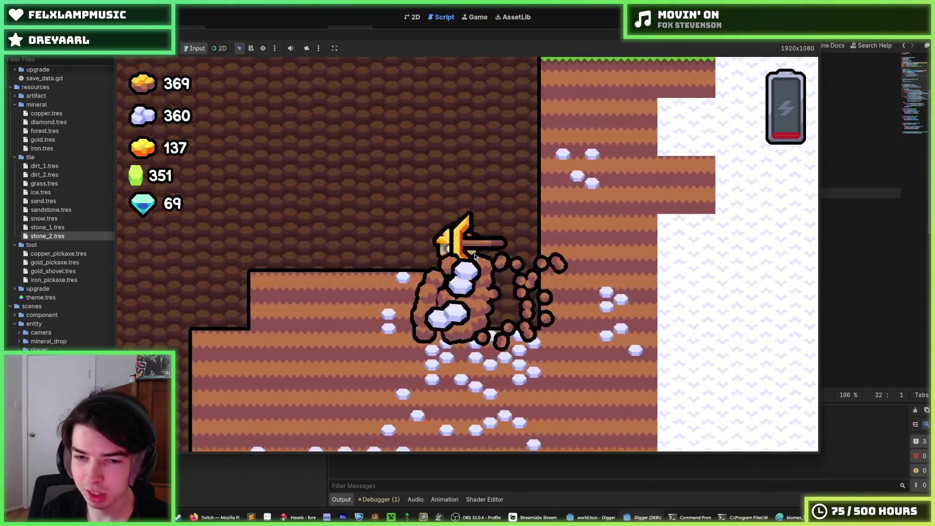
# Descend into an open cave and dig through its stone-rich dirt
pyautogui.press('Down')
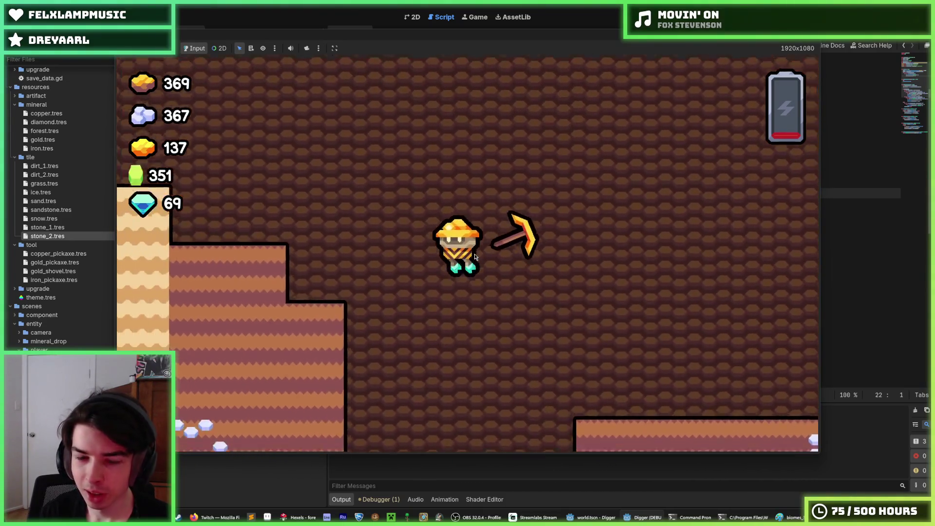
pyautogui.press('Down')
pyautogui.press('Left')
pyautogui.press('Down')
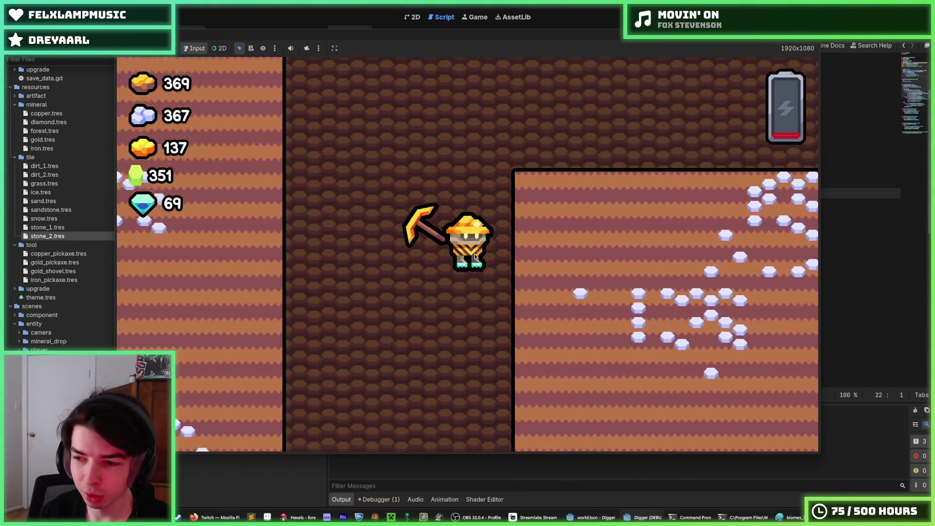
pyautogui.press('Right')
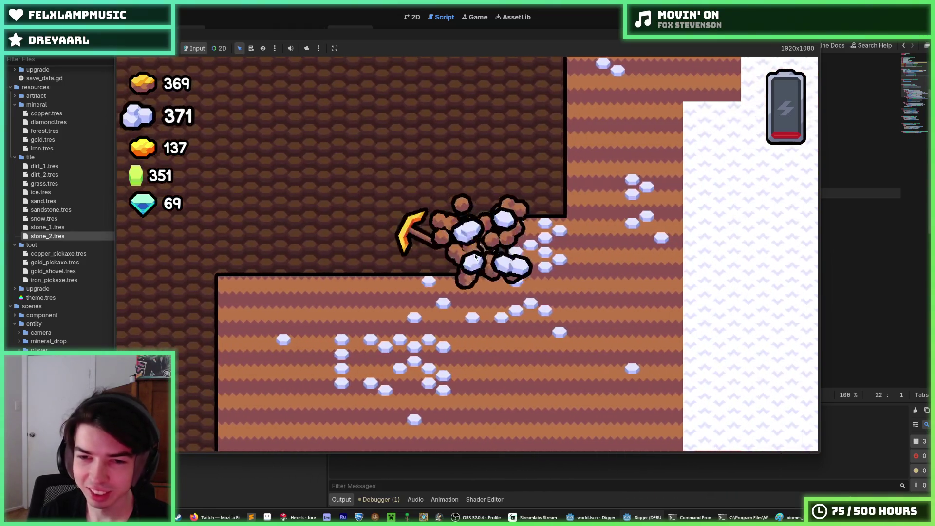
pyautogui.press('Left')
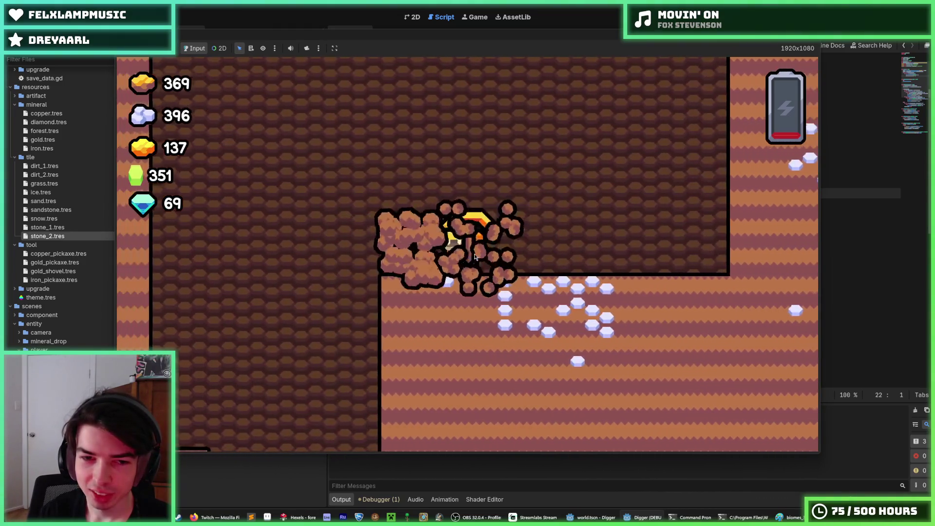
pyautogui.press('Up')
pyautogui.press('Left')
pyautogui.press('Left')
pyautogui.press('Right')
pyautogui.press('Right')
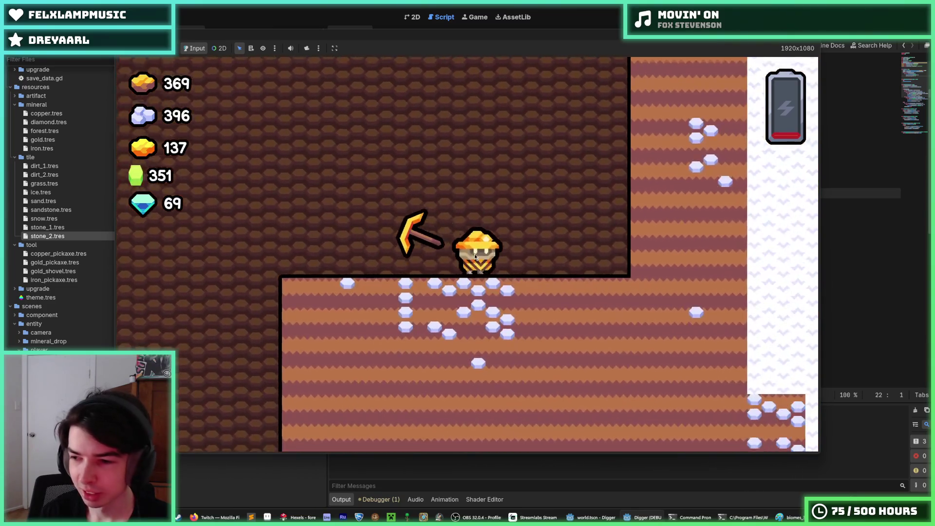
# Mine the stone ore below the cave, then stop the game with F8
pyautogui.press('Right')
pyautogui.press('Down')
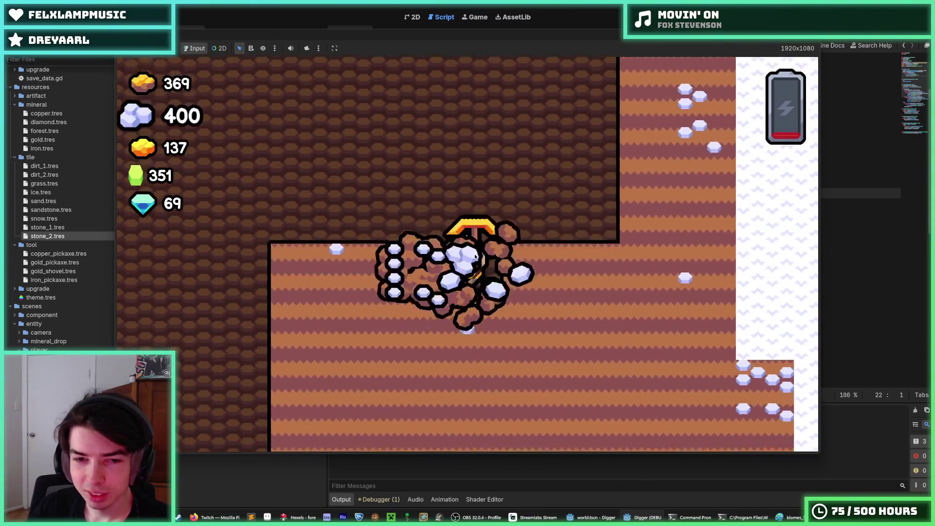
pyautogui.press('Left')
pyautogui.press('F8')
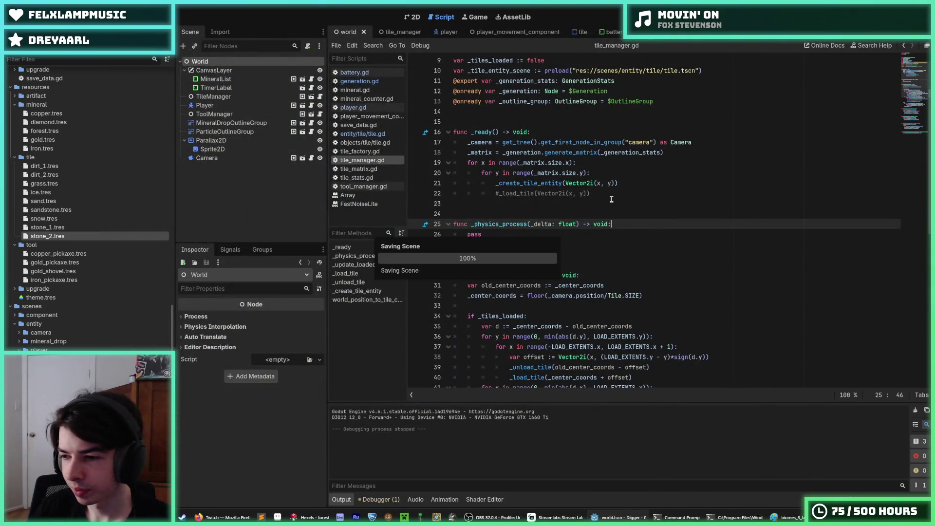
# In generation.gd's _add_minerals, add a for loop over each Mineral.Id
pyautogui.click(627, 192)
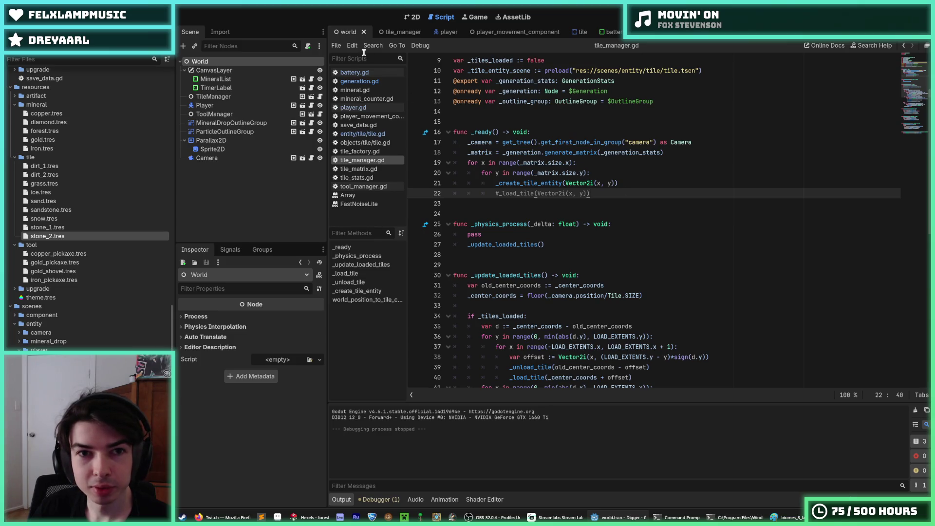
pyautogui.click(363, 82)
pyautogui.click(765, 366)
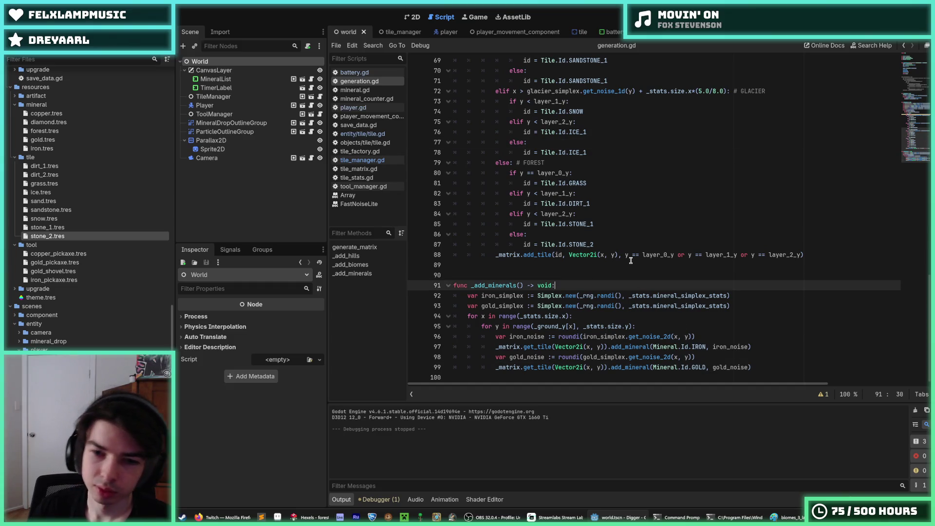
pyautogui.press('Return')
pyautogui.write('for Mineral.')
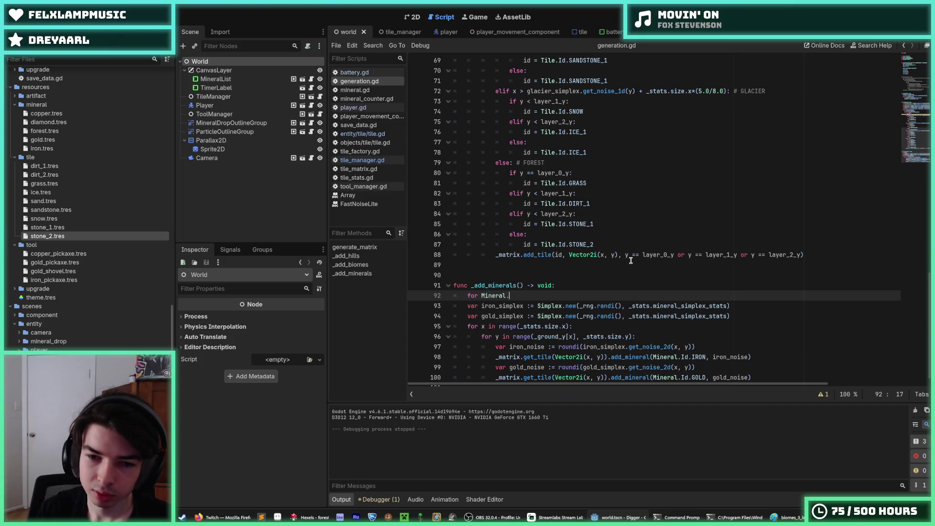
pyautogui.write('Id')
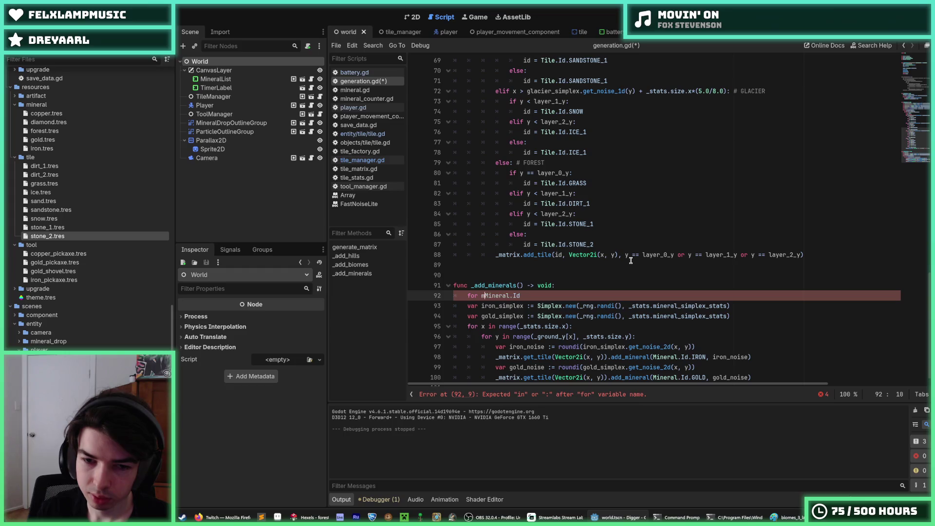
pyautogui.press('End')
pyautogui.write('.')
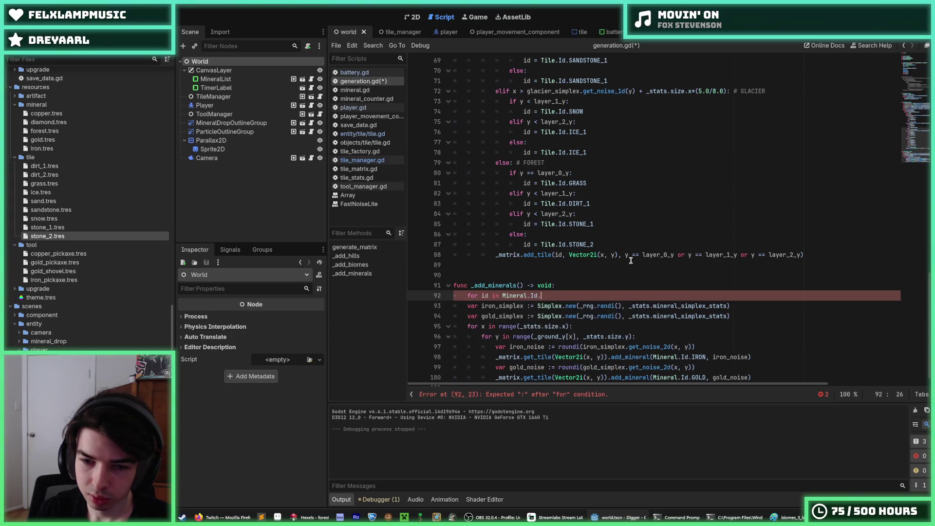
pyautogui.write('values():')
pyautogui.press('Return')
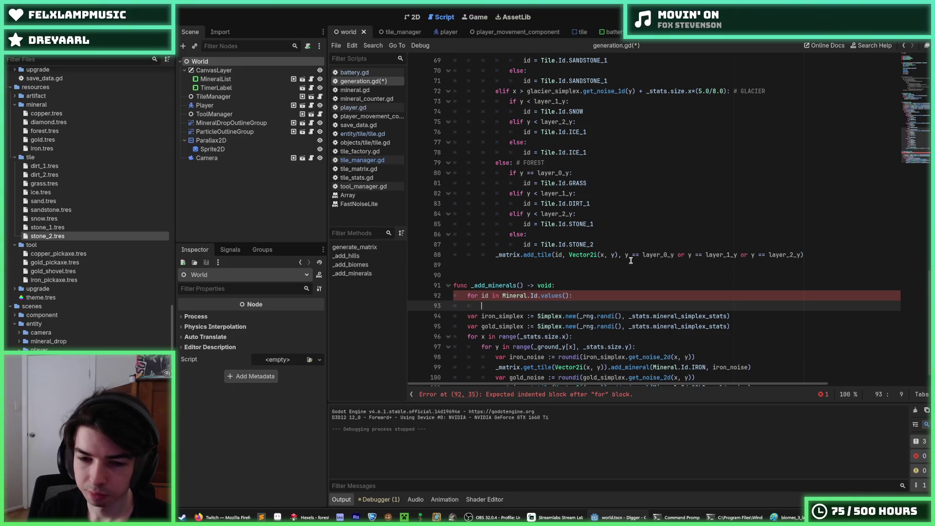
# Declare a simplexes dictionary and assign a noise to simplexes[id] inside the loop
pyautogui.press('End')
pyautogui.press('Return')
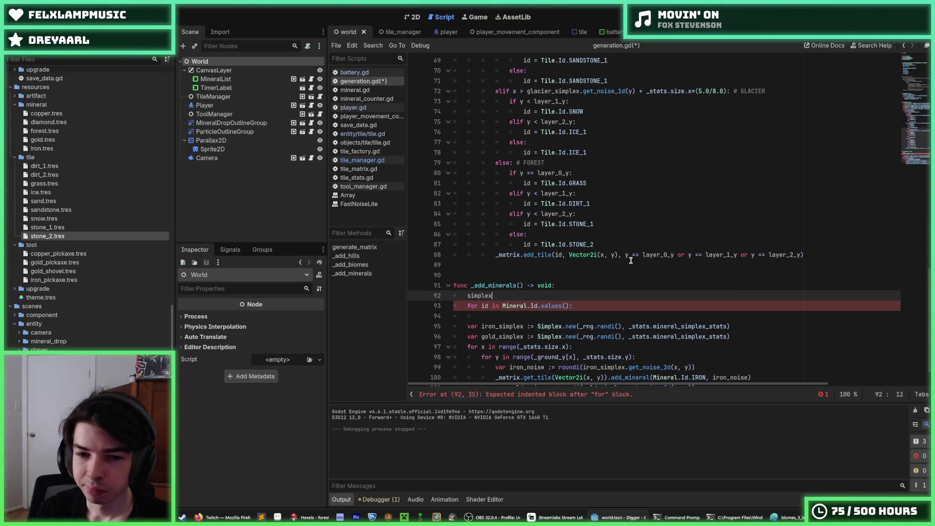
pyautogui.press('BackSpace')
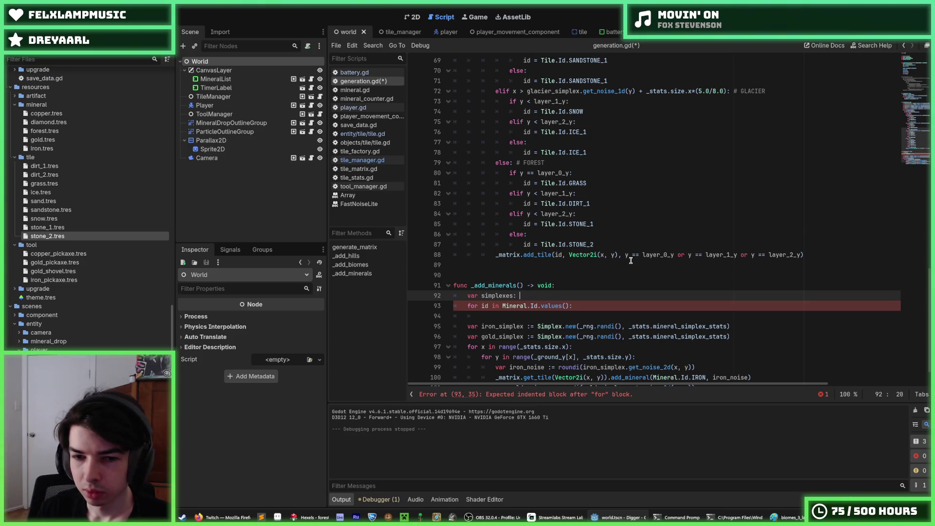
pyautogui.write('Dictionary[Mineral.Id, Simplex')
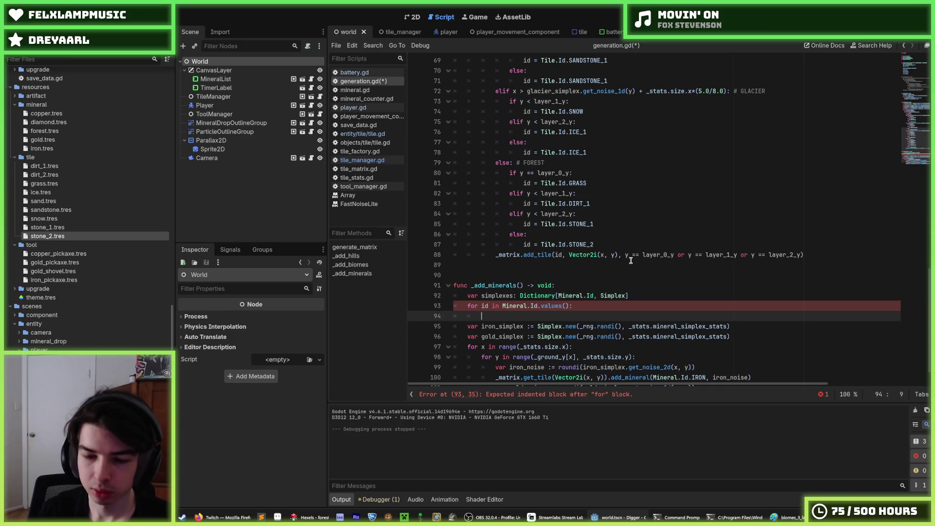
pyautogui.write('exes[id] ')
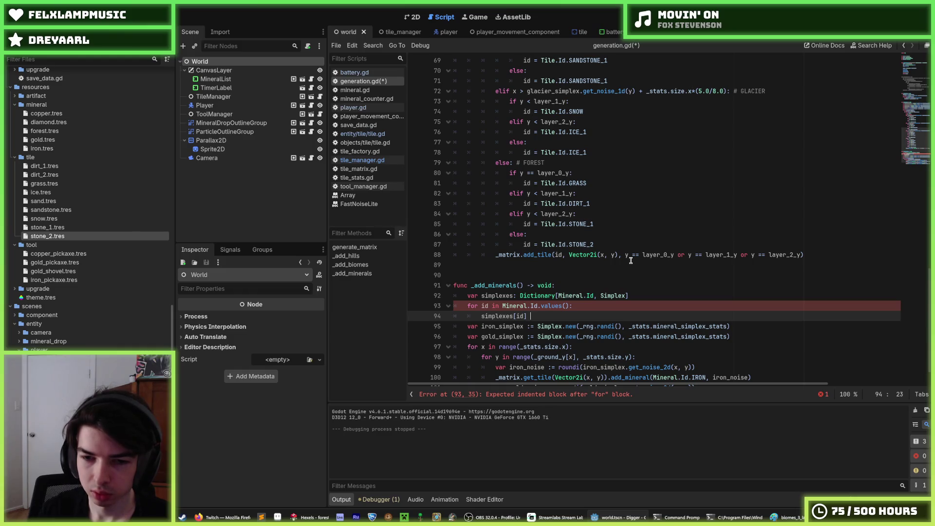
pyautogui.write('=')
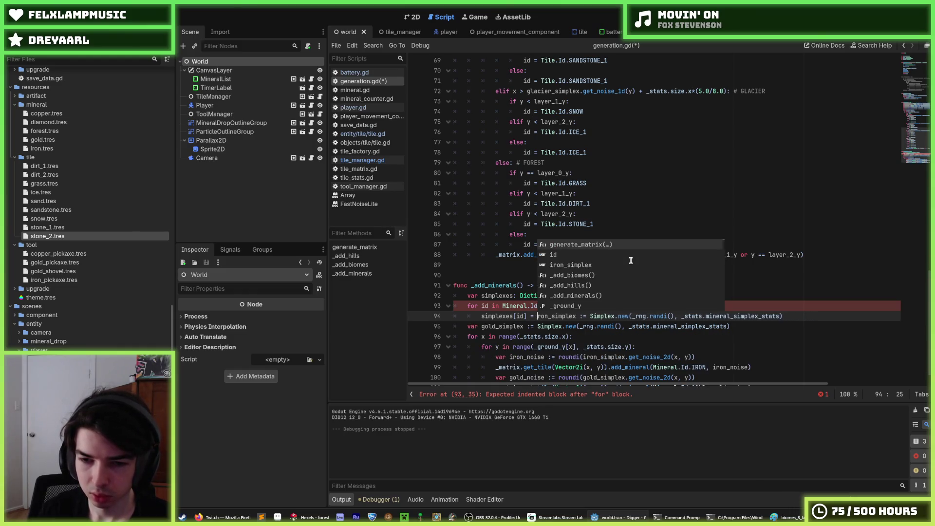
pyautogui.press('Escape')
# Delete the old gold_simplex declaration line and select the simplexes variable on line 92
pyautogui.press('End')
pyautogui.hotkey('shift', 'Down')
pyautogui.press('BackSpace')
pyautogui.scroll(-1, 631, 261)
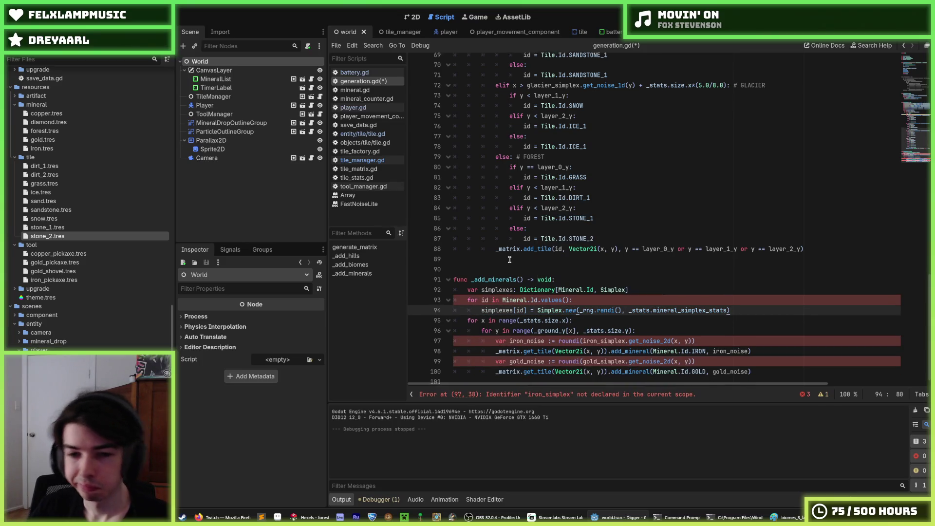
pyautogui.doubleClick(492, 286)
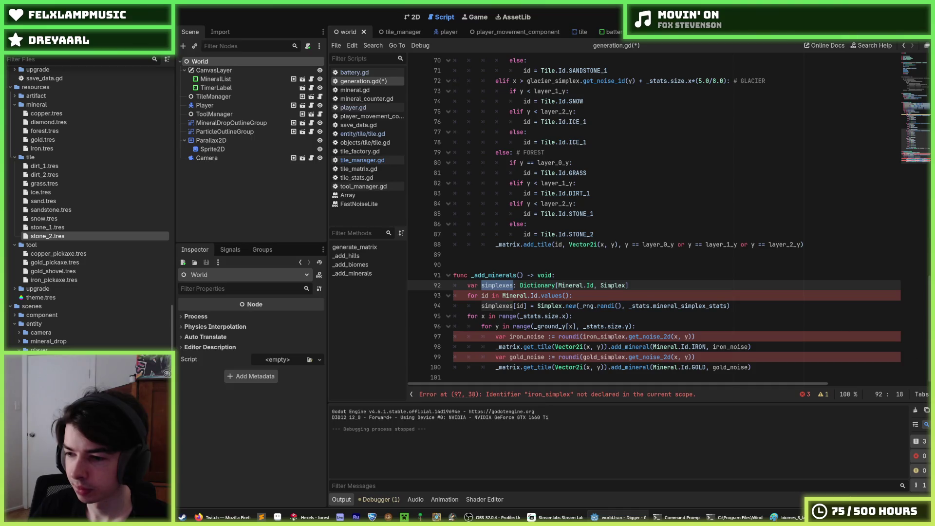
pyautogui.hotkey('alt', 'Tab')
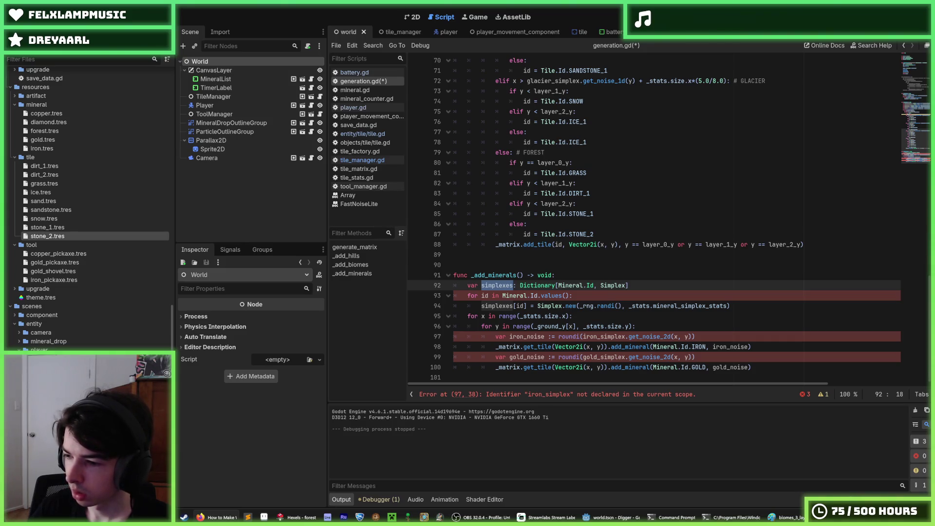
# Play the Godot 2D water tutorial's gameplay demo briefly, pause it, then switch to the Hooke's Law results
pyautogui.click(217, 518)
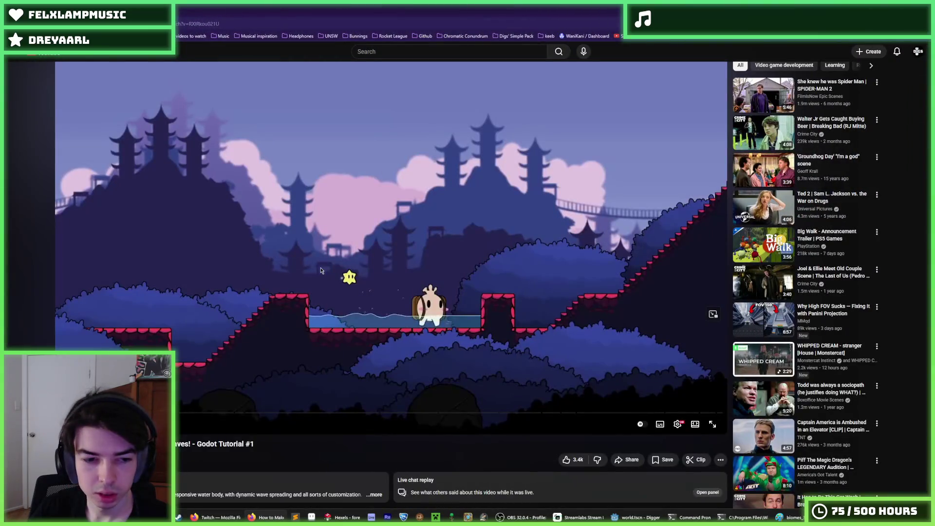
pyautogui.click(321, 271)
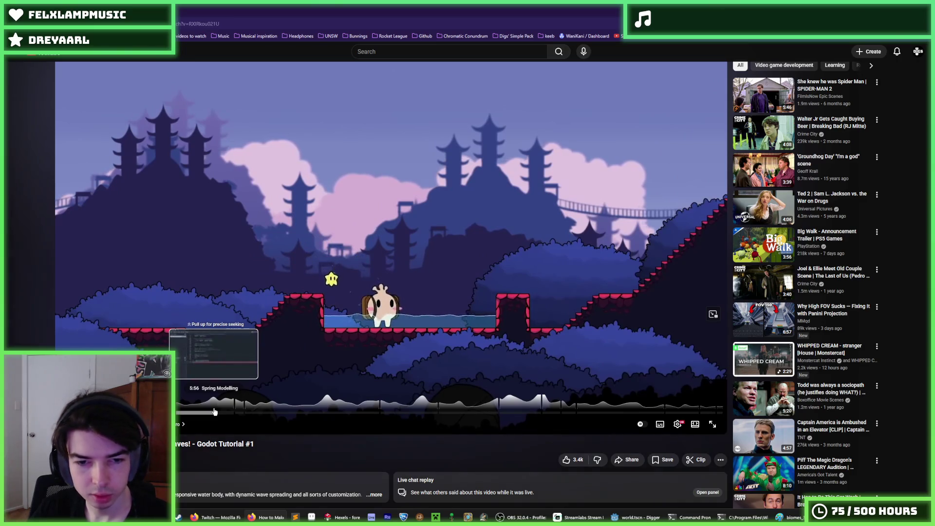
pyautogui.press('space')
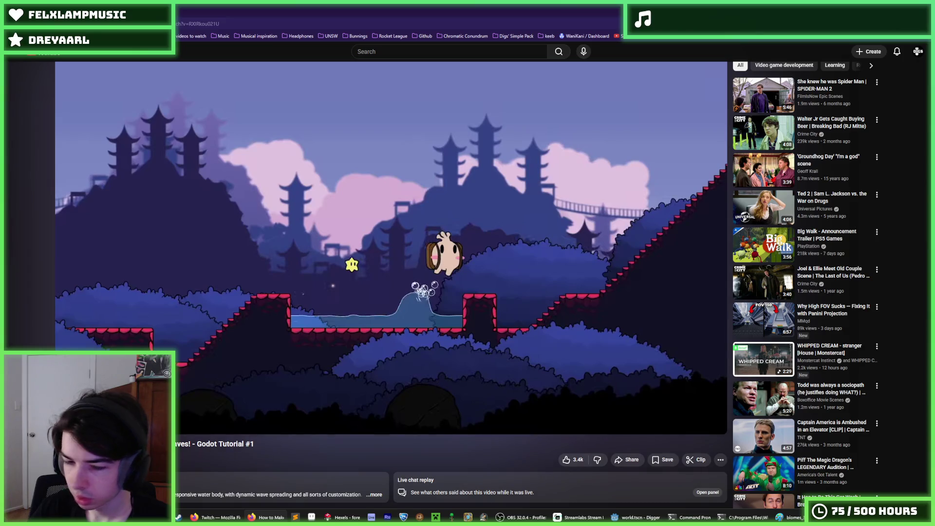
pyautogui.scroll(-1, 334, 325)
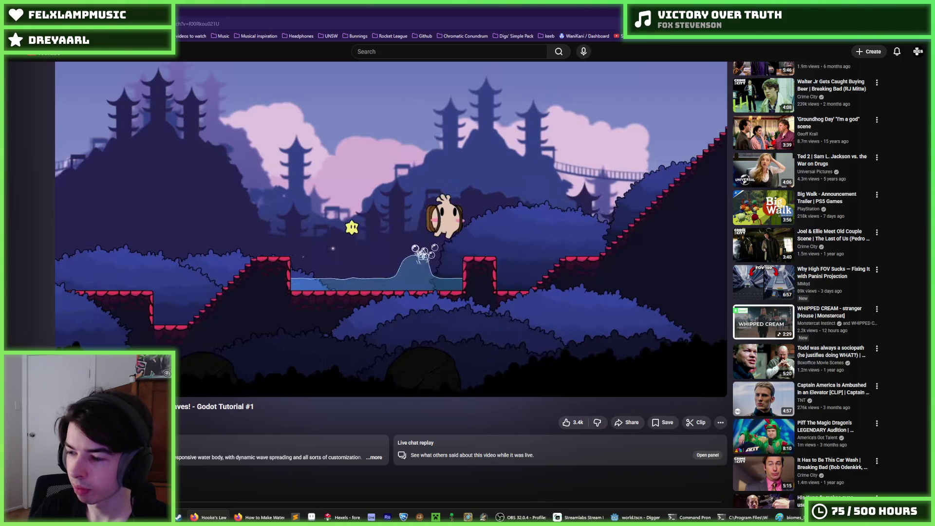
pyautogui.click(608, 14)
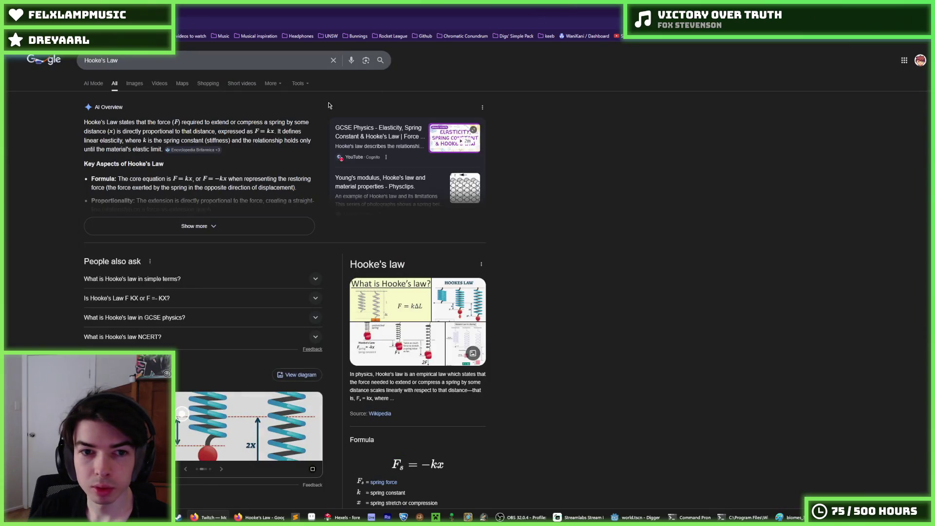
# Browse Google image results for Hooke's Law, then close the tab to return to YouTube
pyautogui.click(135, 83)
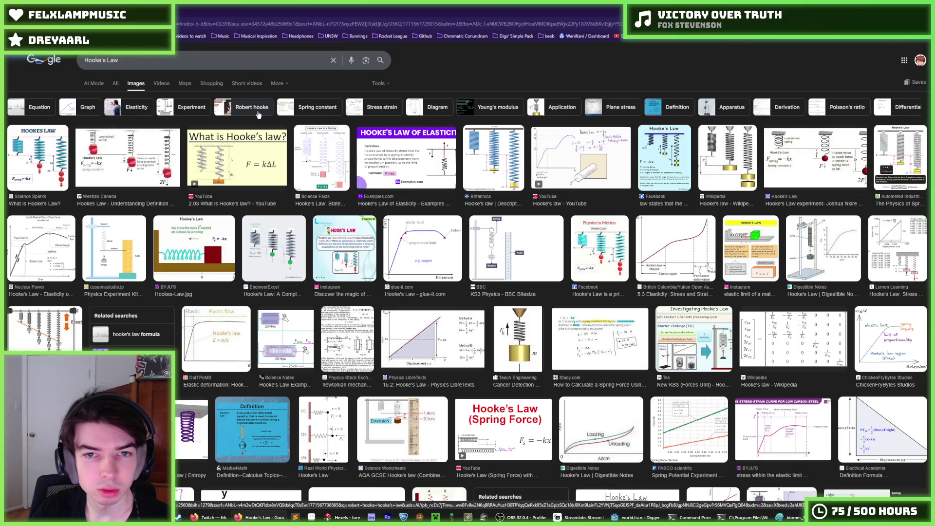
pyautogui.scroll(-2, 258, 114)
pyautogui.scroll(2, 259, 114)
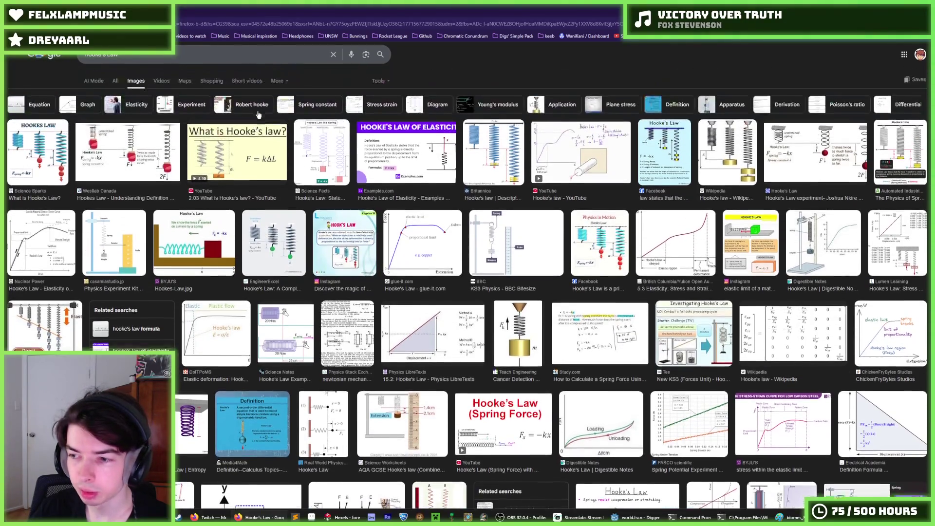
pyautogui.hotkey('ctrl', 'w')
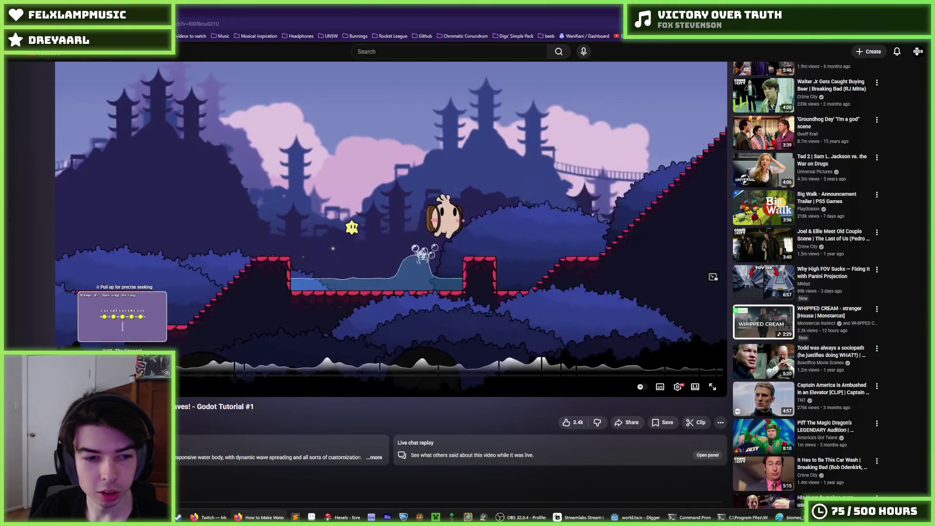
# Seek the water tutorial forward to the spring-height scene and let it play on
pyautogui.moveTo(117, 375)
pyautogui.mouseDown()
pyautogui.moveTo(81, 375)
pyautogui.moveTo(122, 375)
pyautogui.mouseUp()
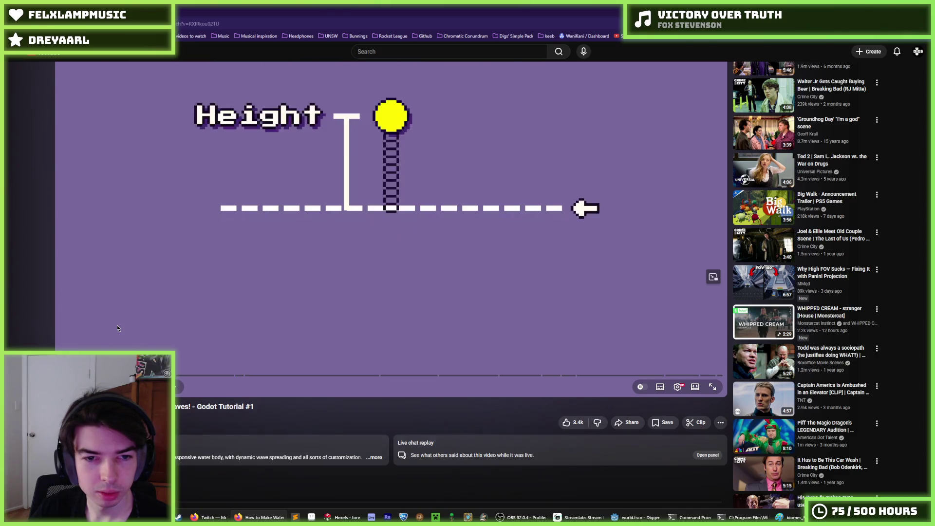
pyautogui.click(117, 326)
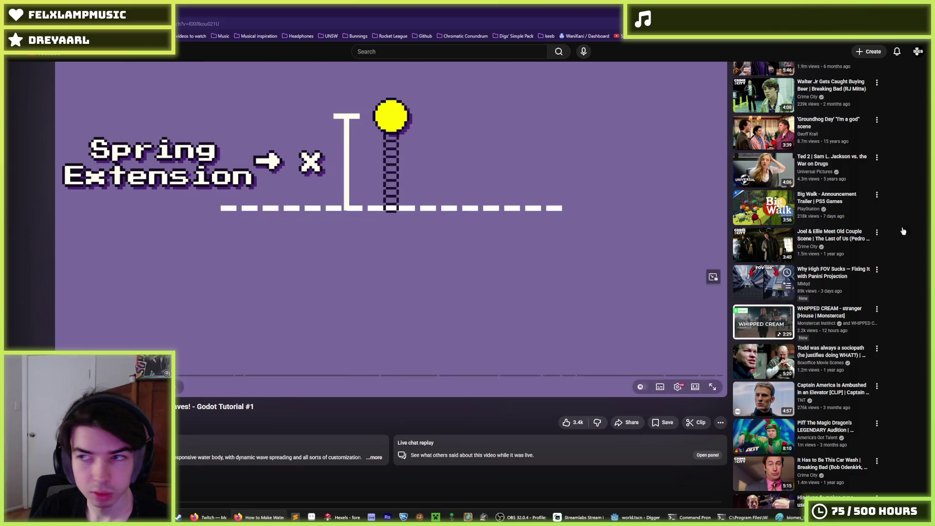
pyautogui.hotkey('alt', 'Tab')
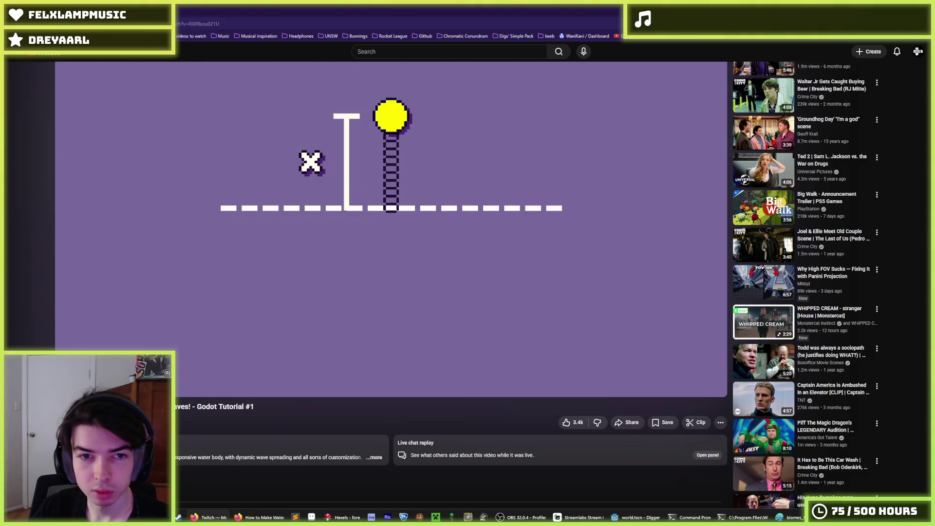
pyautogui.scroll(1, 419, 377)
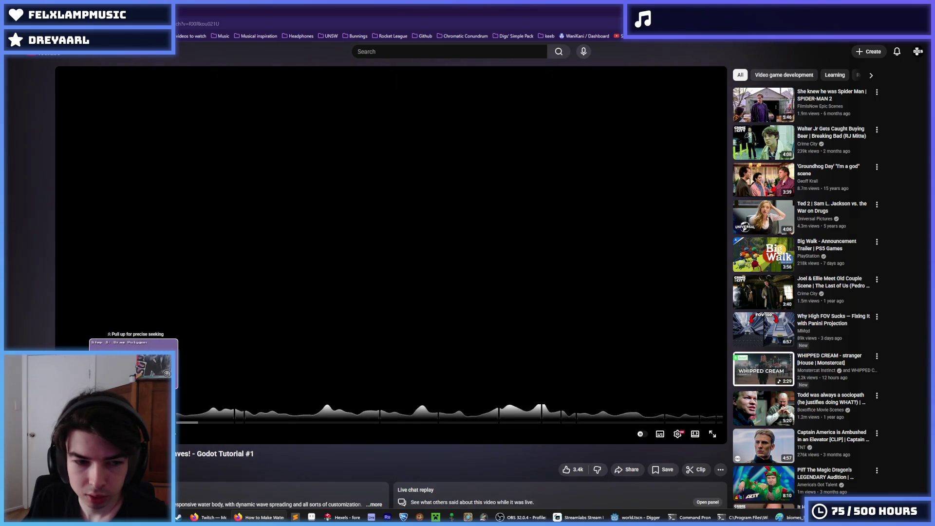
# Seek back to the tutorial's intro title card and pause on the water gameplay
pyautogui.click(134, 421)
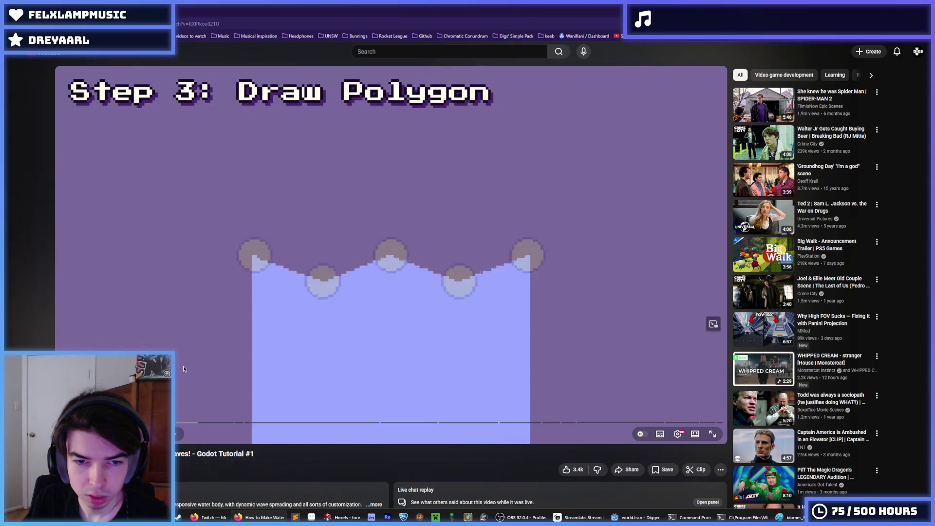
pyautogui.click(184, 368)
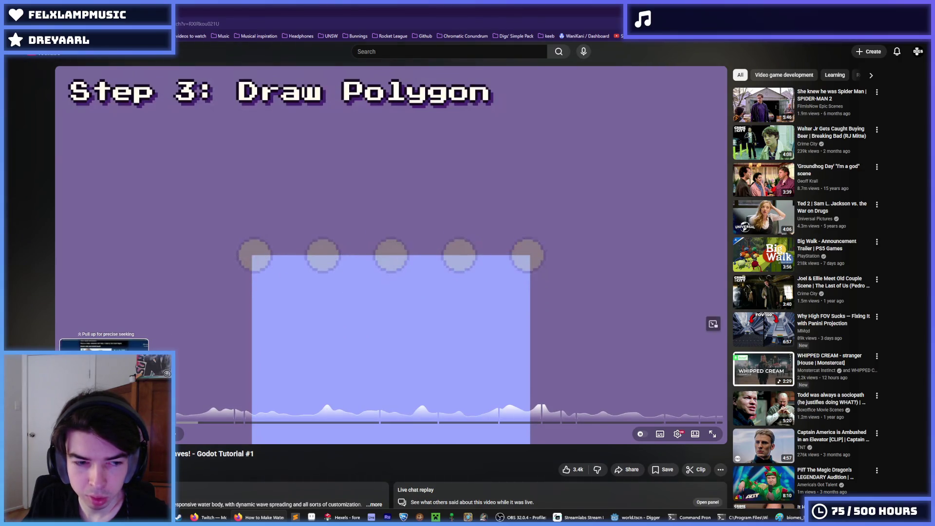
pyautogui.moveTo(104, 421); pyautogui.dragTo(254, 341)
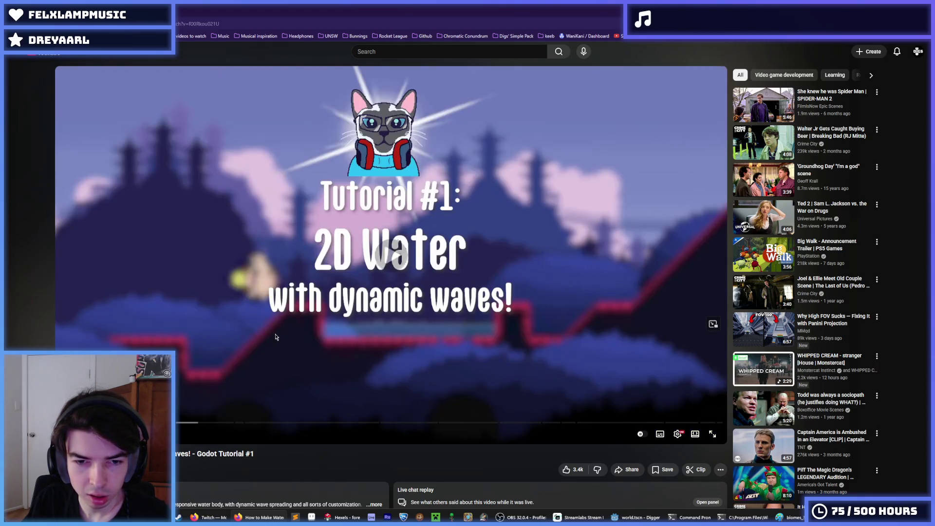
pyautogui.click(292, 338)
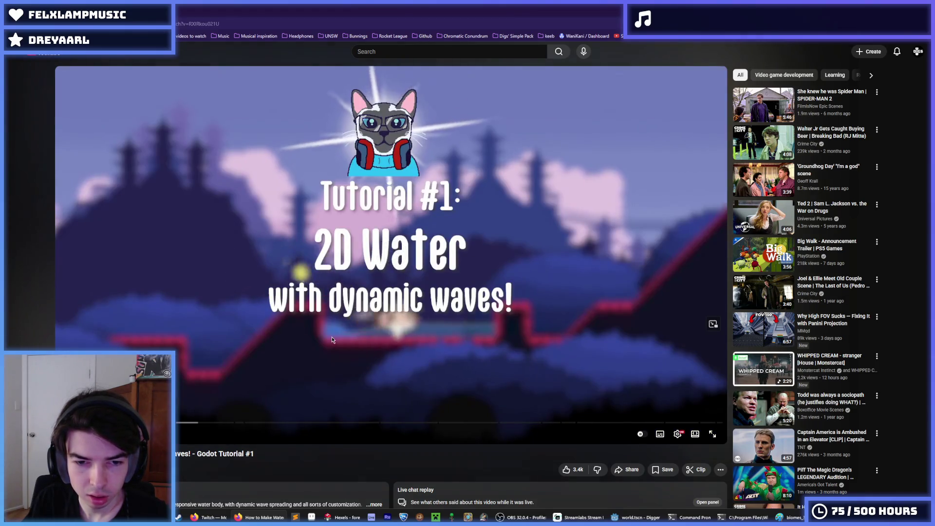
pyautogui.click(338, 332)
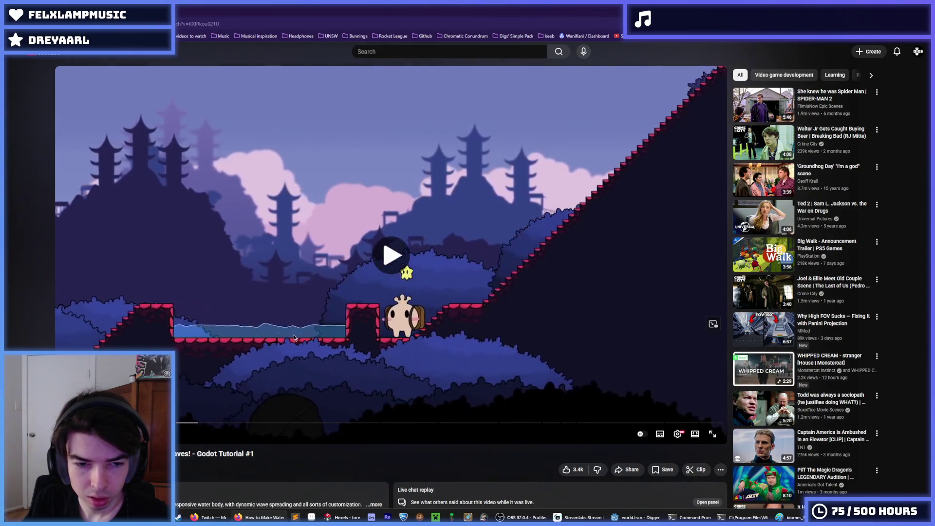
pyautogui.click(269, 332)
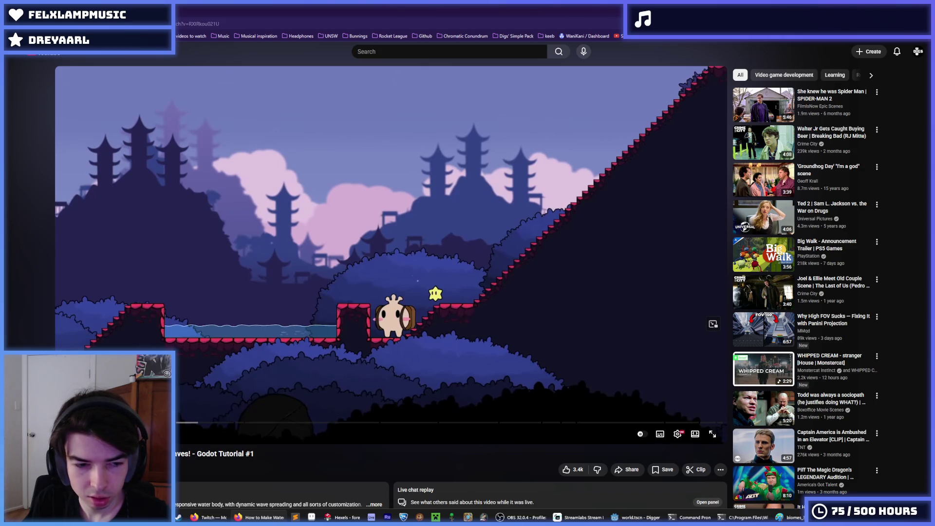
# Replay the gameplay clip of the character landing in water, then return to generation.gd in Godot
pyautogui.press('Left')
pyautogui.click(245, 360)
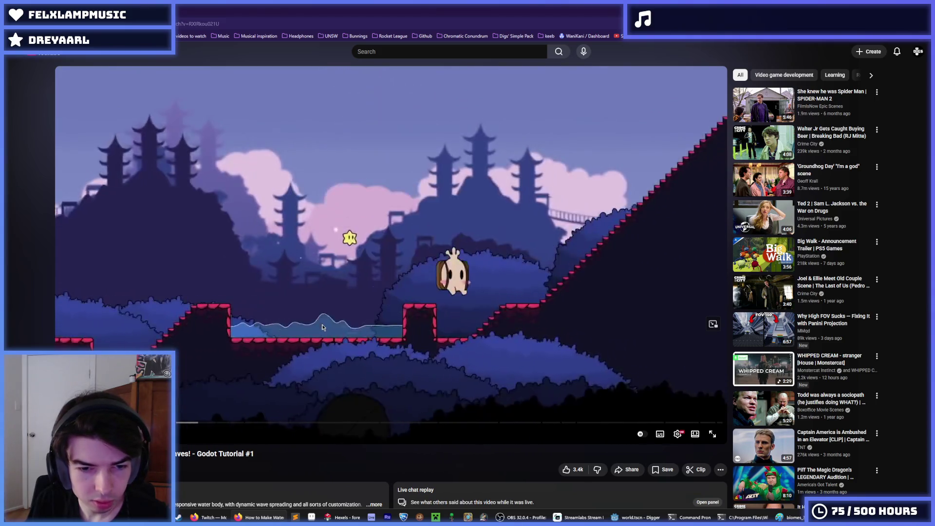
pyautogui.click(288, 334)
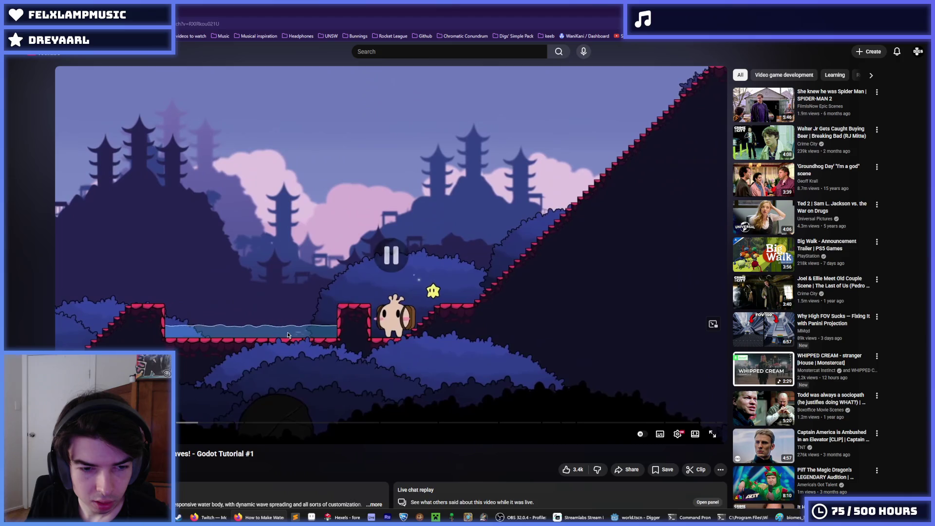
pyautogui.click(235, 333)
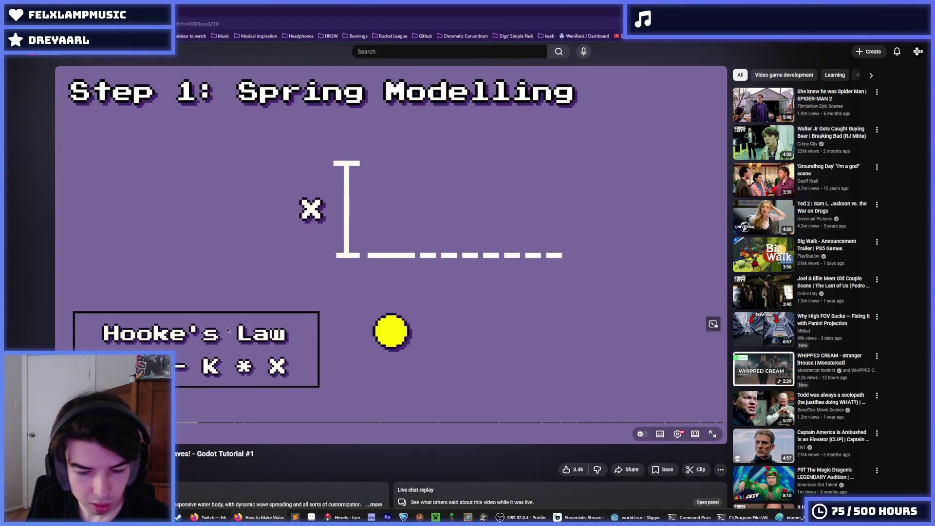
pyautogui.click(254, 316)
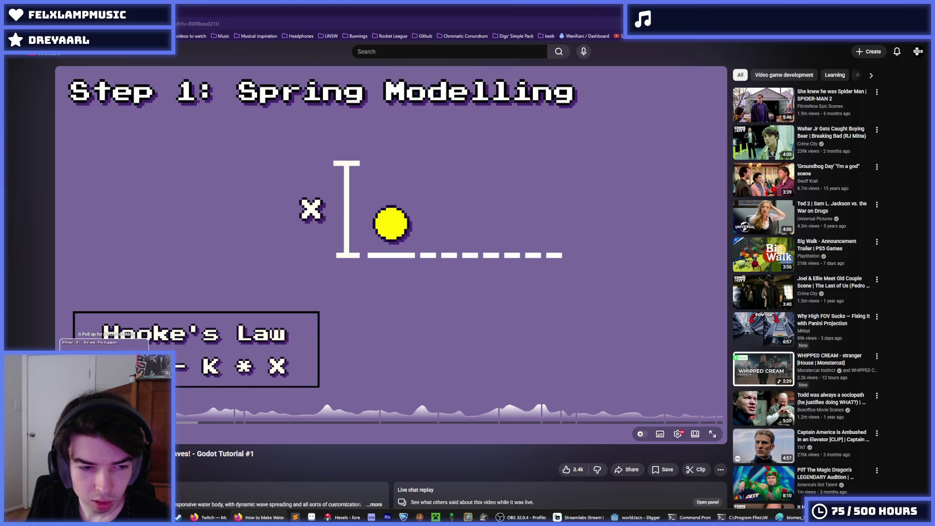
pyautogui.click(104, 422)
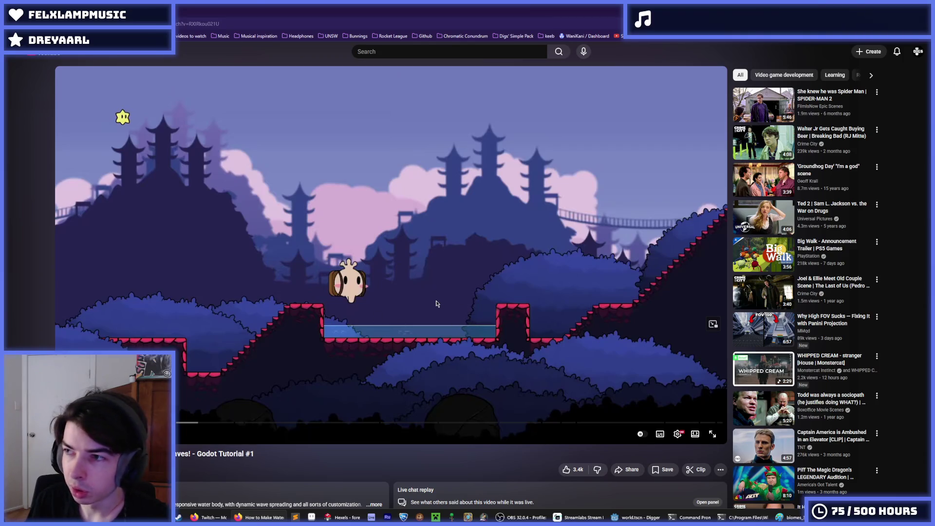
pyautogui.click(465, 300)
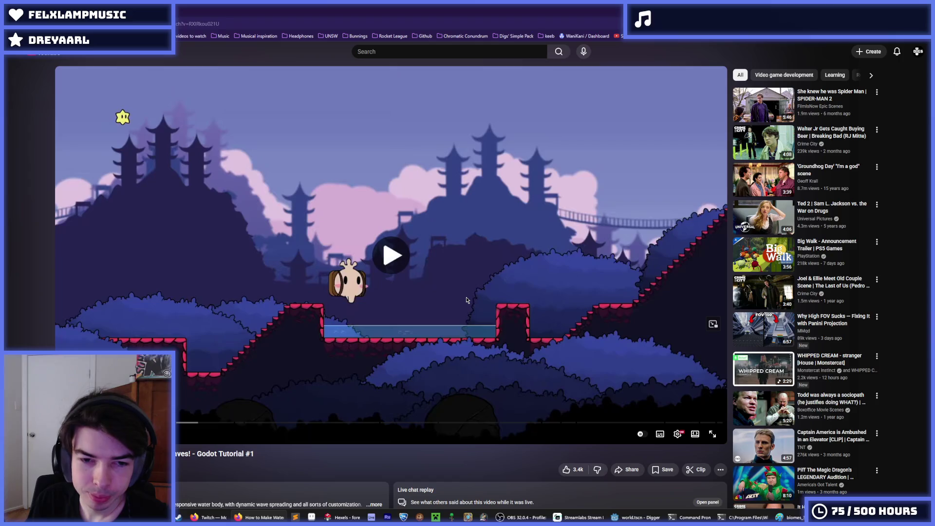
pyautogui.click(447, 295)
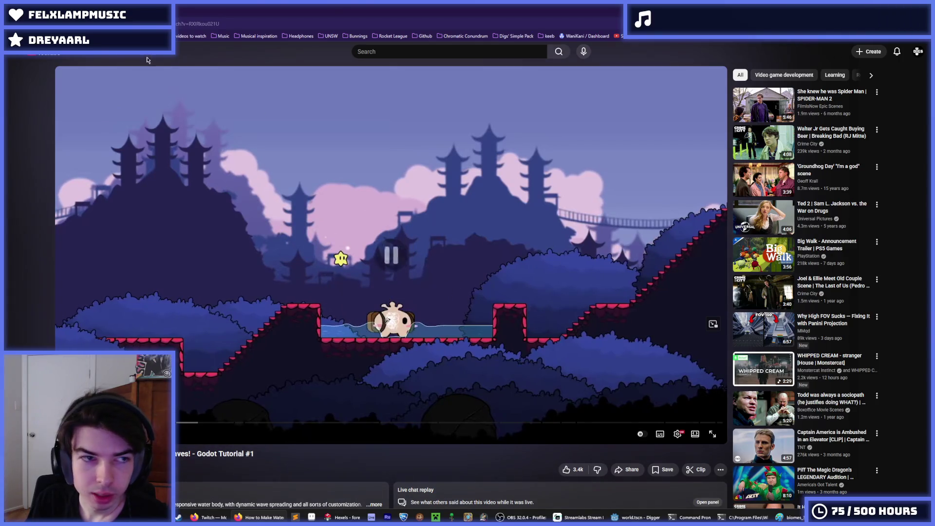
pyautogui.hotkey('alt', 'Tab')
pyautogui.click(567, 274)
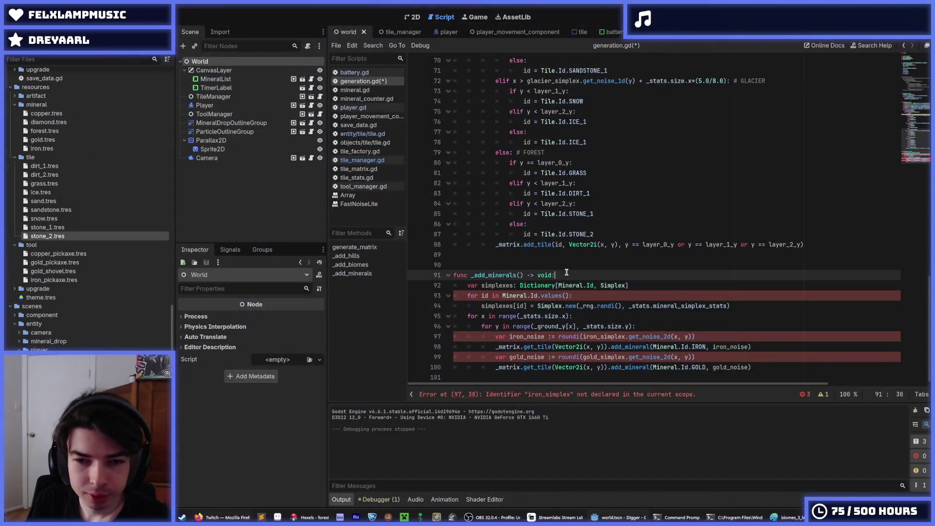
# Delete the gold_noise line from _add_minerals in generation.gd
pyautogui.click(644, 282)
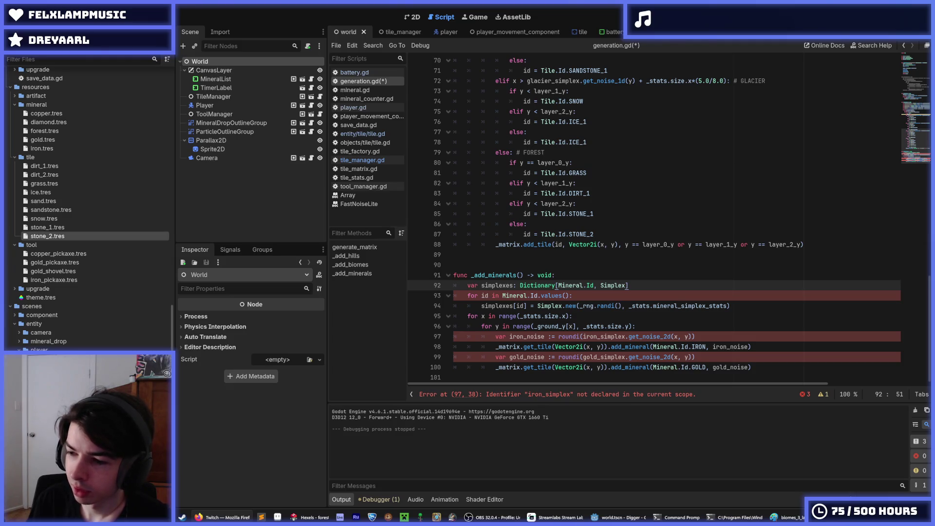
pyautogui.click(618, 293)
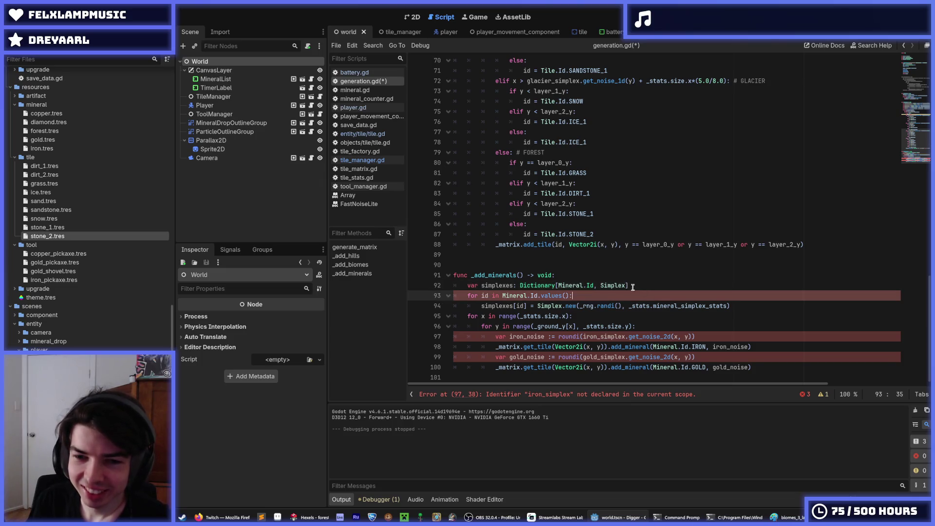
pyautogui.click(628, 285)
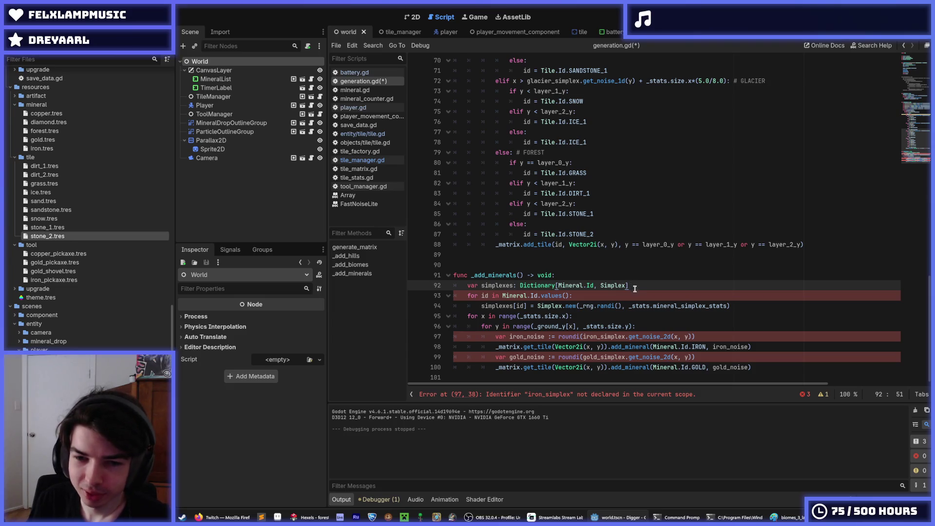
pyautogui.click(636, 290)
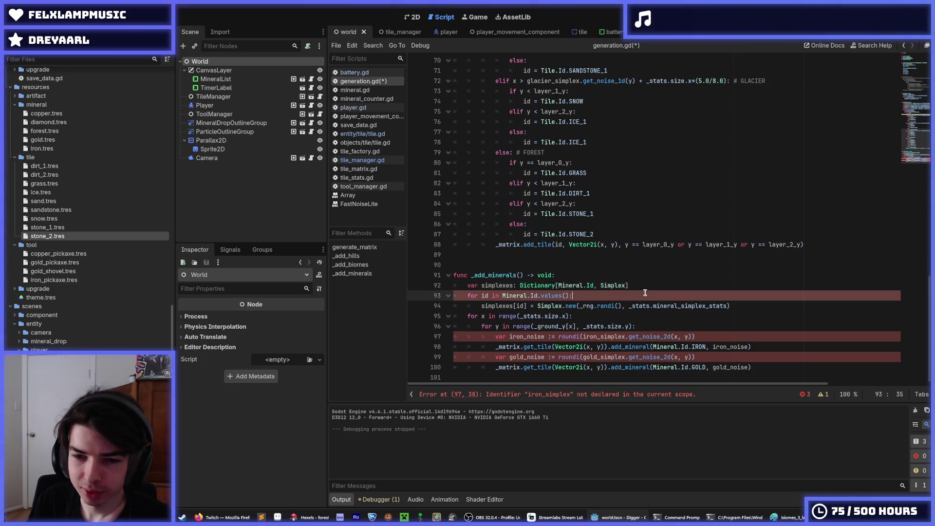
pyautogui.doubleClick(498, 305)
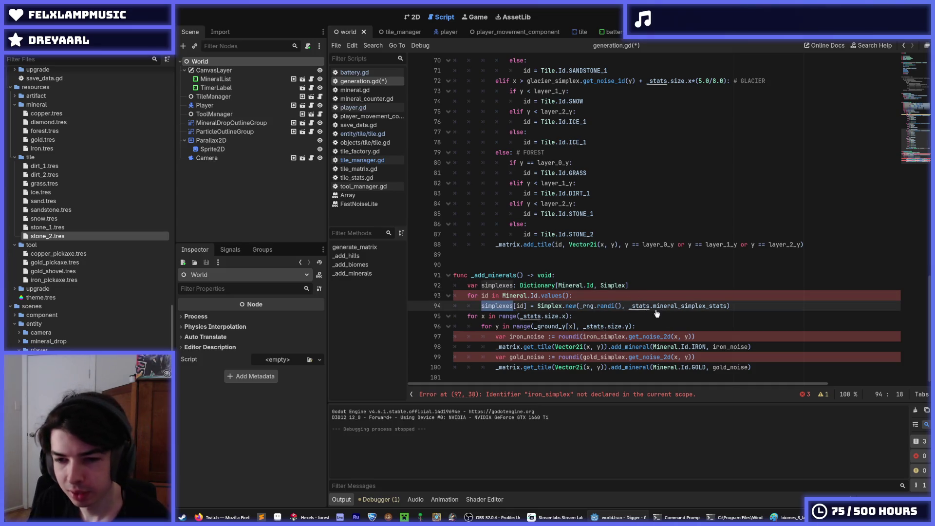
pyautogui.moveTo(709, 352); pyautogui.dragTo(503, 354)
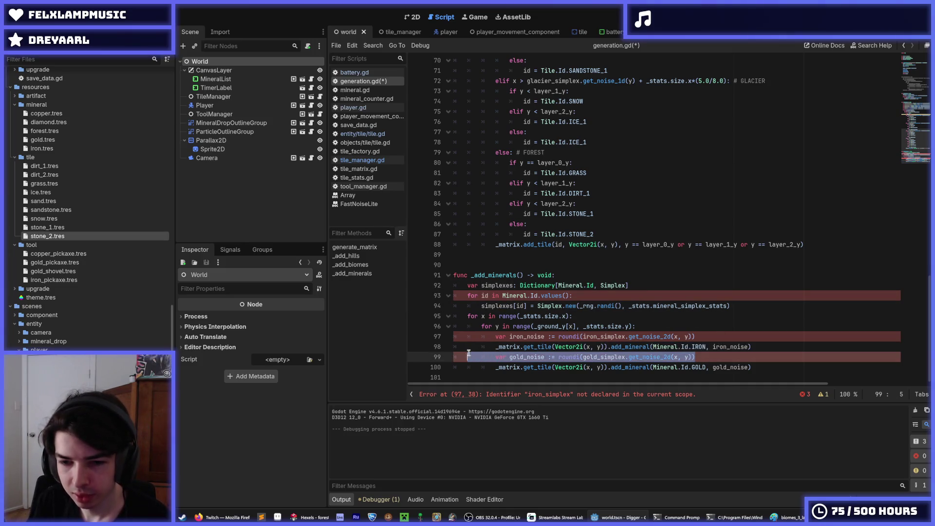
pyautogui.press('BackSpace')
pyautogui.press('BackSpace')
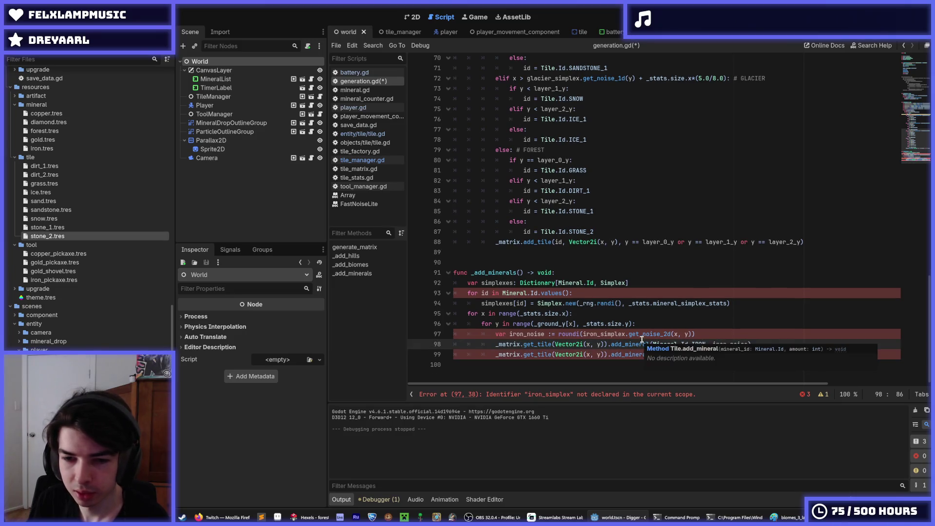
# Rename iron_noise to noise
pyautogui.doubleClick(531, 333)
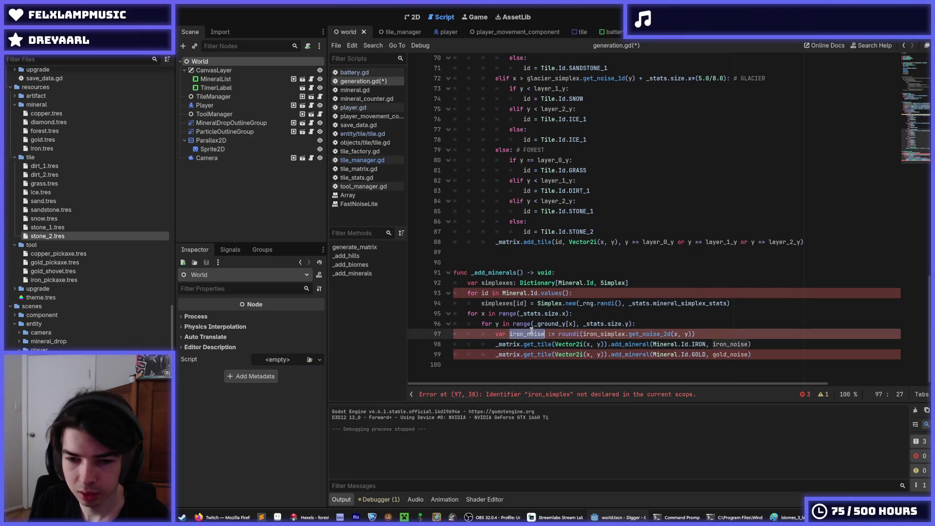
pyautogui.write('no')
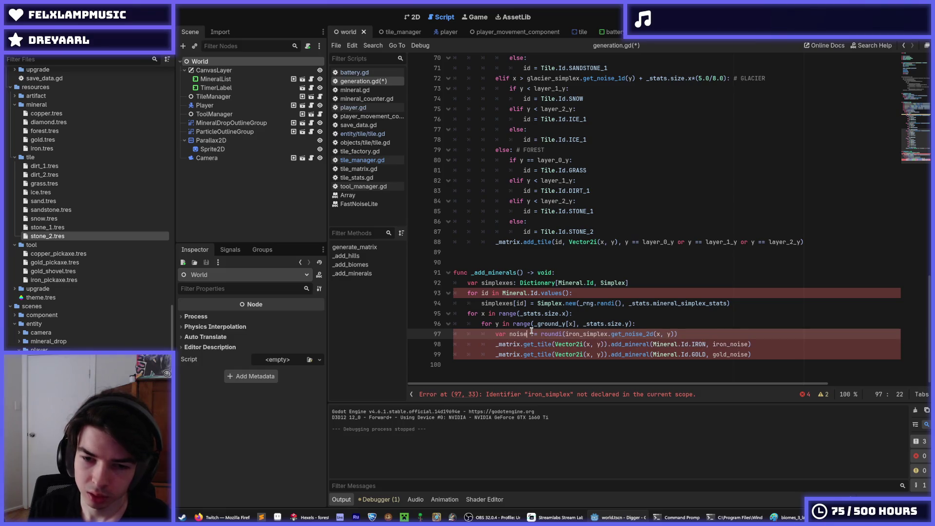
pyautogui.press('Up')
pyautogui.press('Up')
pyautogui.press('Up')
pyautogui.press('Return')
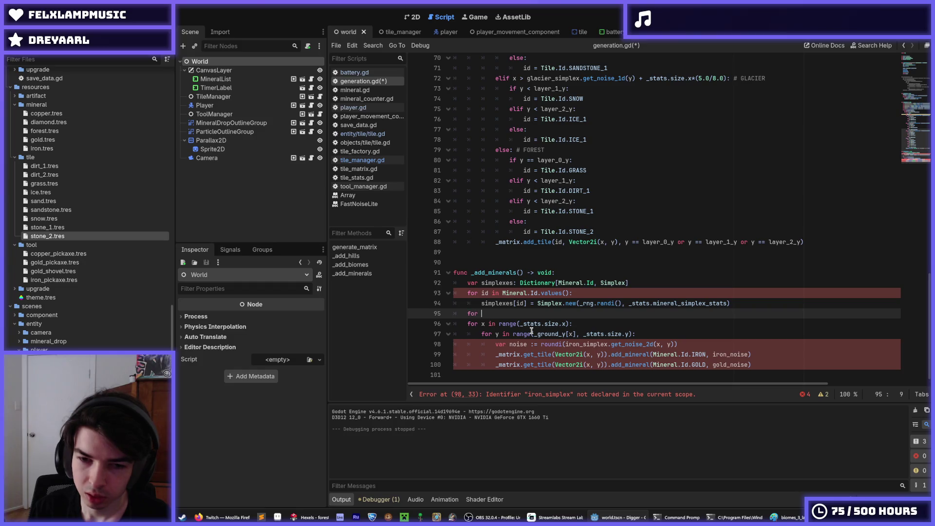
pyautogui.write('i')
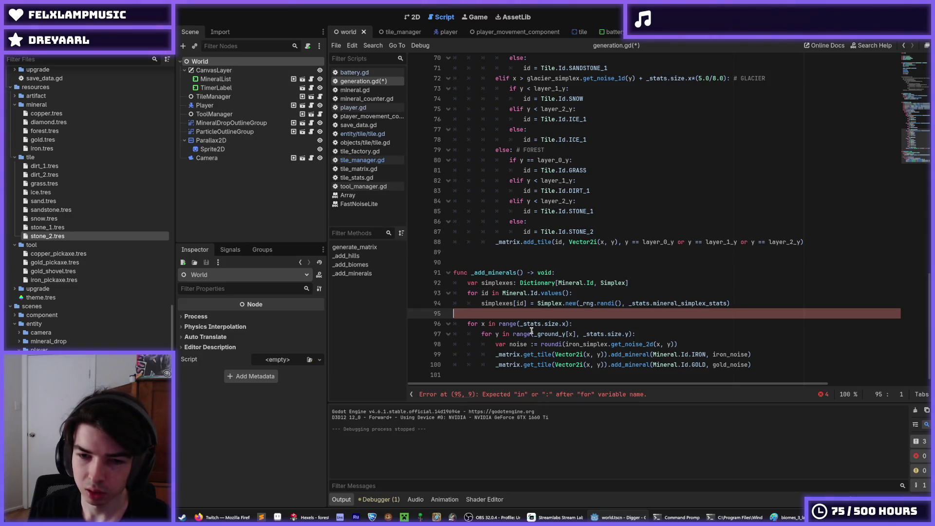
pyautogui.press('Delete')
# Indent the x and y tile loops one level under the Mineral.Id loop
pyautogui.hotkey('shift', 'Down')
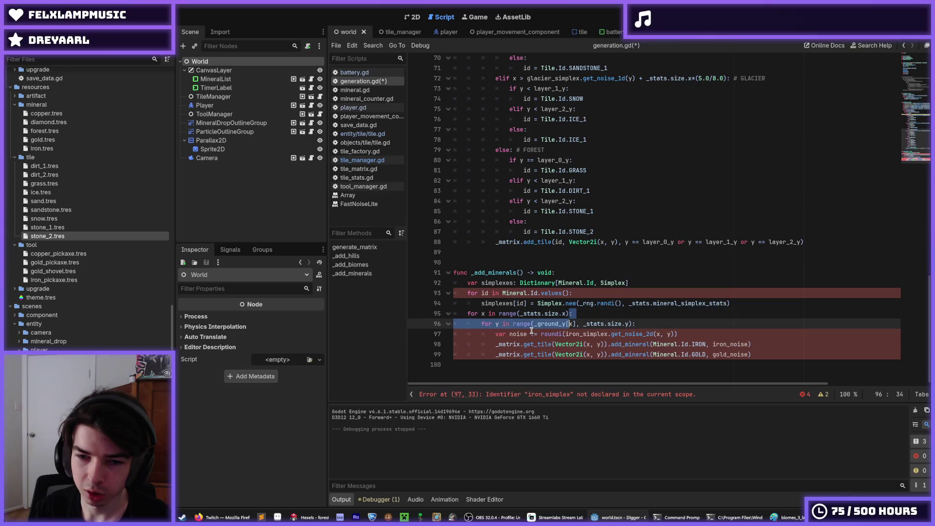
pyautogui.hotkey('shift', 'Down')
pyautogui.hotkey('shift', 'Down')
pyautogui.hotkey('shift', 'Down')
pyautogui.press('Tab')
pyautogui.hotkey('shift', 'Up')
pyautogui.hotkey('shift', 'Up')
pyautogui.hotkey('shift', 'Up')
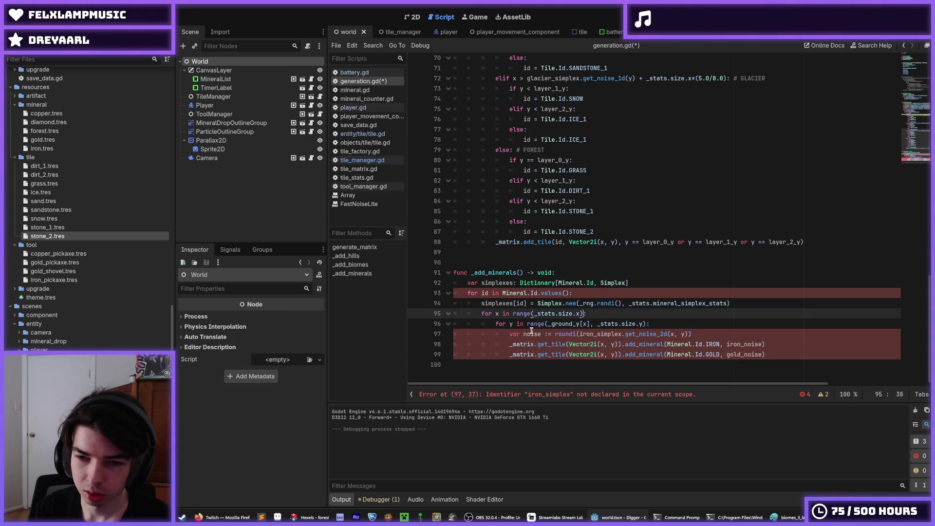
pyautogui.press('Up')
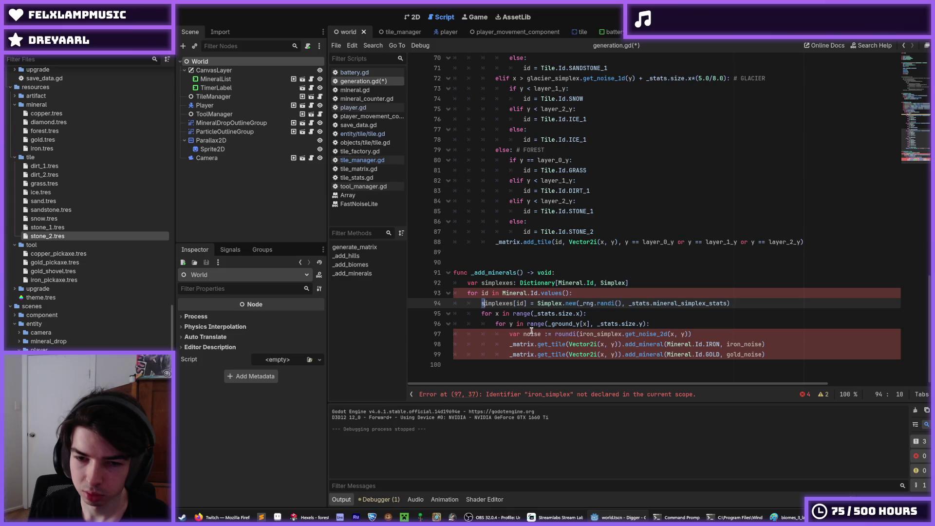
# Rename simplexes[id] to simplex on line 94
pyautogui.write('siml')
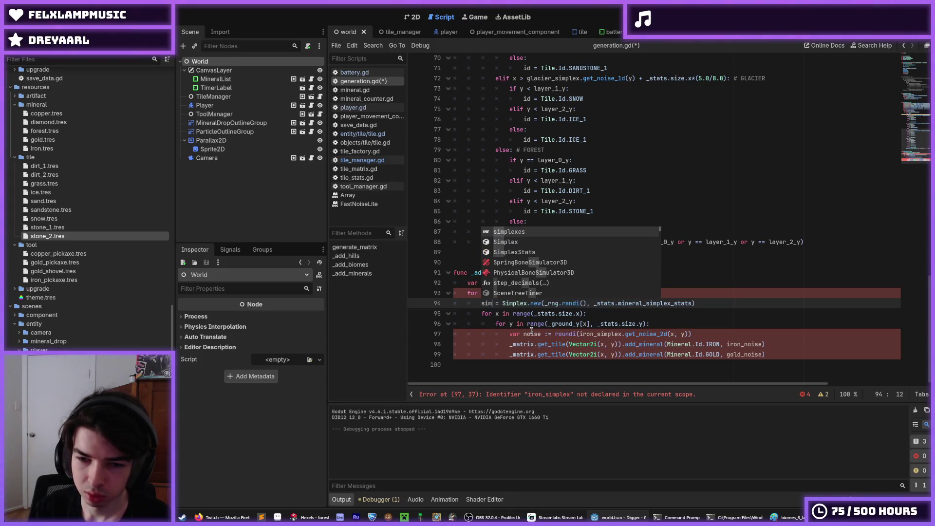
pyautogui.press('BackSpace')
pyautogui.write('plex')
pyautogui.press('Escape')
# Remove the gold add_mineral line
pyautogui.press('Down')
pyautogui.press('Down')
pyautogui.press('Down')
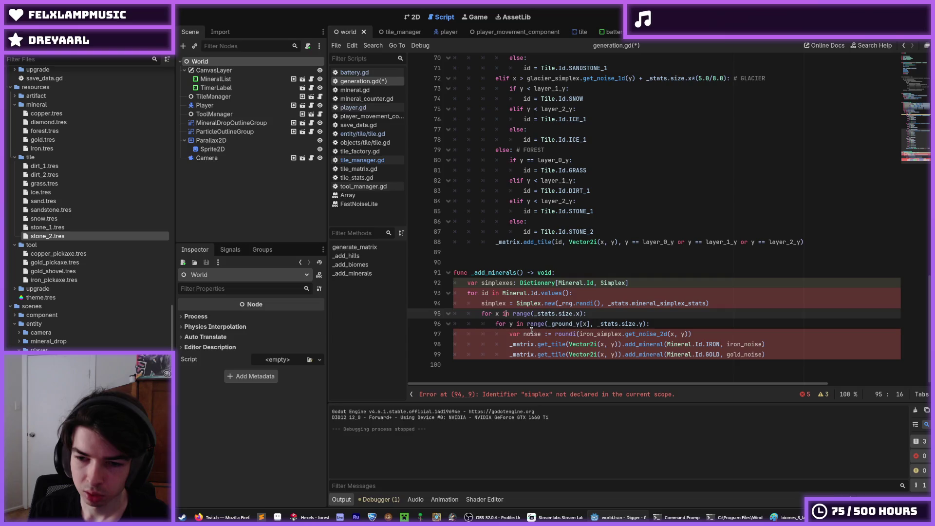
pyautogui.press('End')
pyautogui.hotkey('shift', 'Up')
pyautogui.press('BackSpace')
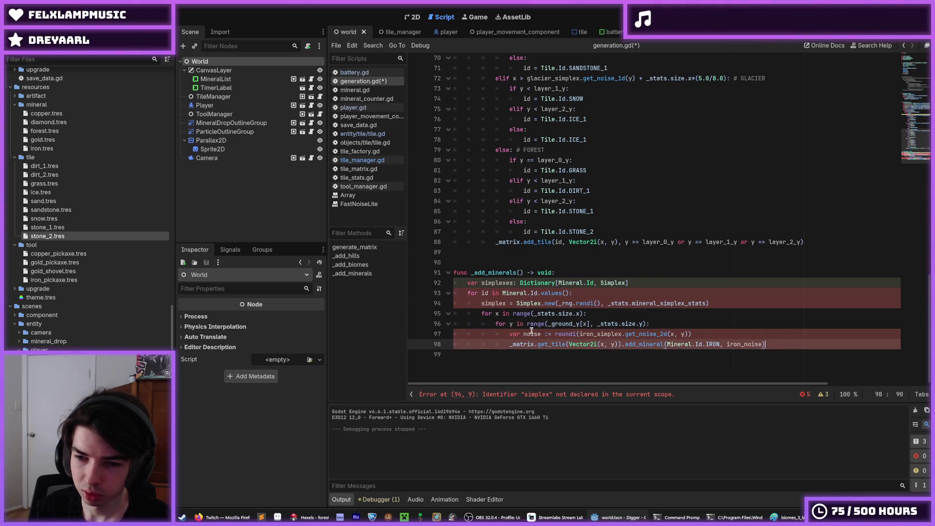
# Pass the noise value and the loop id to add_mineral instead of iron_simplex and Mineral.Id.IRON
pyautogui.press('Up')
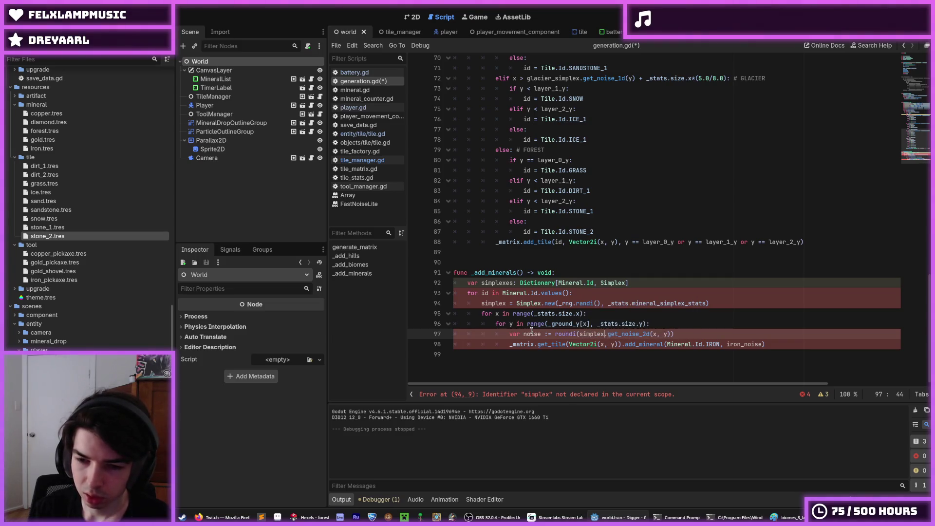
pyautogui.press('Down')
pyautogui.press('End')
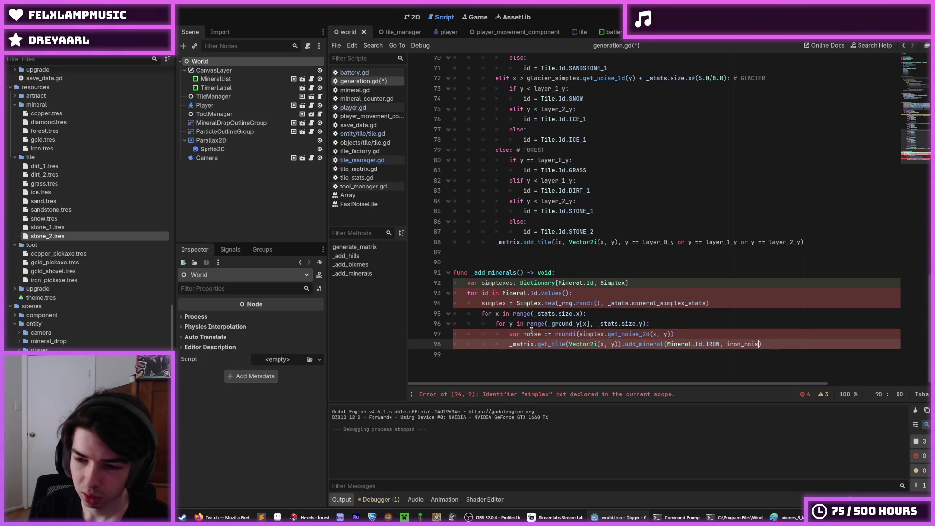
pyautogui.write('oise')
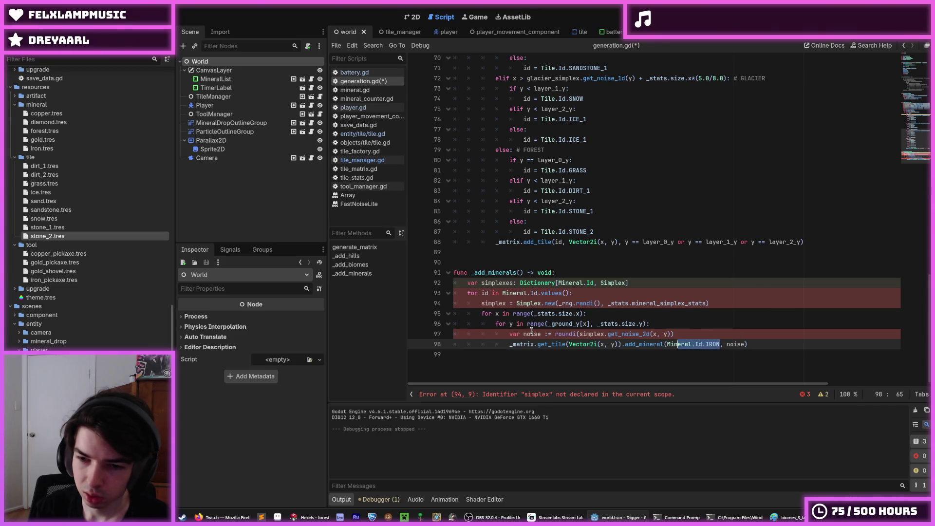
pyautogui.write('id')
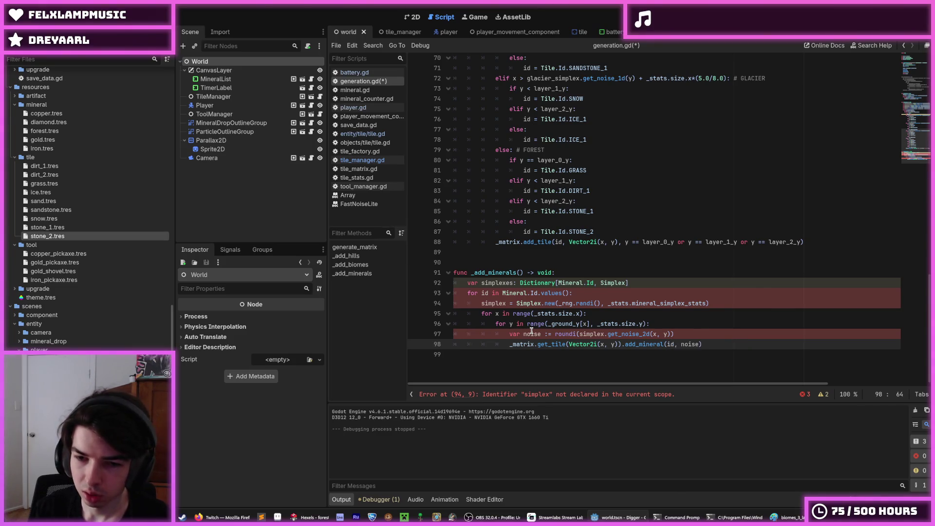
pyautogui.press('Escape')
pyautogui.press('Up')
pyautogui.press('End')
# Delete the simplexes dictionary declaration
pyautogui.press('Up')
pyautogui.press('Up')
pyautogui.press('Up')
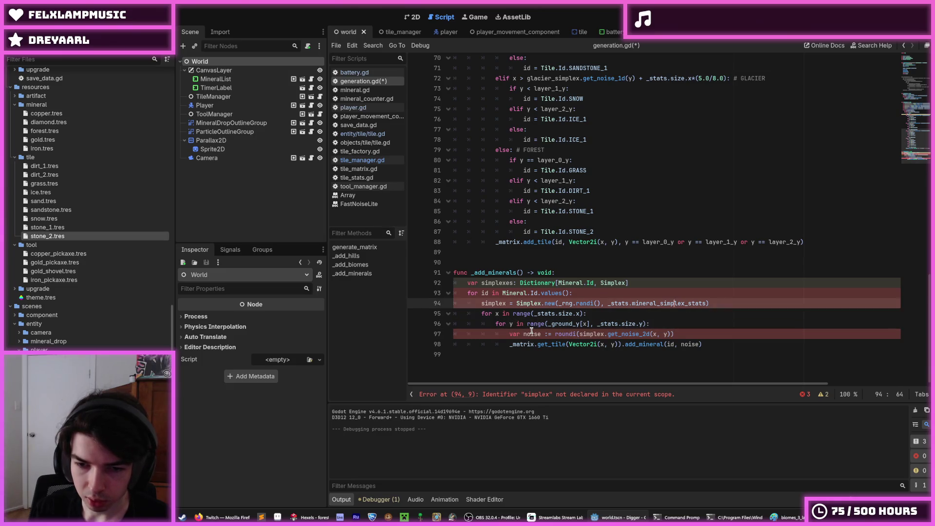
pyautogui.hotkey('shift', 'Up')
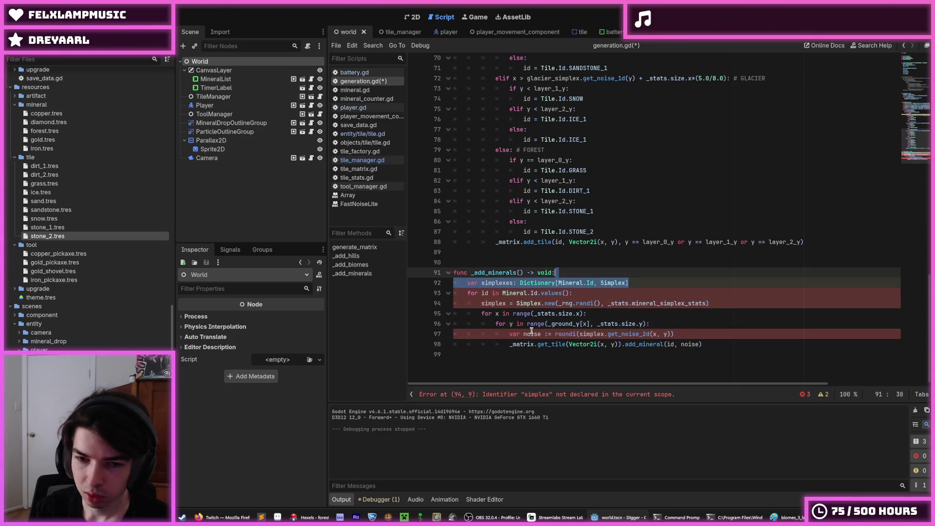
pyautogui.press('BackSpace')
# Turn the simplex assignment into a local 'var simplex :=' declaration
pyautogui.press('Down')
pyautogui.press('Down')
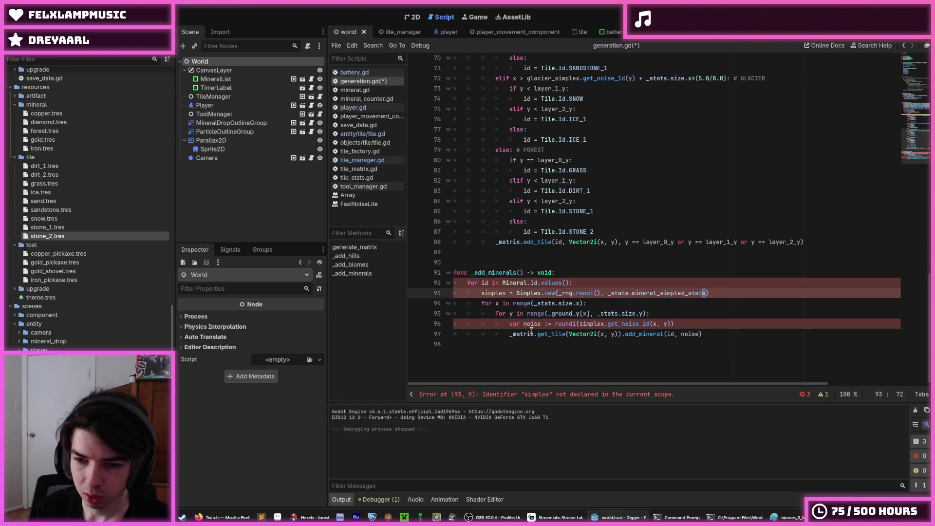
pyautogui.hotkey('ctrl', 'shift', 'Left')
pyautogui.hotkey('ctrl', 'shift', 'Left')
pyautogui.press('Left')
pyautogui.write('var')
pyautogui.press('Right')
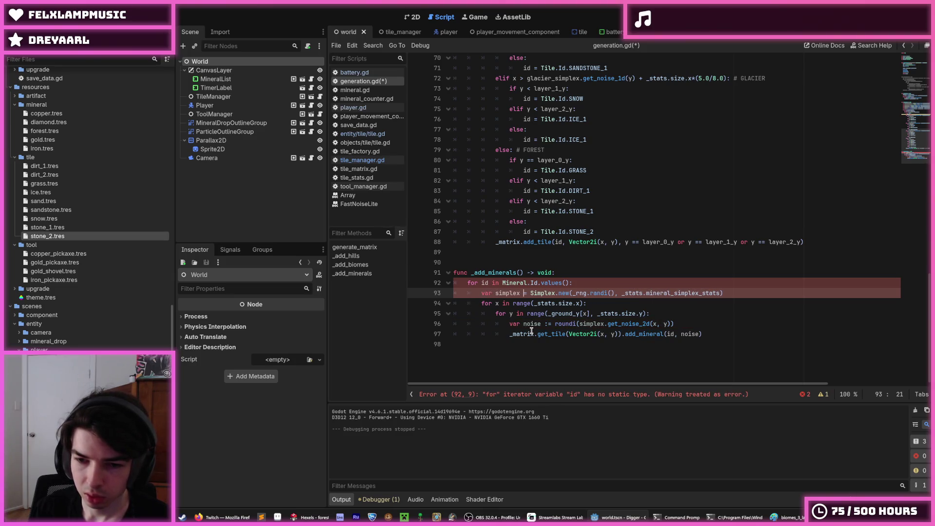
pyautogui.write(':')
# Check the mineral loop line and save generation.gd
pyautogui.press('Down')
pyautogui.press('Down')
pyautogui.press('Down')
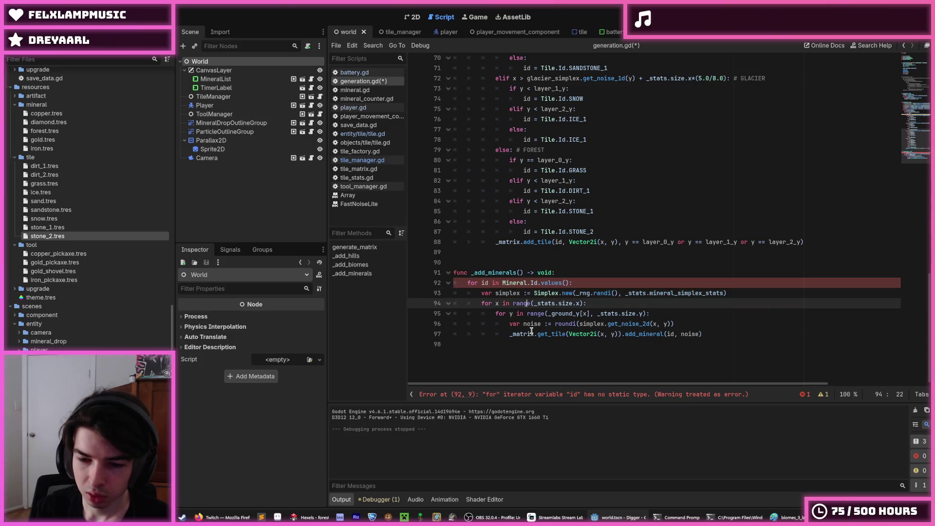
pyautogui.press('Down')
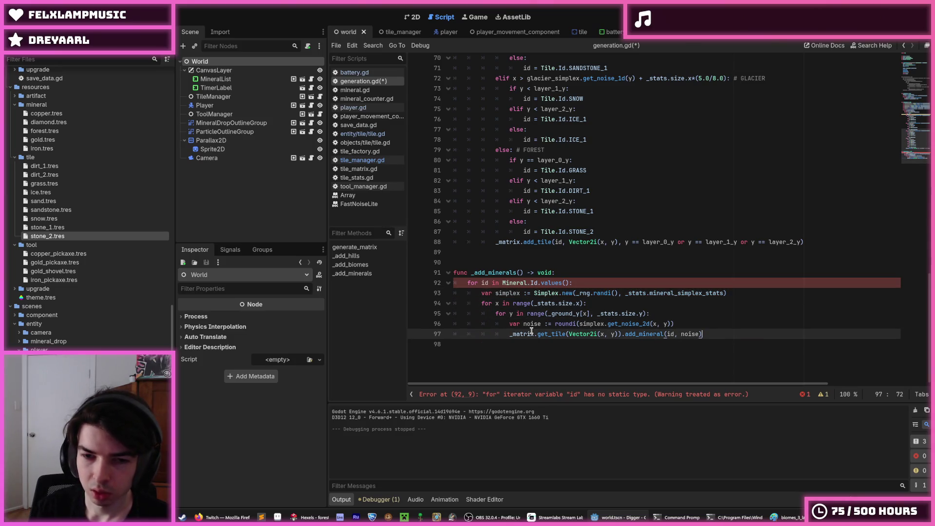
pyautogui.press('Up')
pyautogui.press('Up')
pyautogui.press('Up')
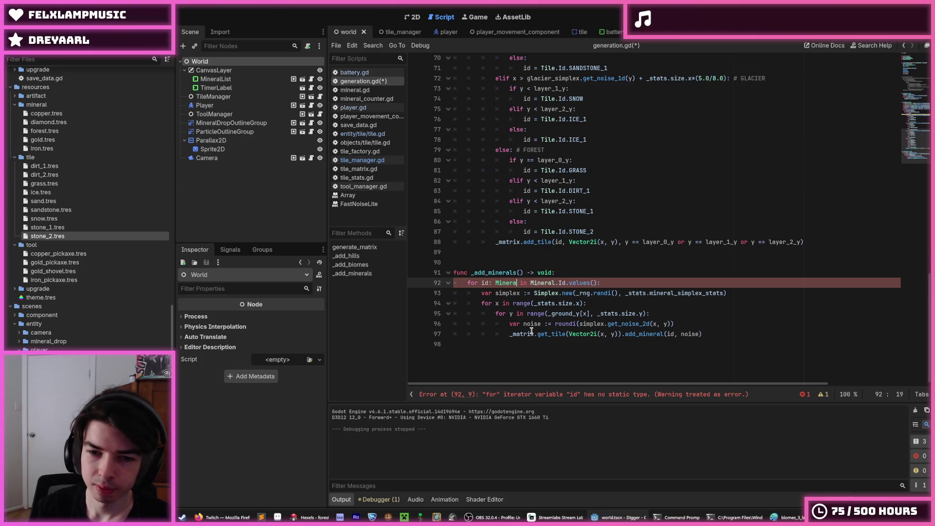
pyautogui.write('l.Id')
pyautogui.hotkey('ctrl', 's')
pyautogui.click(670, 302)
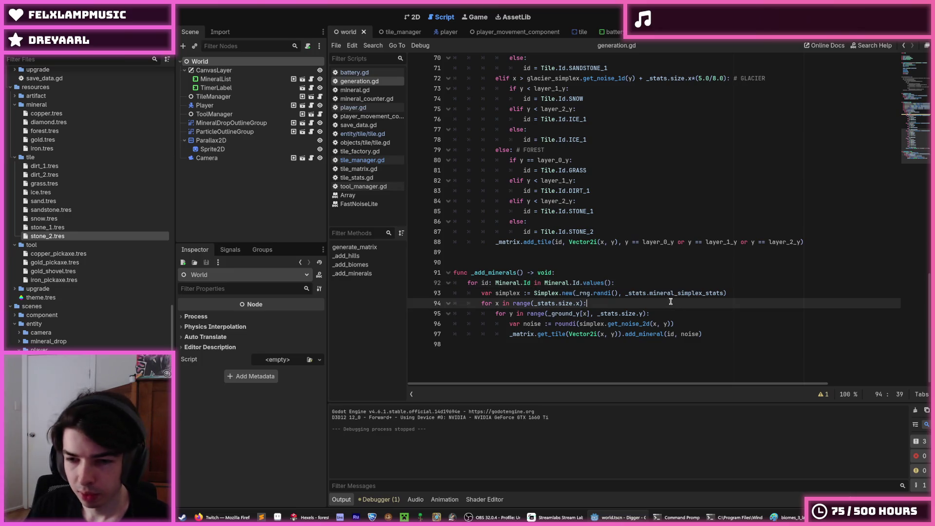
# Run the game and dig down through stone, tunnelling through ore and collecting gold
pyautogui.press('F5')
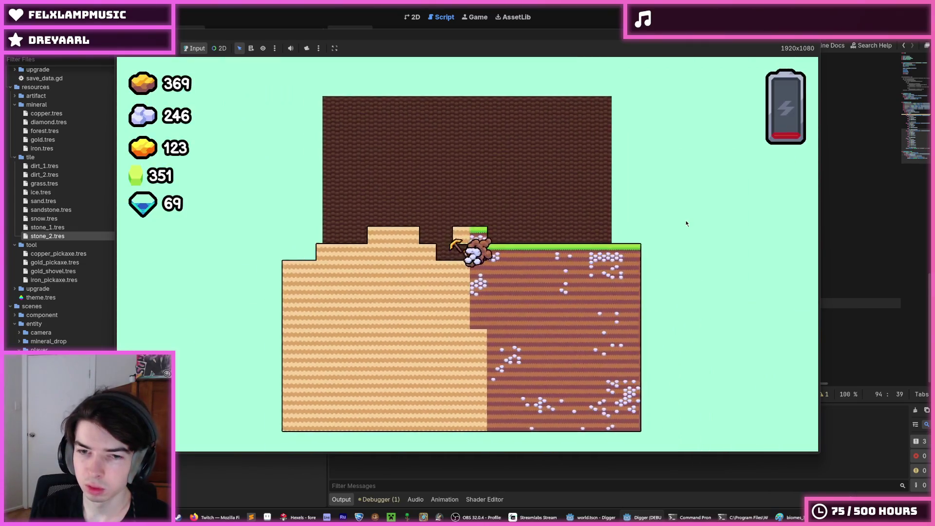
pyautogui.press('Down')
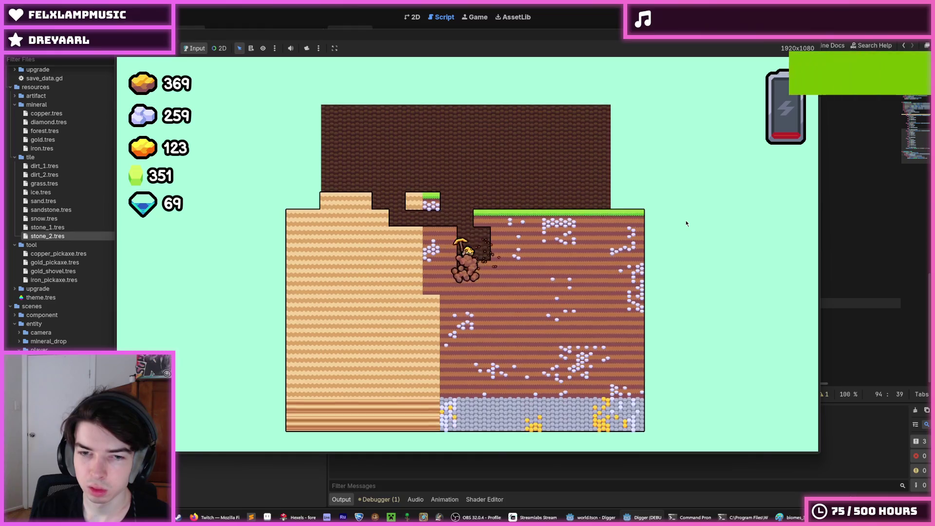
pyautogui.press('Down')
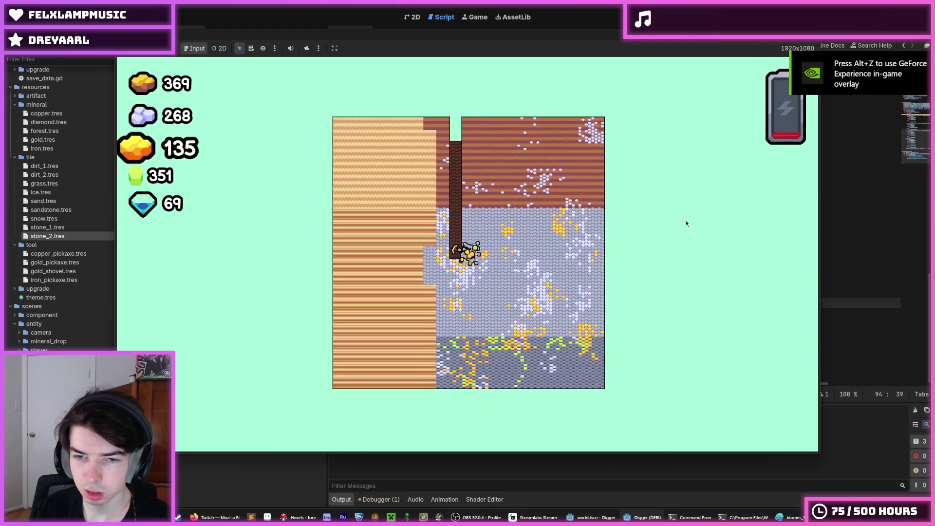
pyautogui.press('Down')
pyautogui.press('Down')
pyautogui.press('Right')
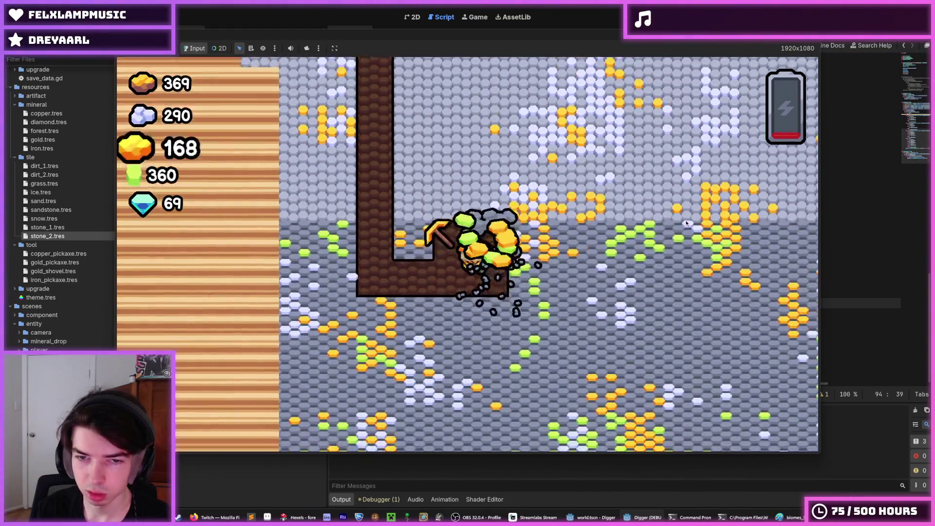
pyautogui.press('Down')
pyautogui.press('Right')
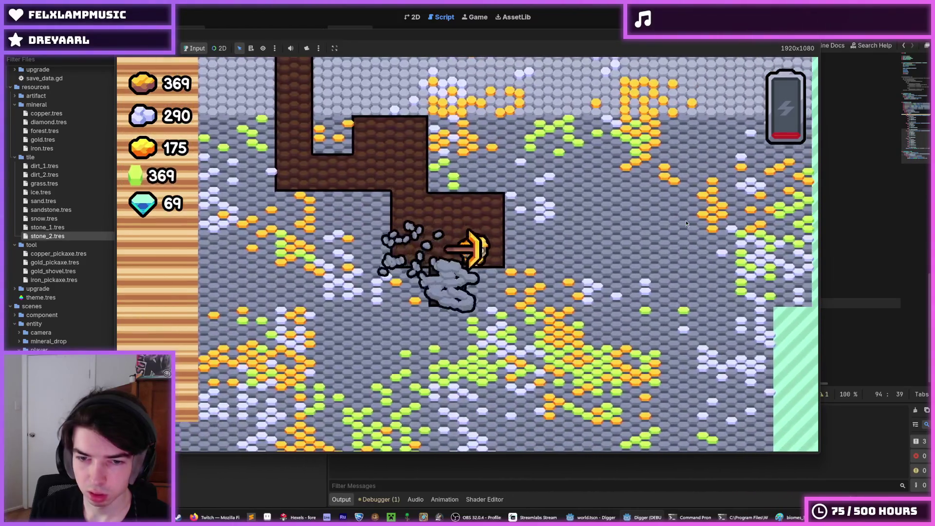
pyautogui.press('Down')
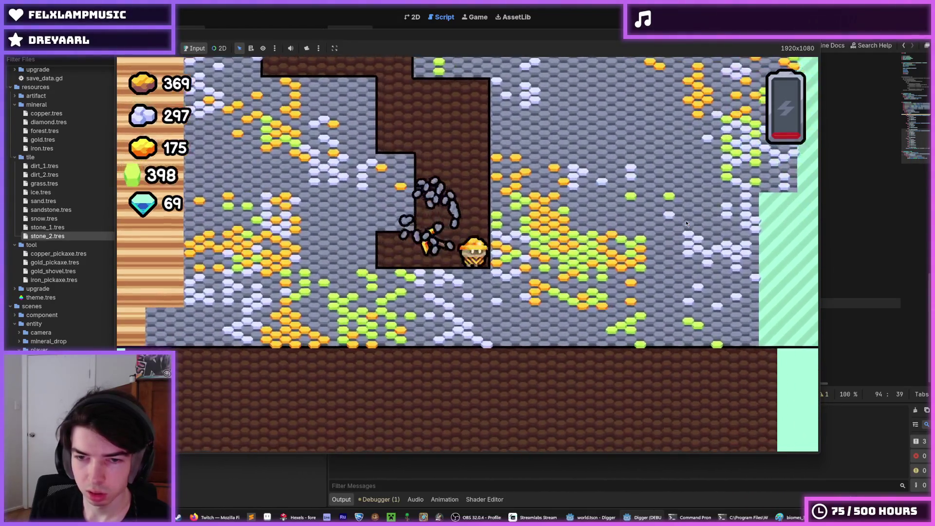
pyautogui.press('Right')
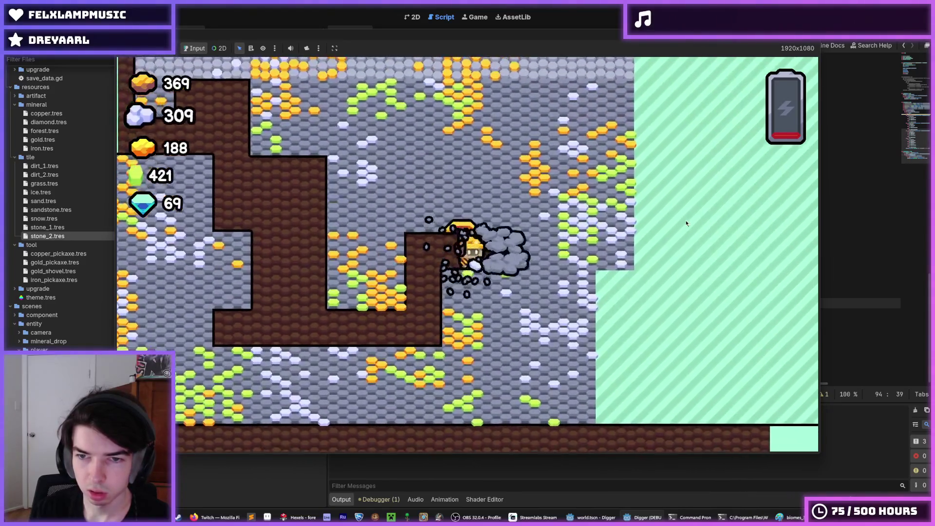
pyautogui.press('Right')
pyautogui.press('Up')
pyautogui.press('Left')
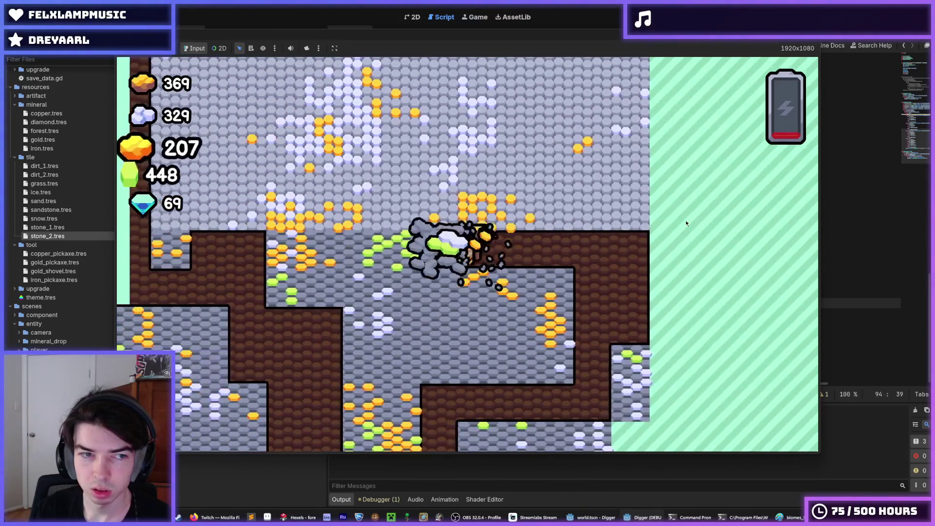
pyautogui.press('Down')
pyautogui.press('Right')
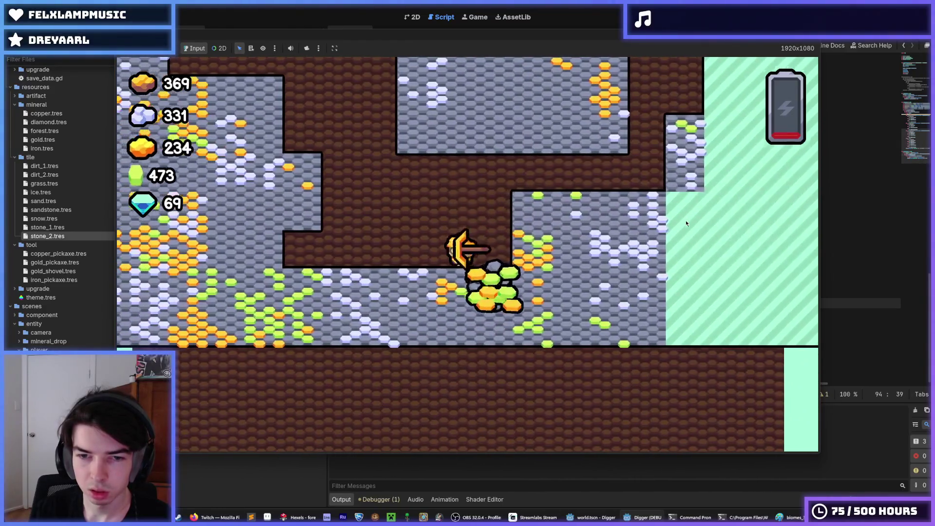
pyautogui.press('Left')
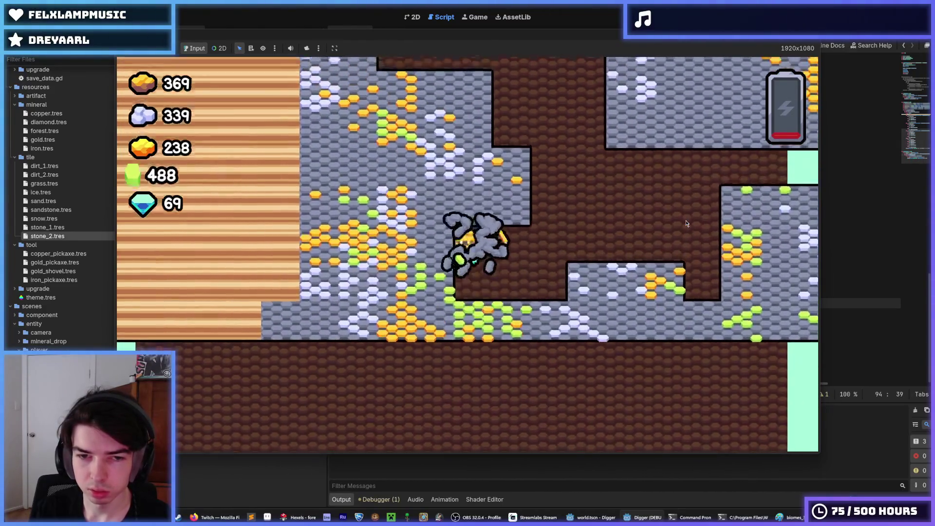
pyautogui.press('Up')
pyautogui.press('Up')
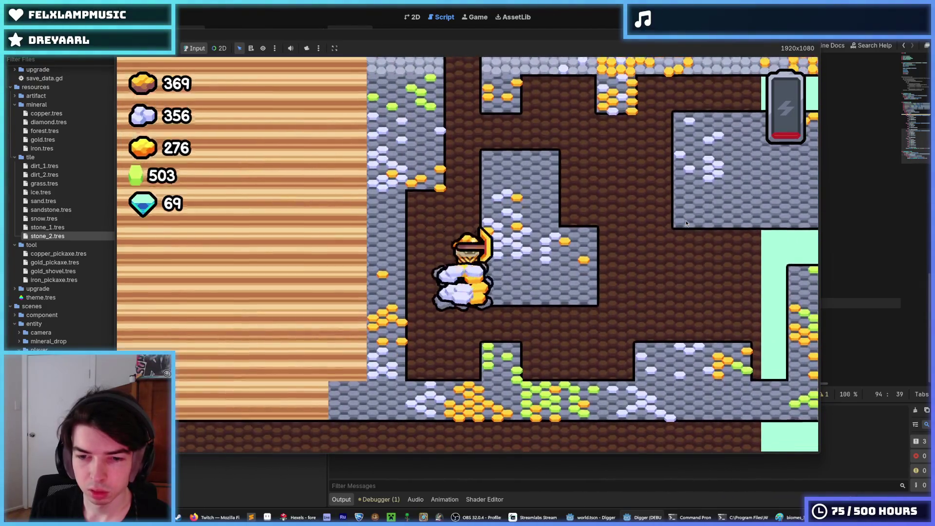
pyautogui.press('Right')
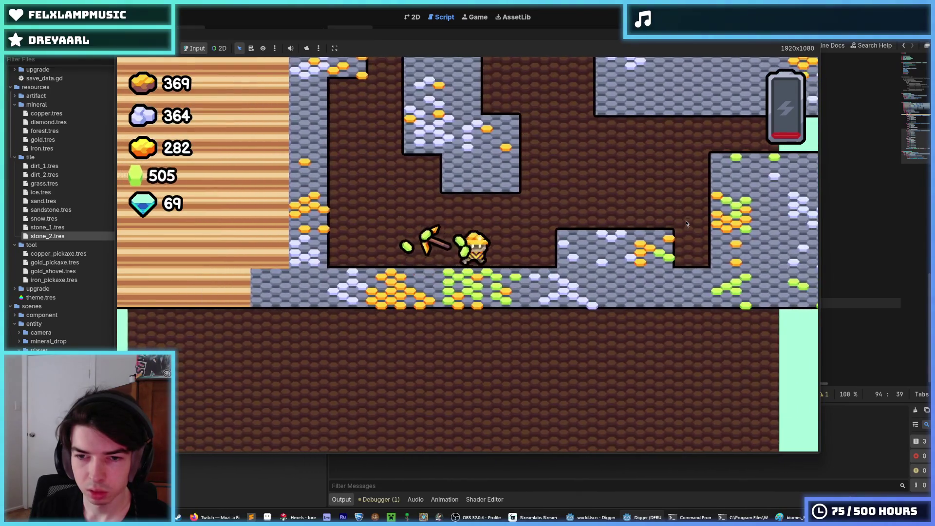
pyautogui.press('Right')
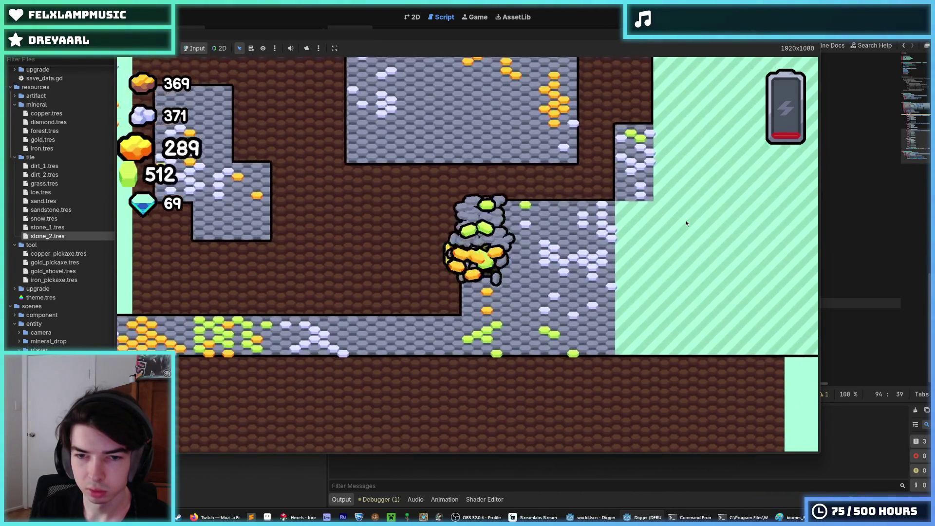
pyautogui.press('Up')
# Keep tunnelling through the stone-and-gold layers, then close the game and return to generation.gd
pyautogui.press('Down')
pyautogui.press('Left')
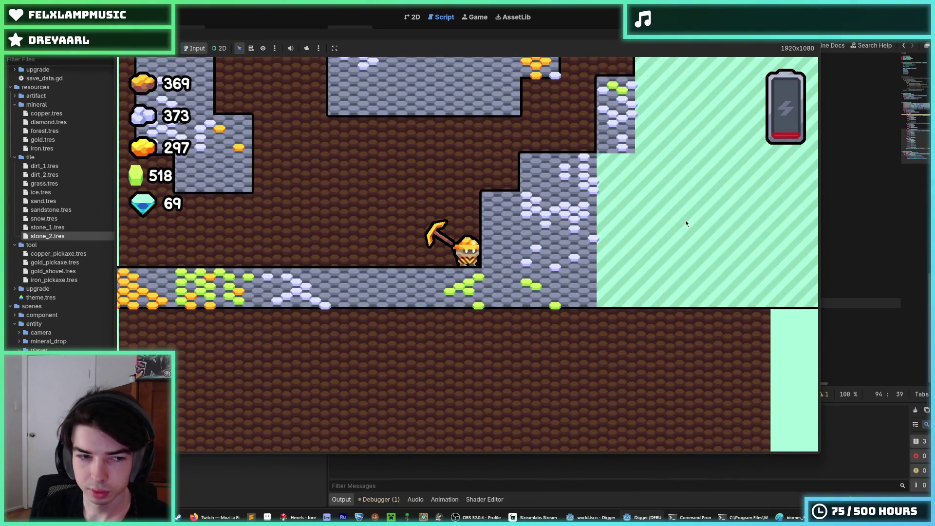
pyautogui.press('Down')
pyautogui.press('Left')
pyautogui.press('Up')
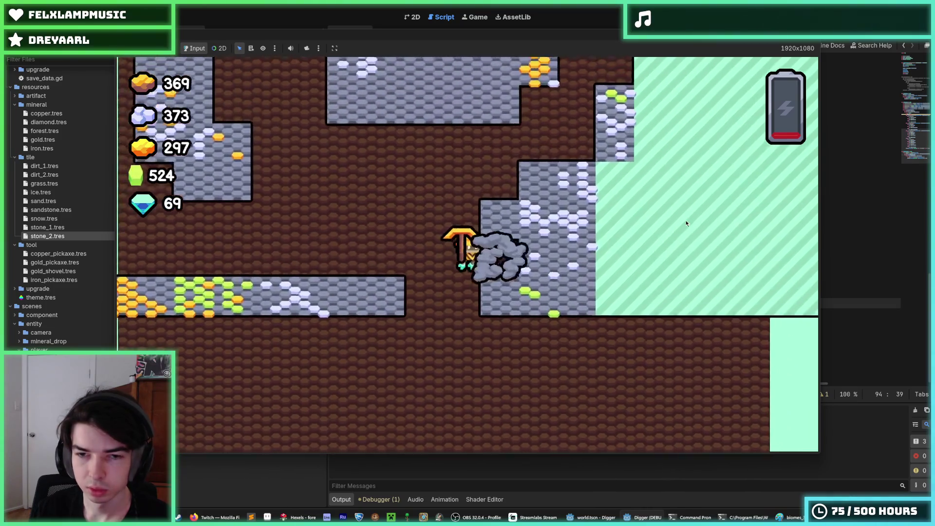
pyautogui.press('Up')
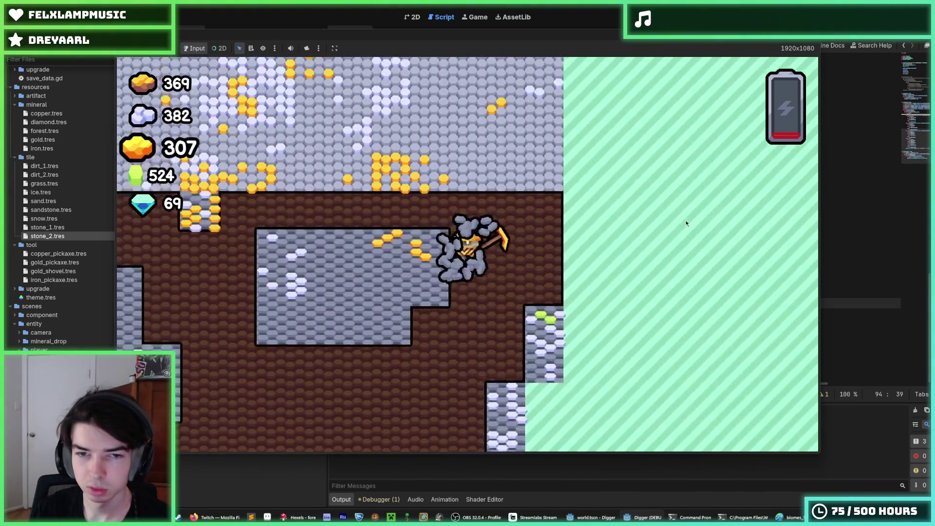
pyautogui.press('Left')
pyautogui.press('Up')
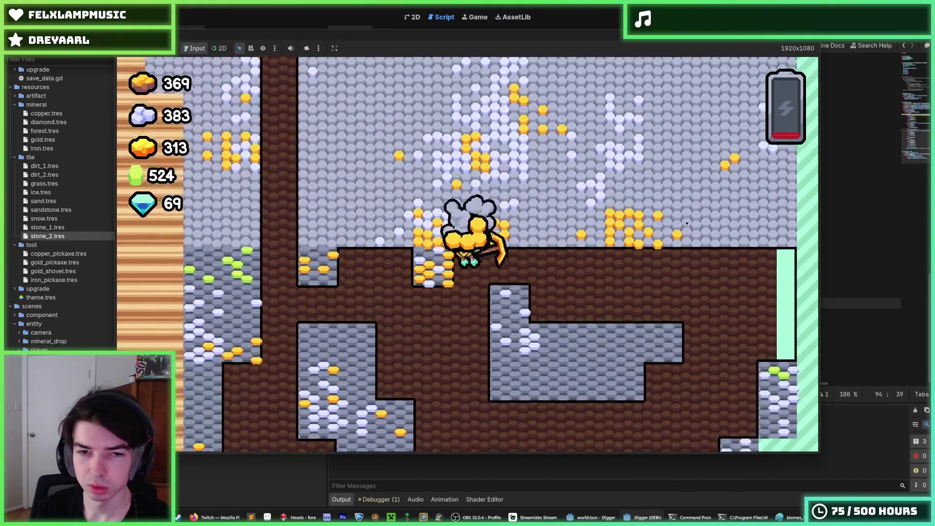
pyautogui.press('Down')
pyautogui.press('Left')
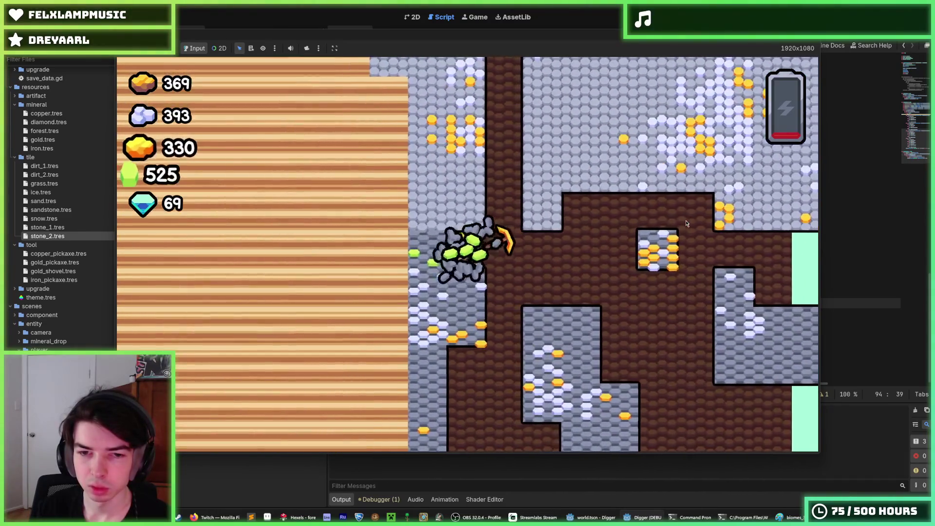
pyautogui.press('Right')
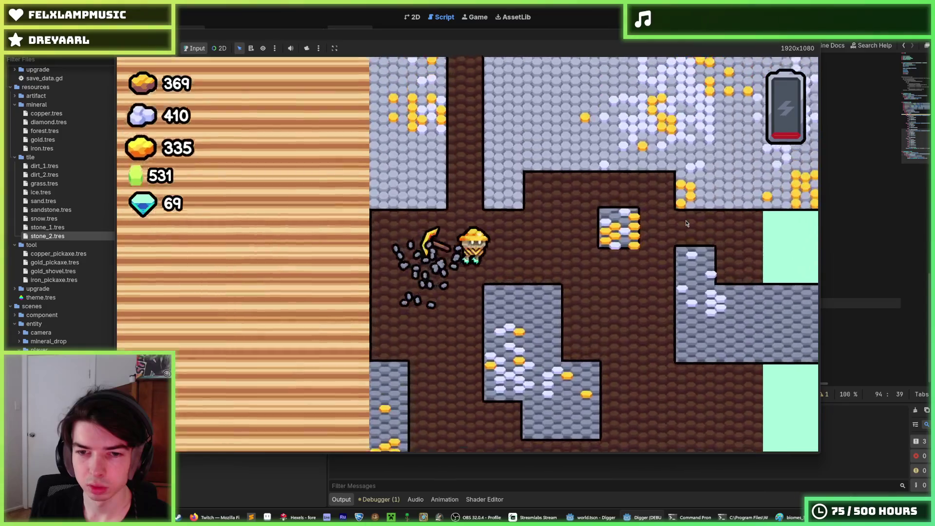
pyautogui.press('Down')
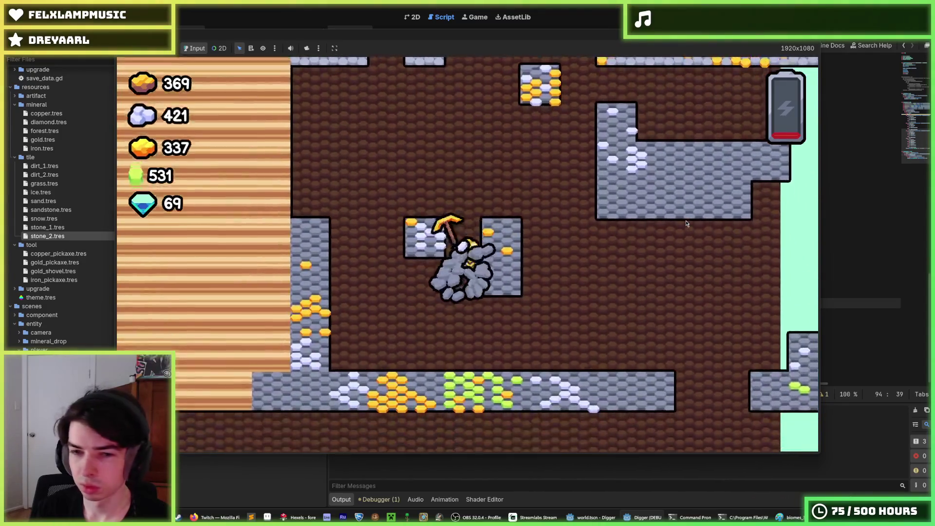
pyautogui.press('Up')
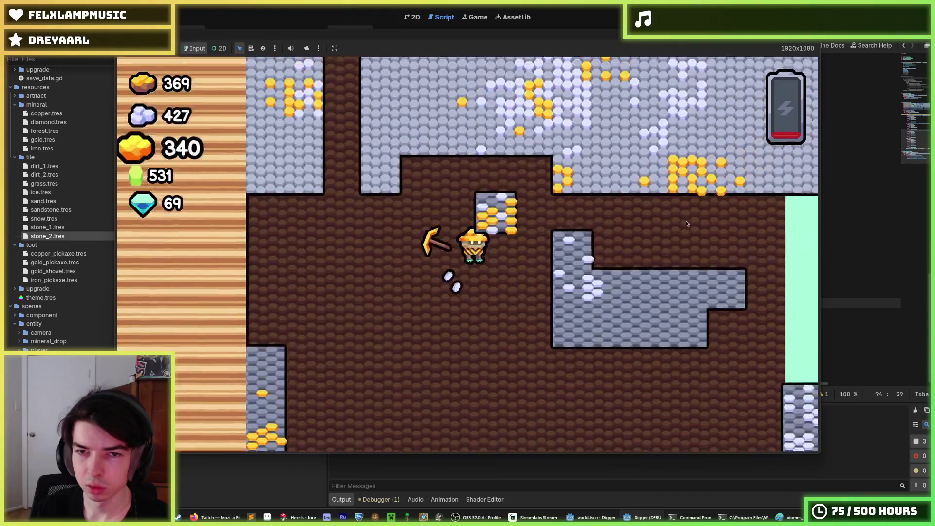
pyautogui.press('Right')
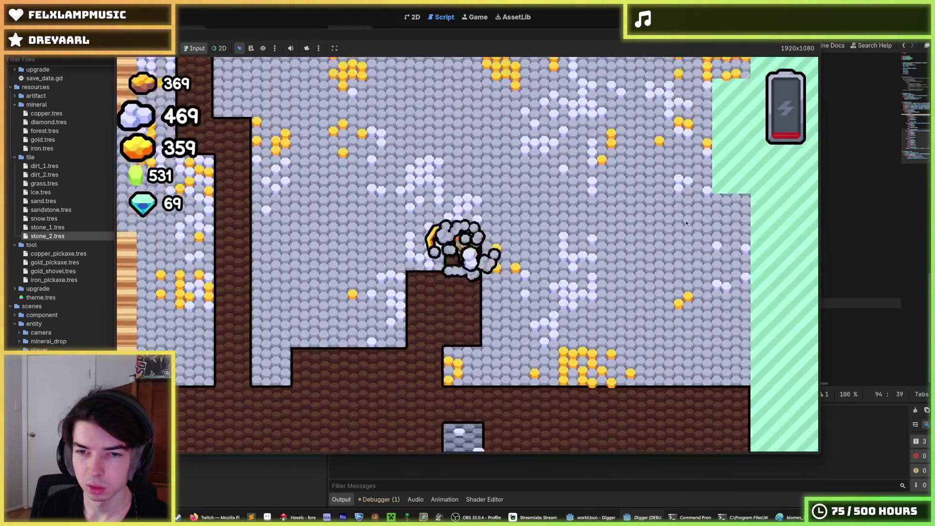
pyautogui.press('Down')
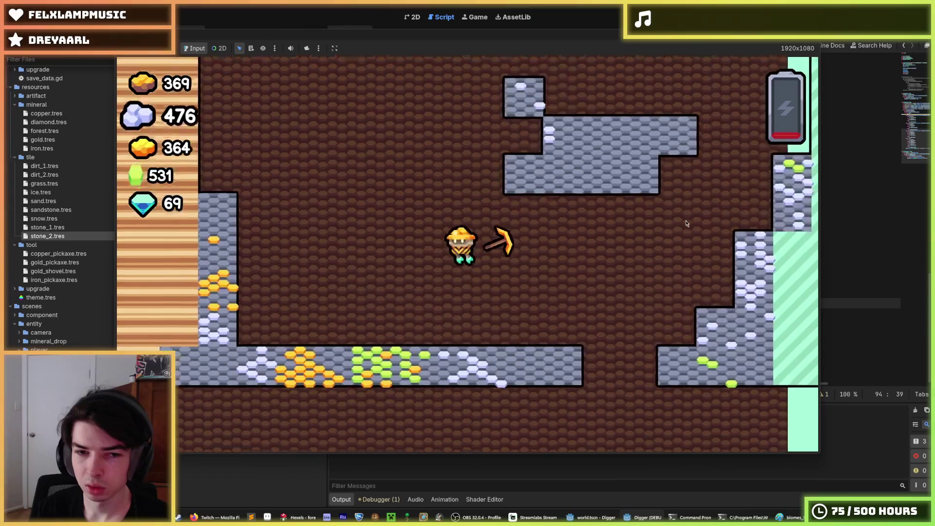
pyautogui.press('Up')
pyautogui.press('Left')
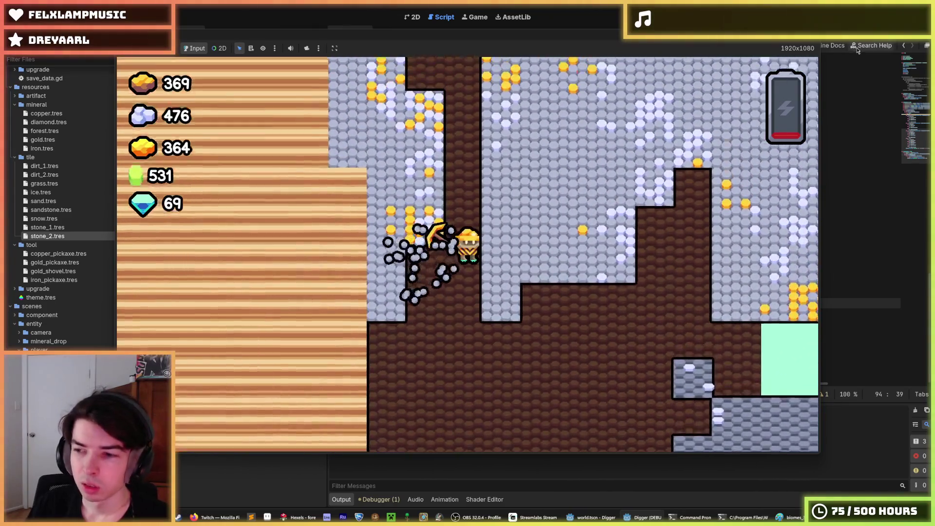
pyautogui.hotkey('alt', 'F4')
pyautogui.scroll(20, 647, 265)
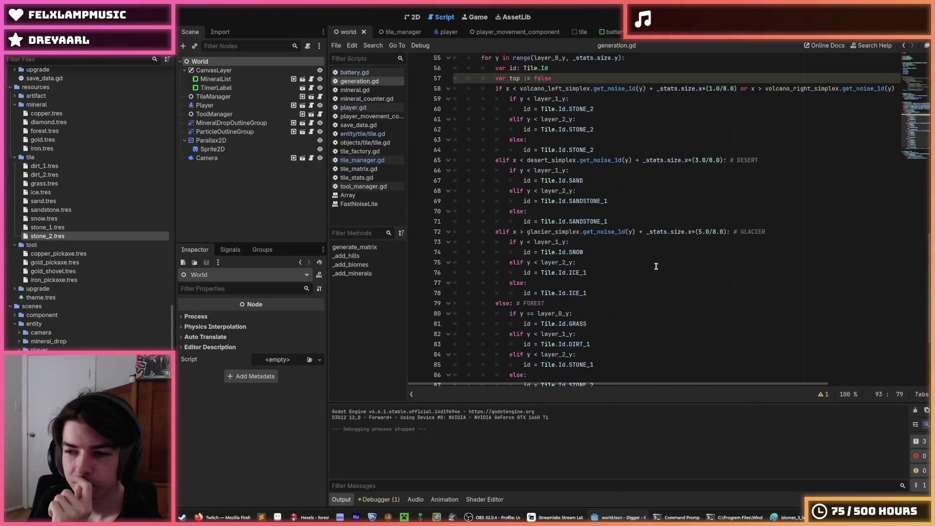
# Review generation.gd, then flip through the player, player_movement_component and tile scripts
pyautogui.scroll(1, 645, 268)
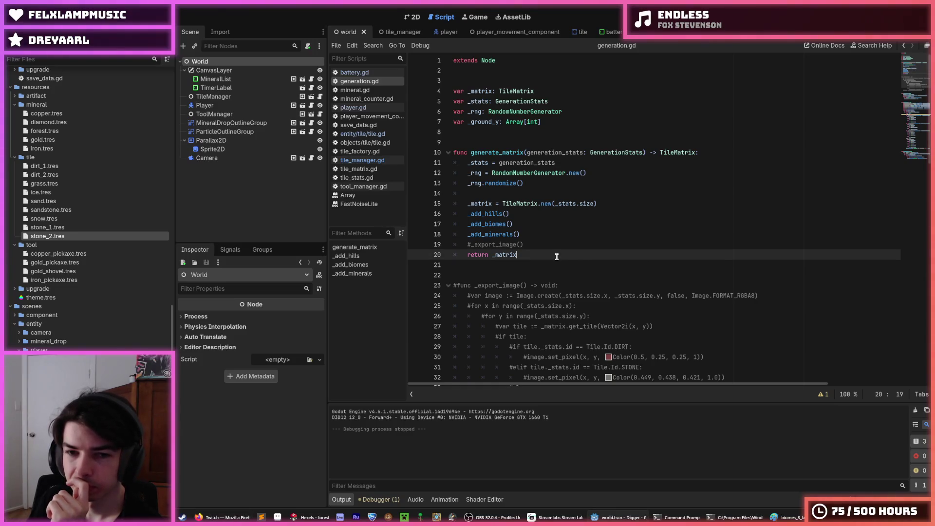
pyautogui.scroll(-12, 534, 244)
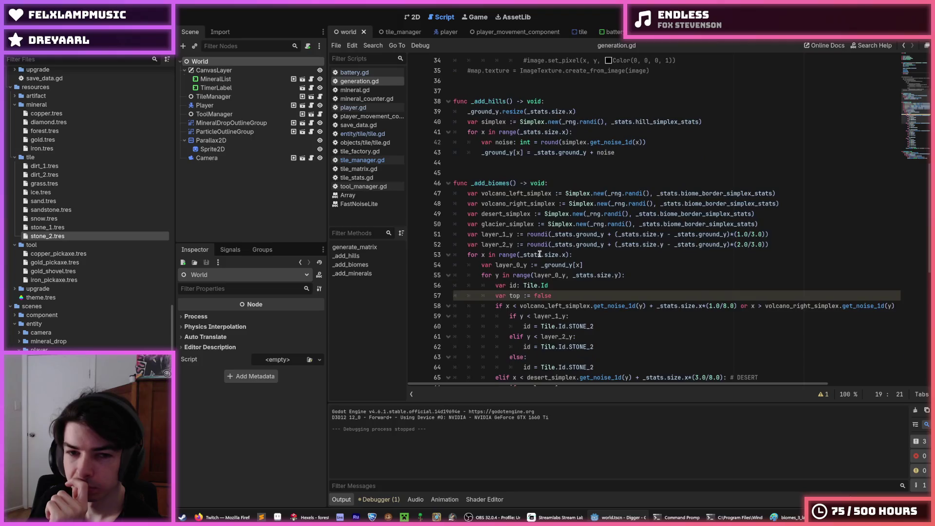
pyautogui.scroll(10, 470, 154)
pyautogui.scroll(3, 470, 154)
pyautogui.click(438, 34)
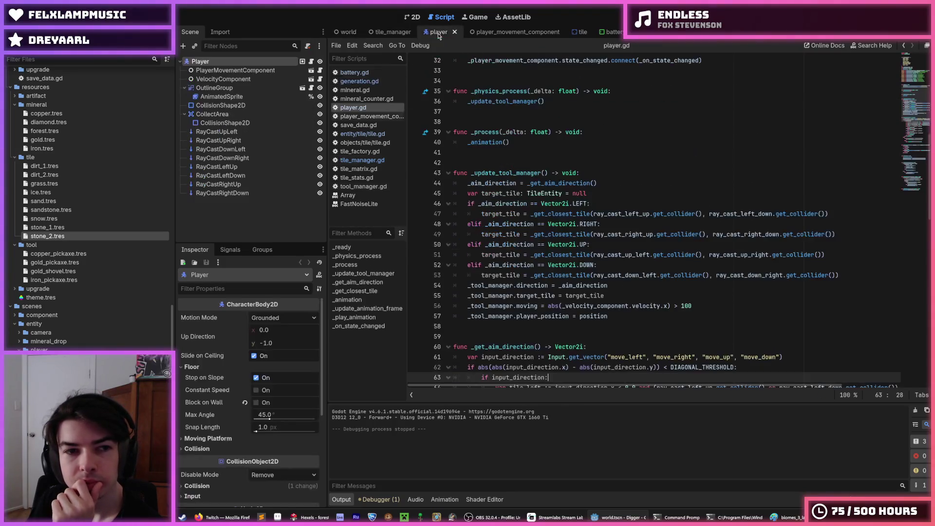
pyautogui.click(481, 32)
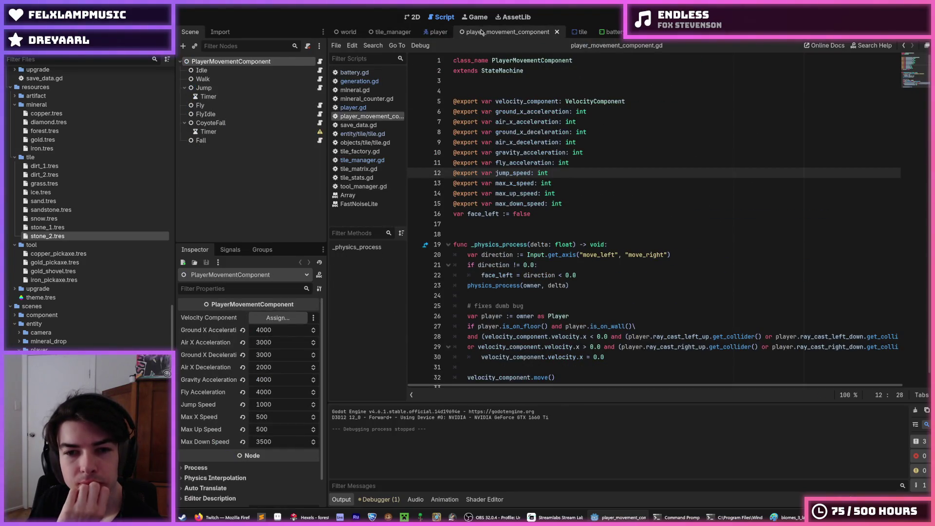
pyautogui.click(436, 32)
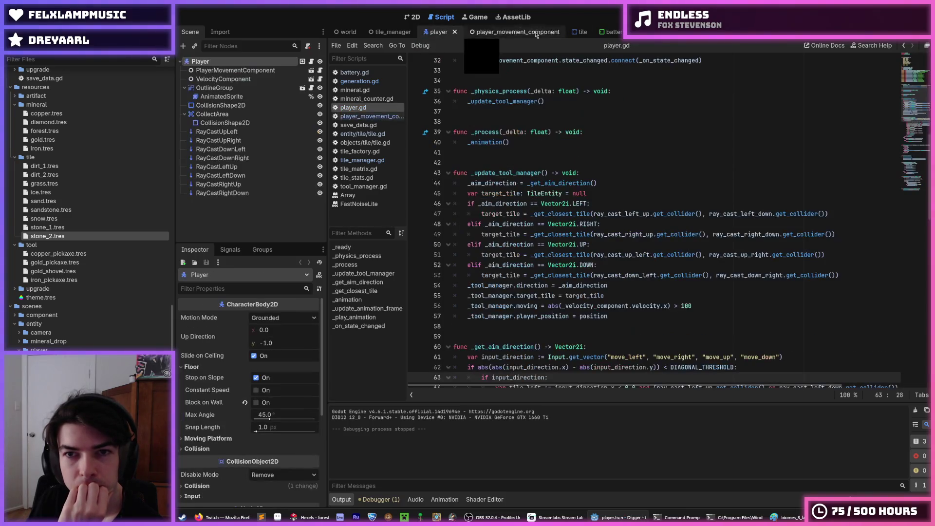
pyautogui.click(571, 34)
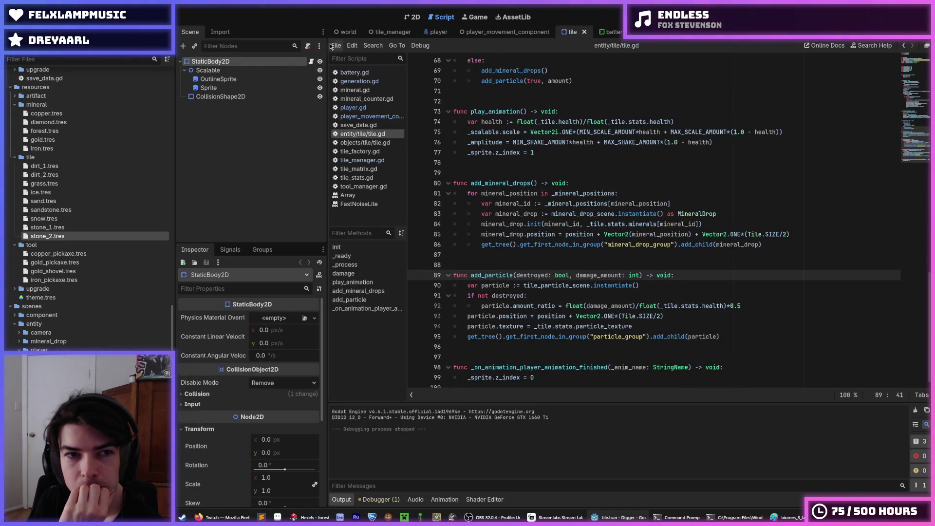
pyautogui.click(390, 32)
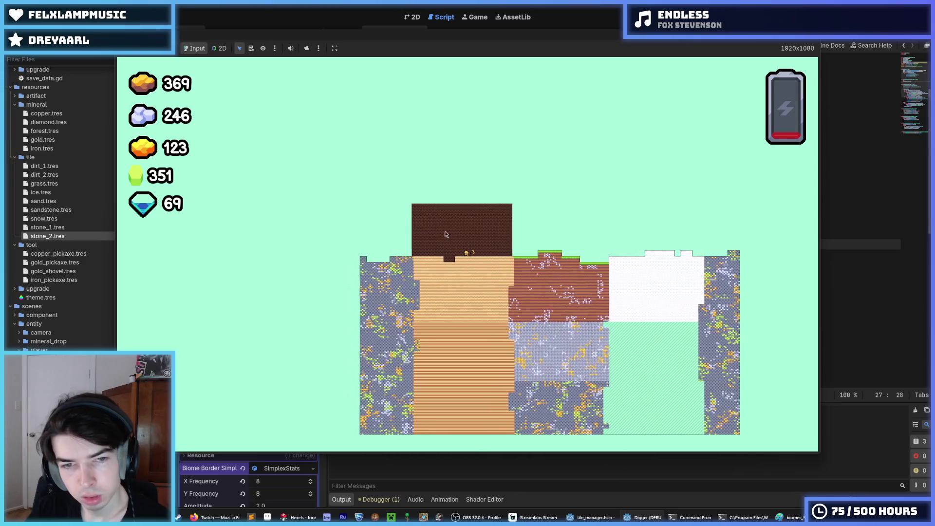
# Play-test digging through mineral-filled stone until stone reaches 404 and gold 294, then stop
pyautogui.scroll(5, 445, 234)
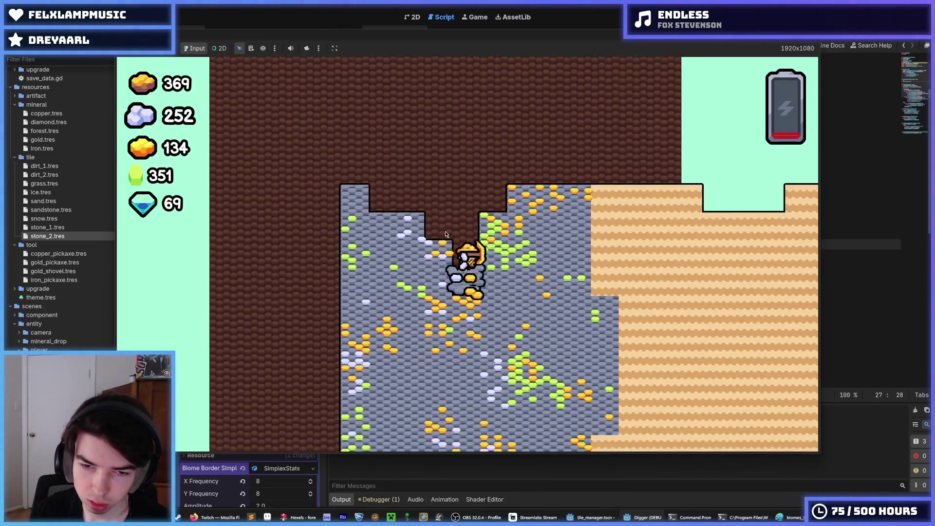
pyautogui.scroll(3, 445, 234)
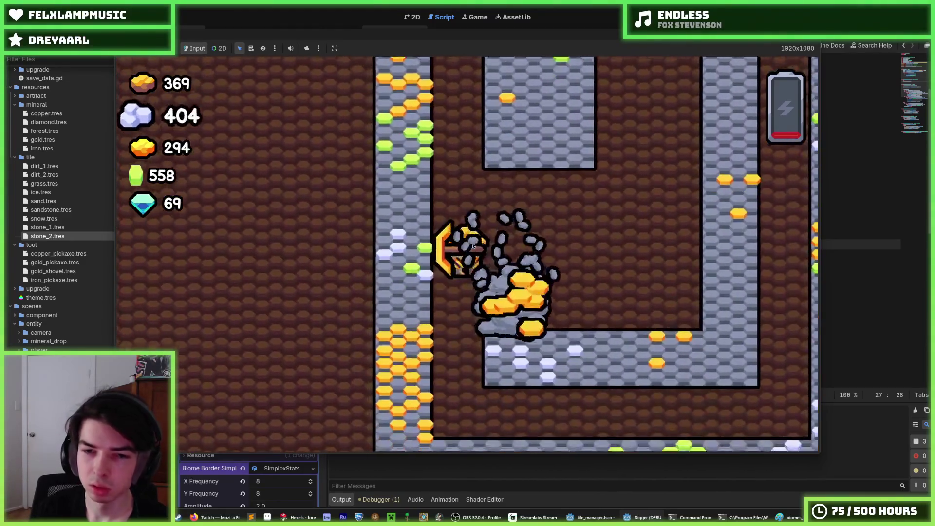
pyautogui.press('F8')
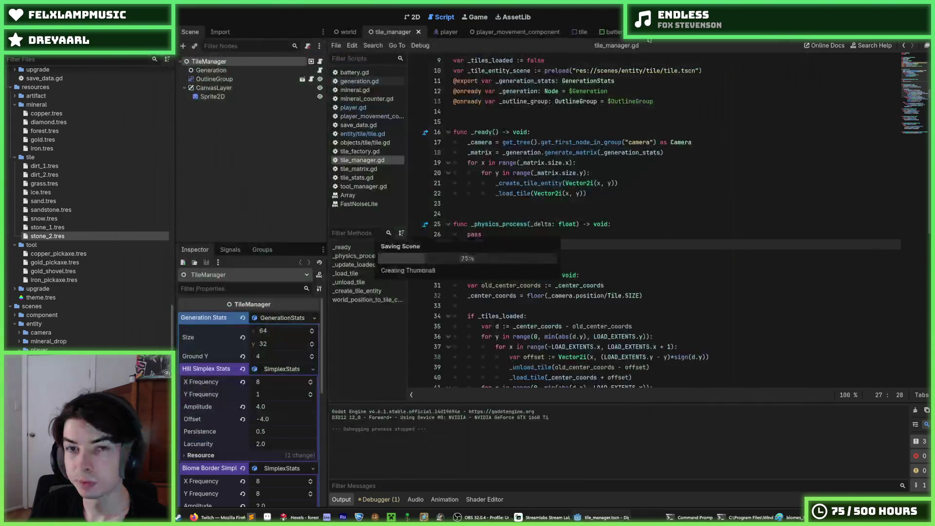
# Glance over the tile and player scripts
pyautogui.click(582, 32)
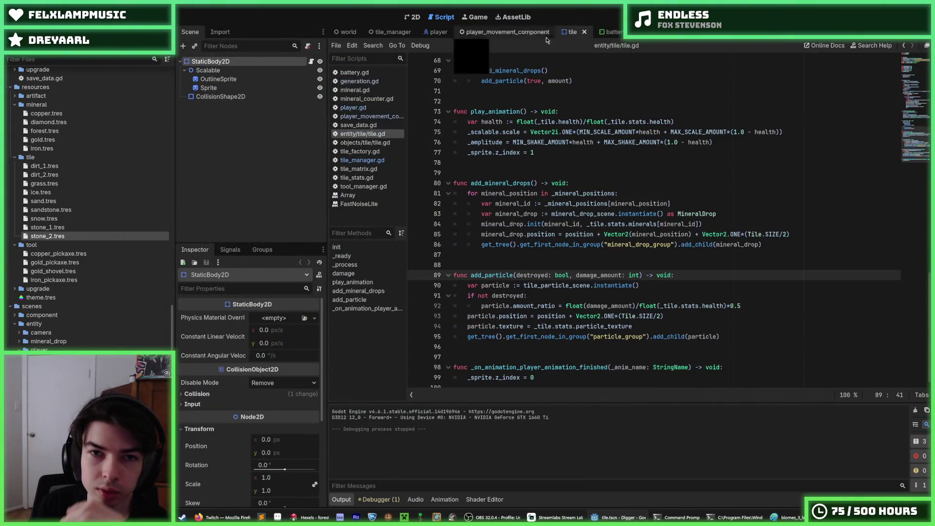
pyautogui.click(435, 32)
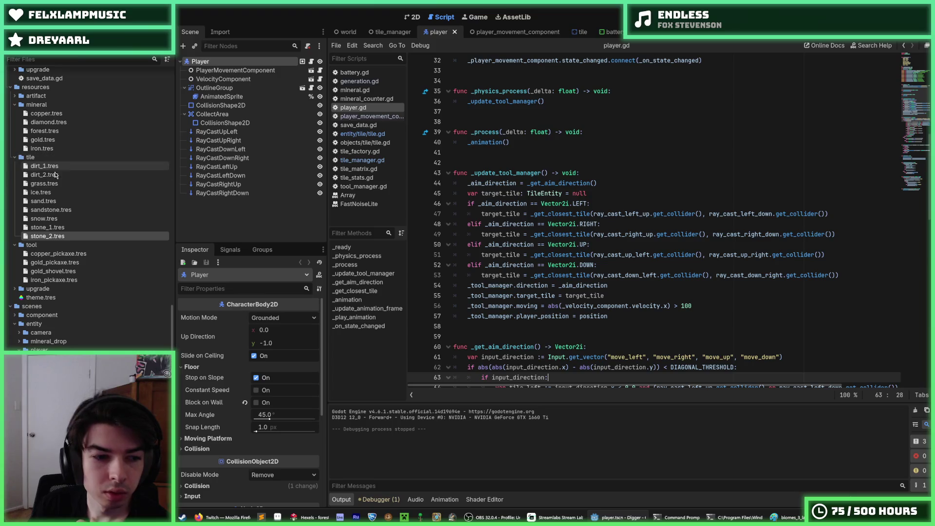
pyautogui.scroll(-10, 51, 229)
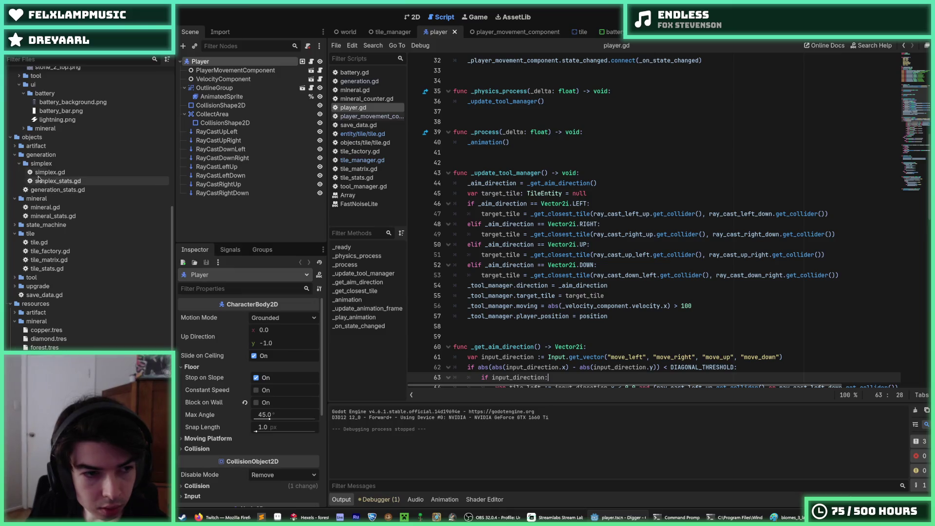
pyautogui.scroll(-5, 25, 269)
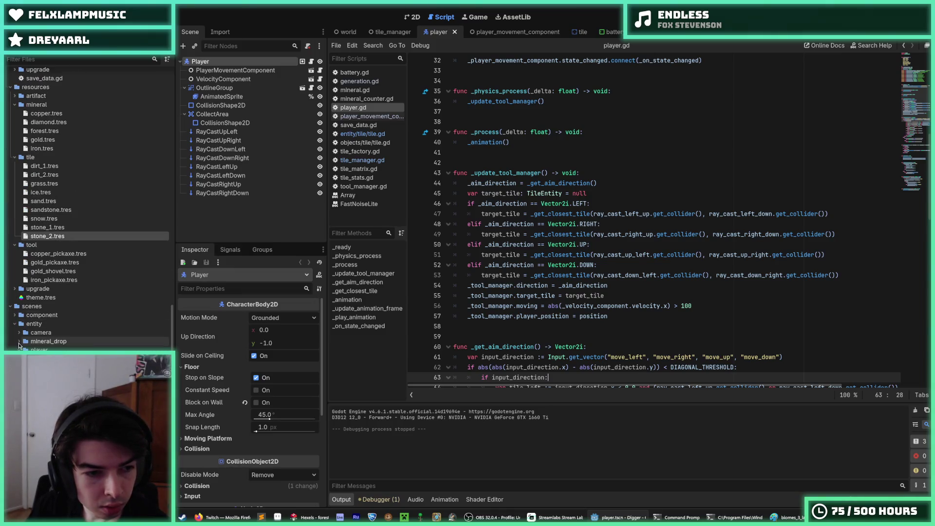
# Preview mineral_drop.tscn's 2.0-second 'start' scale-pop animation on its AnimationPlayer, then run the game
pyautogui.doubleClick(53, 358)
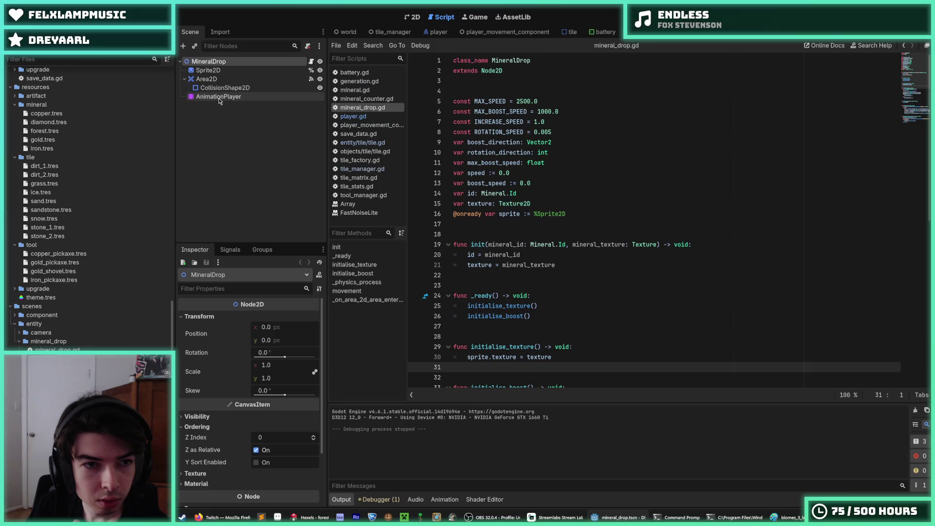
pyautogui.click(218, 96)
pyautogui.click(415, 17)
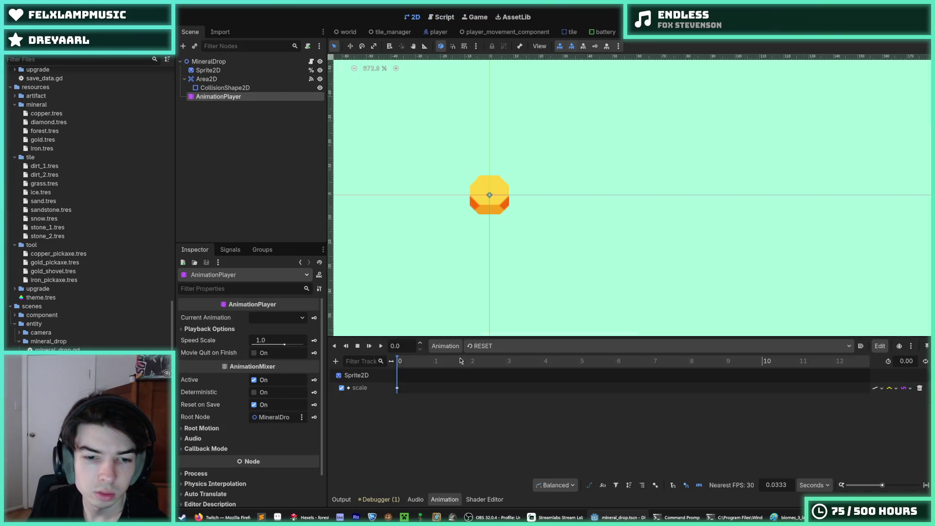
pyautogui.click(493, 369)
pyautogui.click(380, 347)
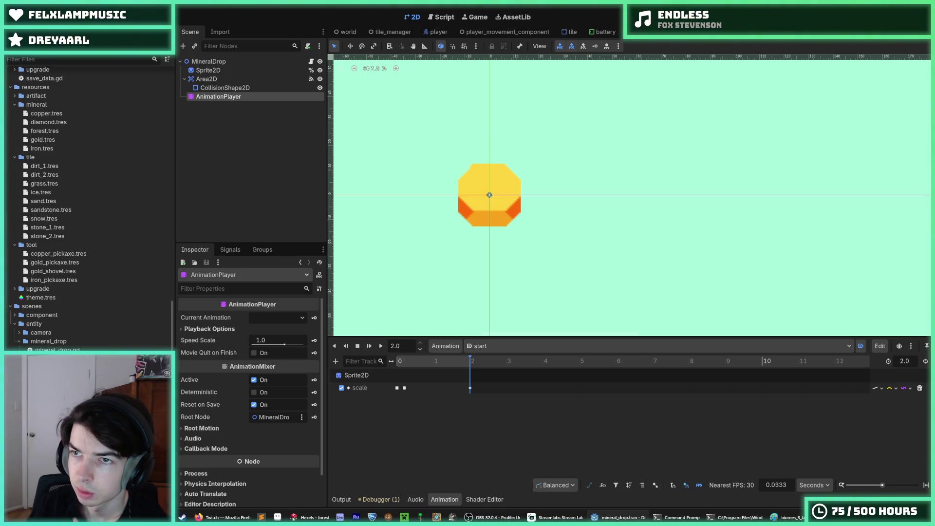
pyautogui.press('F5')
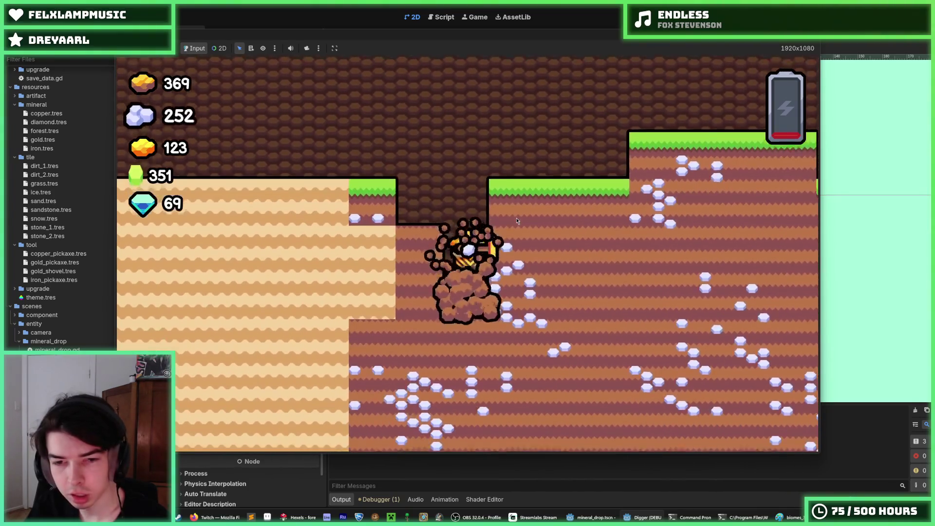
# Dig shafts and tunnels through the stone layer mining ore, then climb back onto the grass
pyautogui.press('Right')
pyautogui.press('Right')
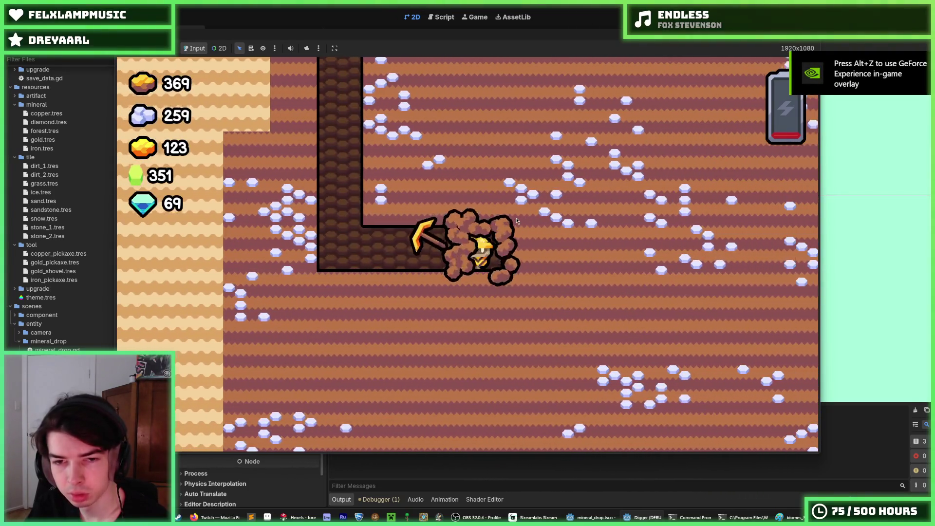
pyautogui.press('Up')
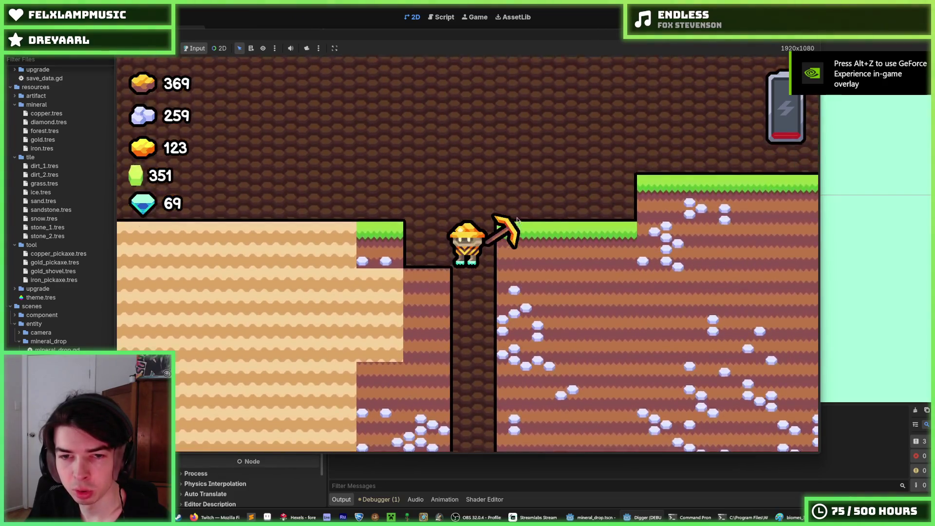
pyautogui.press('Down')
pyautogui.press('Right')
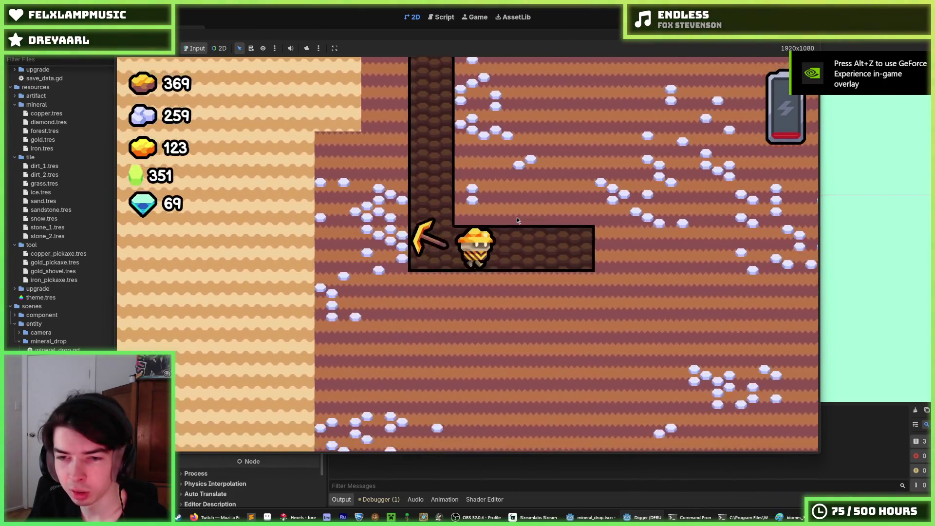
pyautogui.press('Down')
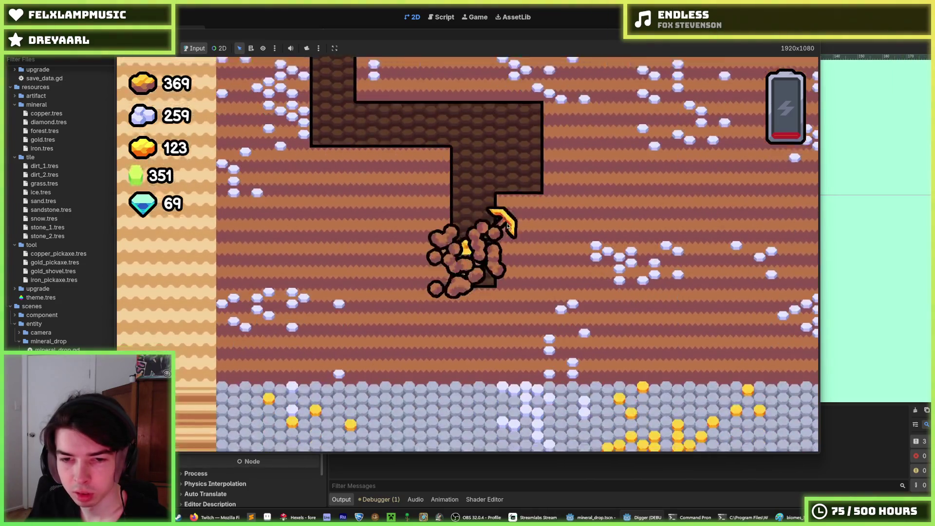
pyautogui.press('Right')
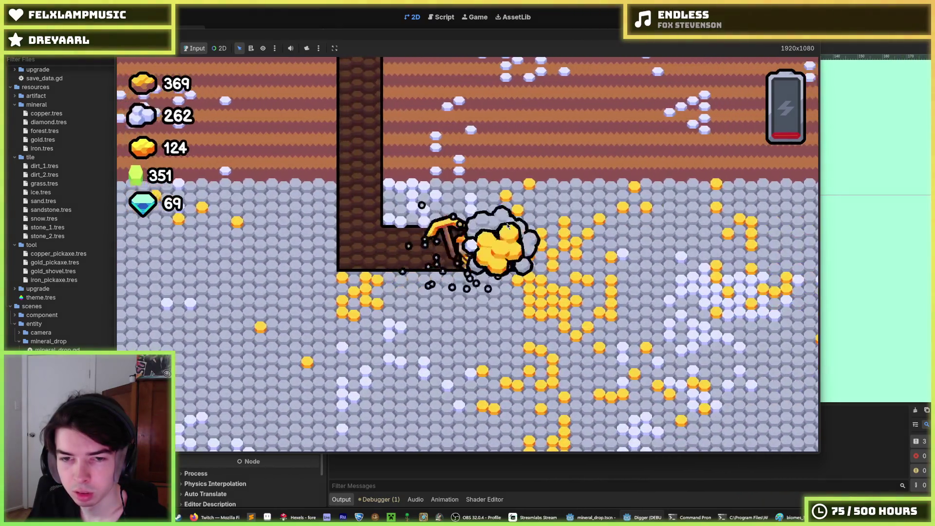
pyautogui.press('Up')
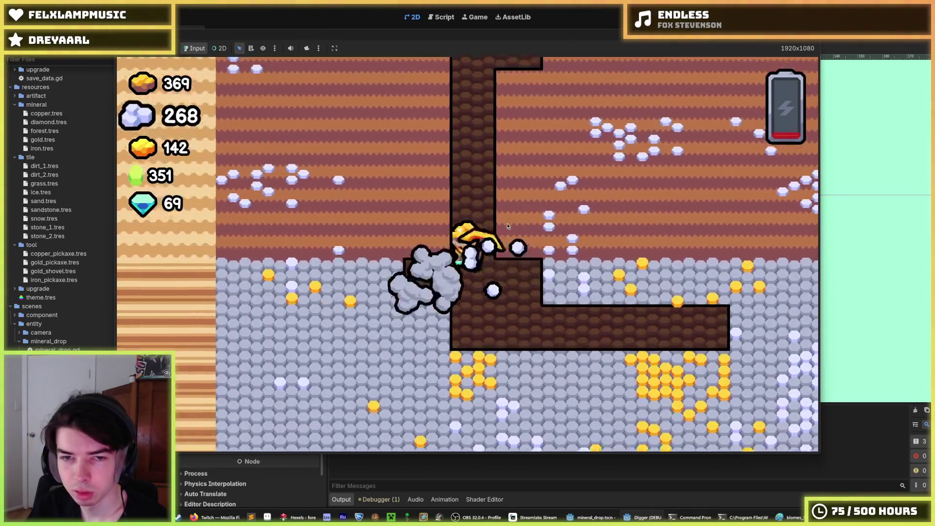
pyautogui.press('Up')
pyautogui.press('Down')
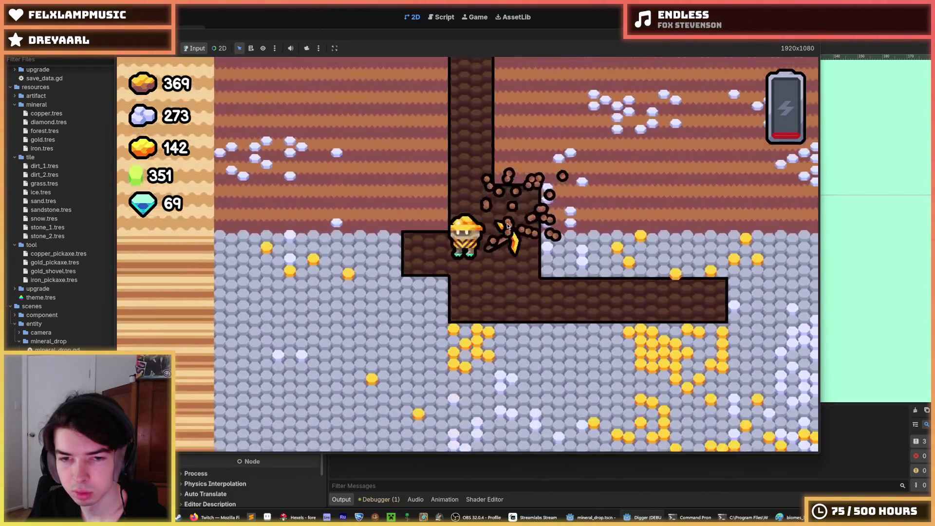
pyautogui.press('Left')
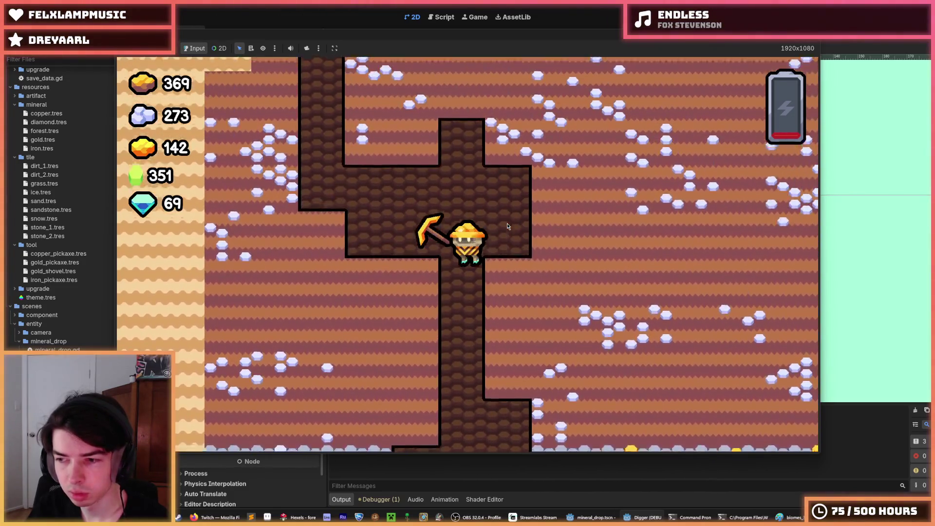
pyautogui.press('Right')
pyautogui.press('Up')
pyautogui.press('Left')
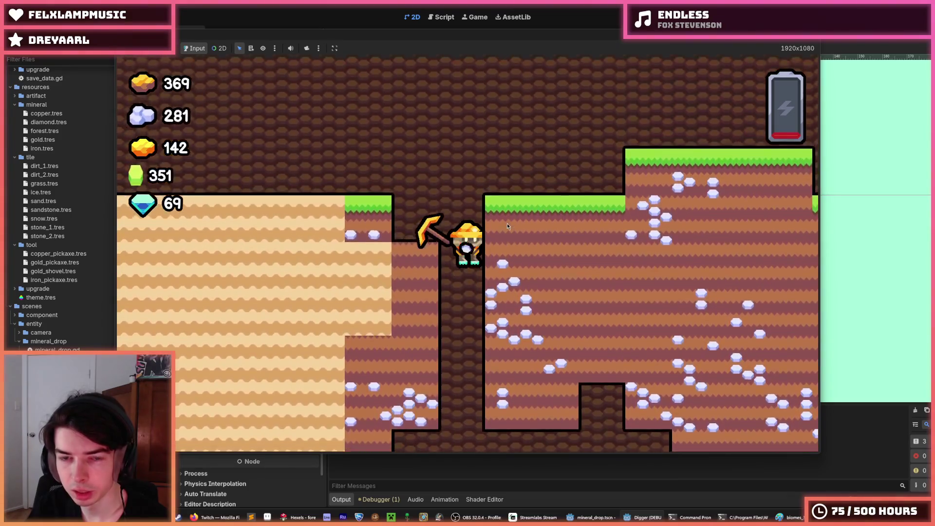
pyautogui.press('Right')
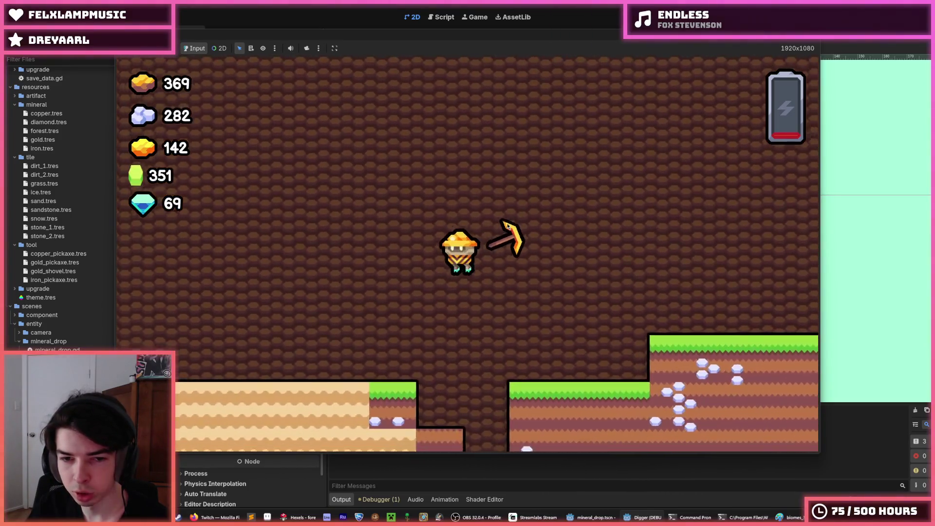
pyautogui.press('Left')
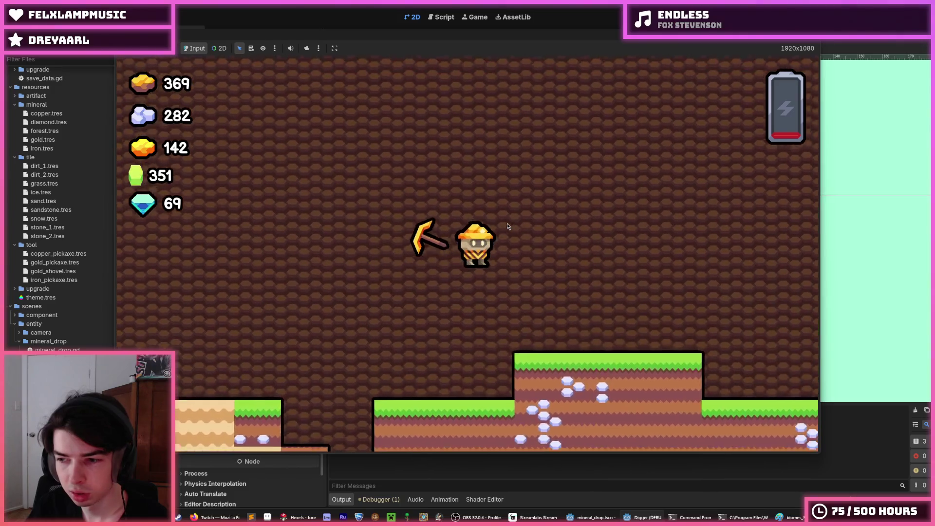
# Fly onto the snow platforms, dig down into ore-rich stone, then stop the game
pyautogui.press('Up')
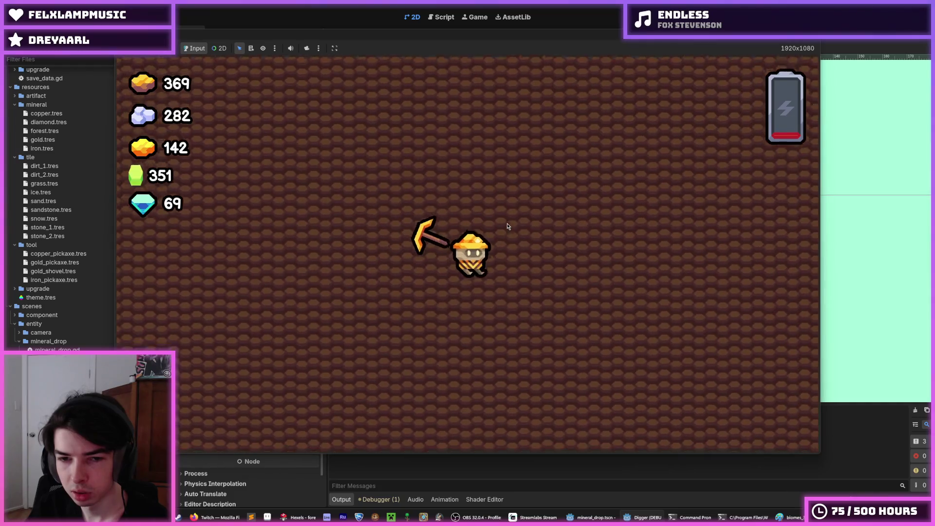
pyautogui.press('Right')
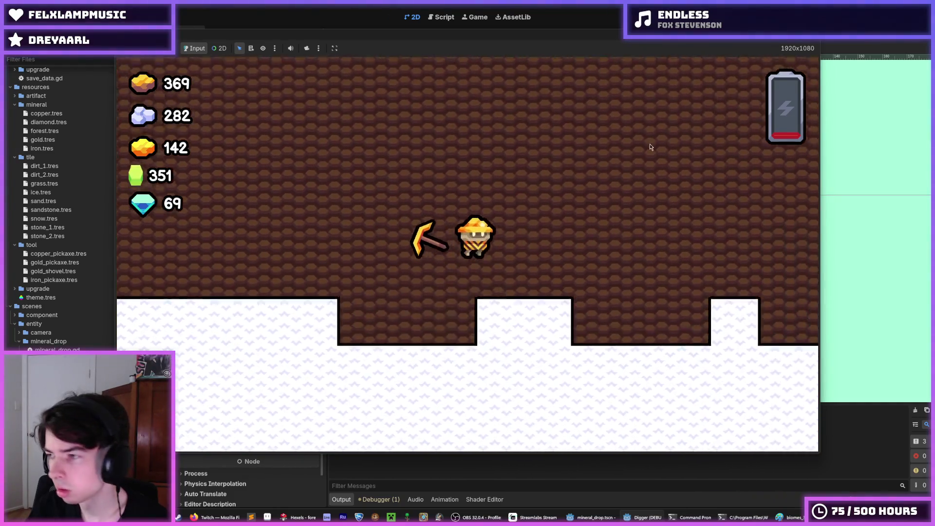
pyautogui.press('Right')
pyautogui.press('Down')
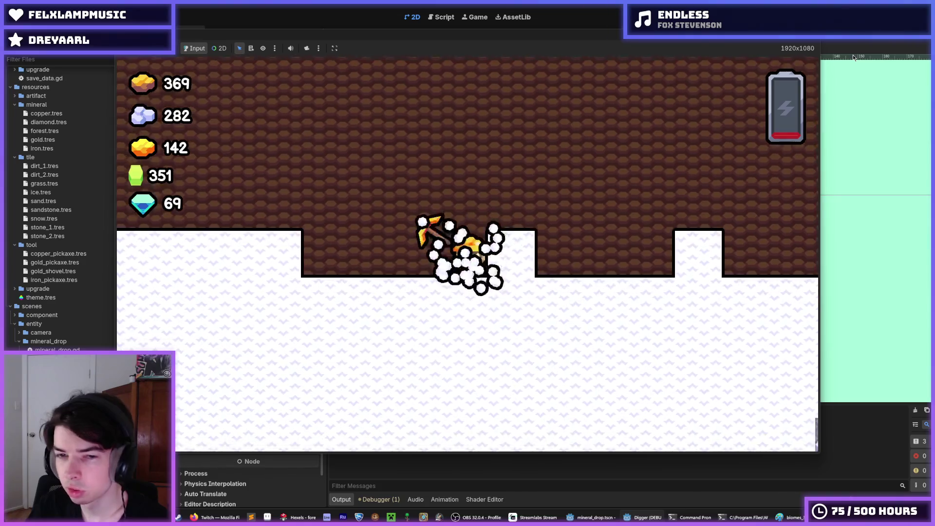
pyautogui.press('Down')
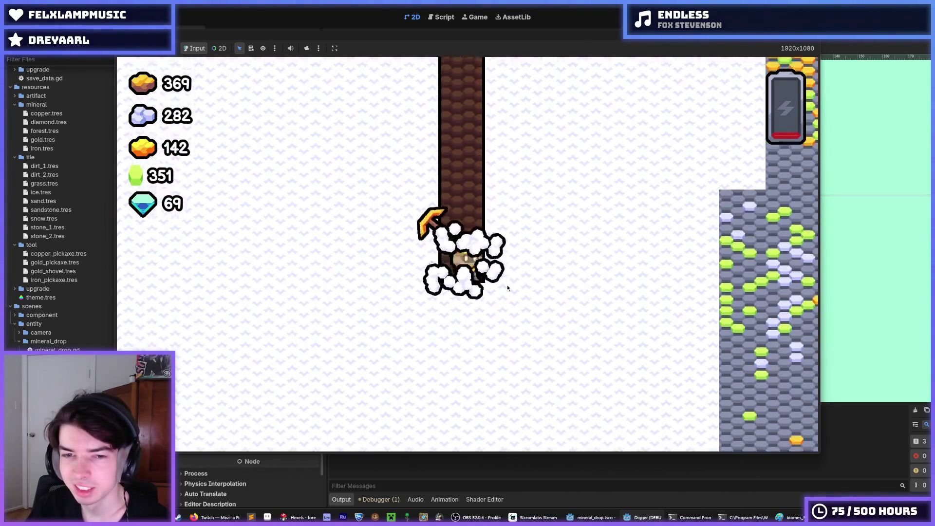
pyautogui.press('Right')
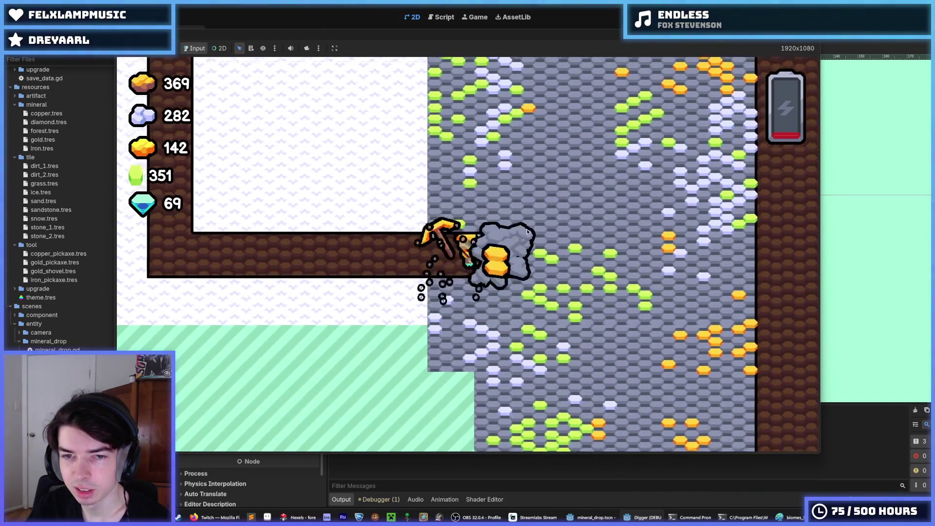
pyautogui.press('Up')
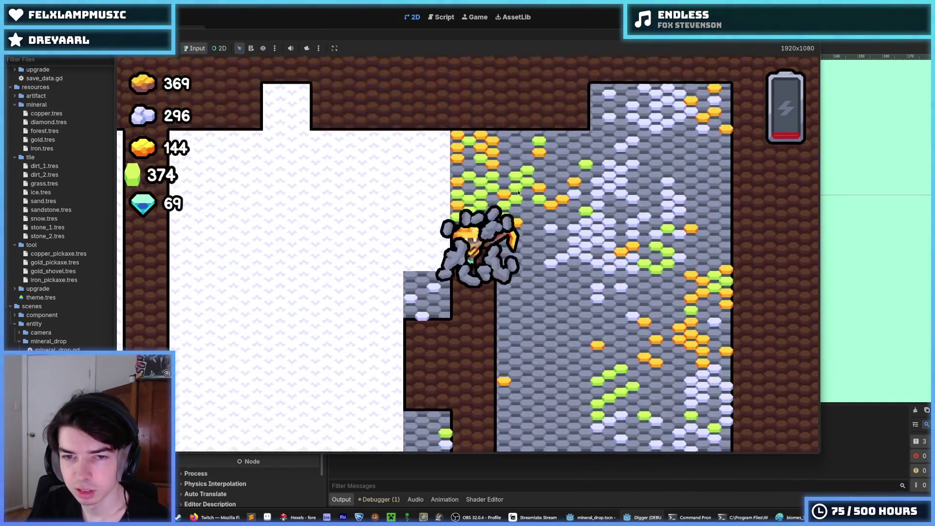
pyautogui.press('Right')
pyautogui.press('Down')
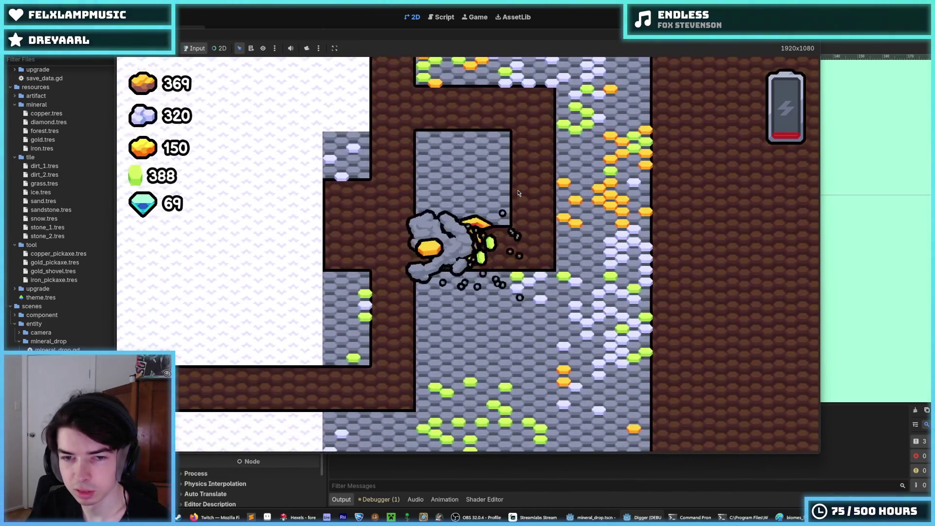
pyautogui.press('Right')
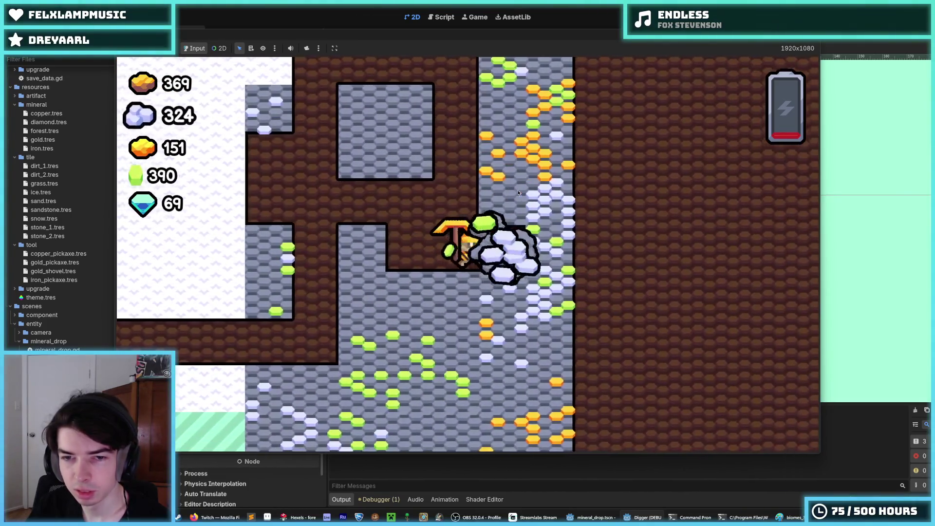
pyautogui.press('Left')
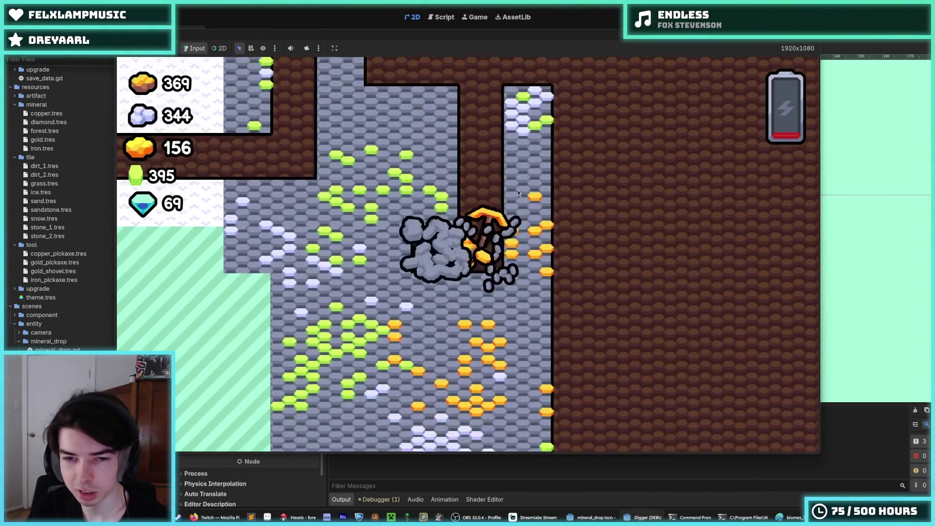
pyautogui.press('Down')
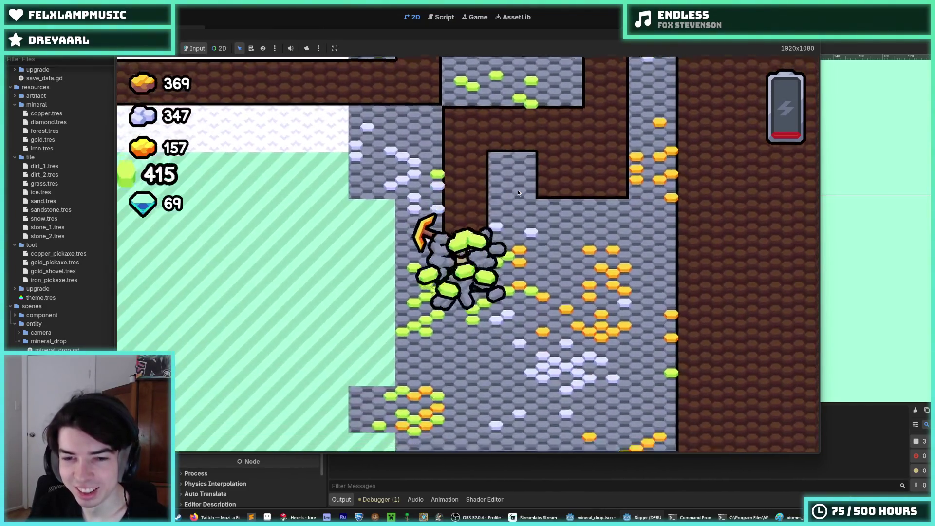
pyautogui.press('Down')
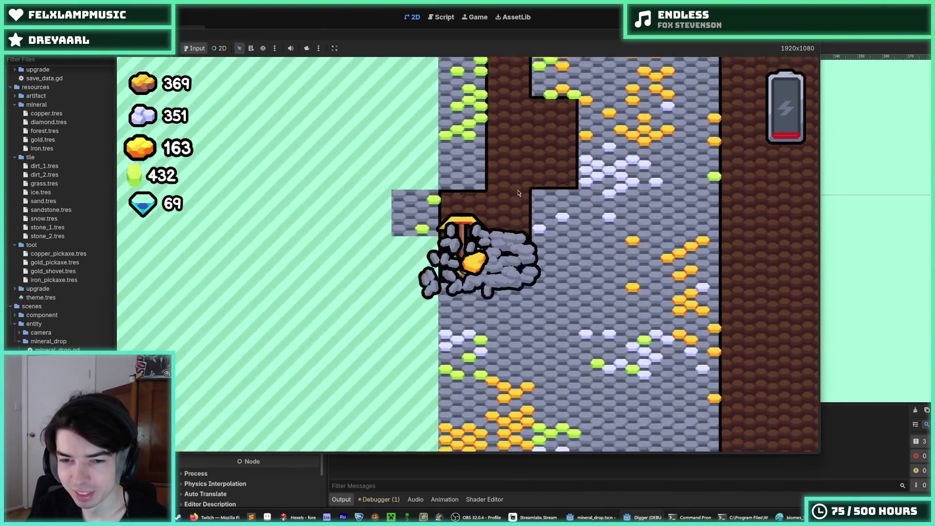
pyautogui.press('Down')
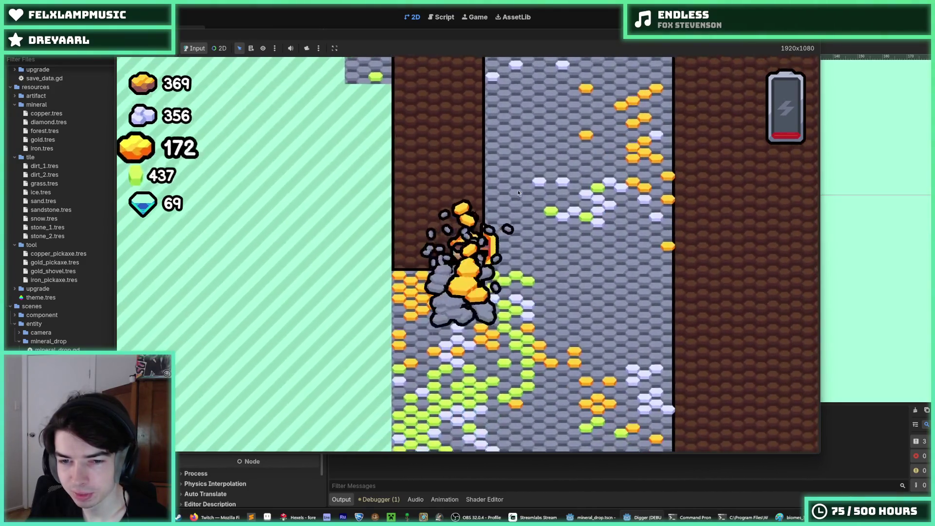
pyautogui.press('Down')
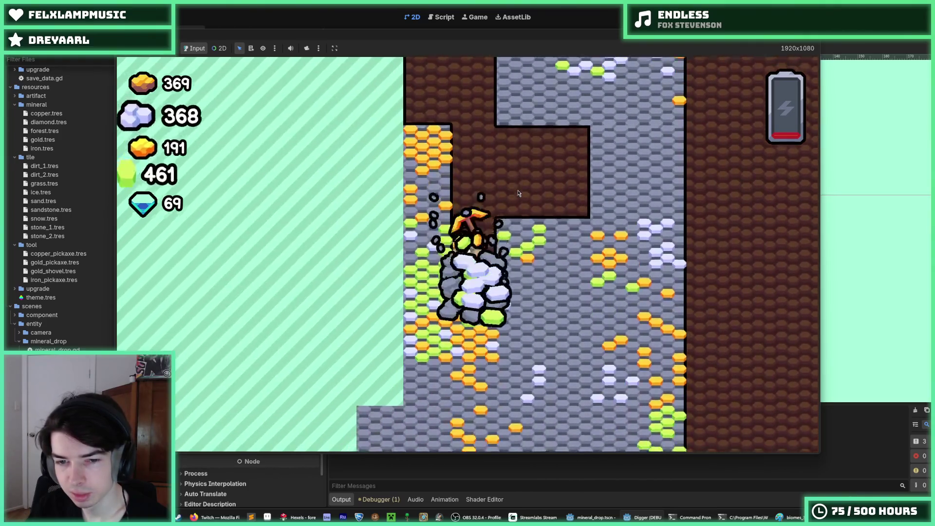
pyautogui.press('Down')
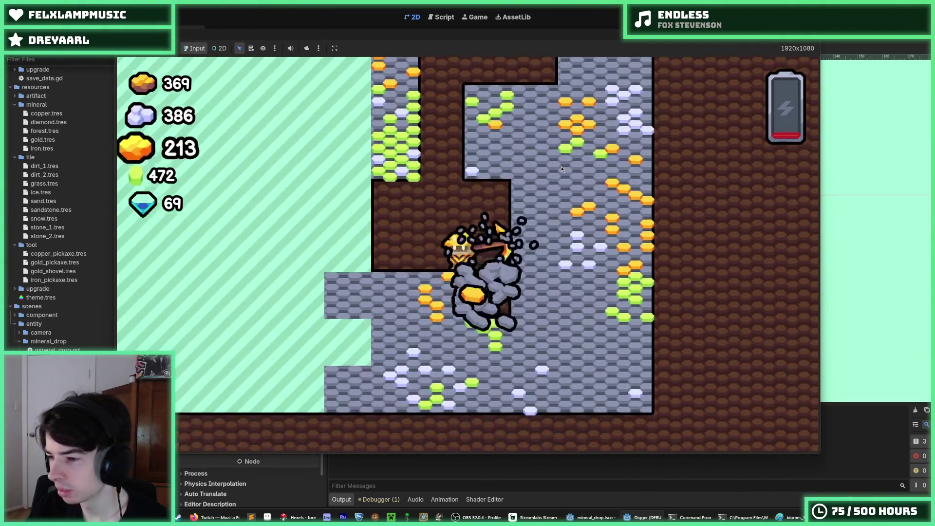
pyautogui.press('F8')
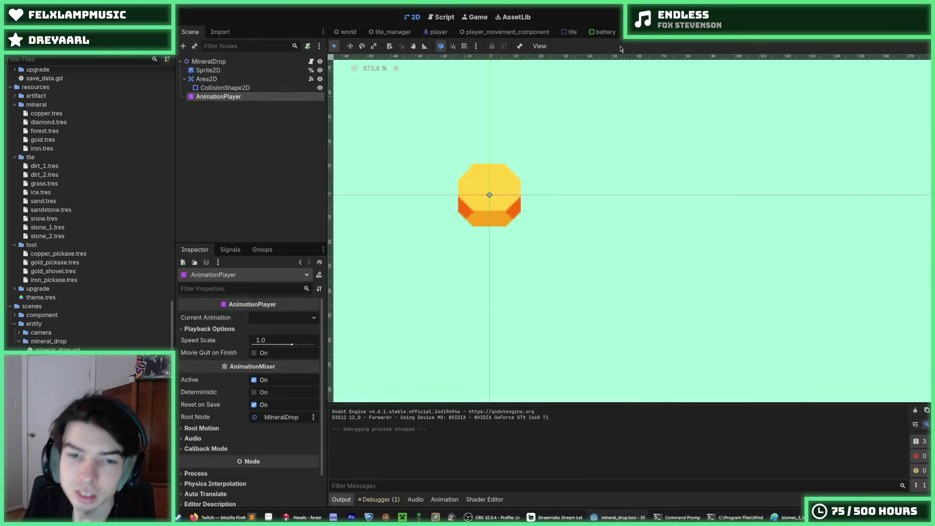
# Check the speed variable on line 12 of mineral_drop.gd, then show the drop's start animation timeline
pyautogui.click(442, 19)
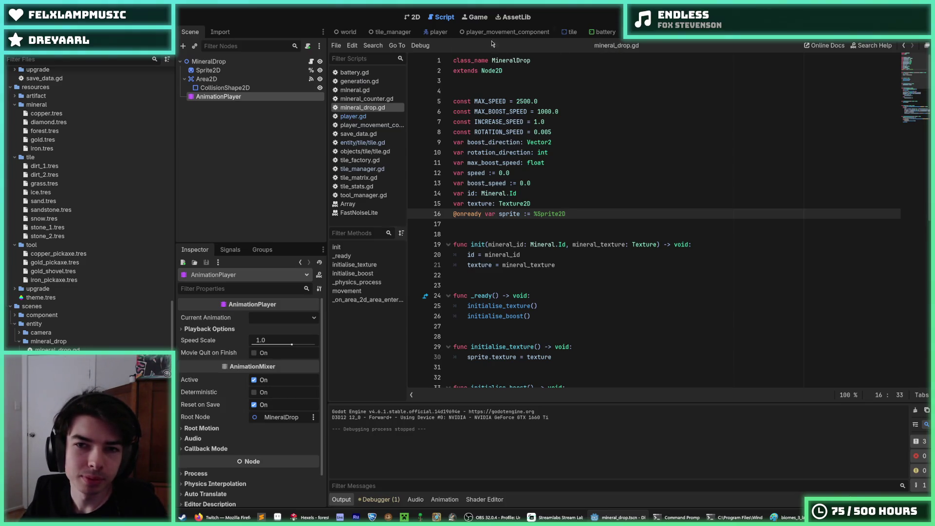
pyautogui.click(417, 18)
pyautogui.click(311, 61)
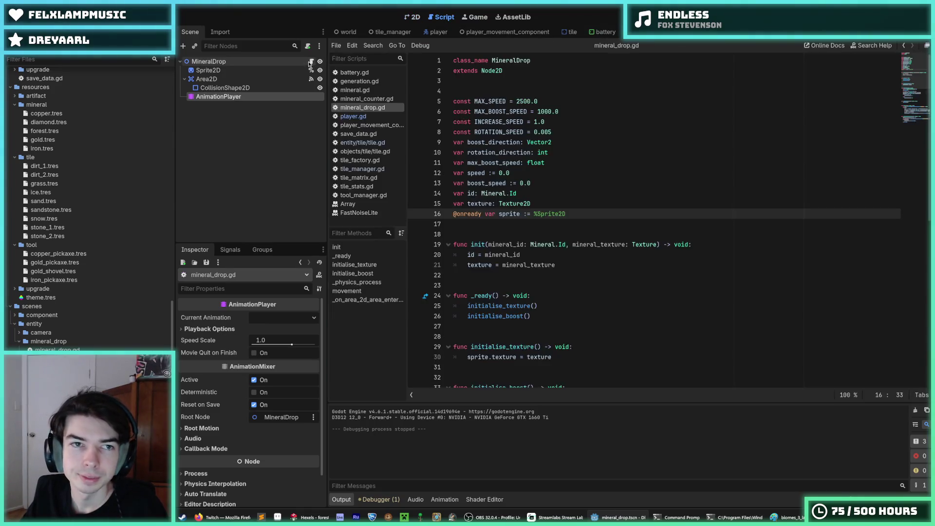
pyautogui.click(572, 169)
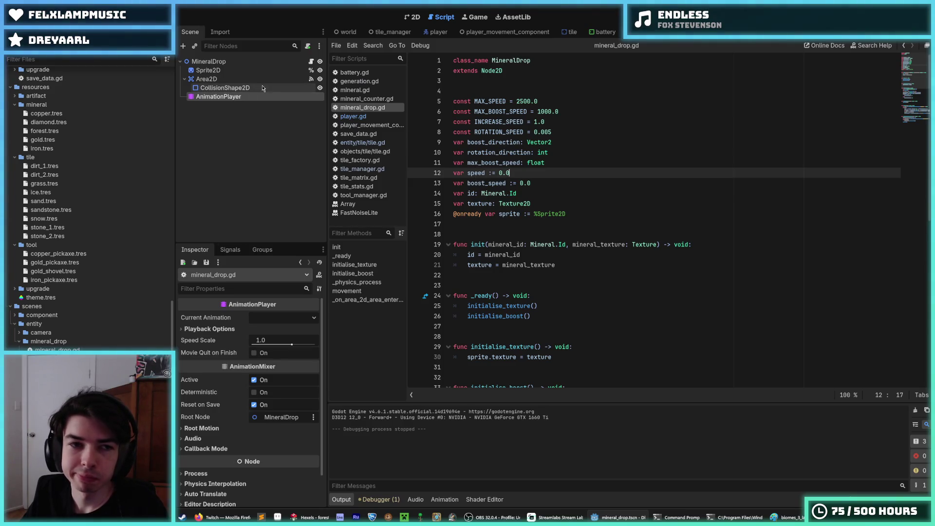
pyautogui.click(233, 97)
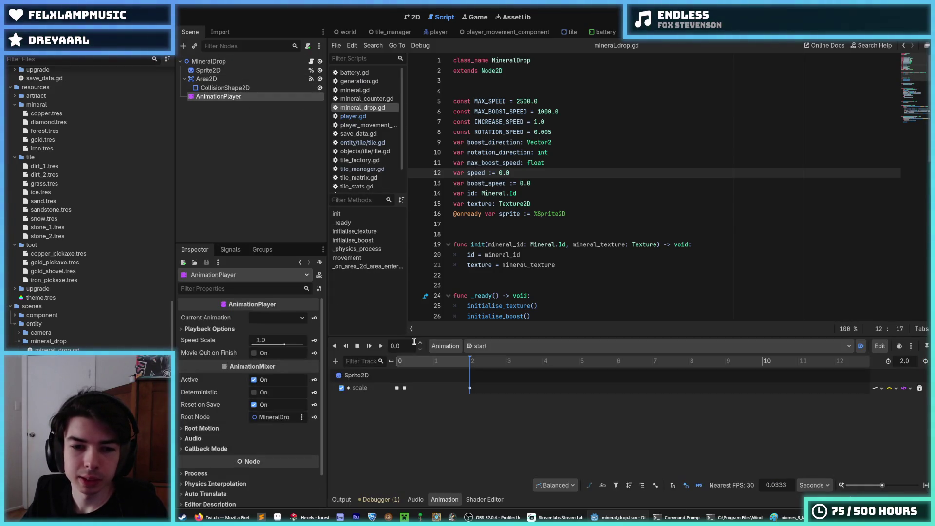
# Verify the start animation's scale keys (0.8 at 0 s, 1.6 at 0.2 s), save the scene and launch the game
pyautogui.click(412, 17)
pyautogui.moveTo(408, 364); pyautogui.dragTo(392, 362)
pyautogui.click(398, 388)
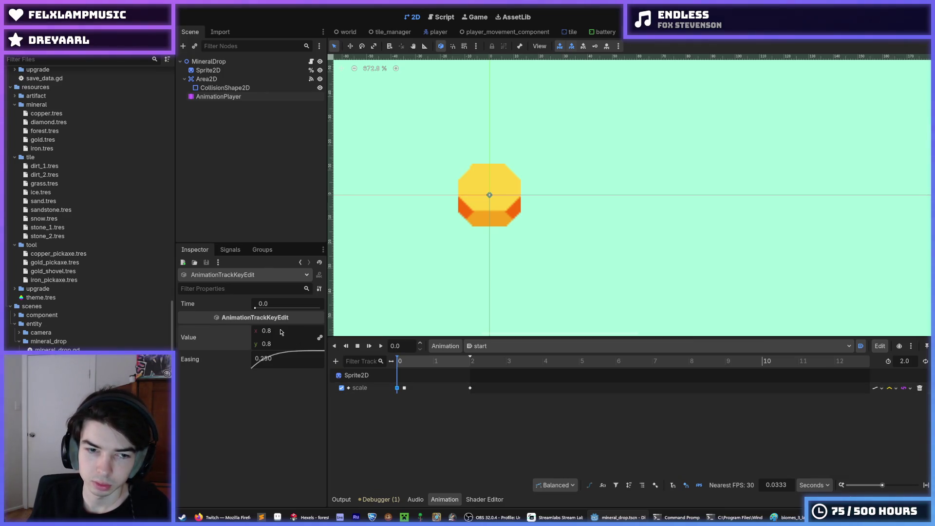
pyautogui.click(404, 387)
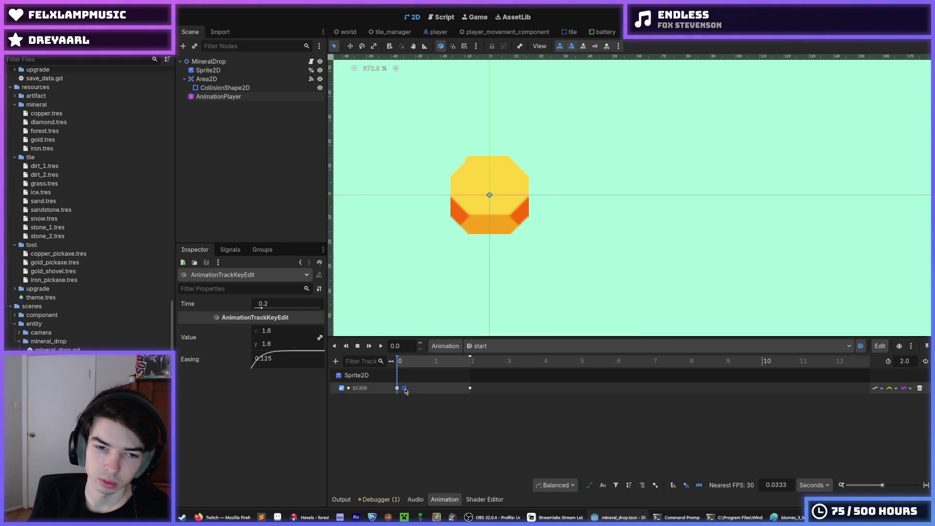
pyautogui.hotkey('ctrl', 's')
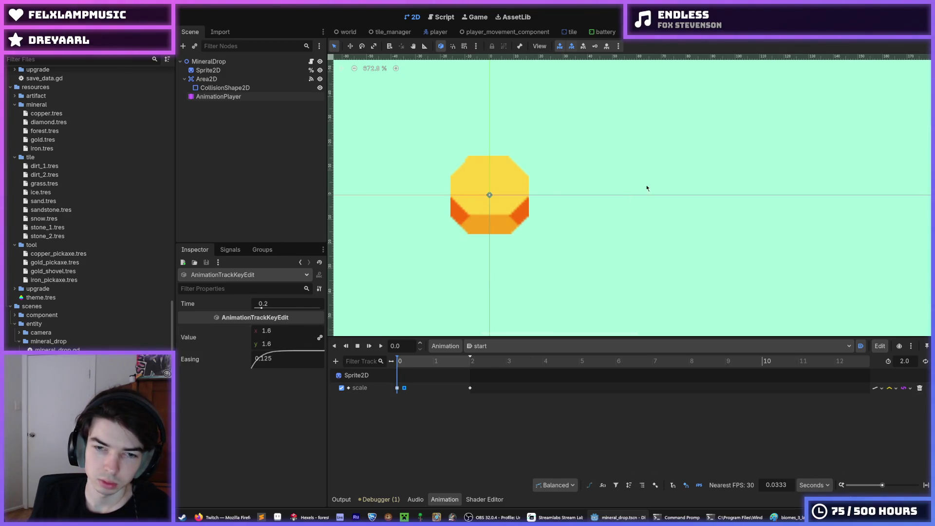
pyautogui.press('F5')
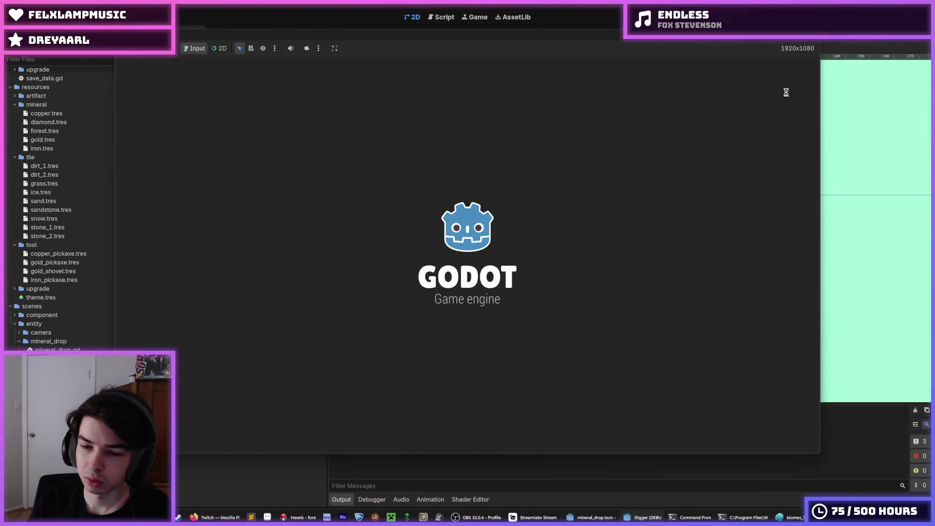
# Dig the miner down from the grass through the stone layer and gold ore
pyautogui.press('d')
pyautogui.press('s')
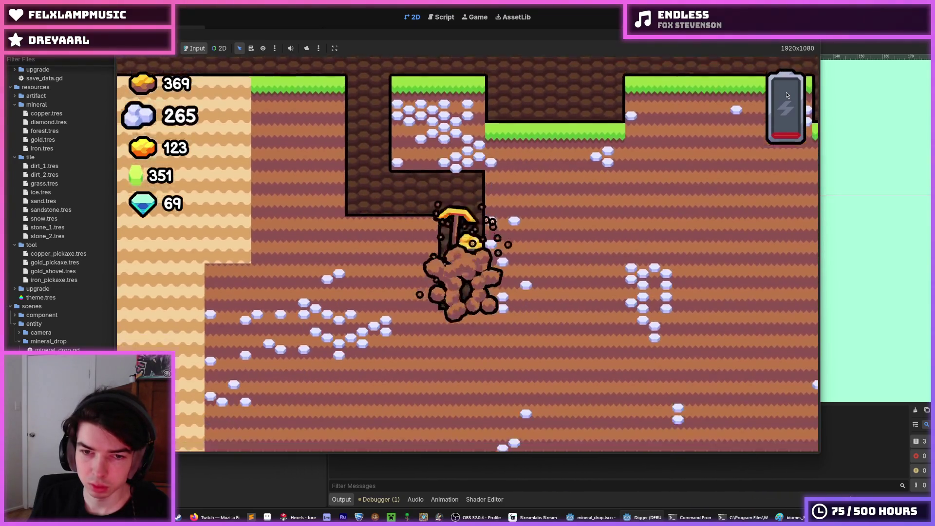
pyautogui.press('a')
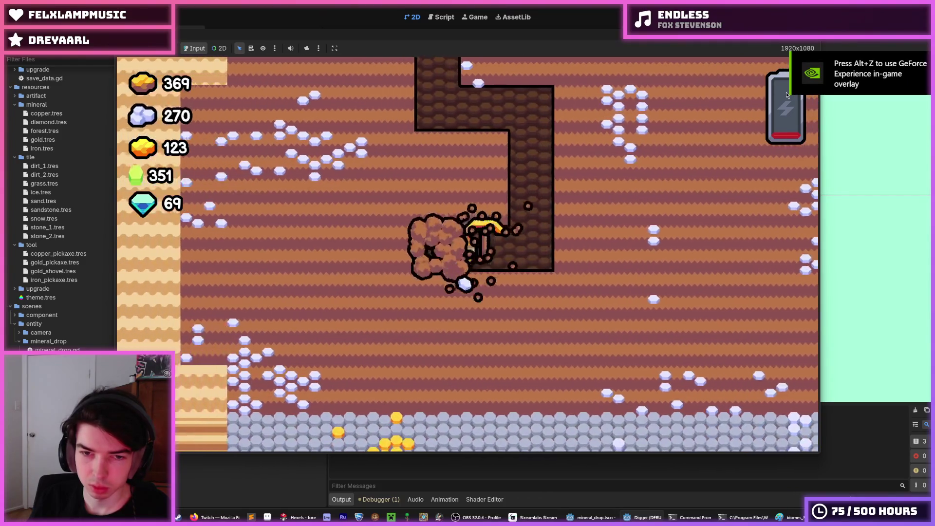
pyautogui.press('s')
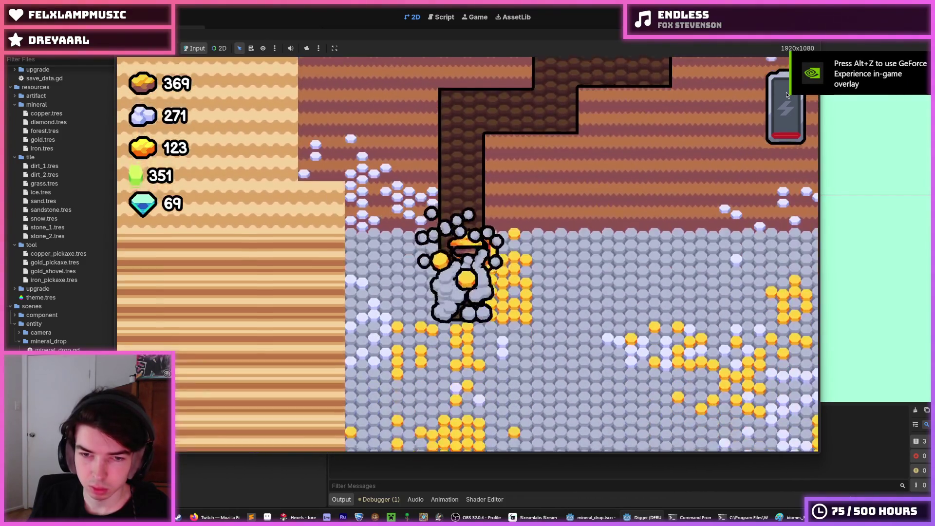
pyautogui.press('d')
pyautogui.press('a')
pyautogui.press('s')
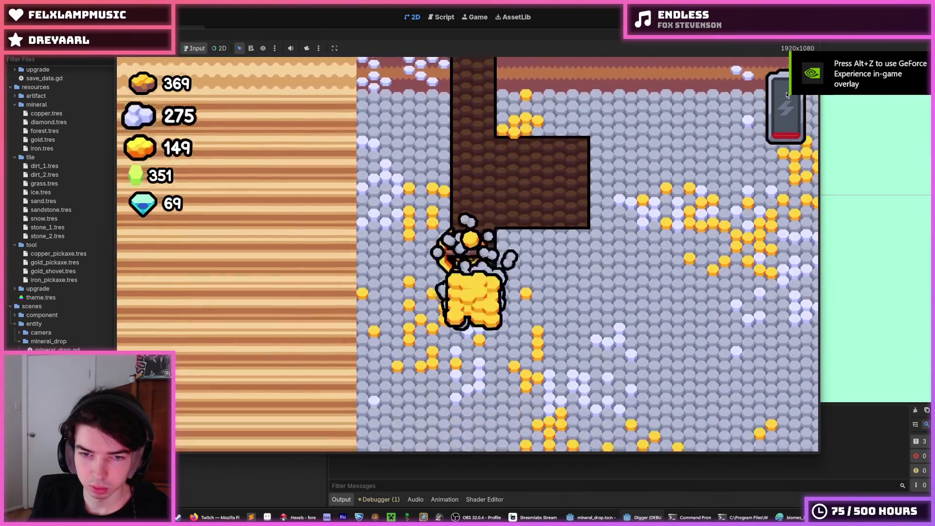
pyautogui.press('d')
pyautogui.press('s')
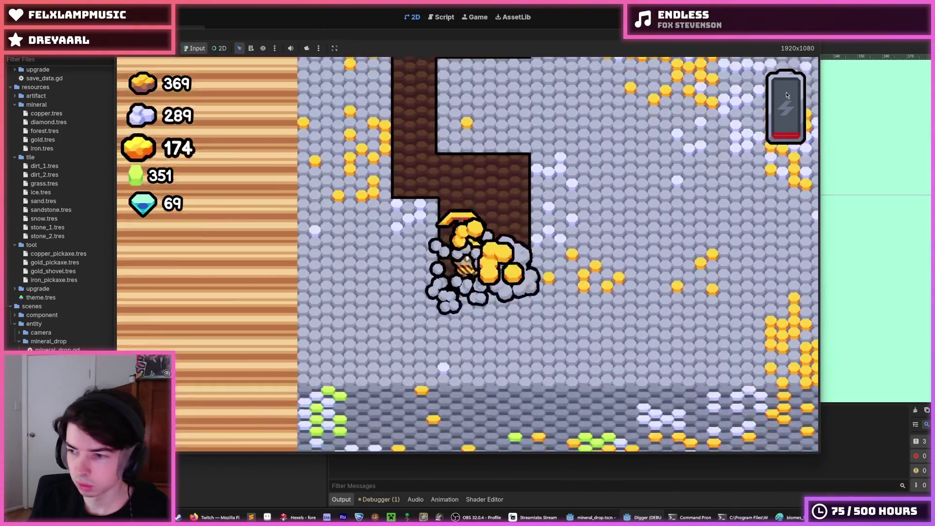
pyautogui.press('a')
pyautogui.press('d')
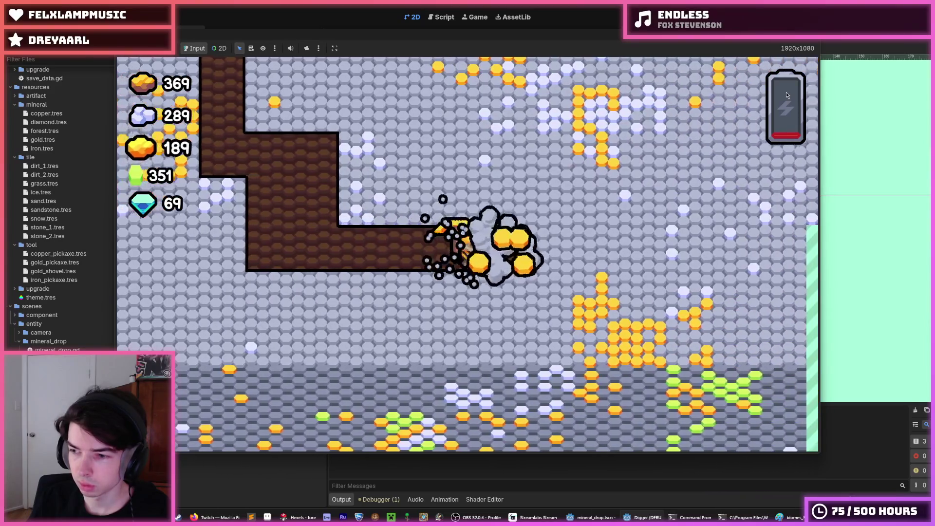
pyautogui.press('s')
pyautogui.press('w')
pyautogui.press('d')
# Tunnel deeper through ore-filled stone to watch the drops pop, then stop the game
pyautogui.press('s')
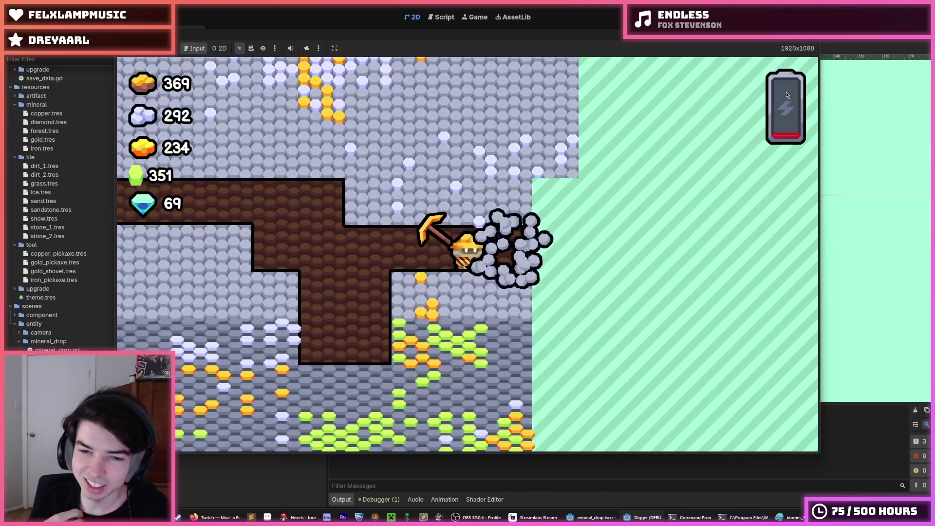
pyautogui.press('d')
pyautogui.press('s')
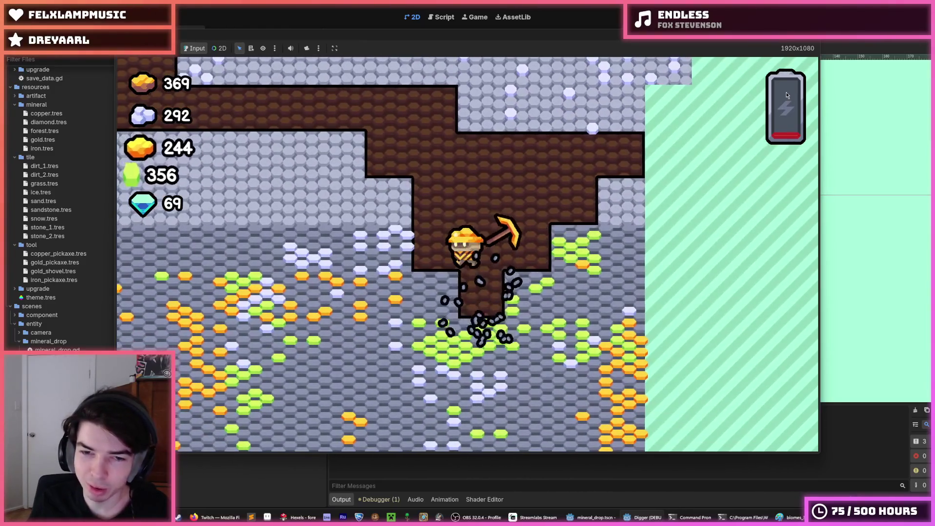
pyautogui.press('s')
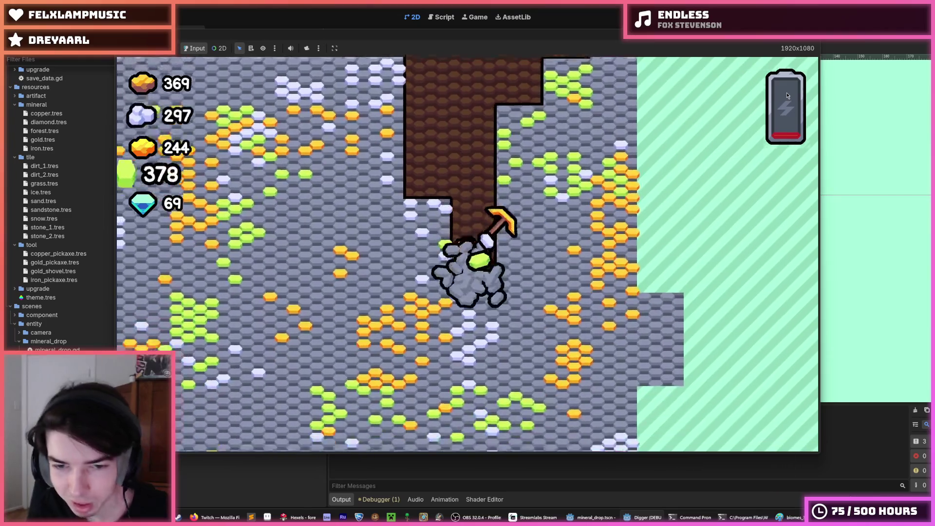
pyautogui.press('a')
pyautogui.press('w')
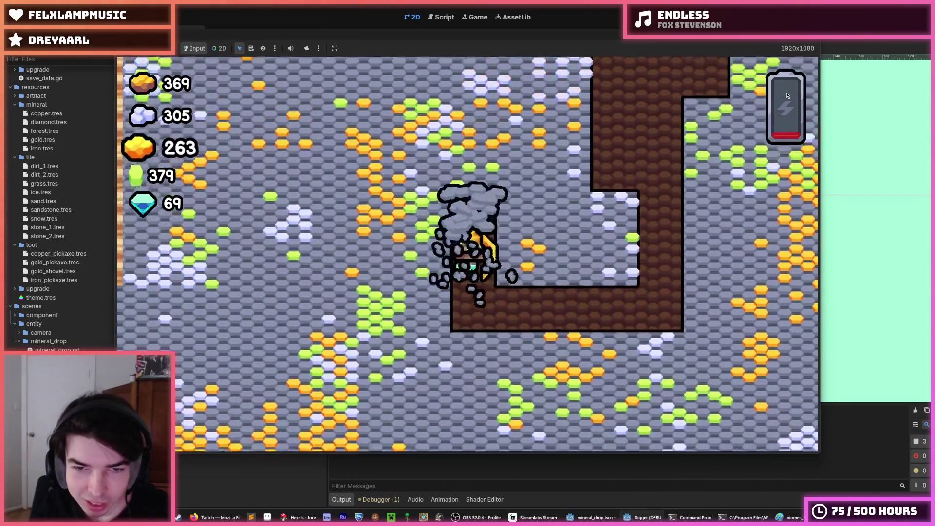
pyautogui.press('s')
pyautogui.press('a')
pyautogui.press('s')
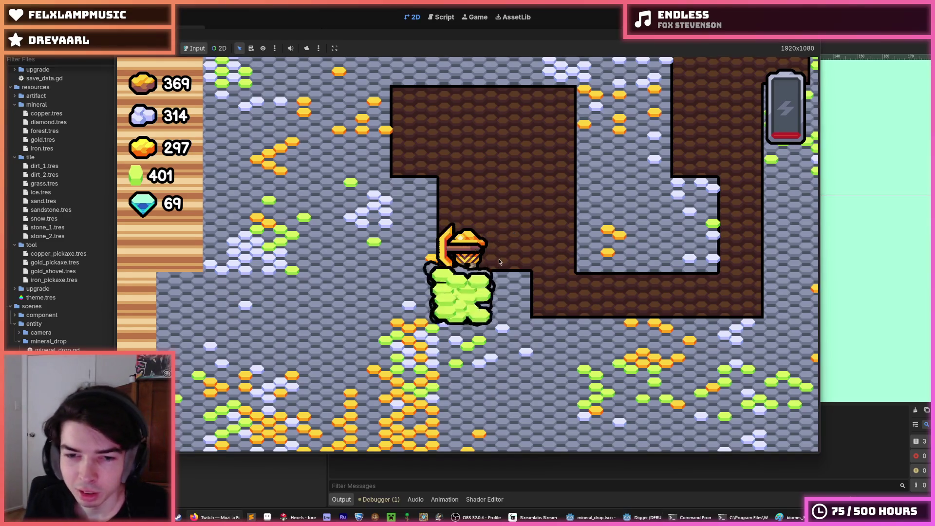
pyautogui.press('s')
pyautogui.press('a')
pyautogui.press('a')
pyautogui.press('w')
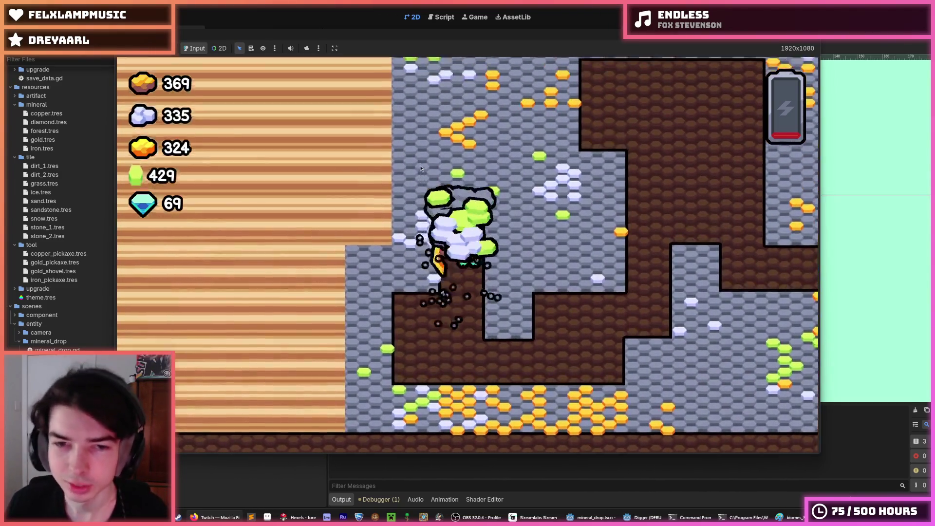
pyautogui.press('d')
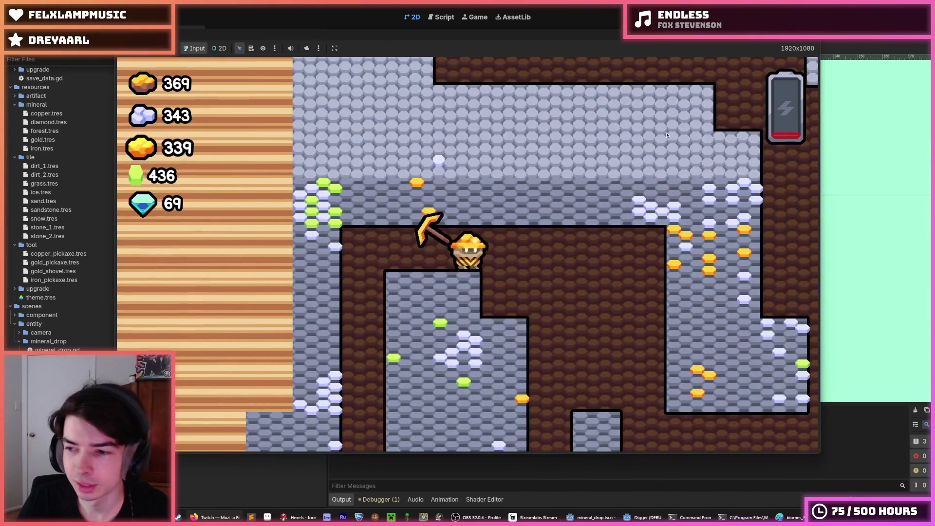
pyautogui.press('F8')
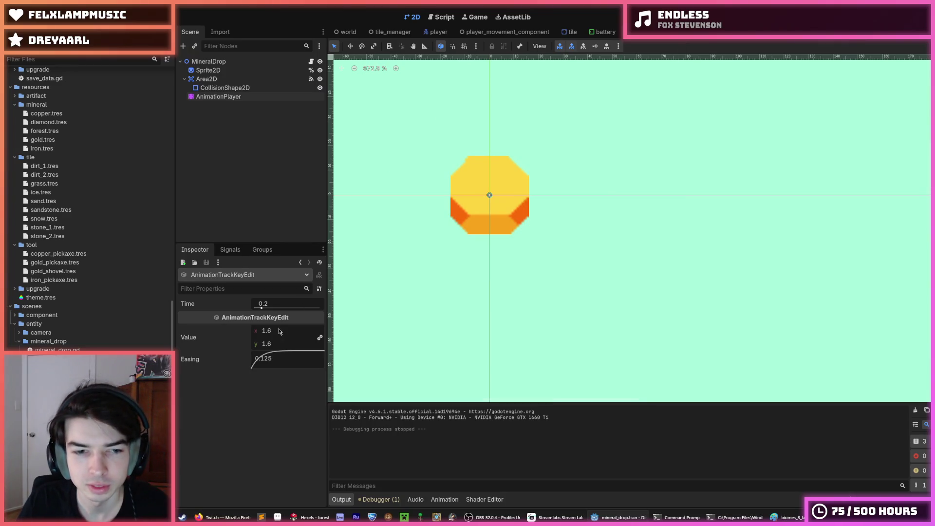
pyautogui.write('2')
# Set the 0.2 s scale keyframe value to 2.0 and save the scene
pyautogui.press('Return')
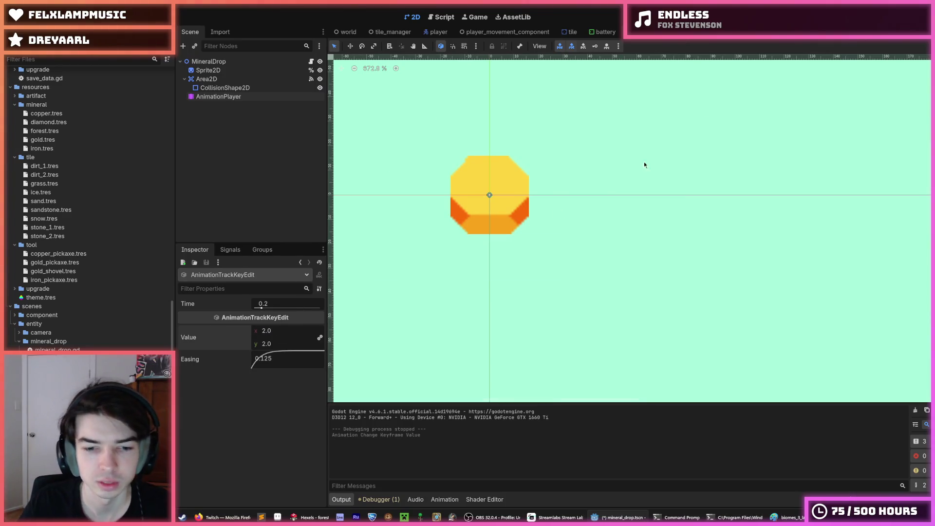
pyautogui.hotkey('ctrl', 's')
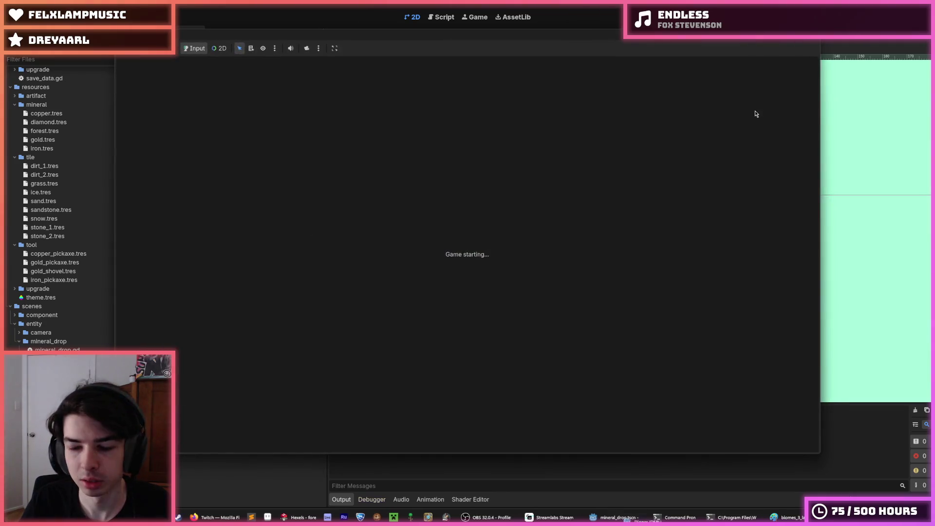
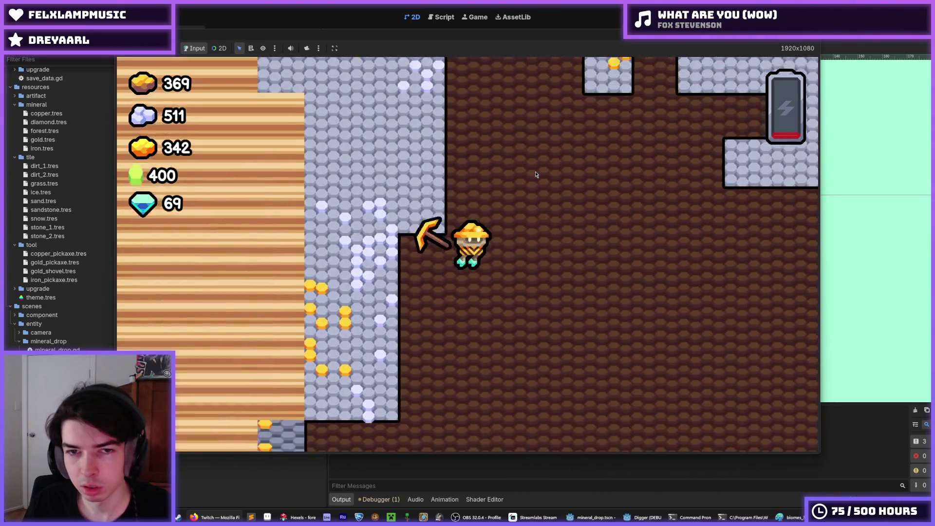
# Stop the previous run, preview the dirt_1.png tile texture, and return to the game window
pyautogui.press('F8')
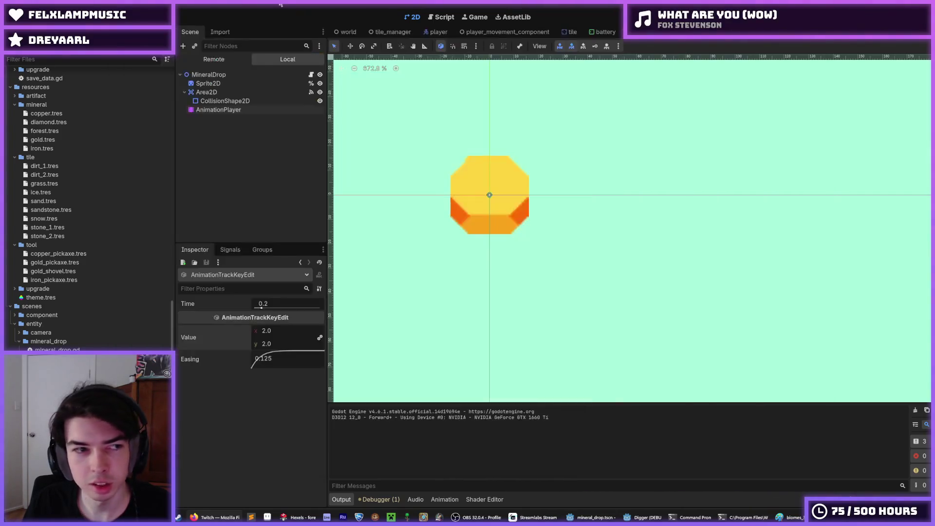
pyautogui.scroll(10, 72, 178)
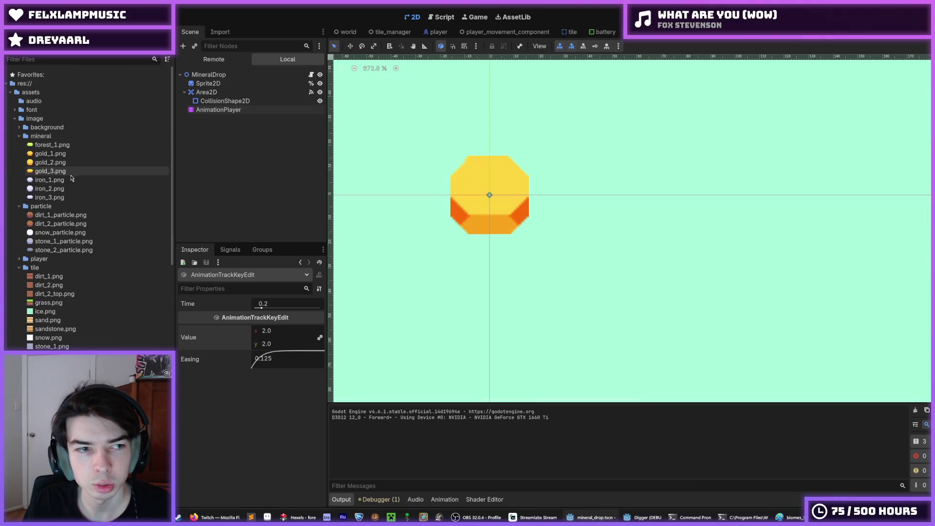
pyautogui.click(51, 278)
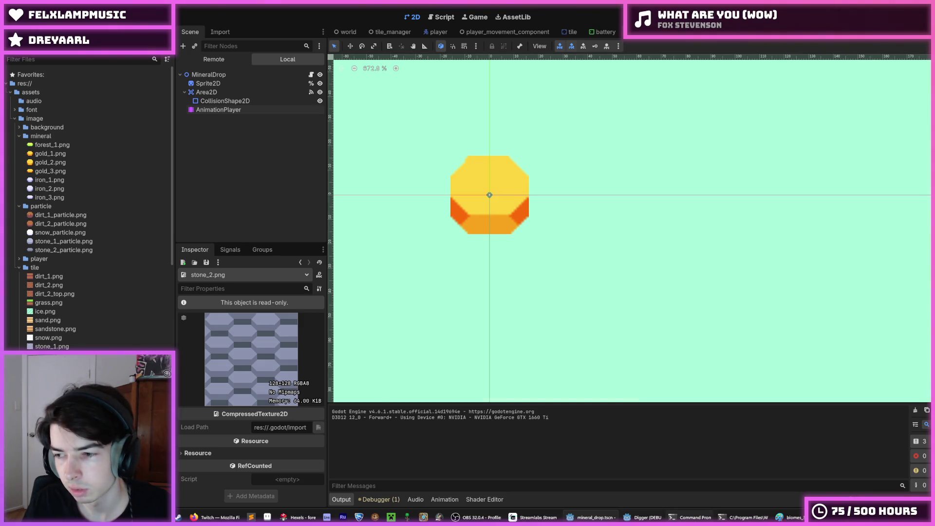
pyautogui.click(653, 494)
# Move the miner up to the surface, then dig left and down through stone and dirt
pyautogui.press('w')
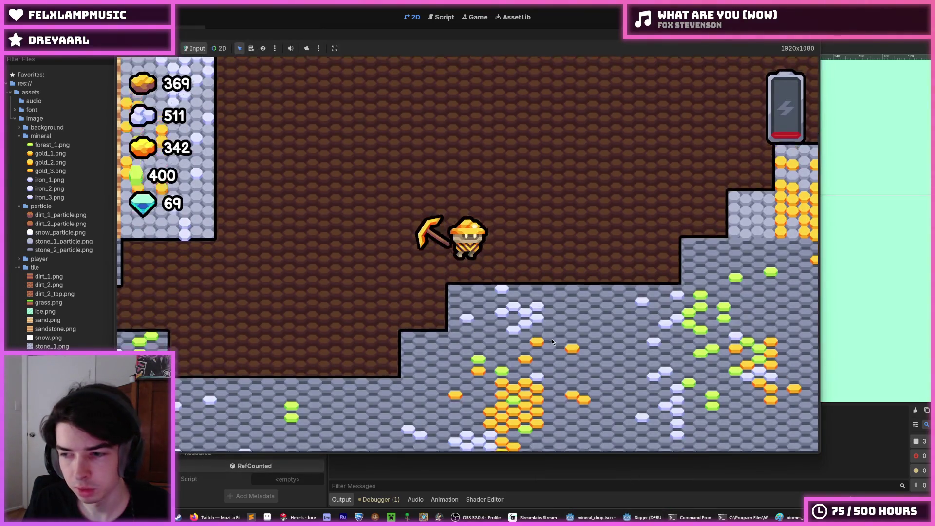
pyautogui.press('w')
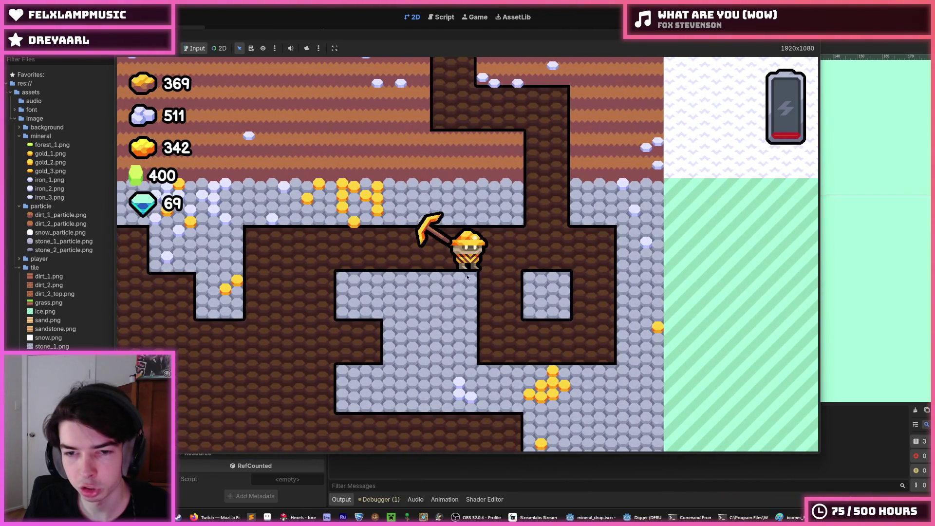
pyautogui.press('a')
pyautogui.press('s')
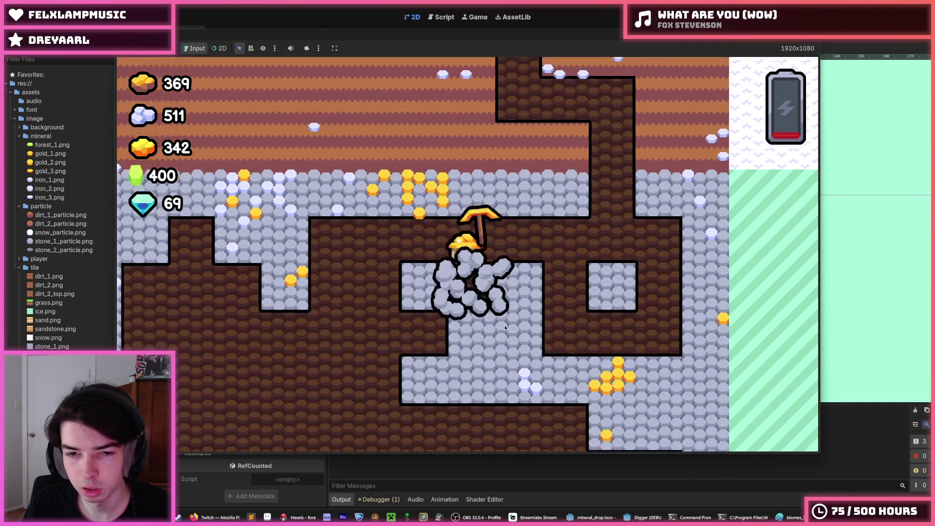
pyautogui.press('s')
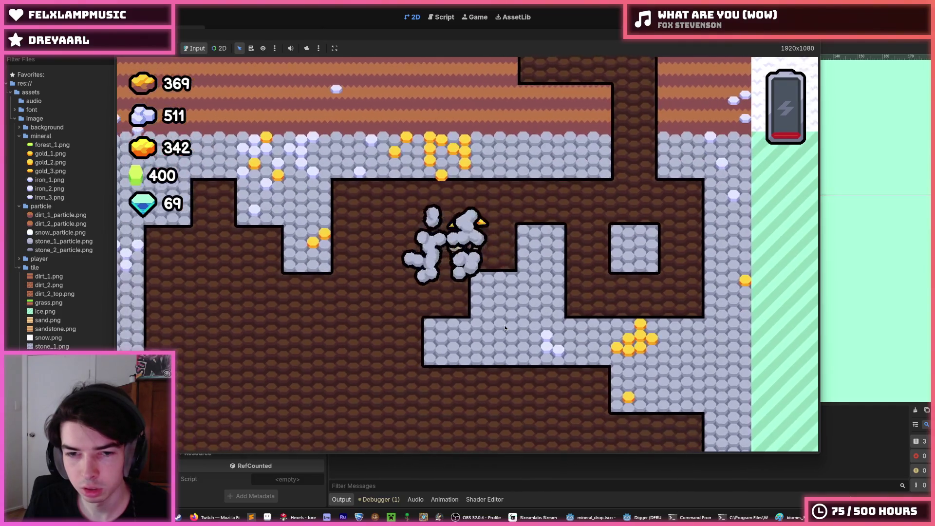
pyautogui.press('a')
pyautogui.press('s')
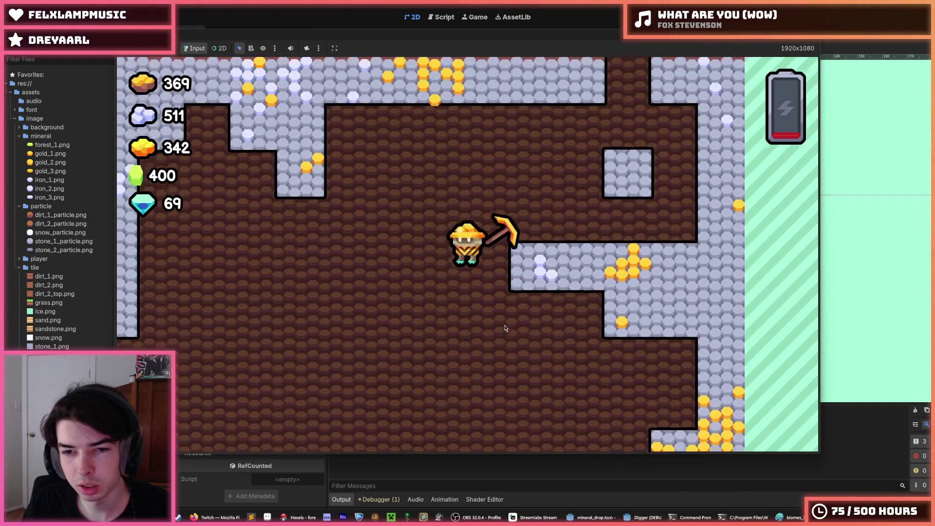
pyautogui.press('a')
pyautogui.press('d')
pyautogui.press('s')
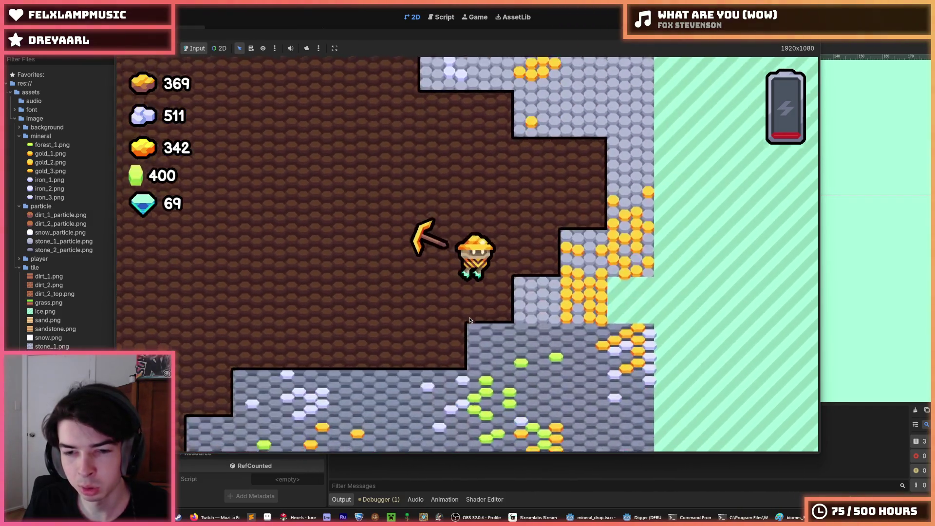
pyautogui.press('a')
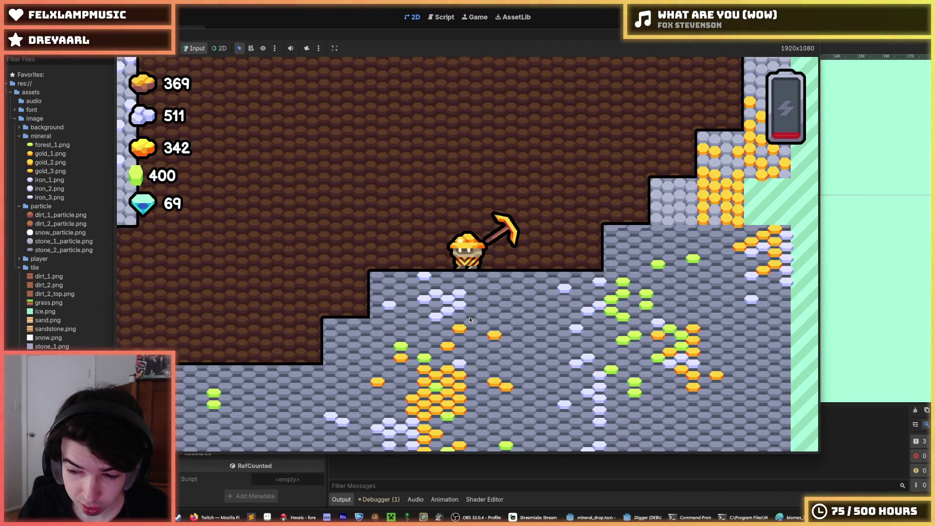
# Jetpack up, mine the gold-rich stone, dig down collecting iron and gold, then stop the game
pyautogui.press('w')
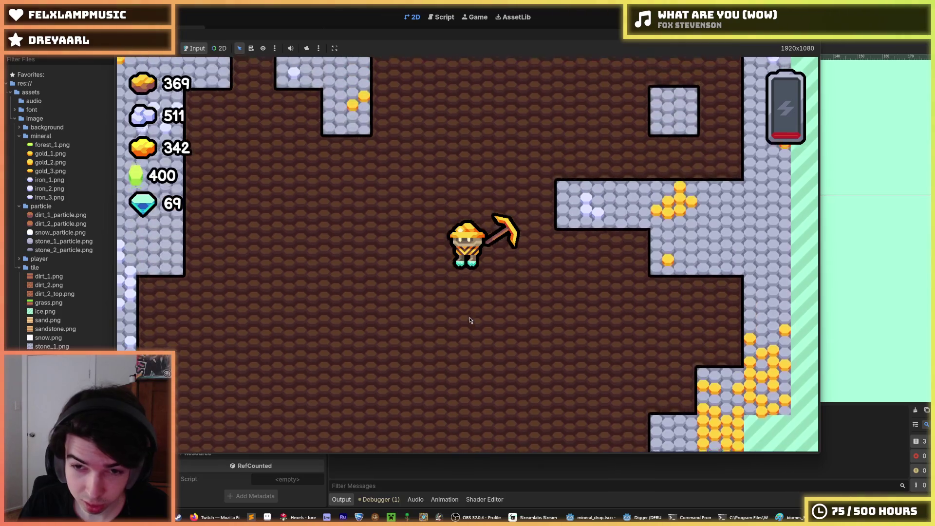
pyautogui.press('a')
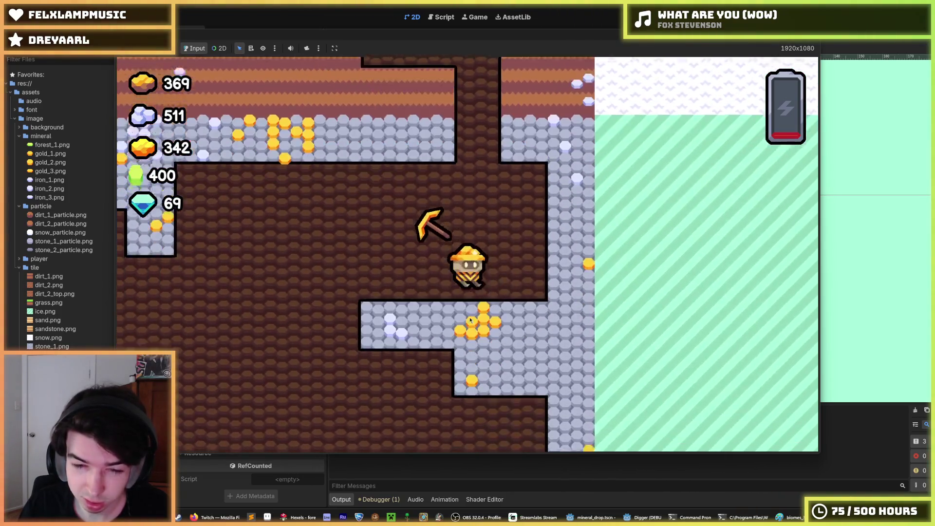
pyautogui.press('d')
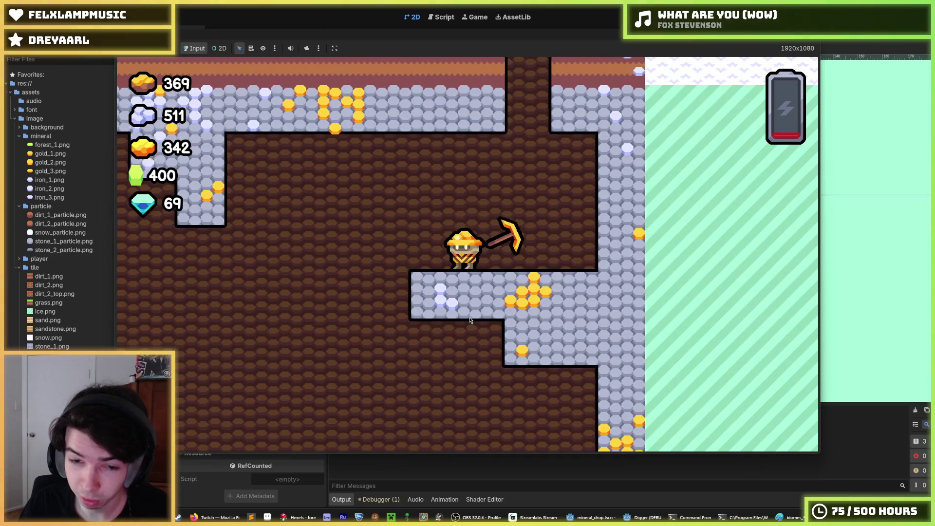
pyautogui.press('s')
pyautogui.press('a')
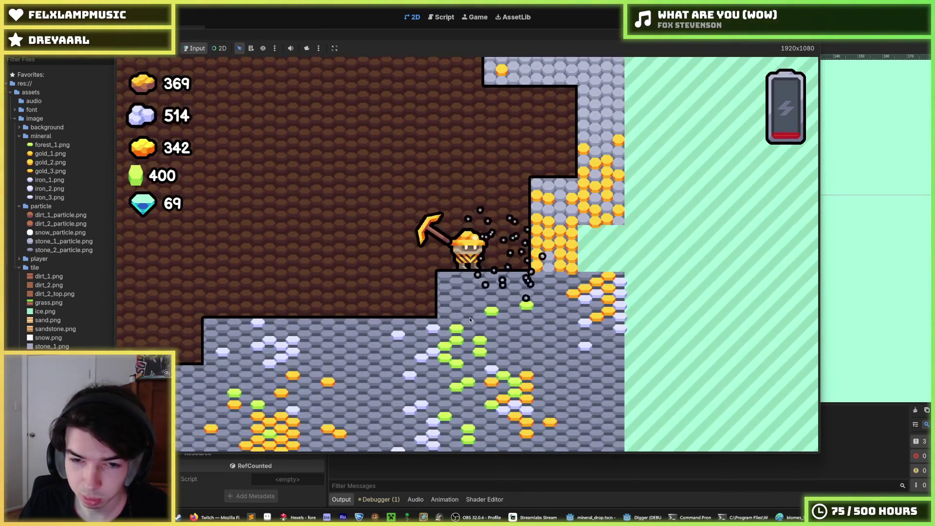
pyautogui.press('d')
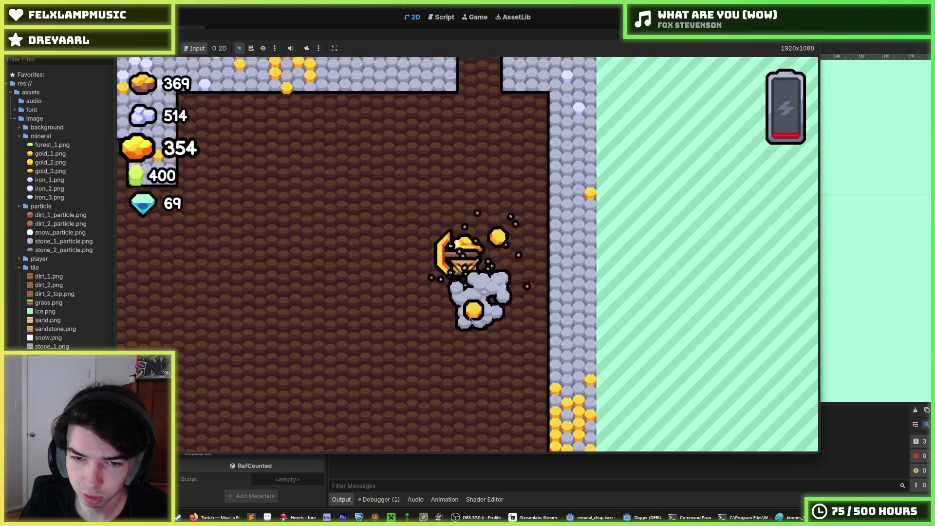
pyautogui.press('d')
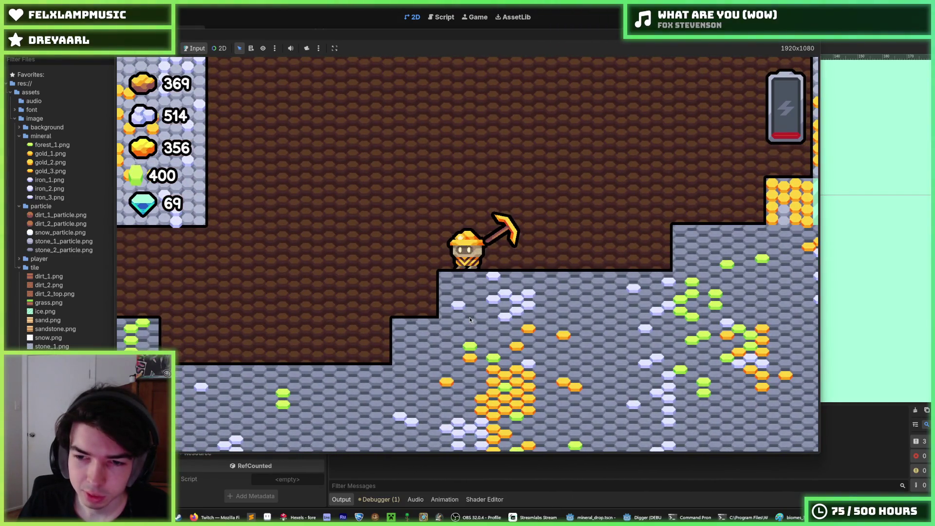
pyautogui.press('a')
pyautogui.press('d')
pyautogui.press('w')
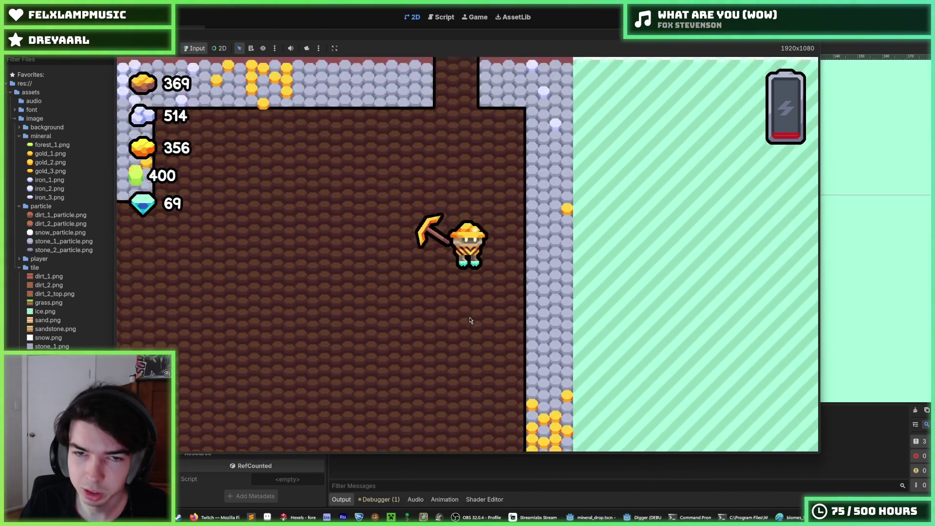
pyautogui.press('s')
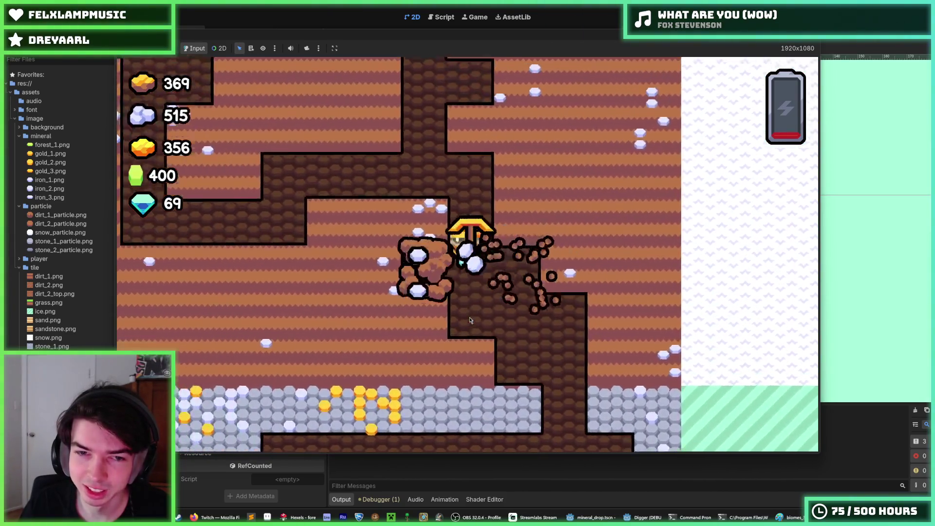
pyautogui.press('s')
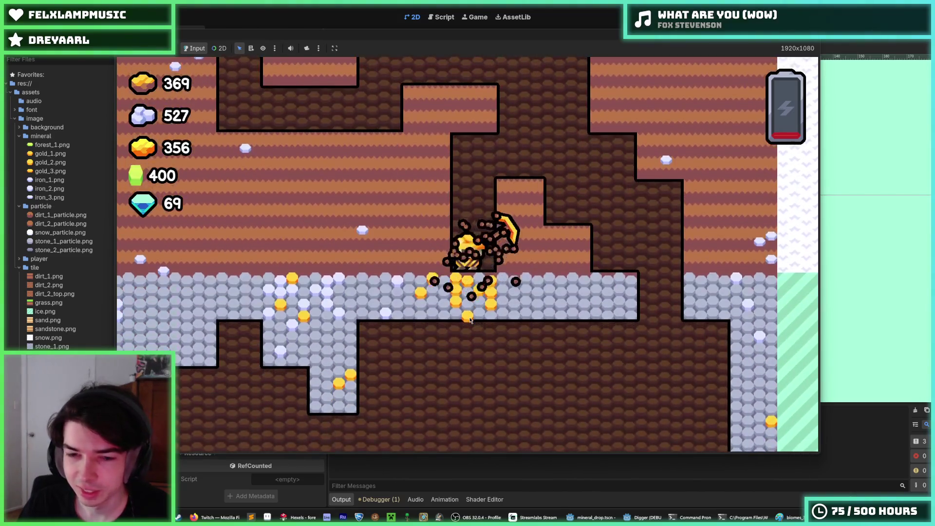
pyautogui.press('s')
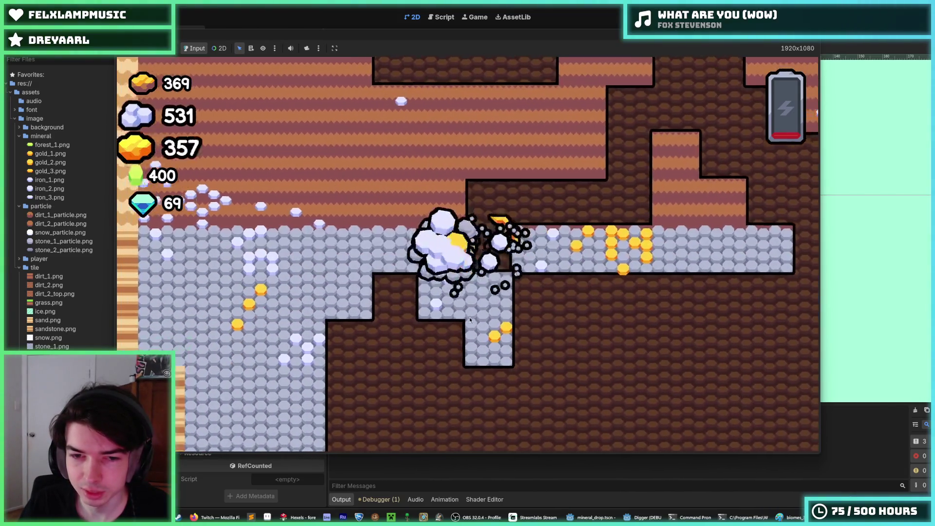
pyautogui.press('a')
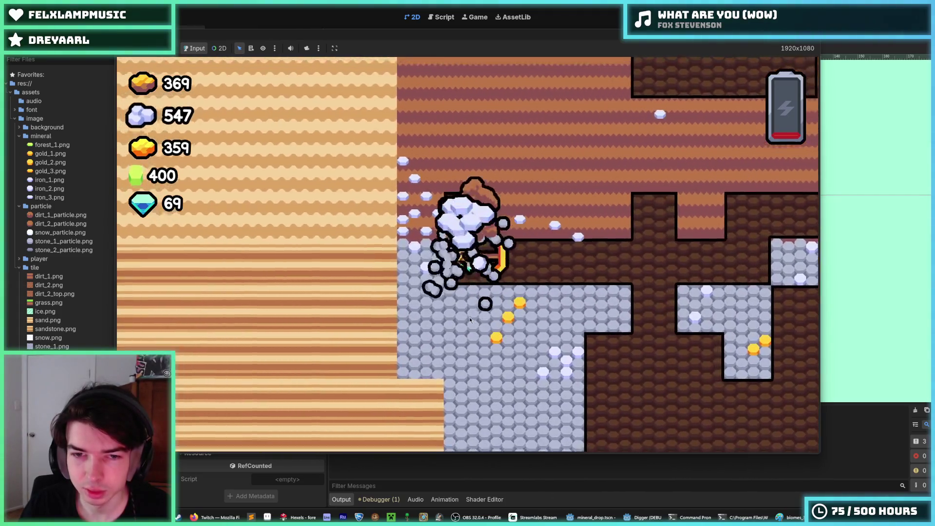
pyautogui.press('a')
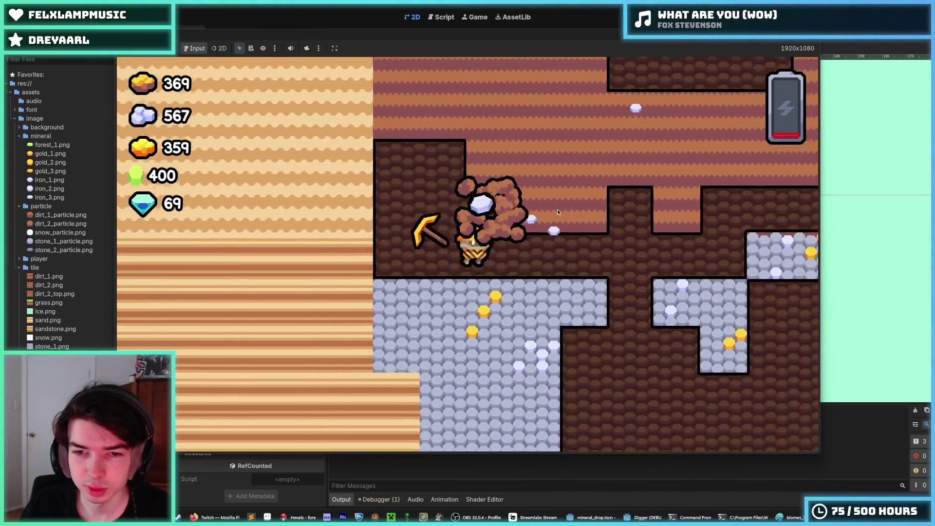
pyautogui.press('F8')
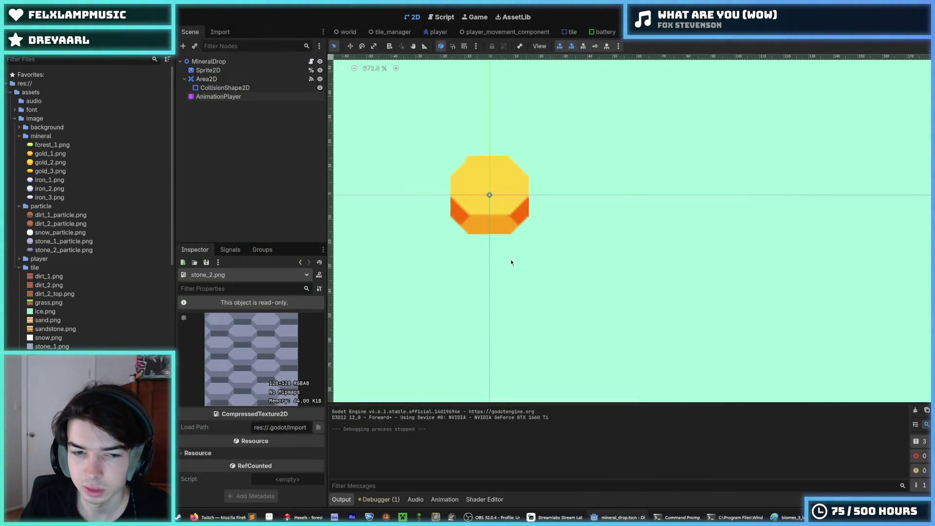
# Make the MineralDrop start animation 1.0 s long with its last scale key at 1.0 s, save, and run
pyautogui.click(219, 97)
pyautogui.click(490, 347)
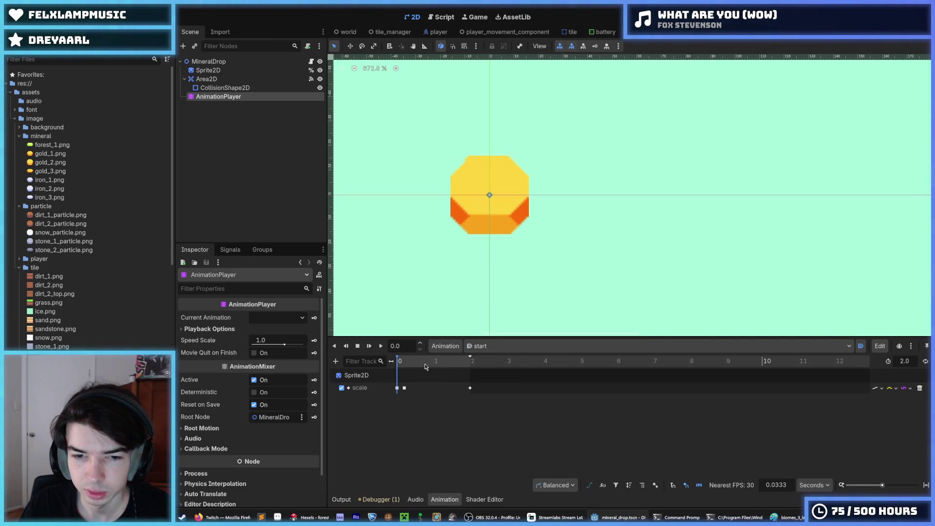
pyautogui.click(380, 346)
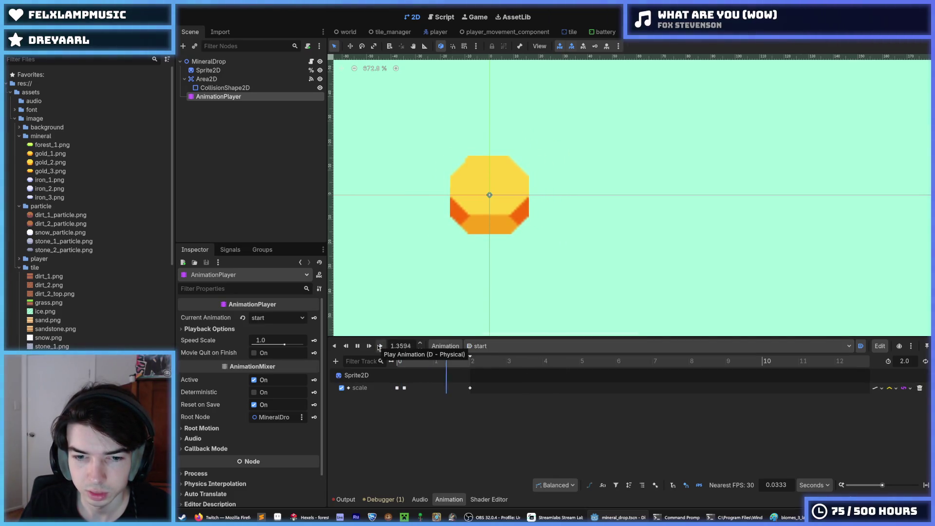
pyautogui.click(470, 388)
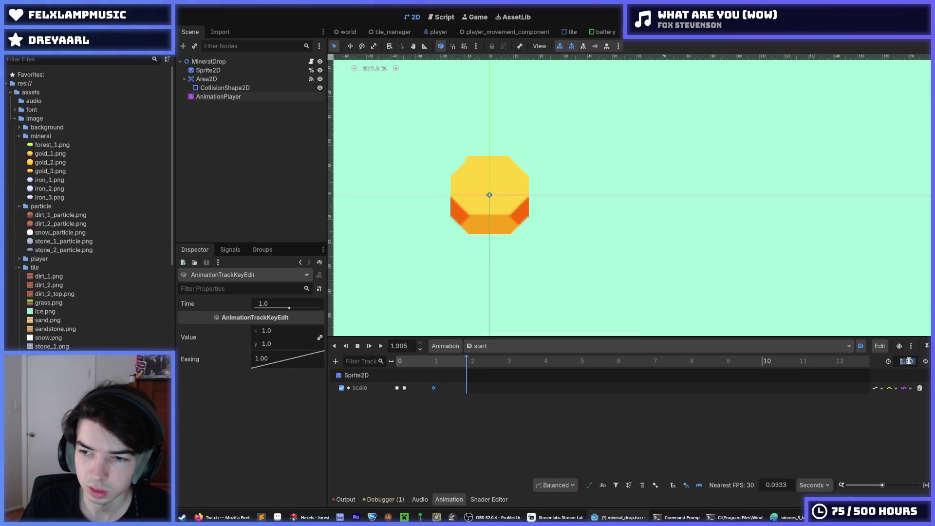
pyautogui.click(380, 346)
pyautogui.hotkey('ctrl', 's')
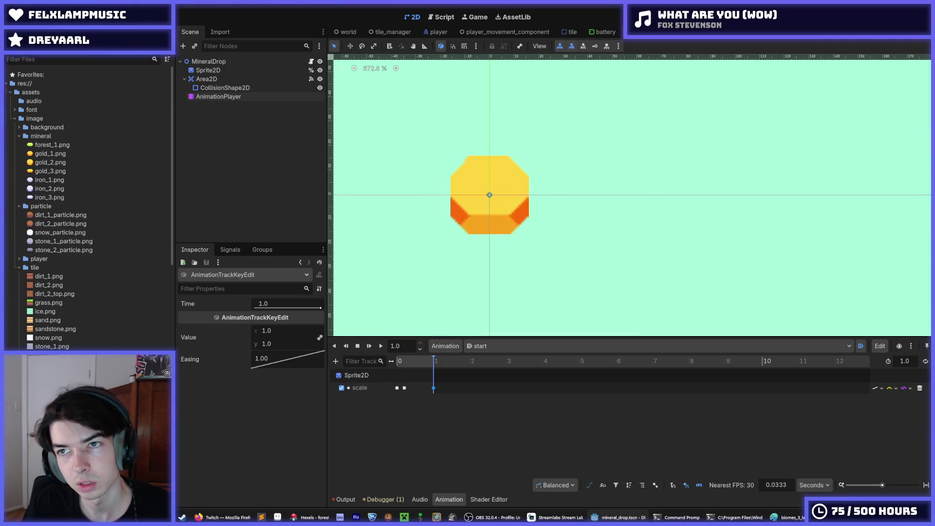
pyautogui.press('F5')
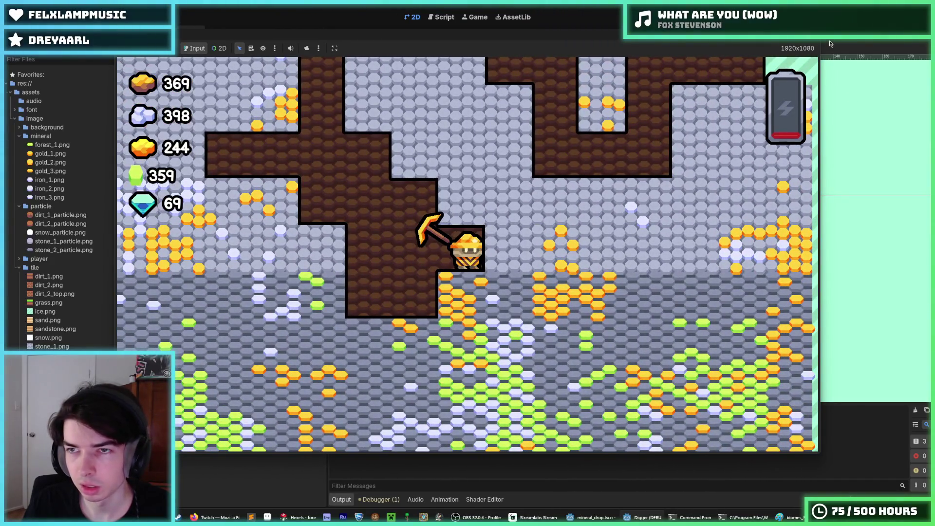
# Close the running Digger game to return to the editor
pyautogui.hotkey('alt', 'F4')
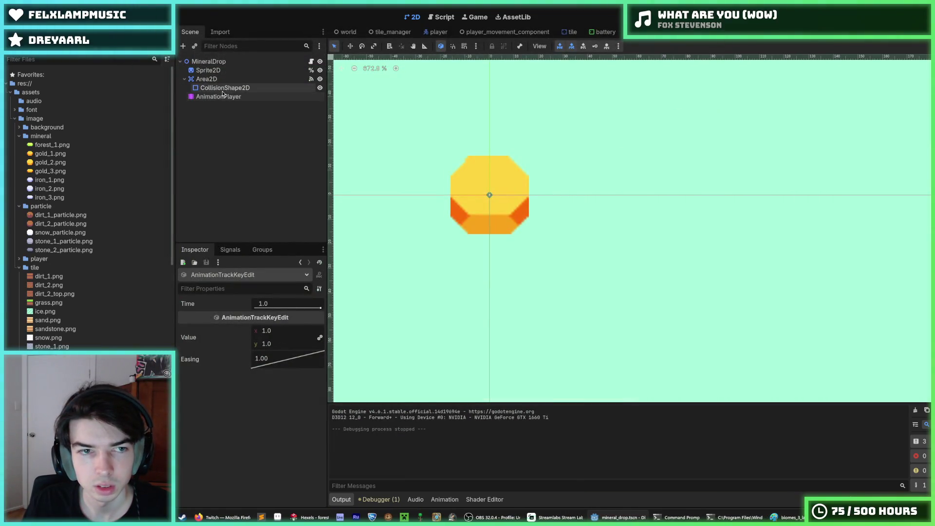
# Set the start animation's 0.2 s scale keyframe to 1.8, save the MineralDrop scene, and launch the game
pyautogui.click(222, 96)
pyautogui.click(405, 388)
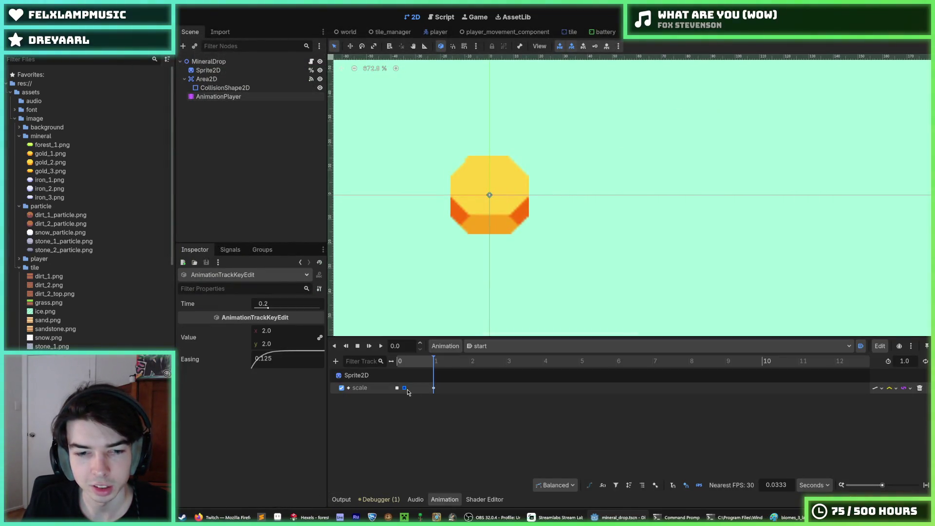
pyautogui.click(277, 333)
pyautogui.write('1.8')
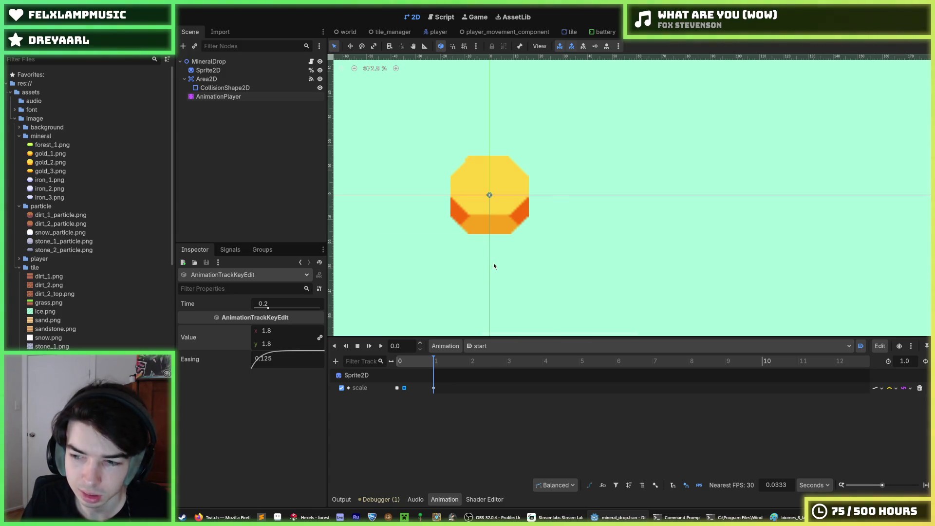
pyautogui.hotkey('ctrl', 's')
pyautogui.click(237, 89)
pyautogui.click(220, 96)
pyautogui.hotkey('ctrl', 's')
pyautogui.hotkey('ctrl', 's')
pyautogui.click(404, 387)
pyautogui.hotkey('ctrl', 's')
pyautogui.press('F5')
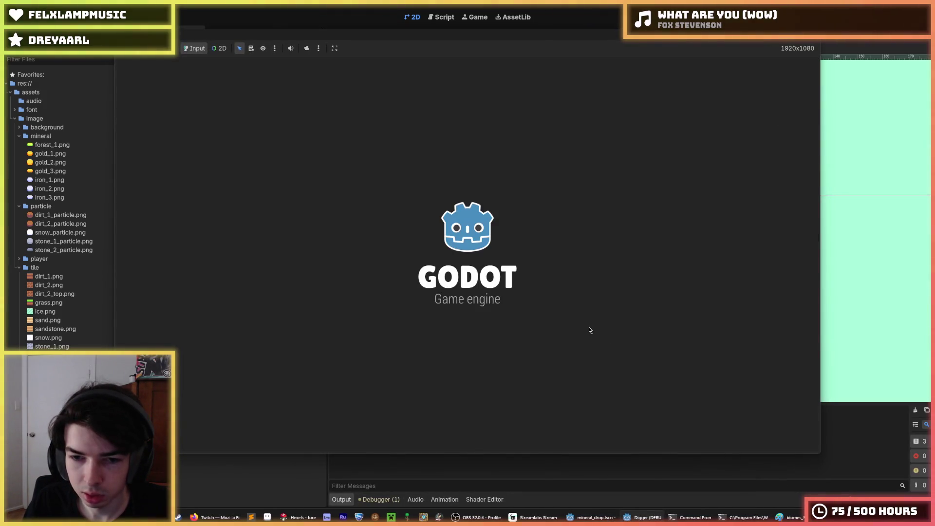
# Dig right, down, left and up through dirt and stone with the arrow keys, then stop the game
pyautogui.press('Right')
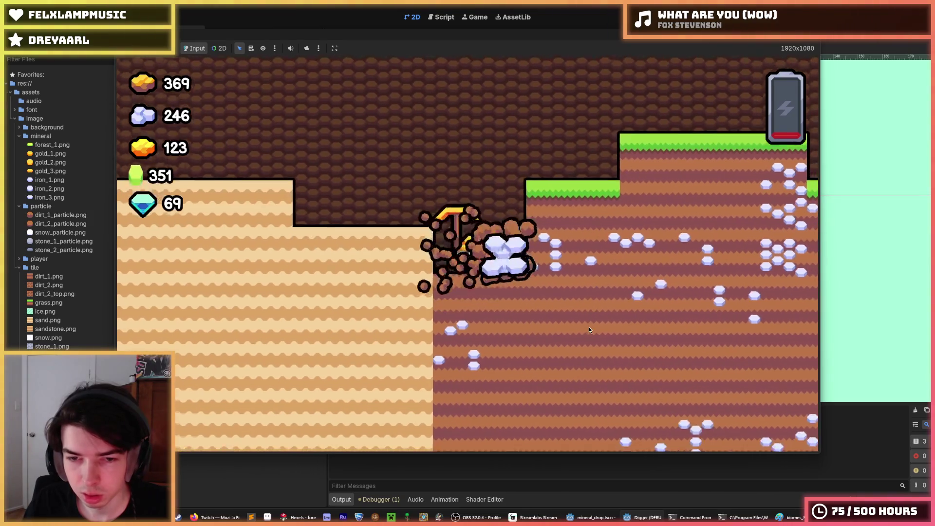
pyautogui.press('Right')
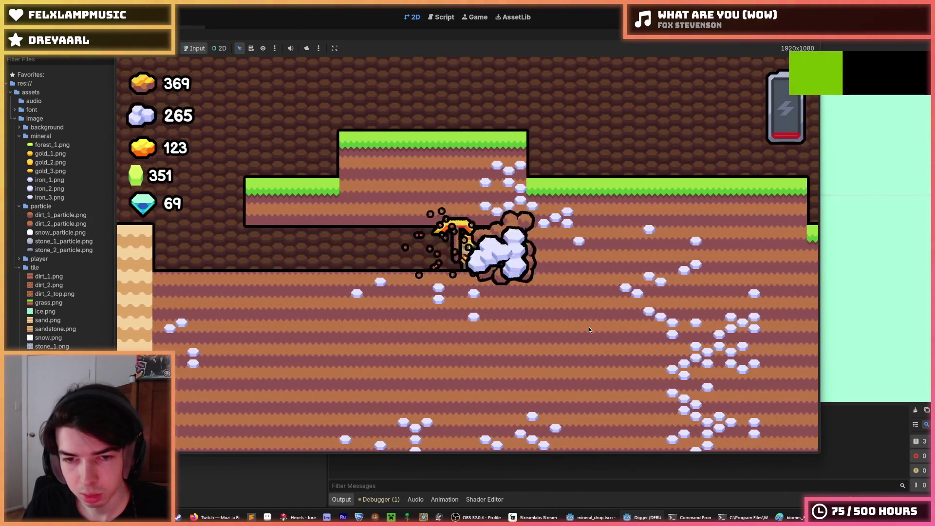
pyautogui.press('Down')
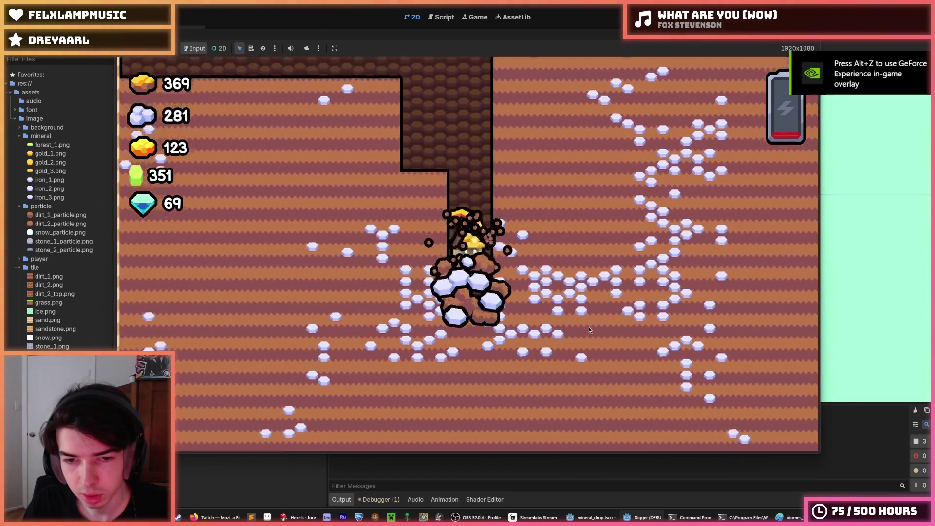
pyautogui.press('Left')
pyautogui.press('Right')
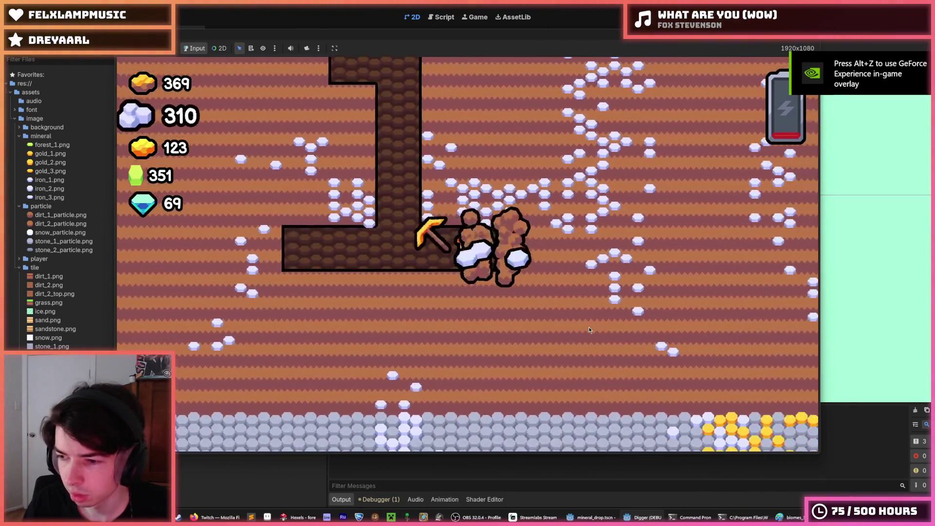
pyautogui.press('Up')
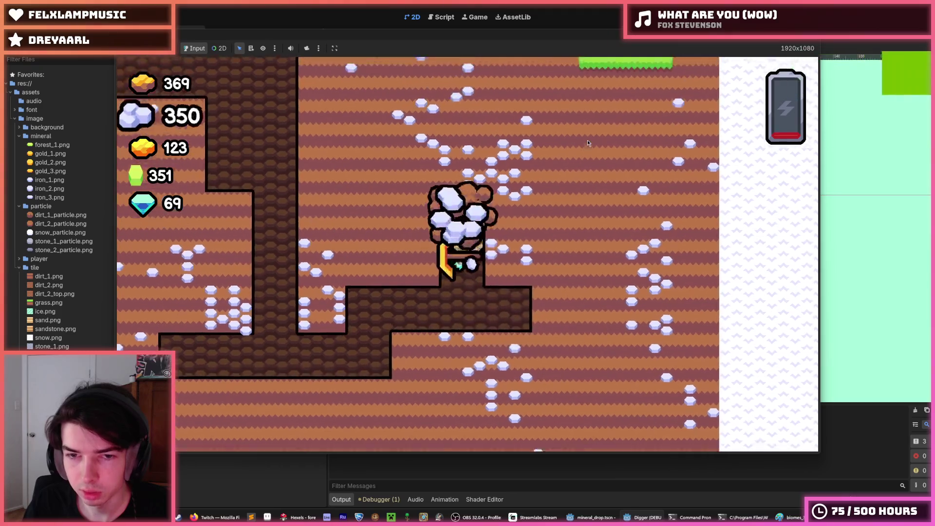
pyautogui.press('Down')
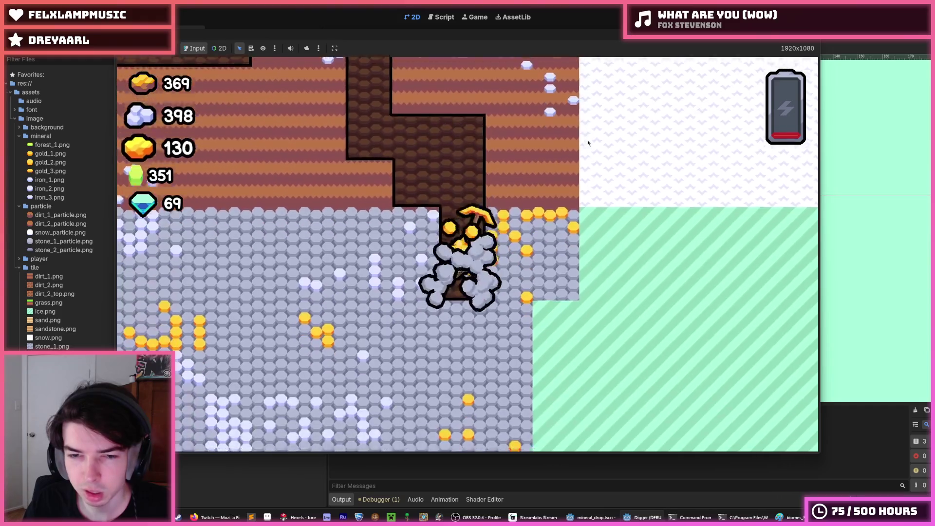
pyautogui.press('Left')
pyautogui.press('Down')
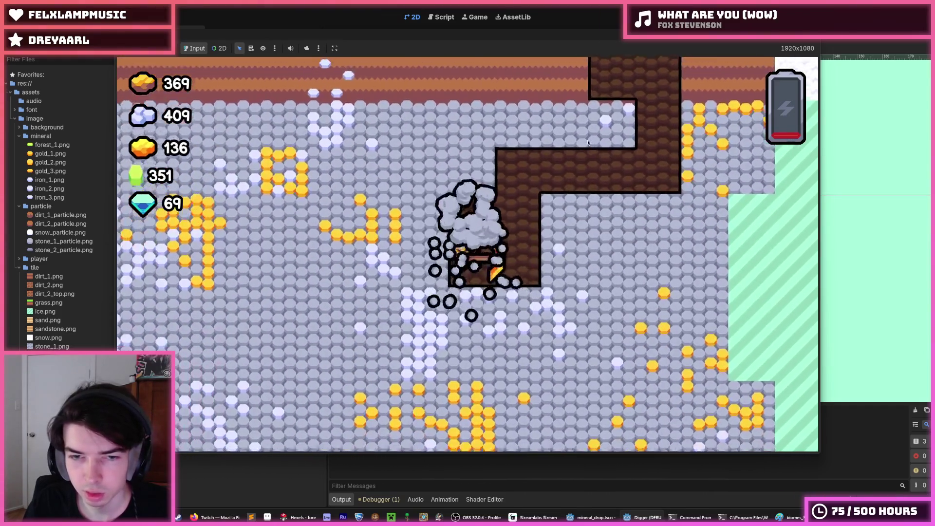
pyautogui.press('Left')
pyautogui.press('Up')
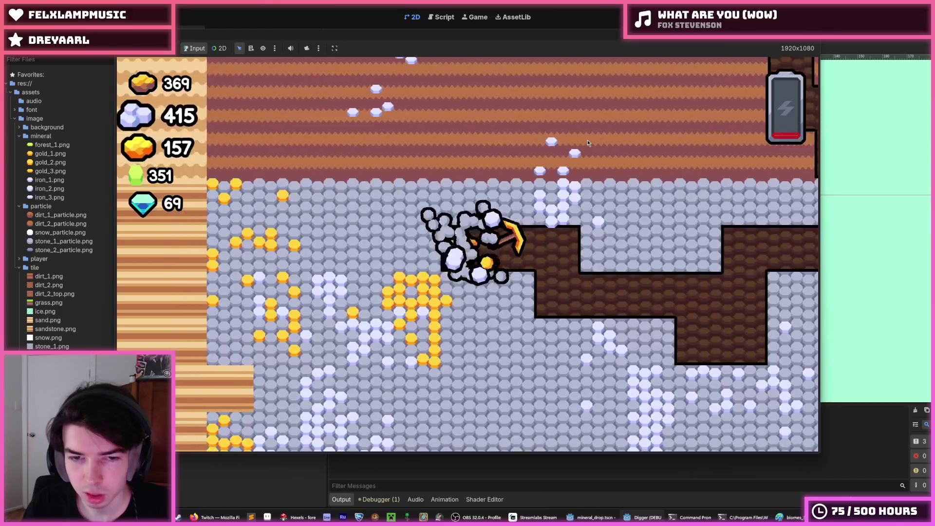
pyautogui.press('Down')
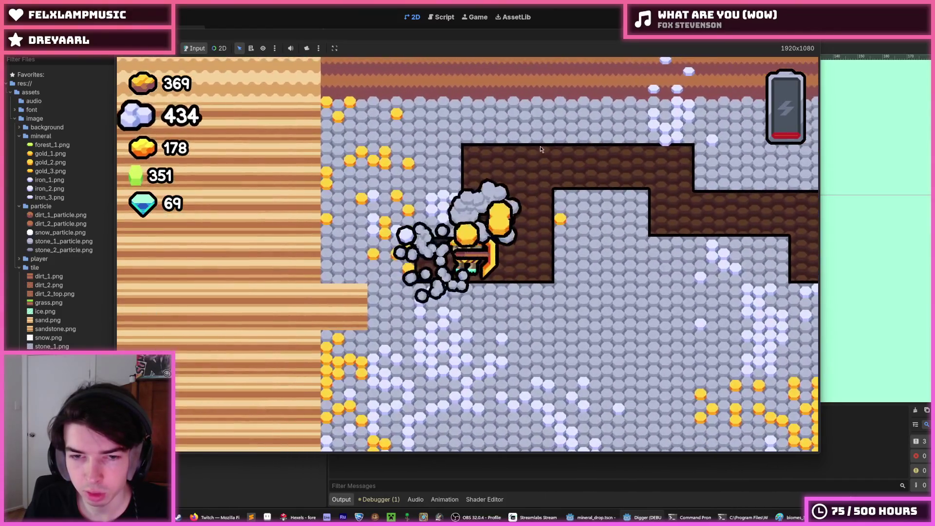
pyautogui.press('F8')
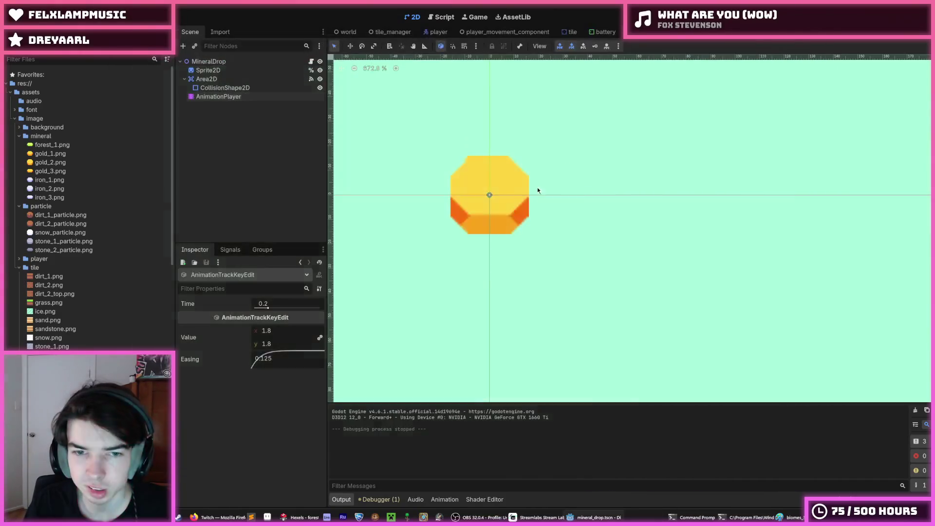
# Replay MineralDrop's start animation four times, then select the scale keyframe at time 0
pyautogui.click(238, 96)
pyautogui.click(382, 347)
pyautogui.click(382, 347)
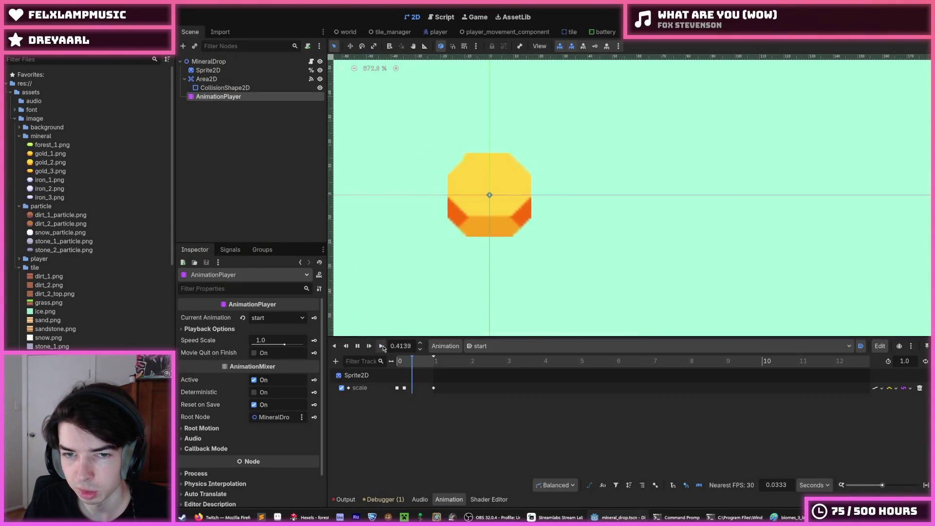
pyautogui.click(382, 346)
pyautogui.click(382, 346)
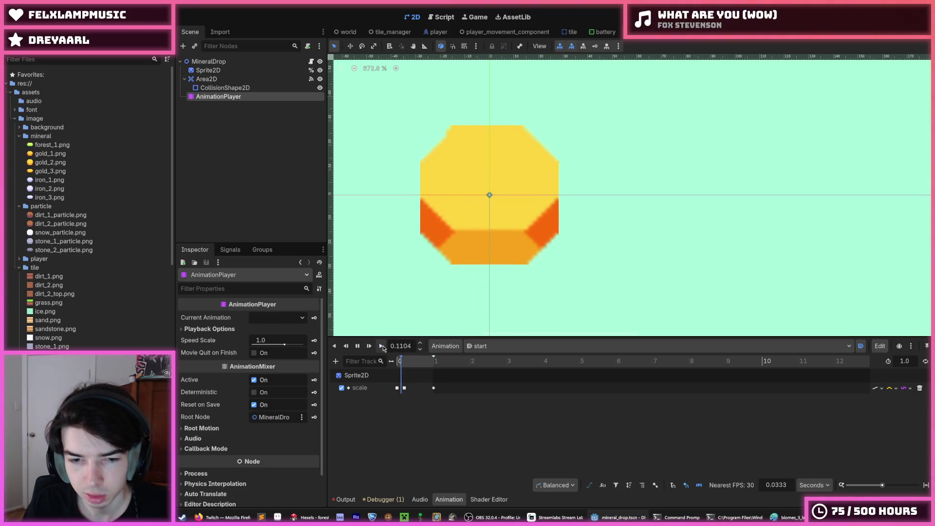
pyautogui.click(397, 388)
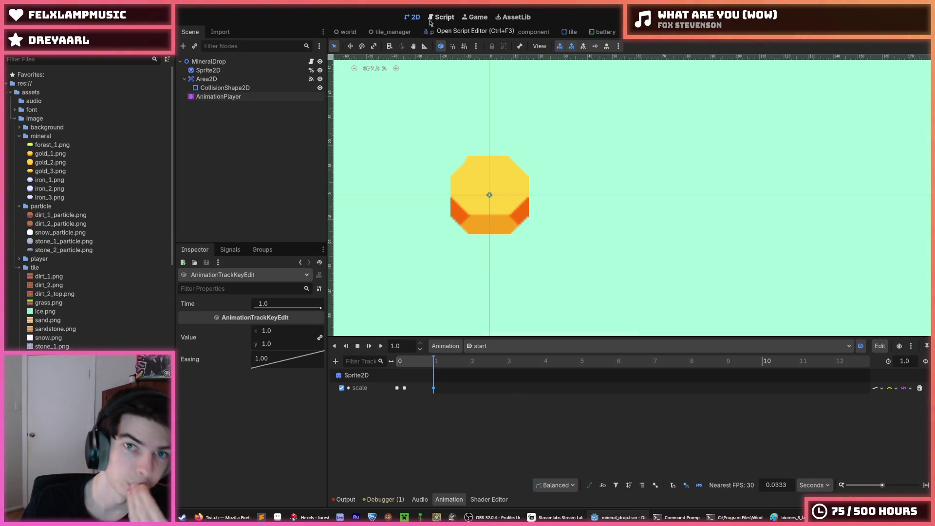
# Switch through the scene tabs to the tile scene and open its tile.gd script
pyautogui.click(386, 32)
pyautogui.click(346, 32)
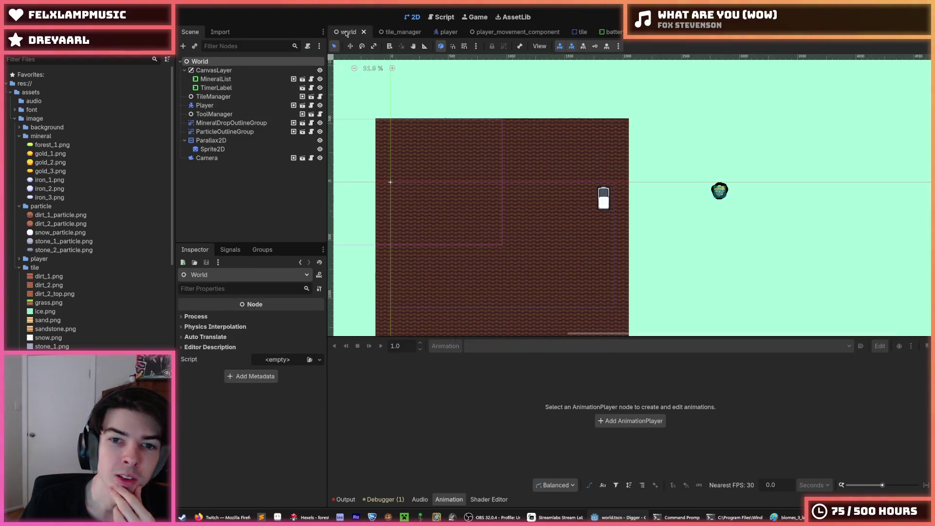
pyautogui.click(572, 33)
pyautogui.scroll(-3, 533, 160)
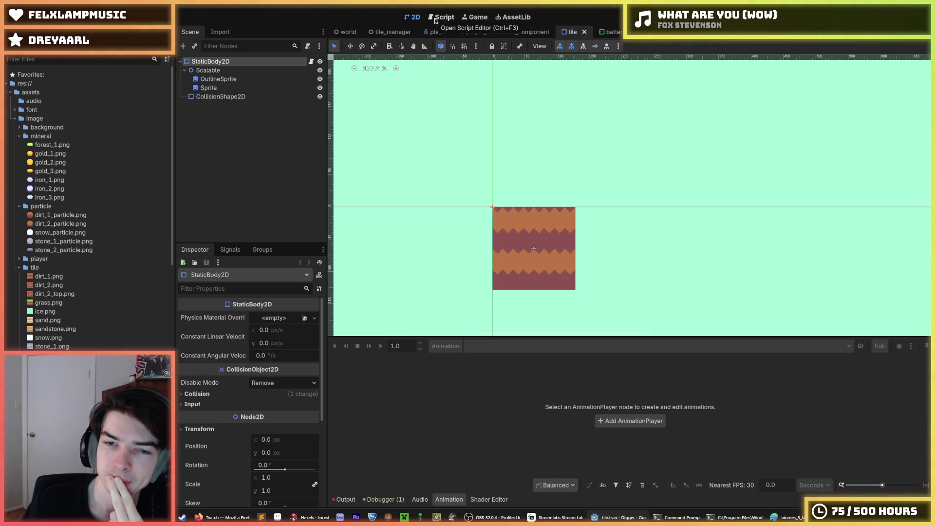
pyautogui.click(435, 20)
# Place the cursor on the z_index line in play_animation, save, and run the game again
pyautogui.click(614, 163)
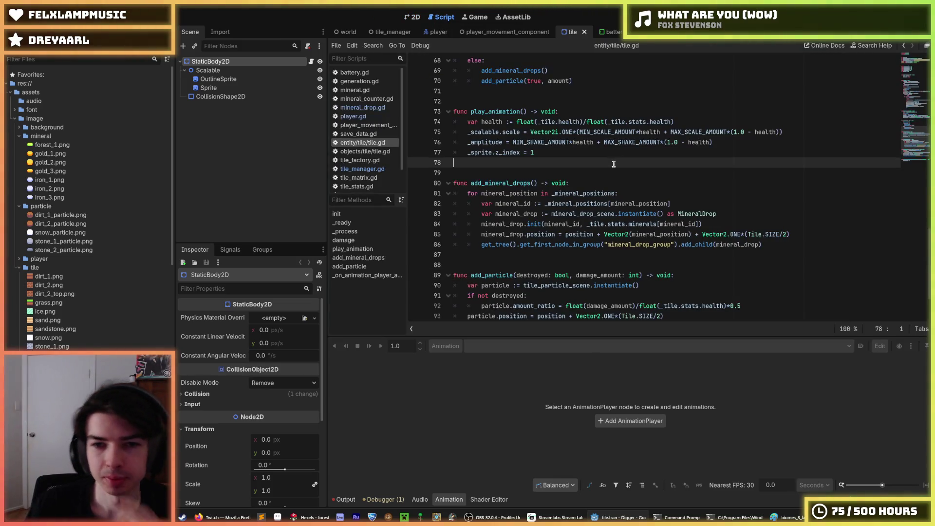
pyautogui.click(551, 155)
pyautogui.hotkey('ctrl', 's')
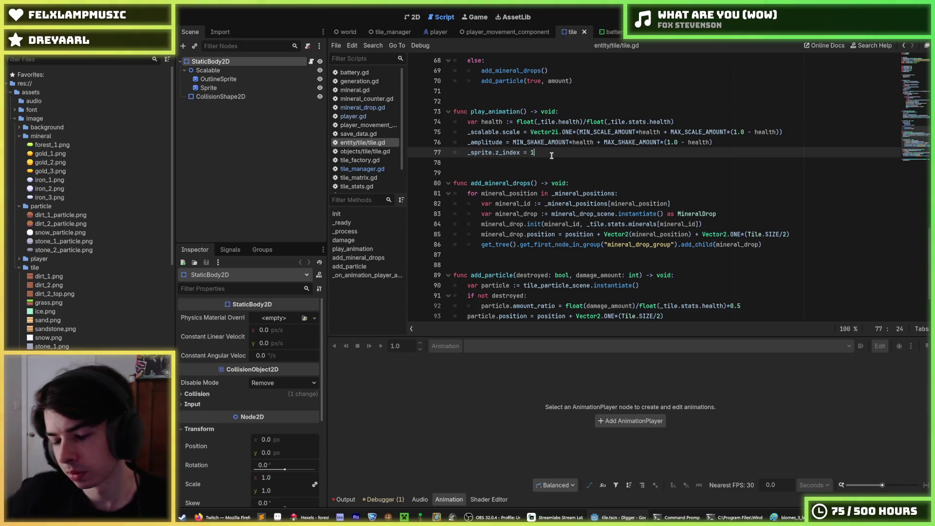
pyautogui.press('F5')
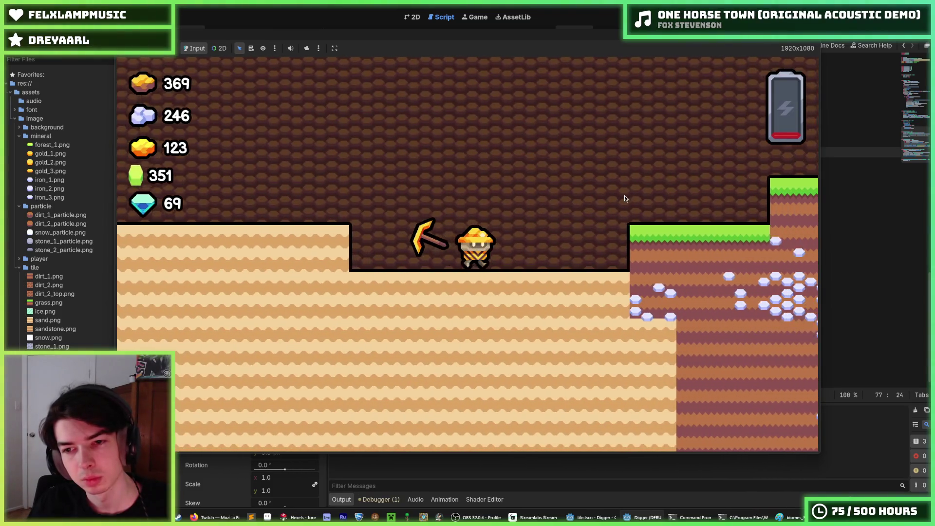
# Dig right and down from the grass ledge, climb back, and tunnel left through the sand
pyautogui.press('d')
pyautogui.press('s')
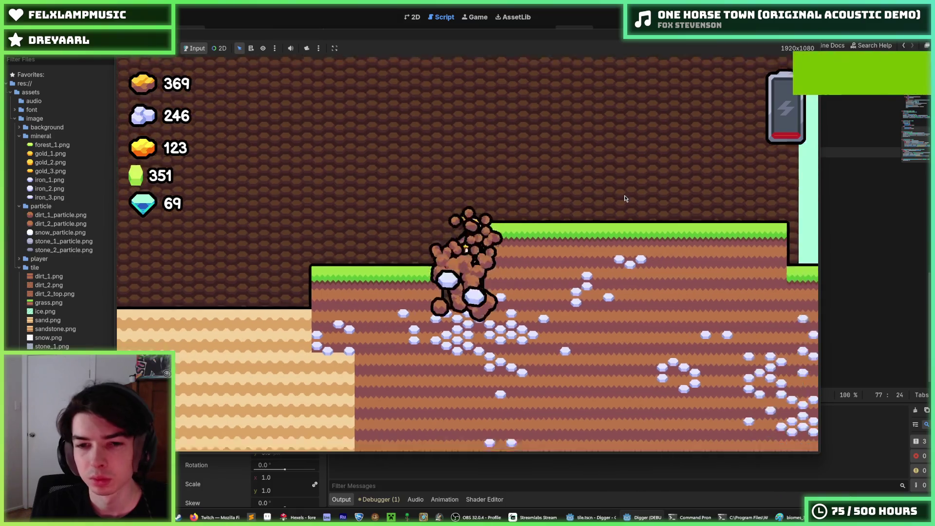
pyautogui.scroll(-3, 624, 197)
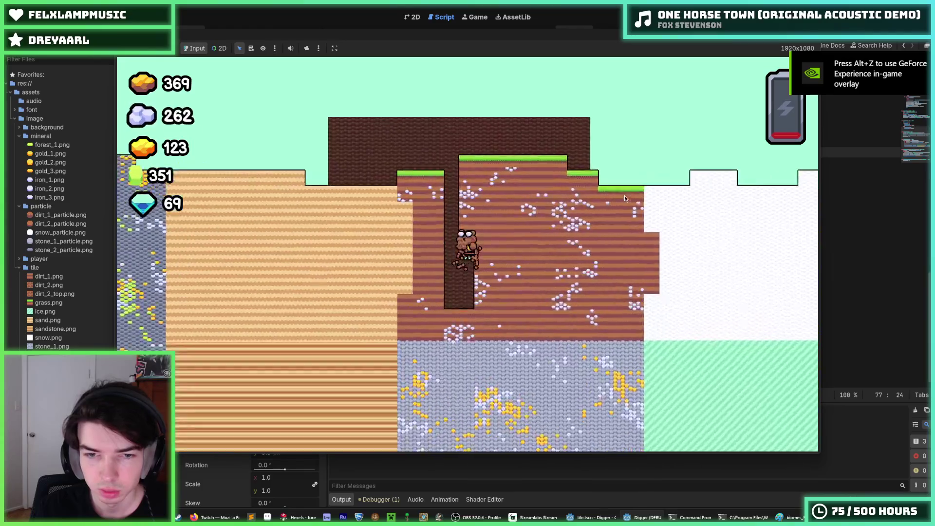
pyautogui.scroll(2, 624, 198)
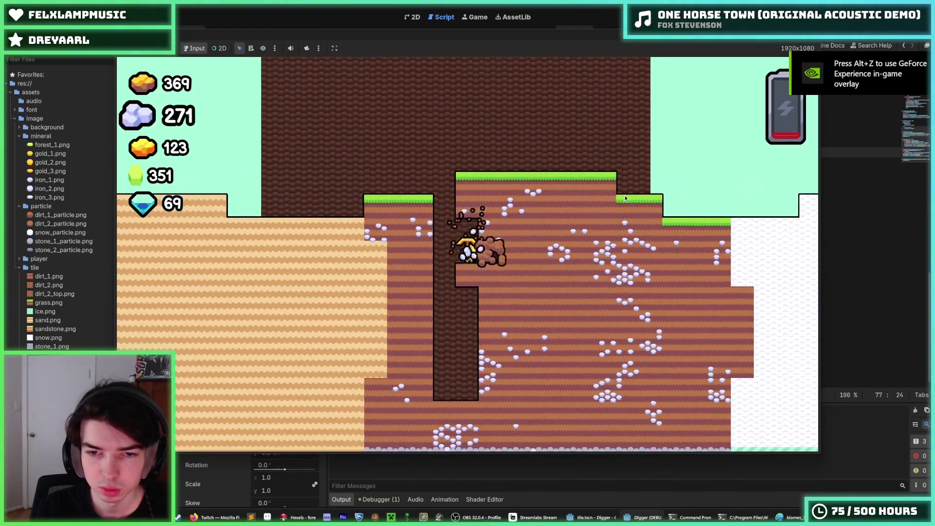
pyautogui.press('d')
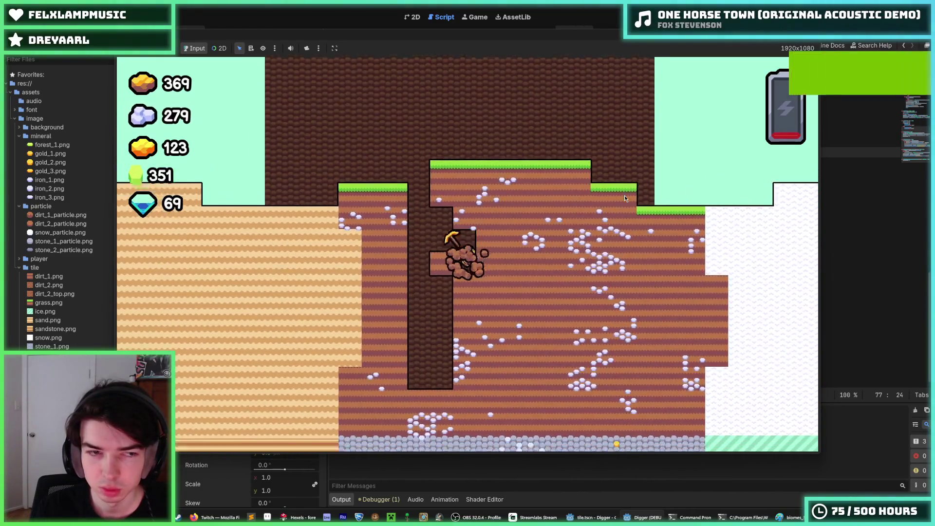
pyautogui.press('s')
pyautogui.press('s')
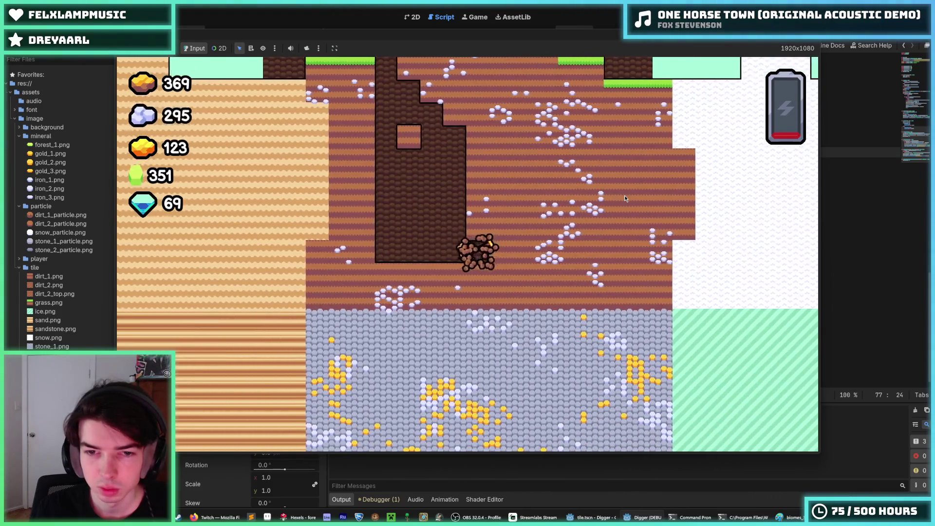
pyautogui.press('s')
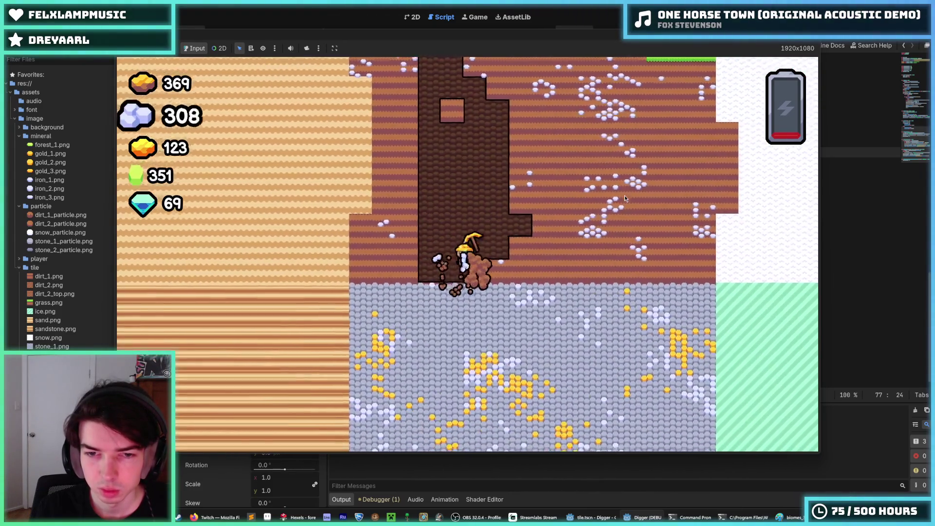
pyautogui.press('w')
pyautogui.press('w')
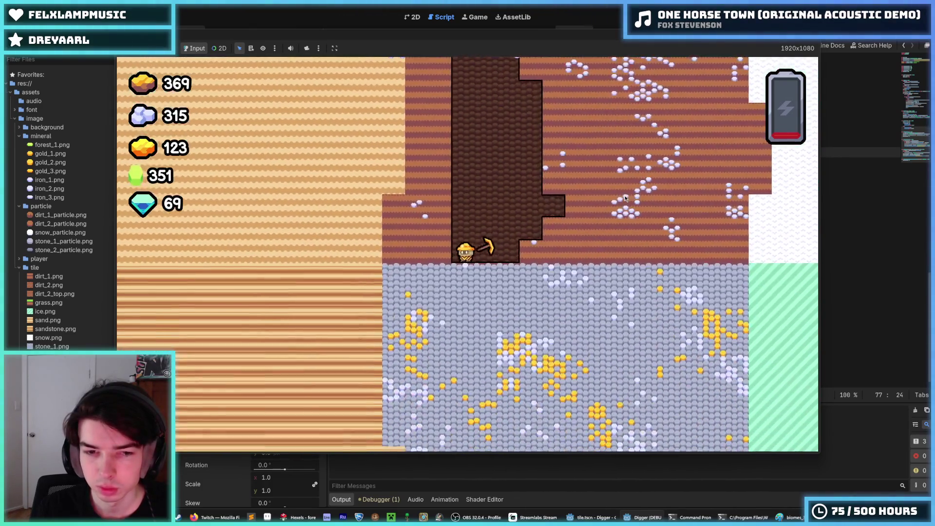
pyautogui.press('a')
pyautogui.press('s')
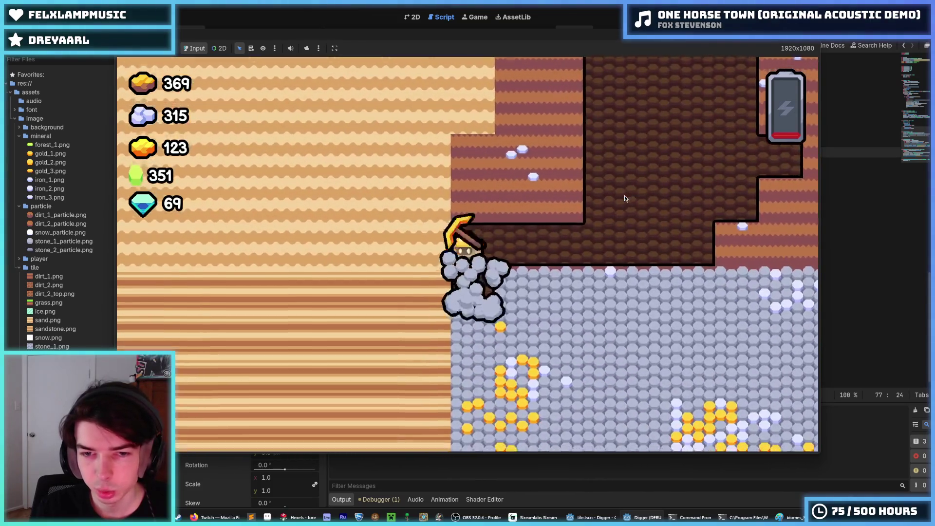
pyautogui.press('a')
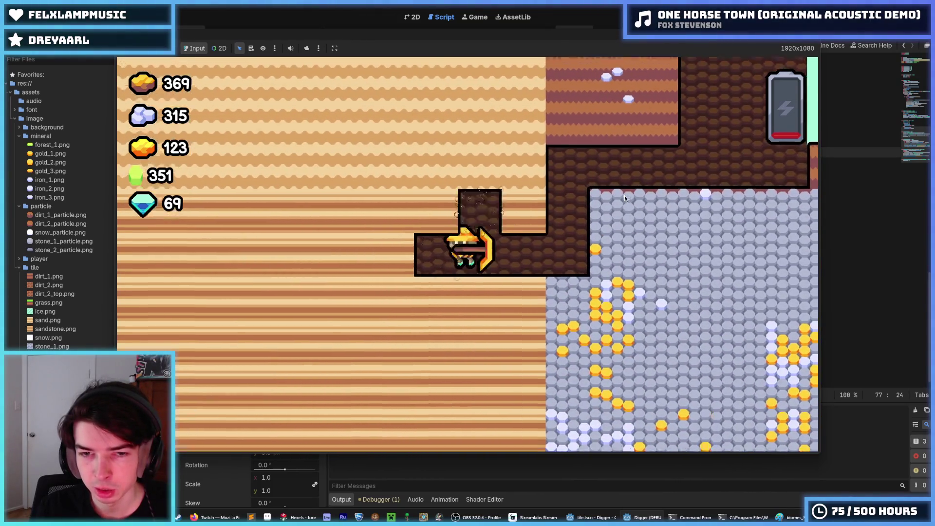
pyautogui.press('a')
pyautogui.press('w')
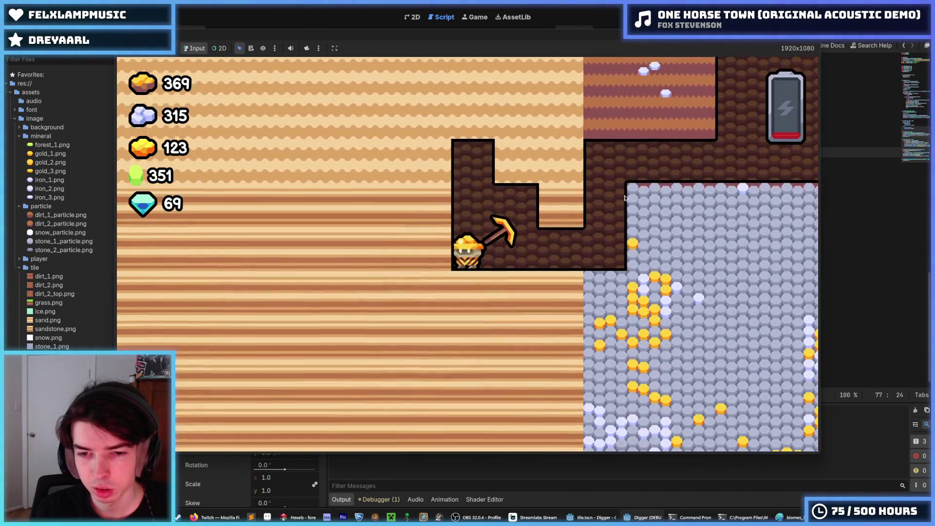
# Dig up-left and deep down through the stone, stop the game, and return to Hexels' sand tile
pyautogui.press('d')
pyautogui.press('a')
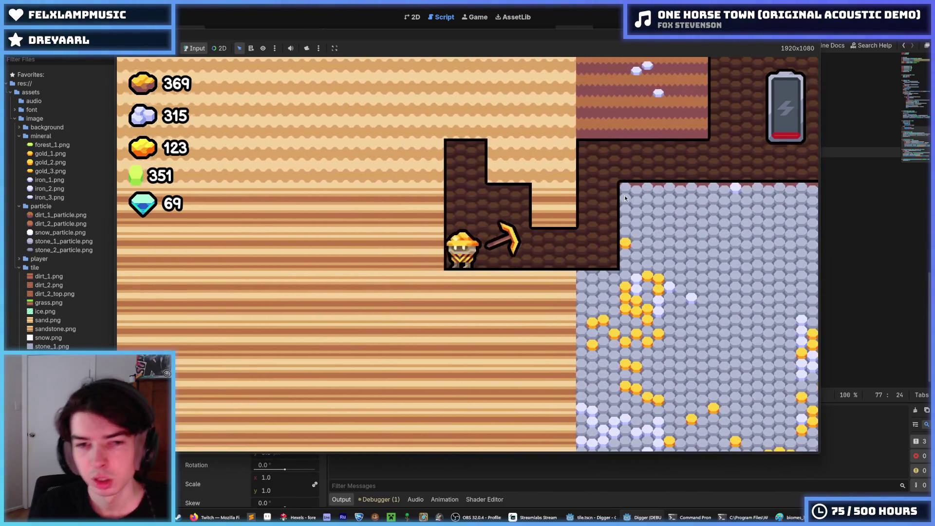
pyautogui.press('a')
pyautogui.press('w')
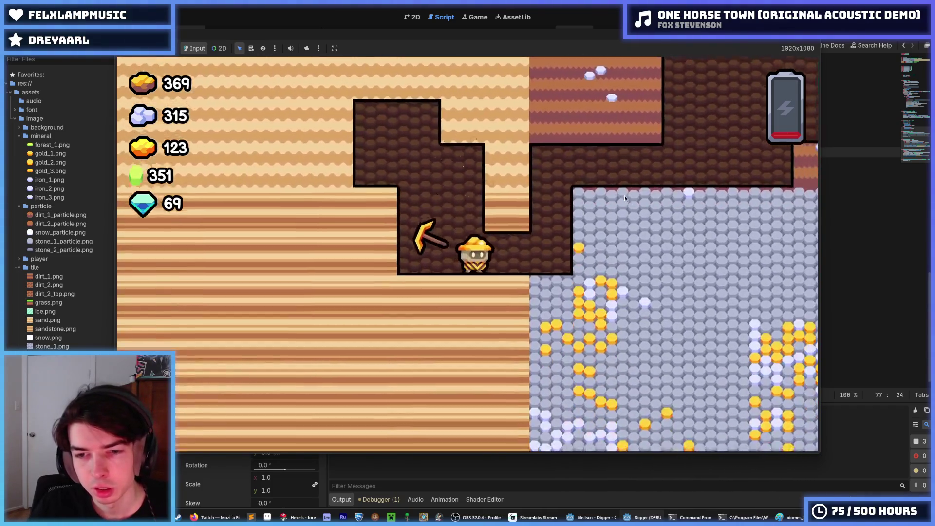
pyautogui.press('d')
pyautogui.press('s')
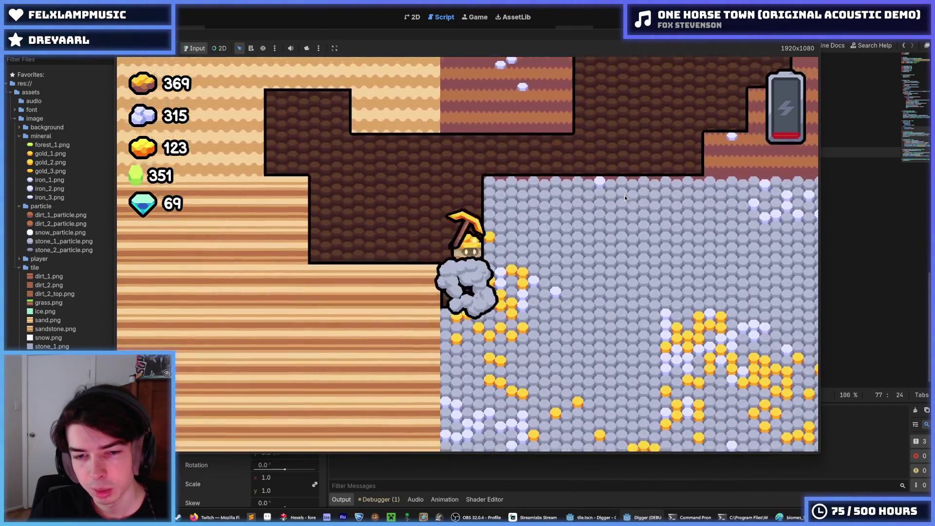
pyautogui.press('s')
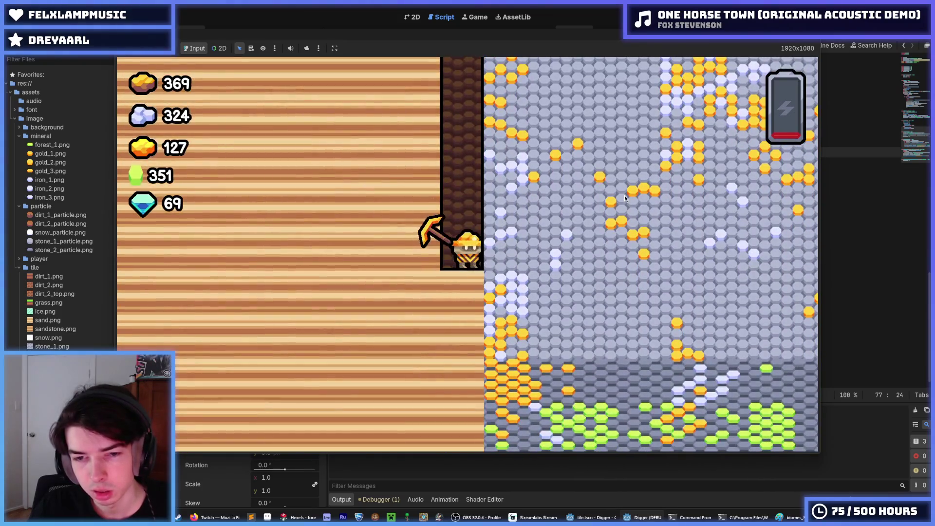
pyautogui.press('s')
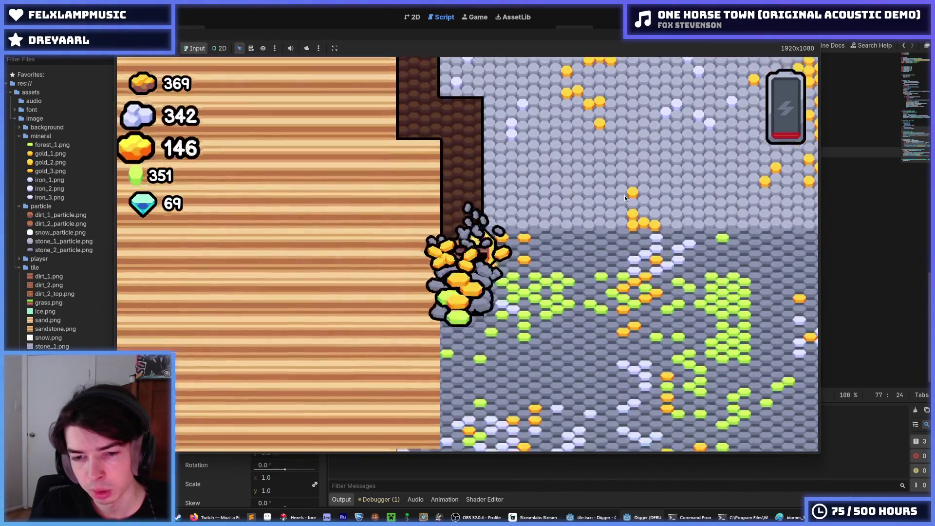
pyautogui.press('w')
pyautogui.press('a')
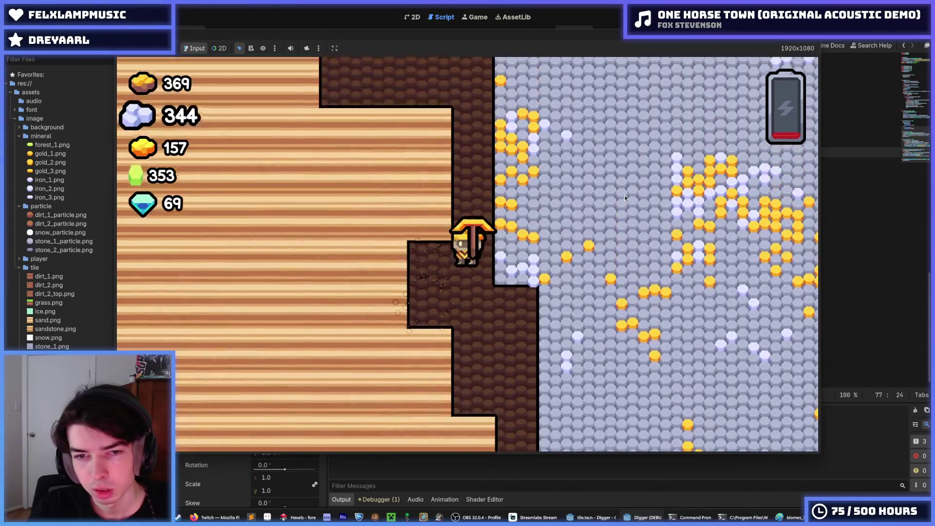
pyautogui.press('a')
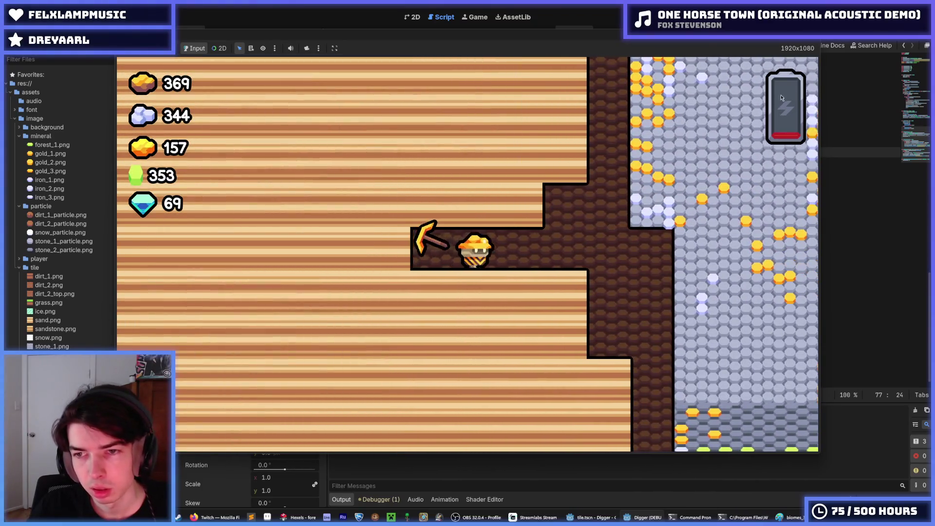
pyautogui.press('F8')
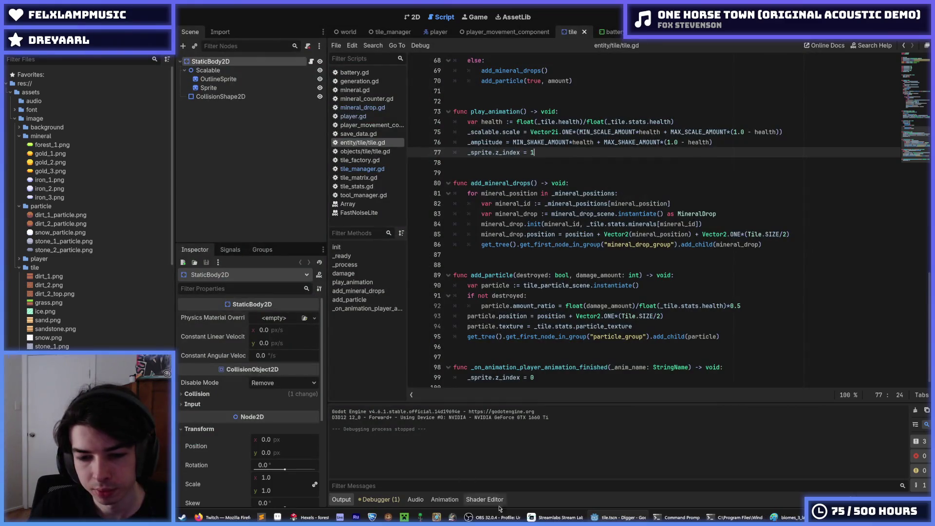
pyautogui.hotkey('alt', 'Tab')
pyautogui.hotkey('ctrl', 'Tab')
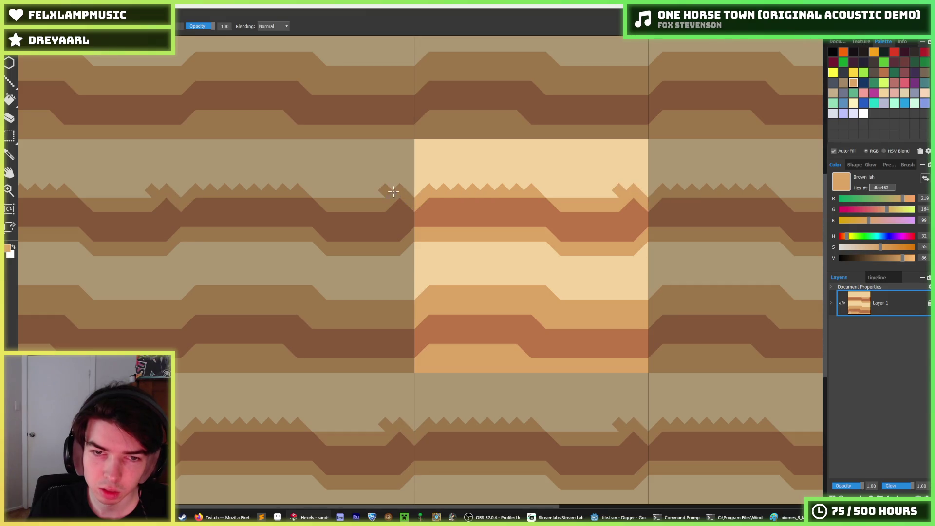
# Paint over the zigzag teeth and add slanted-end tan strips along the light band
pyautogui.moveTo(295, 190); pyautogui.dragTo(250, 185)
pyautogui.moveTo(443, 165)
pyautogui.mouseDown()
pyautogui.moveTo(524, 182)
pyautogui.moveTo(434, 180)
pyautogui.mouseUp()
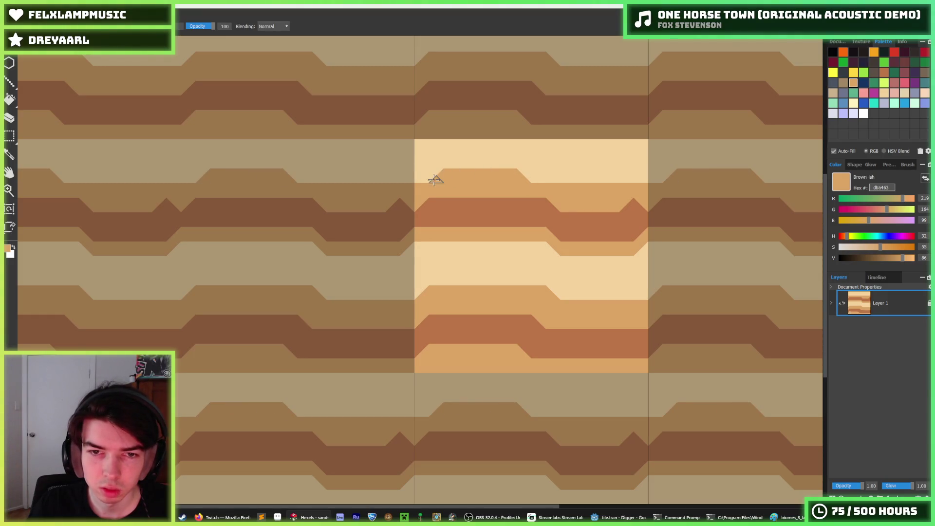
pyautogui.moveTo(387, 146)
pyautogui.mouseDown()
pyautogui.moveTo(314, 146)
pyautogui.moveTo(394, 146)
pyautogui.mouseUp()
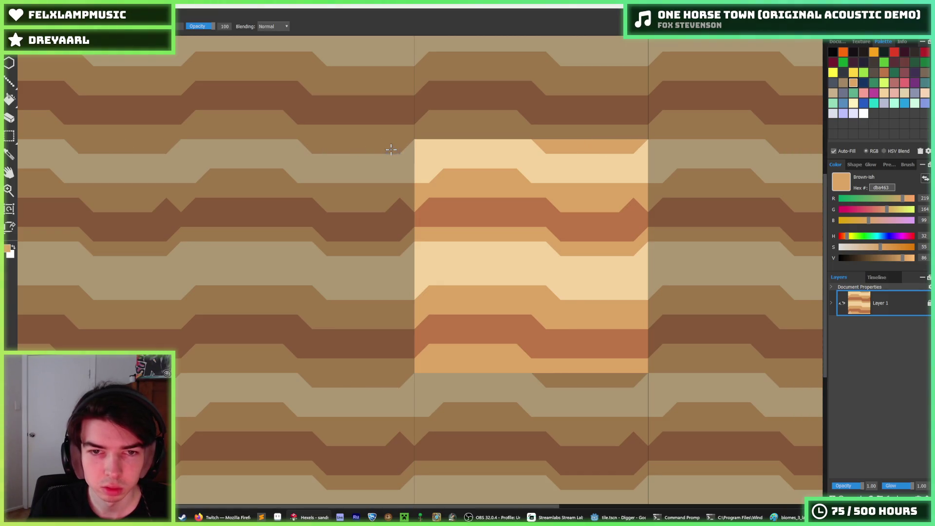
pyautogui.keyDown('alt'); pyautogui.click(400, 204); pyautogui.keyUp('alt')
pyautogui.moveTo(401, 205); pyautogui.dragTo(427, 205)
# Paint a brown triangle detail on the band, resample light orange, then open pallete.aseprite in Aseprite
pyautogui.scroll(-5, 505, 208)
pyautogui.scroll(5, 501, 209)
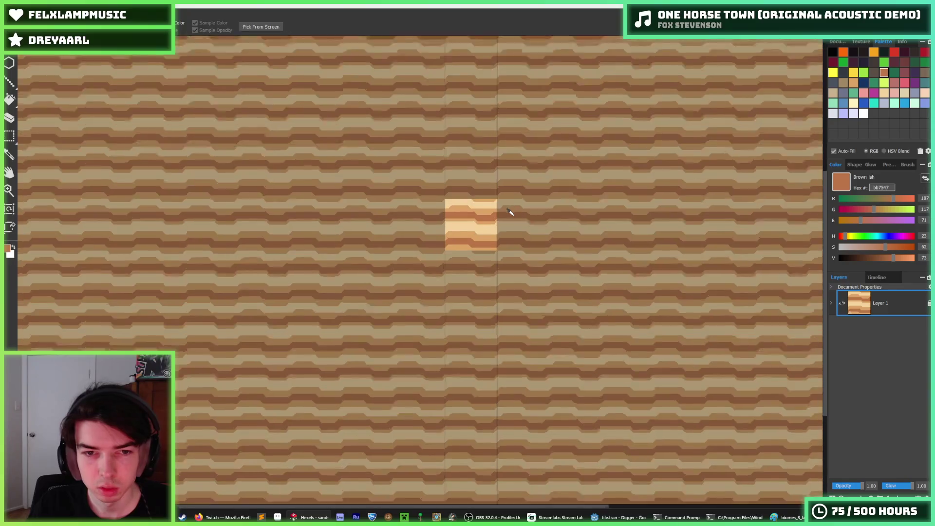
pyautogui.scroll(-5, 385, 213)
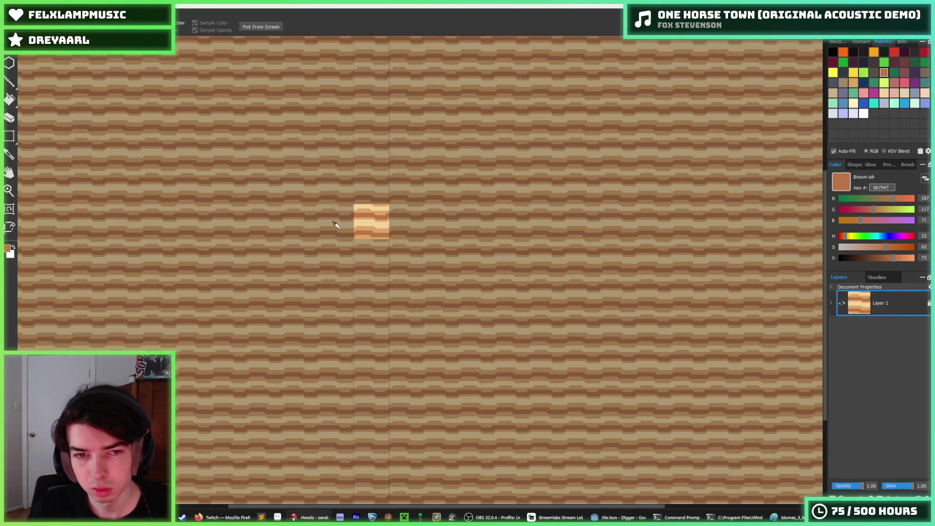
pyautogui.scroll(5, 360, 211)
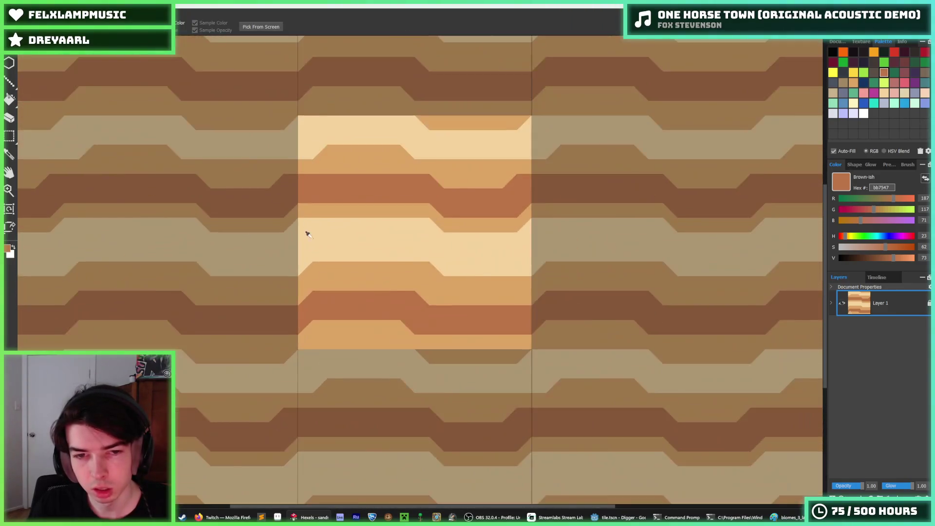
pyautogui.hscroll(-3, 408, 253)
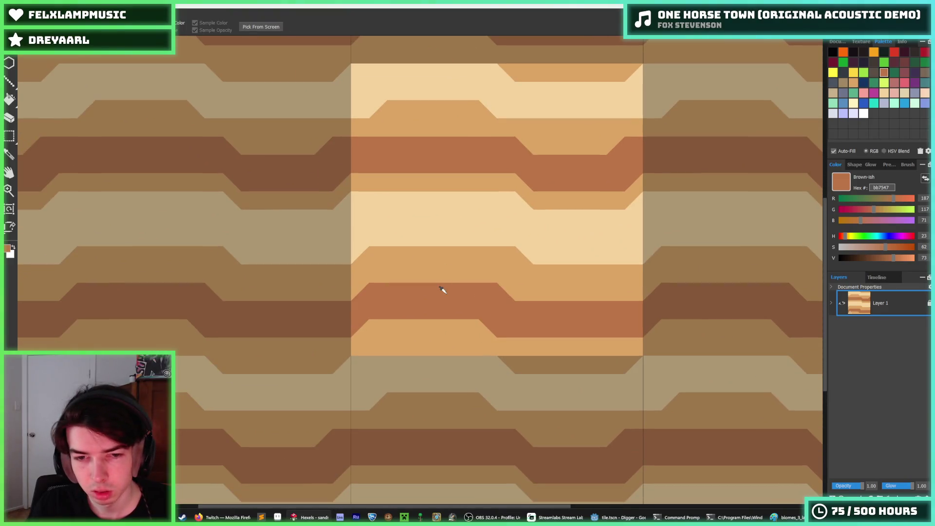
pyautogui.moveTo(377, 326)
pyautogui.mouseDown()
pyautogui.moveTo(343, 327)
pyautogui.moveTo(378, 320)
pyautogui.moveTo(365, 326)
pyautogui.mouseUp()
pyautogui.keyDown('alt'); pyautogui.click(402, 328); pyautogui.keyUp('alt')
pyautogui.keyDown('alt'); pyautogui.click(367, 310); pyautogui.keyUp('alt')
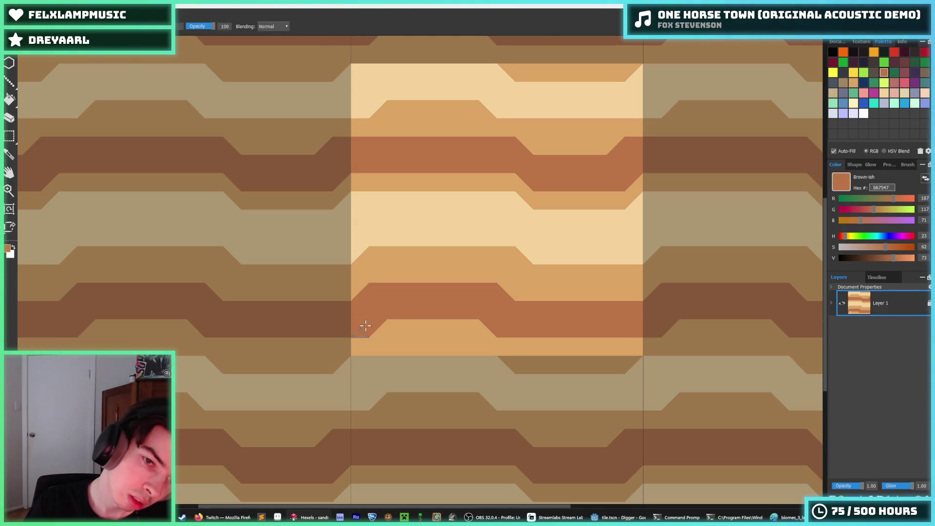
pyautogui.press('alt')
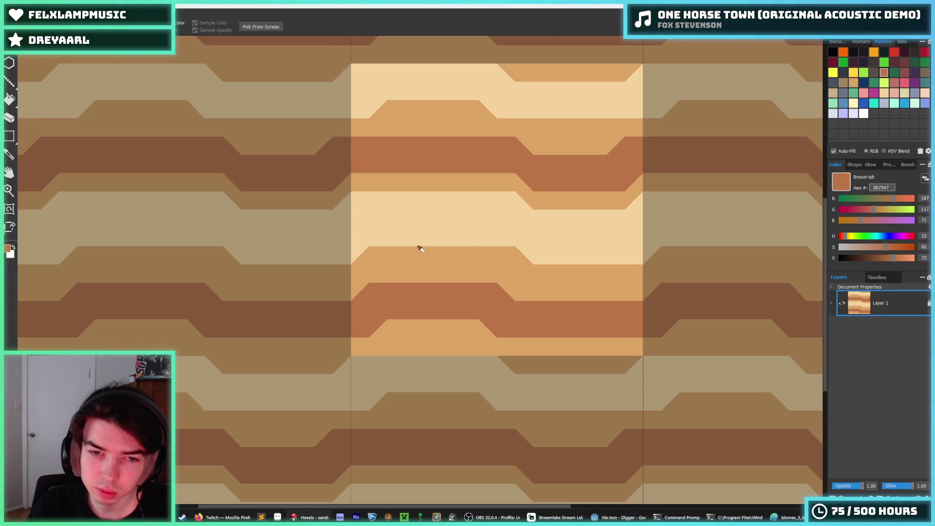
pyautogui.scroll(-3, 460, 266)
pyautogui.scroll(3, 507, 286)
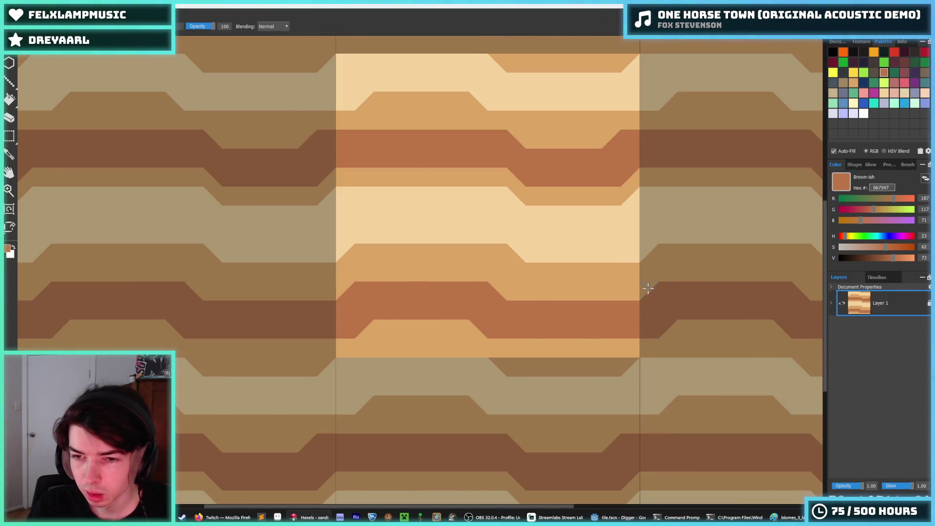
pyautogui.keyDown('alt'); pyautogui.click(658, 327); pyautogui.keyUp('alt')
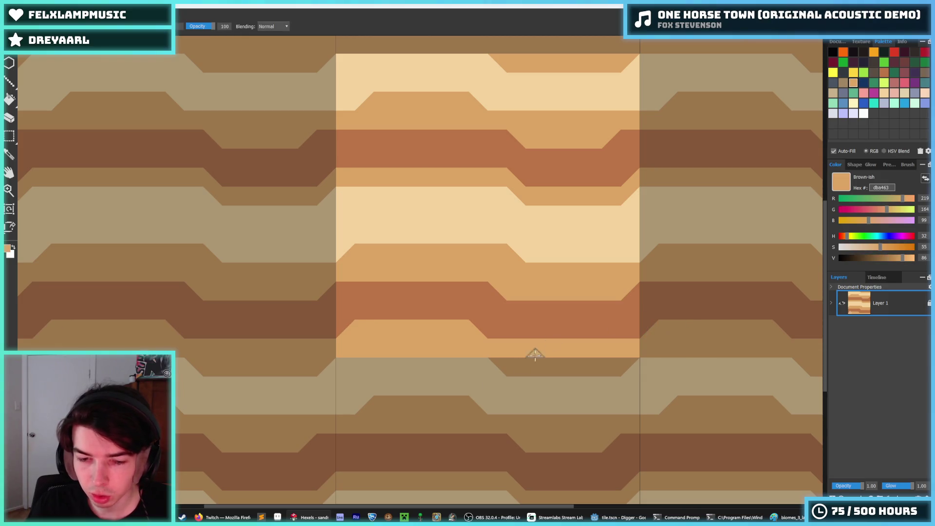
pyautogui.click(277, 517)
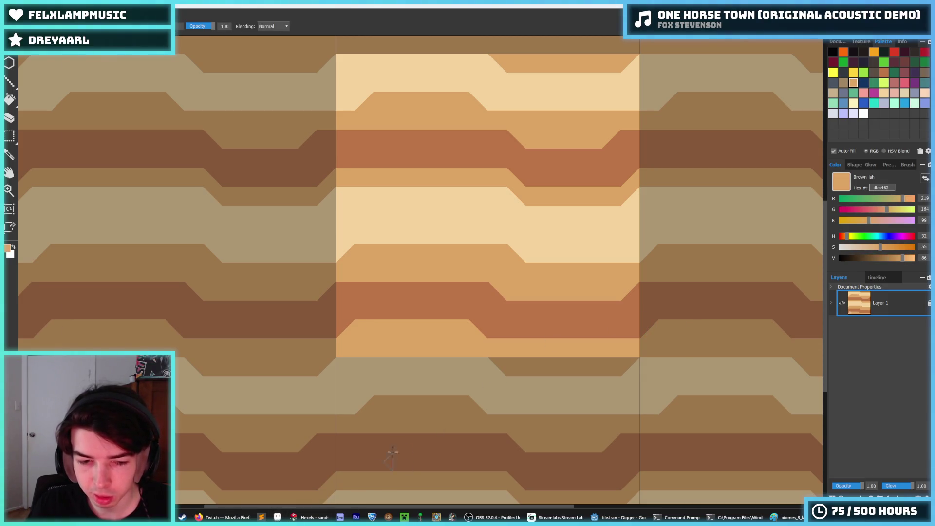
pyautogui.click(146, 115)
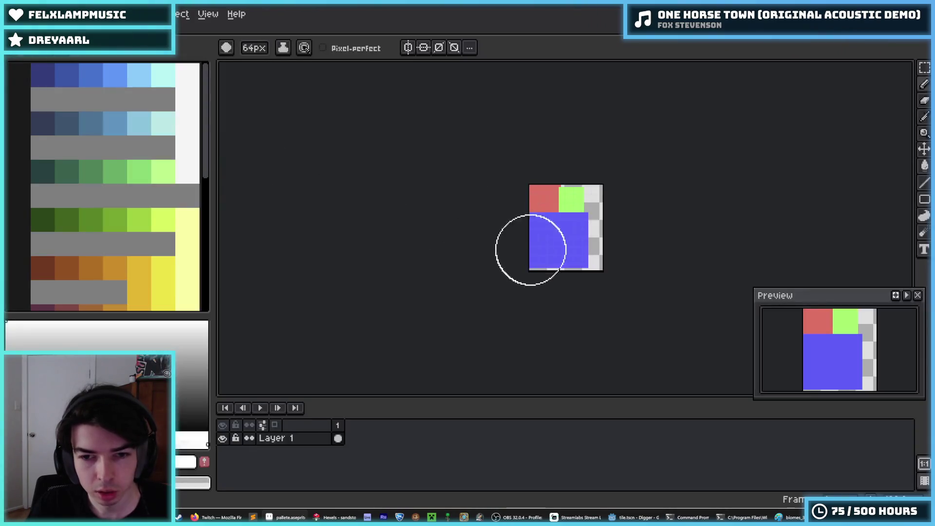
# Return from Aseprite to the Hexels window with the striped sand texture
pyautogui.hotkey('alt', 'Tab')
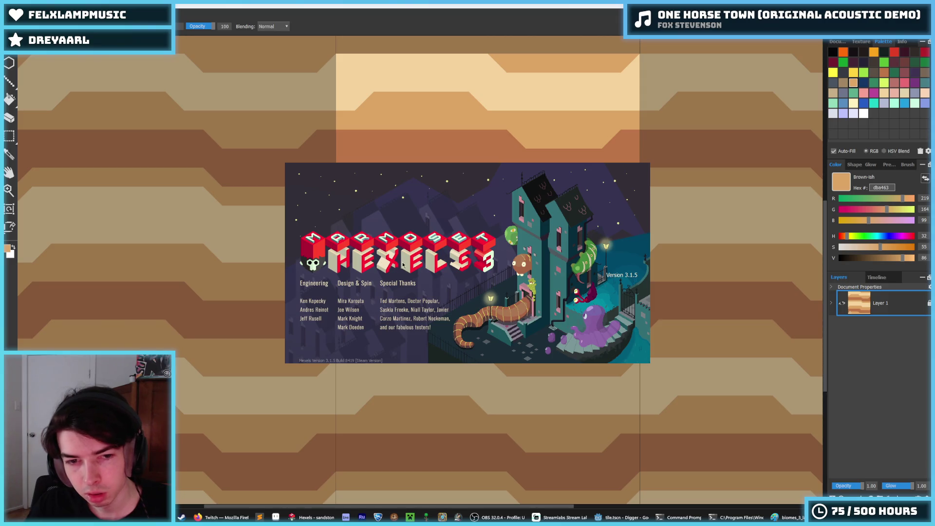
# Dismiss the splash panel, show the document's canvas settings, and pan down over the tile
pyautogui.press('i')
pyautogui.scroll(2, 436, 249)
pyautogui.scroll(-3, 436, 248)
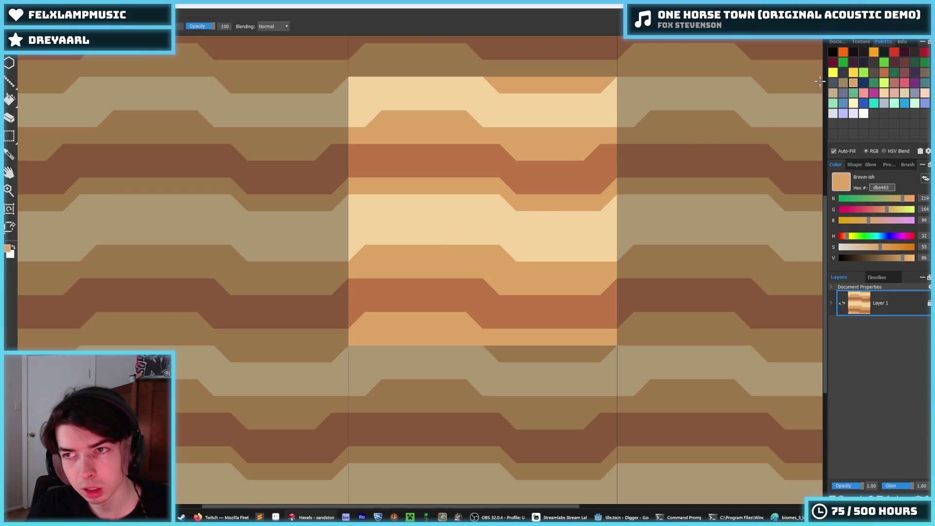
pyautogui.click(838, 42)
pyautogui.press('i')
pyautogui.scroll(2, 479, 203)
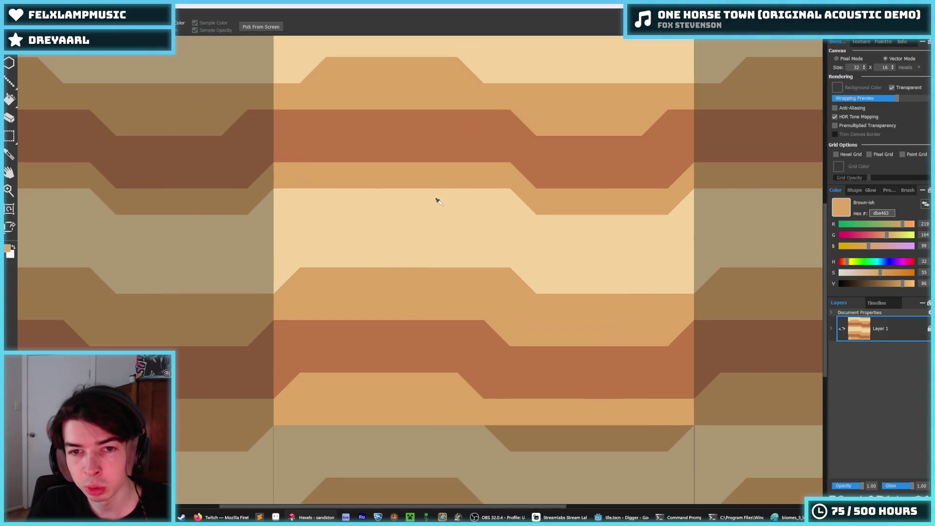
pyautogui.moveTo(396, 142); pyautogui.dragTo(436, 186)
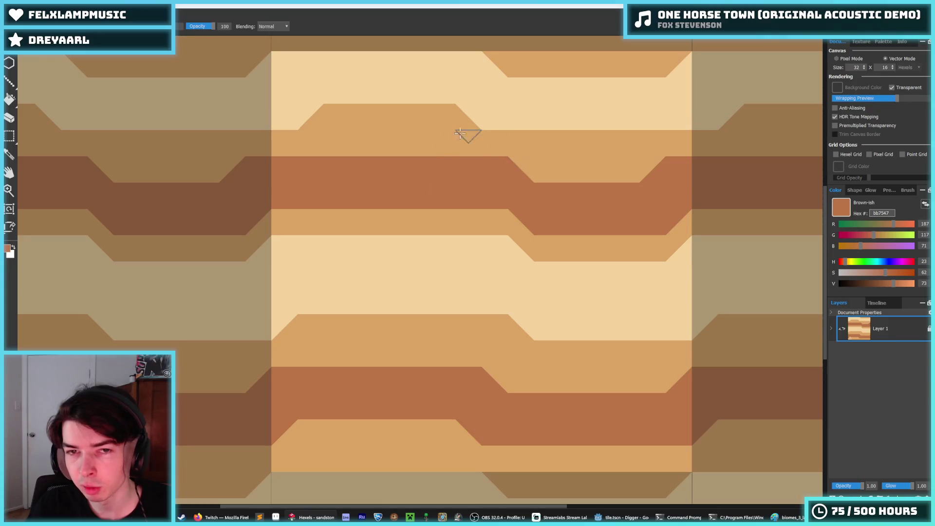
# Sample the light cream colour, try cream notch triangles on the band, and undo them
pyautogui.press('b')
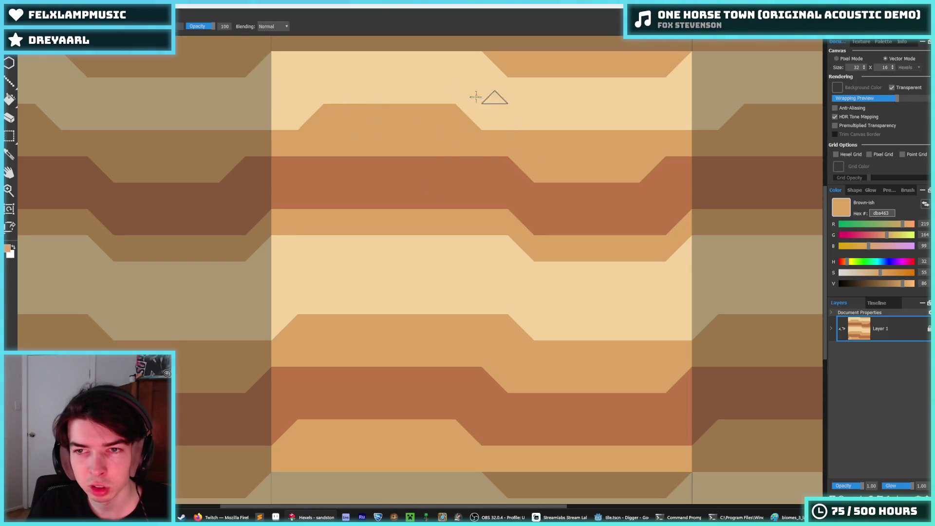
pyautogui.keyDown('alt'); pyautogui.click(475, 97); pyautogui.keyUp('alt')
pyautogui.click(397, 143)
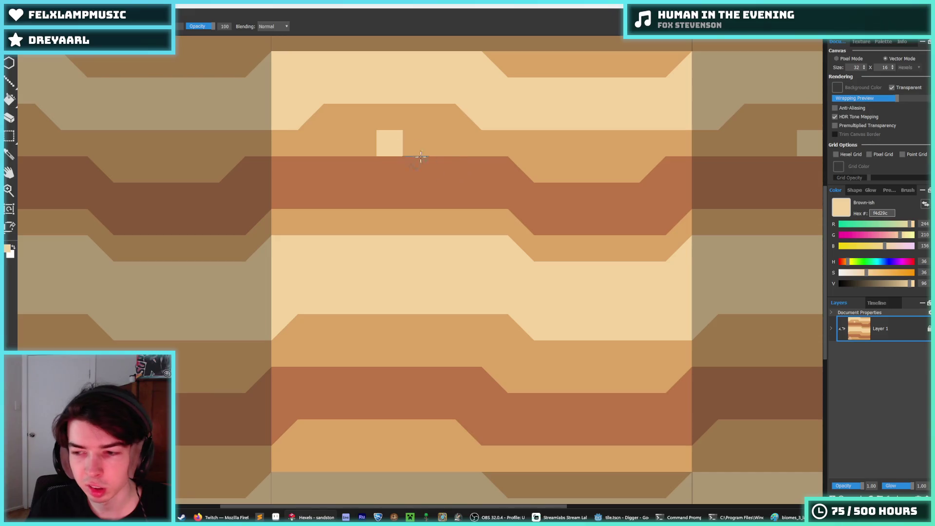
pyautogui.scroll(2, 395, 138)
pyautogui.hotkey('ctrl', 'z')
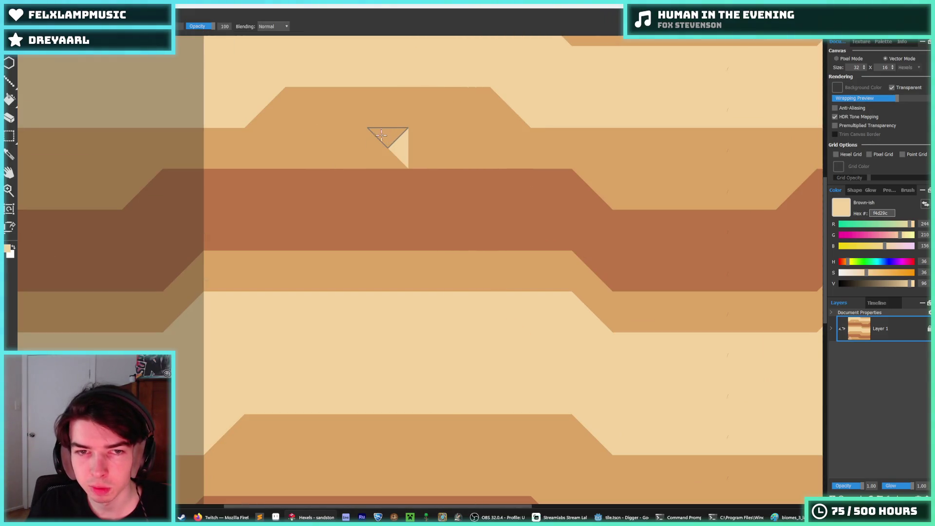
pyautogui.click(368, 149)
pyautogui.click(346, 122)
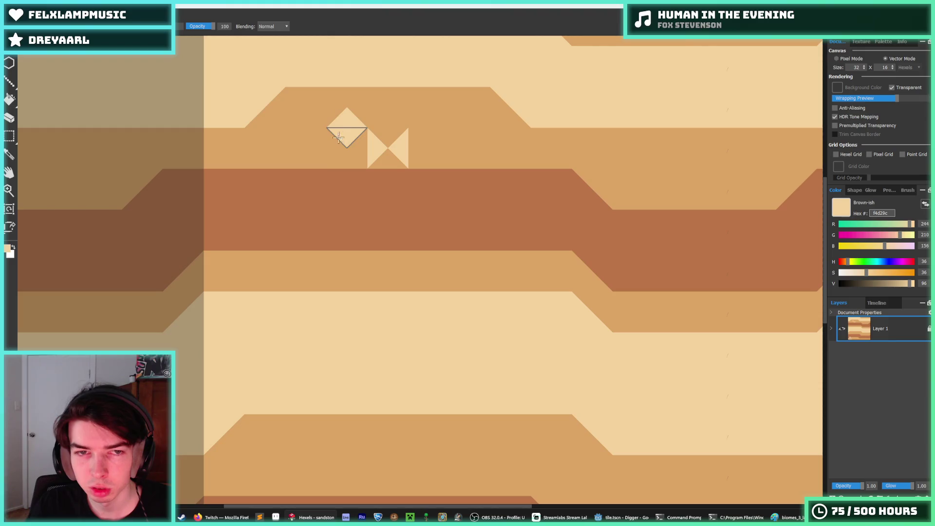
pyautogui.hotkey('ctrl', 'z')
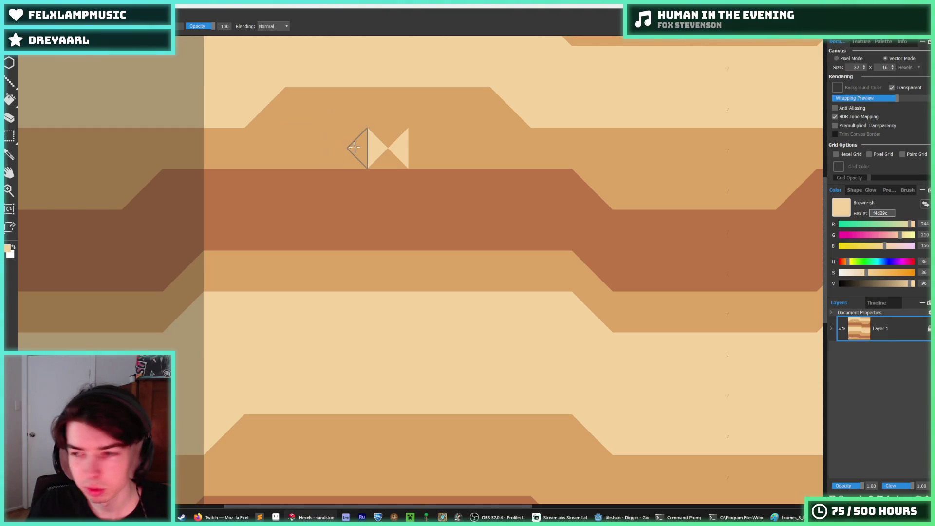
# Fill one band triangle cream and extend the tan band's diagonal edge by one triangle
pyautogui.click(327, 145)
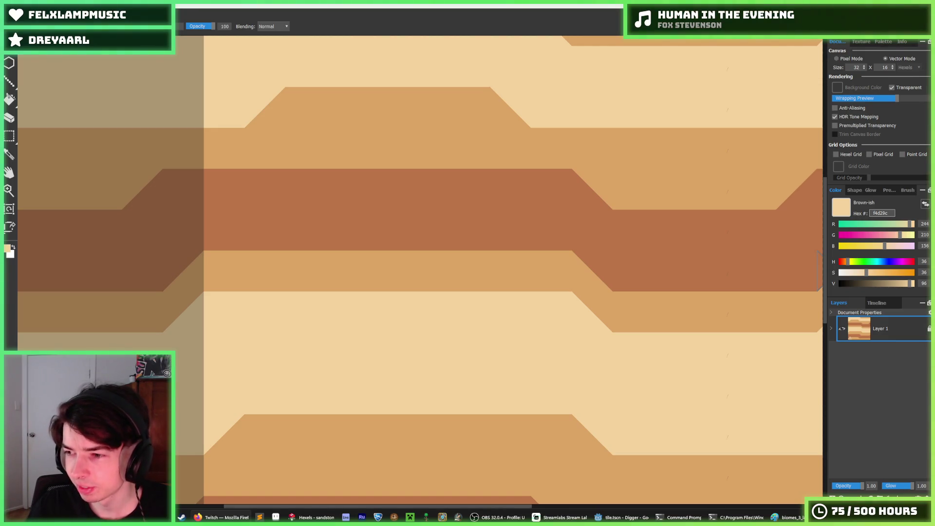
pyautogui.click(574, 274)
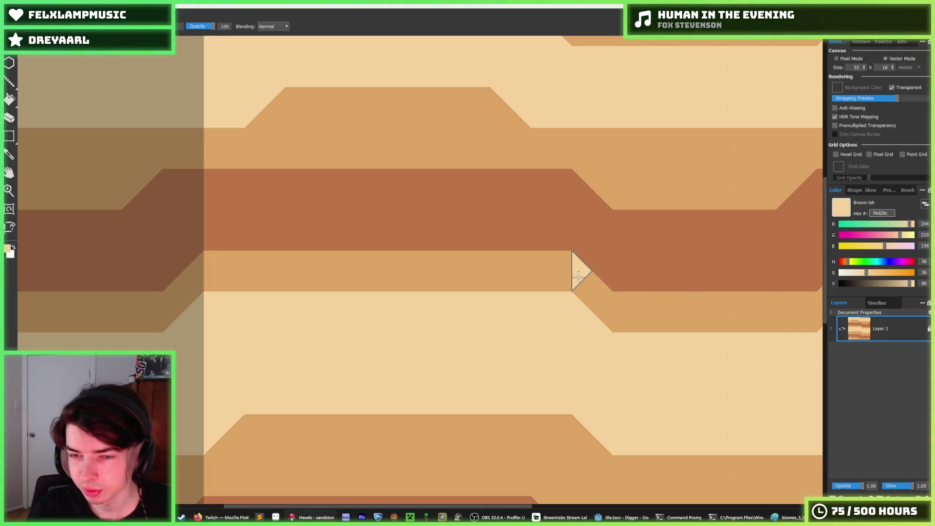
pyautogui.scroll(-3, 595, 268)
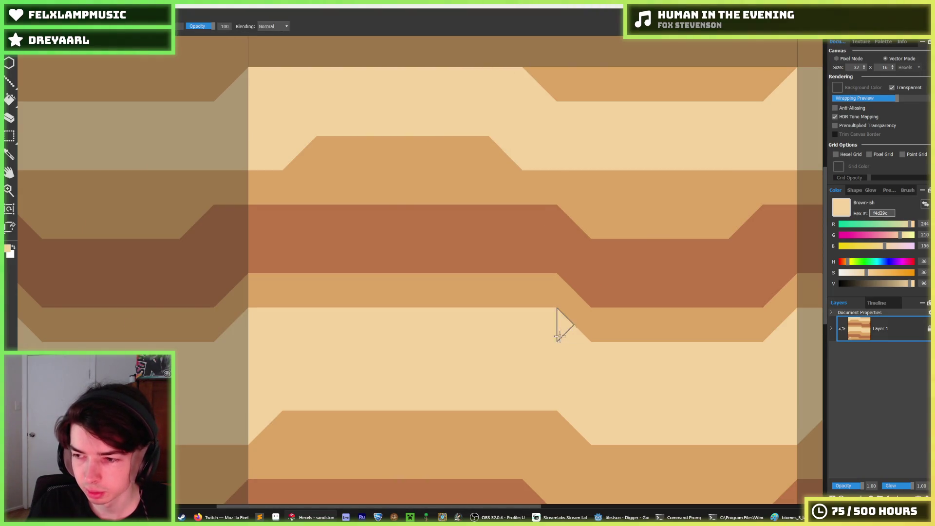
pyautogui.press('i')
pyautogui.scroll(-3, 496, 255)
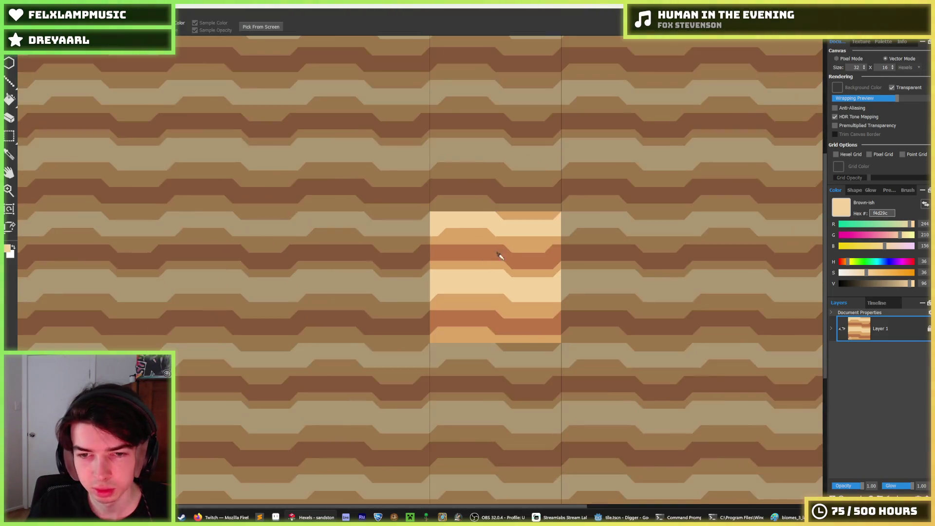
# Repaint the light stripe's lower edge, shift its diagonal left, and make its right corner tan
pyautogui.scroll(3, 497, 253)
pyautogui.scroll(-2, 487, 261)
pyautogui.scroll(2, 452, 279)
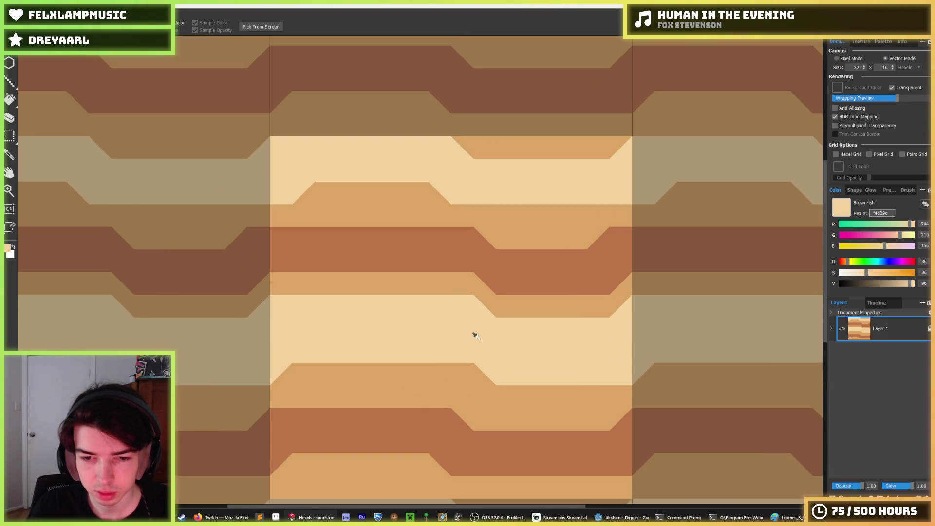
pyautogui.press('b')
pyautogui.moveTo(474, 334); pyautogui.dragTo(528, 268)
pyautogui.moveTo(515, 310); pyautogui.dragTo(537, 323)
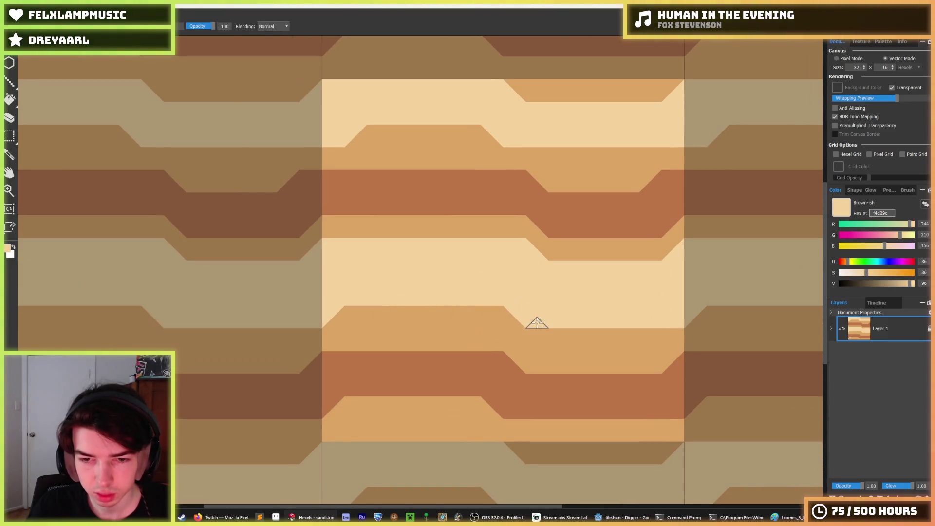
pyautogui.keyDown('alt'); pyautogui.click(560, 336); pyautogui.keyUp('alt')
pyautogui.moveTo(694, 311); pyautogui.dragTo(663, 338)
# Paint tan rows along the light stripe's edge, fill the small notch, and darken one hexel
pyautogui.press('alt')
pyautogui.click(527, 247)
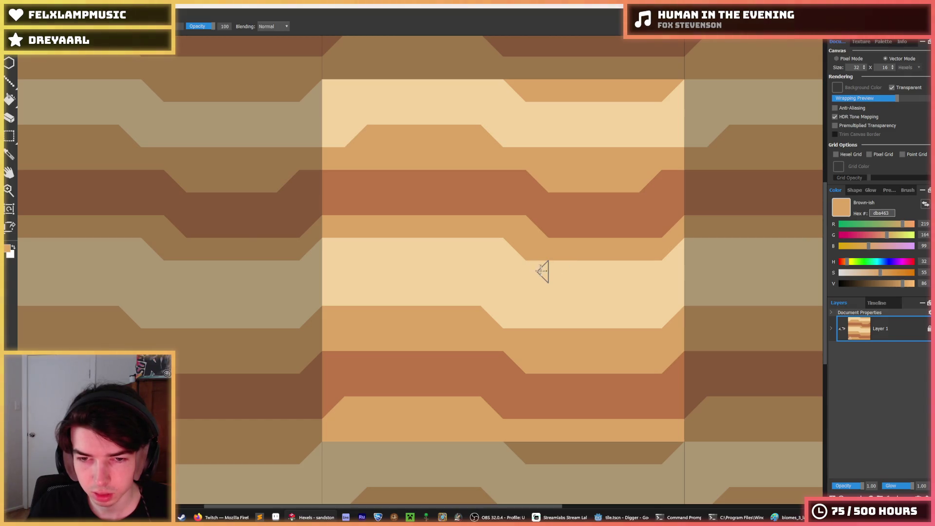
pyautogui.moveTo(537, 267)
pyautogui.mouseDown()
pyautogui.moveTo(609, 267)
pyautogui.moveTo(685, 247)
pyautogui.mouseUp()
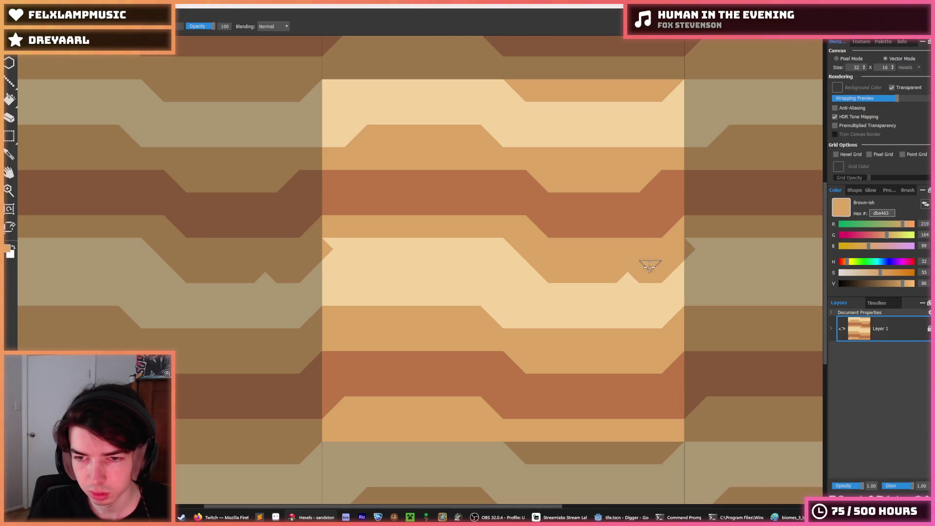
pyautogui.moveTo(533, 268)
pyautogui.mouseDown()
pyautogui.moveTo(476, 244)
pyautogui.moveTo(488, 253)
pyautogui.moveTo(366, 243)
pyautogui.moveTo(409, 249)
pyautogui.moveTo(401, 261)
pyautogui.mouseUp()
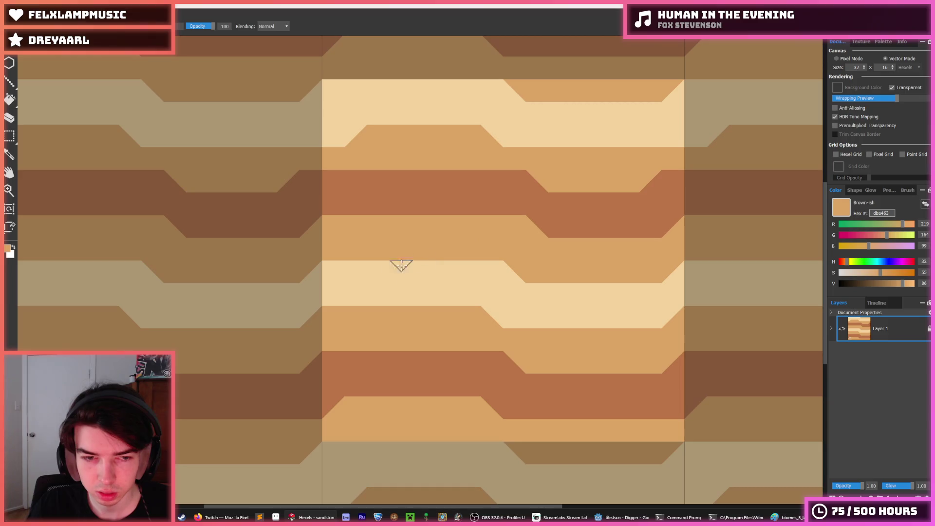
pyautogui.keyDown('alt'); pyautogui.click(348, 290); pyautogui.keyUp('alt')
pyautogui.keyDown('alt'); pyautogui.click(499, 312); pyautogui.keyUp('alt')
pyautogui.click(493, 313)
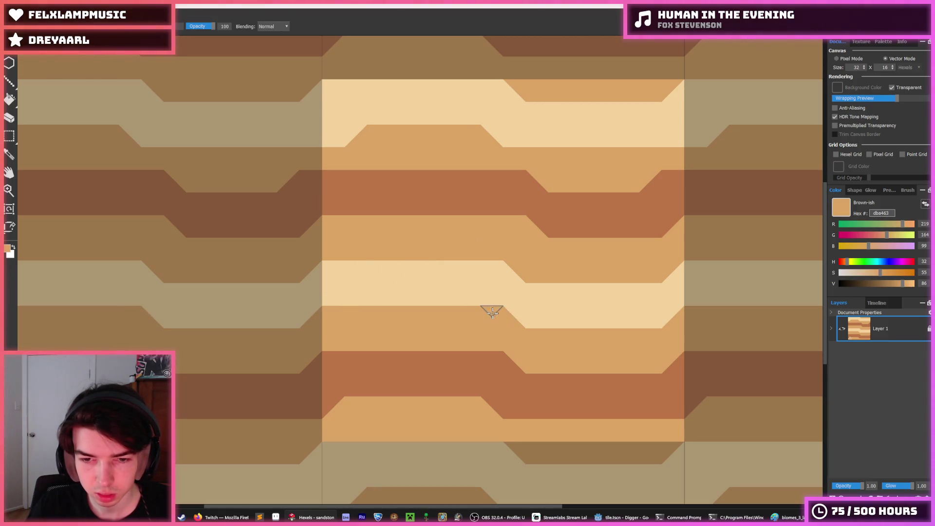
# Paint tan hexels along the dark band's edge, undoing the dark-brown repaint and tan zigzag
pyautogui.keyDown('alt'); pyautogui.click(513, 273); pyautogui.keyUp('alt')
pyautogui.keyDown('alt'); pyautogui.click(515, 233); pyautogui.keyUp('alt')
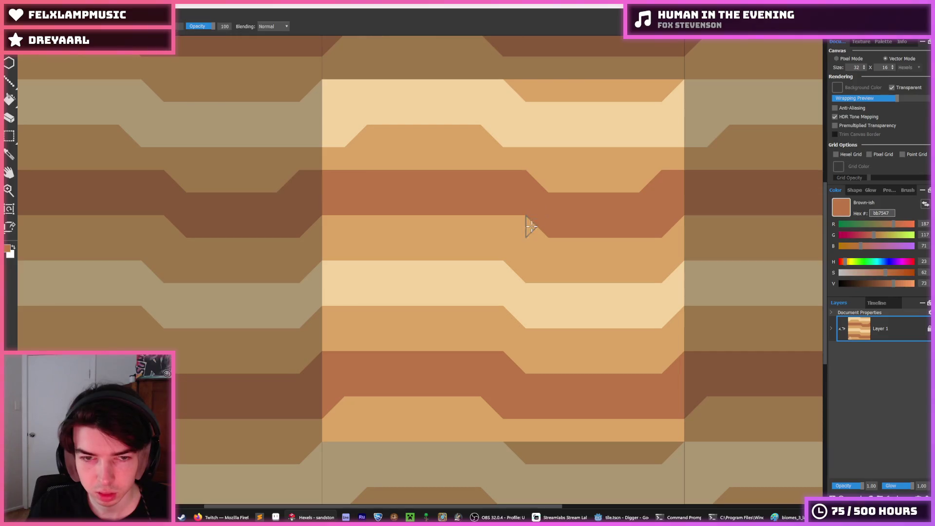
pyautogui.moveTo(526, 225); pyautogui.dragTo(537, 230)
pyautogui.moveTo(529, 180); pyautogui.dragTo(530, 194)
pyautogui.keyDown('alt'); pyautogui.click(535, 194); pyautogui.keyUp('alt')
pyautogui.hotkey('ctrl', 'z')
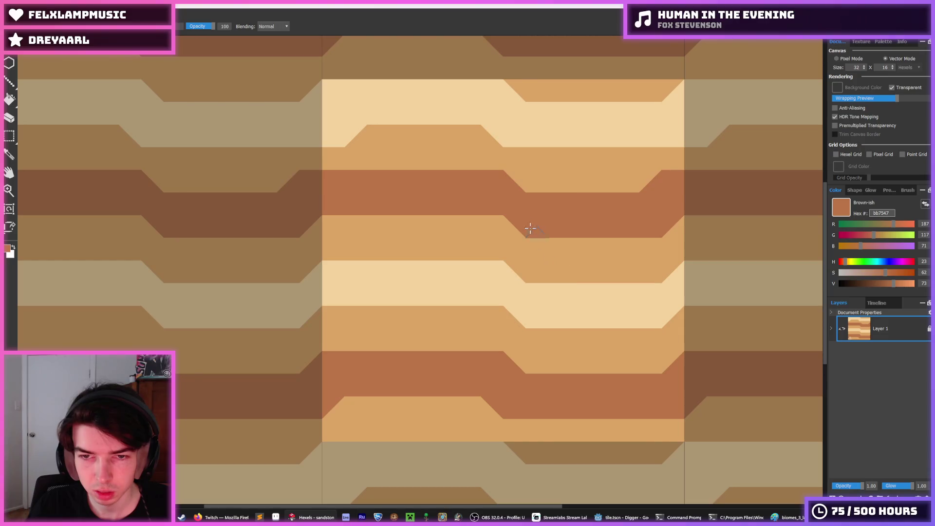
pyautogui.keyDown('alt'); pyautogui.click(292, 167); pyautogui.keyUp('alt')
pyautogui.click(288, 180)
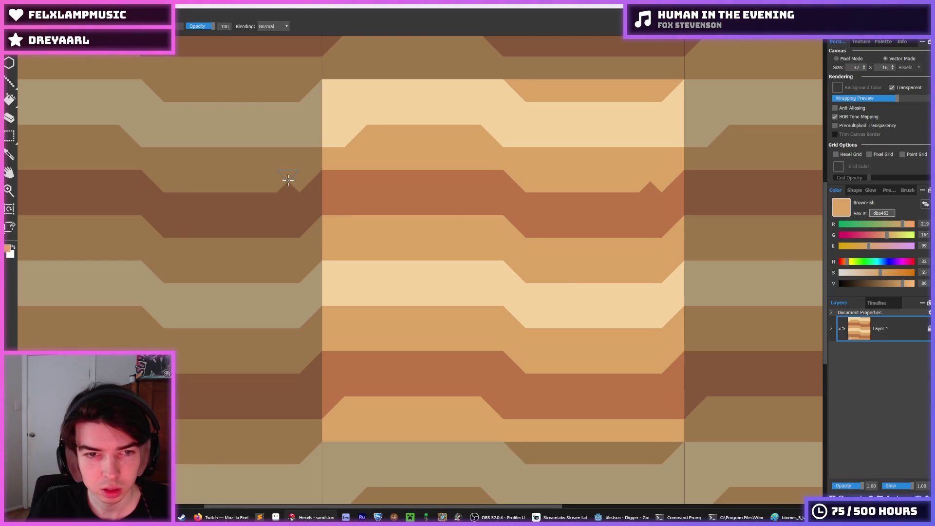
pyautogui.keyDown('alt'); pyautogui.click(286, 198); pyautogui.keyUp('alt')
pyautogui.moveTo(286, 198)
pyautogui.mouseDown()
pyautogui.moveTo(226, 196)
pyautogui.moveTo(290, 195)
pyautogui.mouseUp()
pyautogui.keyDown('alt'); pyautogui.click(278, 192); pyautogui.keyUp('alt')
pyautogui.hotkey('ctrl', 'z')
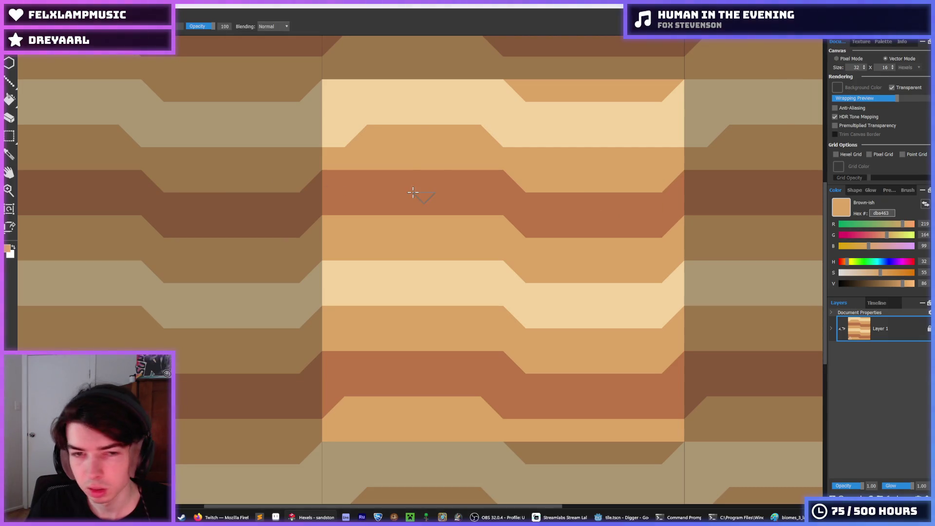
# Paint the cream wedge and cream triangles tan near the tile's right edge
pyautogui.scroll(1, 349, 207)
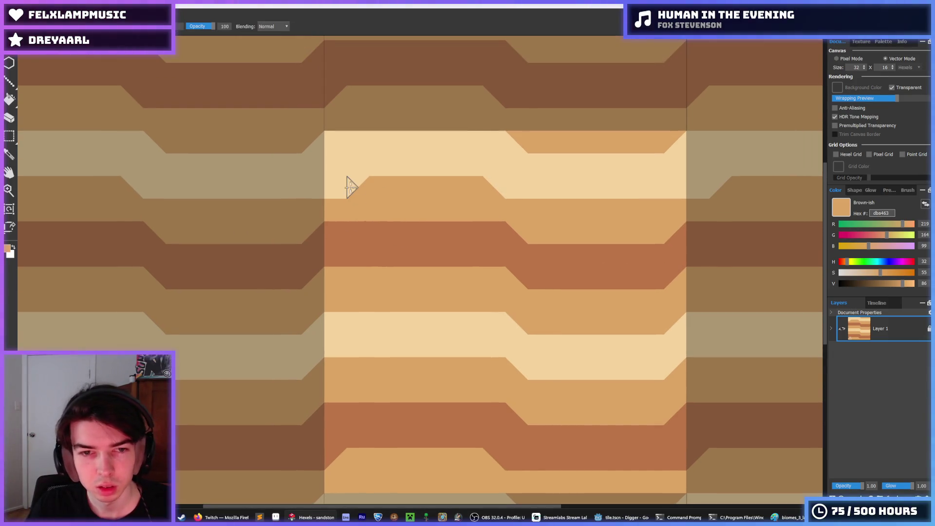
pyautogui.moveTo(354, 183); pyautogui.dragTo(338, 199)
pyautogui.click(338, 186)
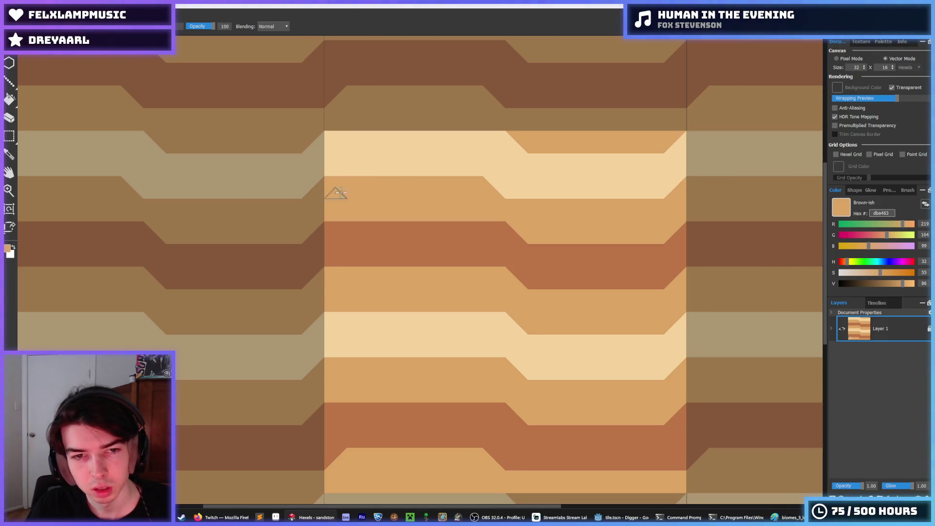
pyautogui.moveTo(501, 192); pyautogui.dragTo(522, 202)
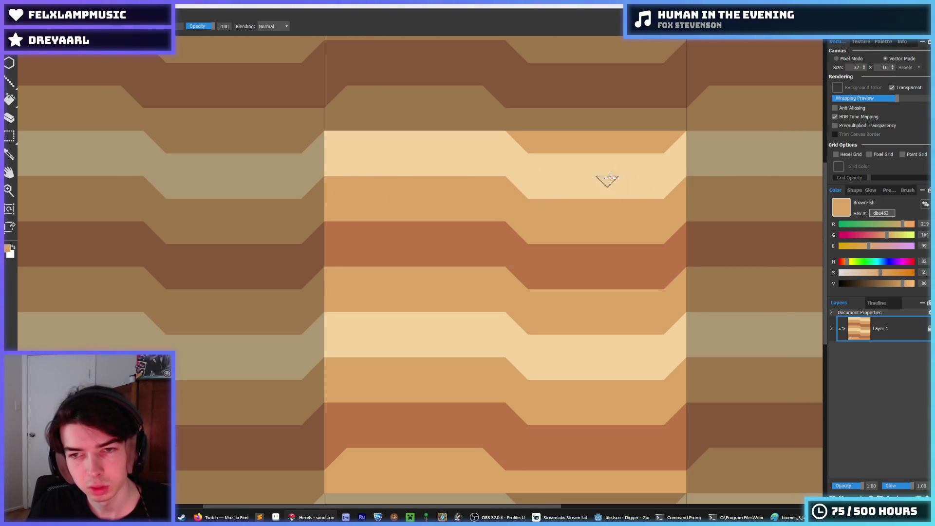
pyautogui.keyDown('alt'); pyautogui.click(683, 145); pyautogui.keyUp('alt')
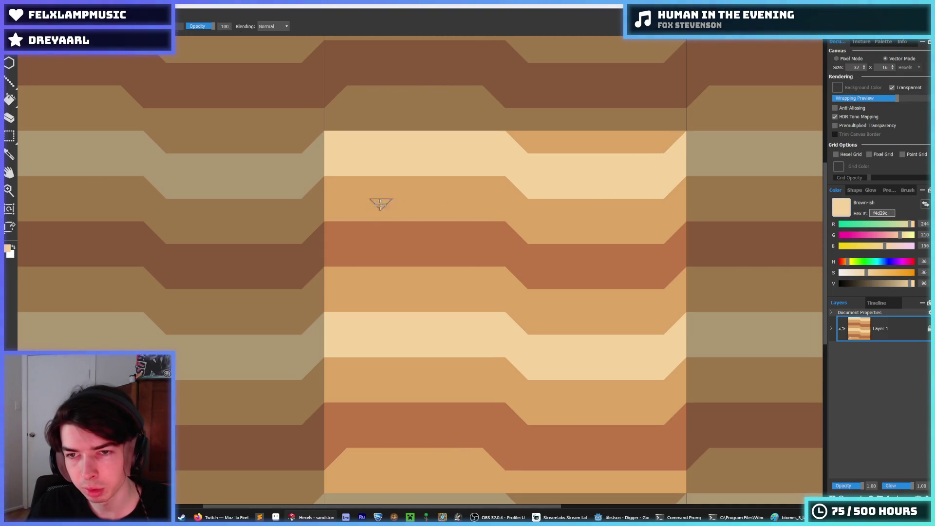
pyautogui.scroll(-6, 453, 214)
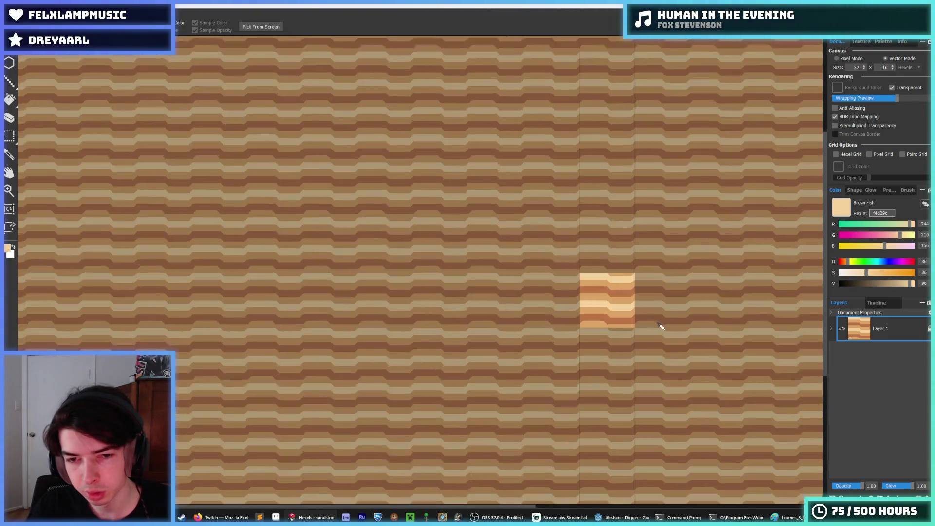
# Touch up the bands: extend the cream band, darken one small triangle, and fill another cream
pyautogui.scroll(6, 661, 326)
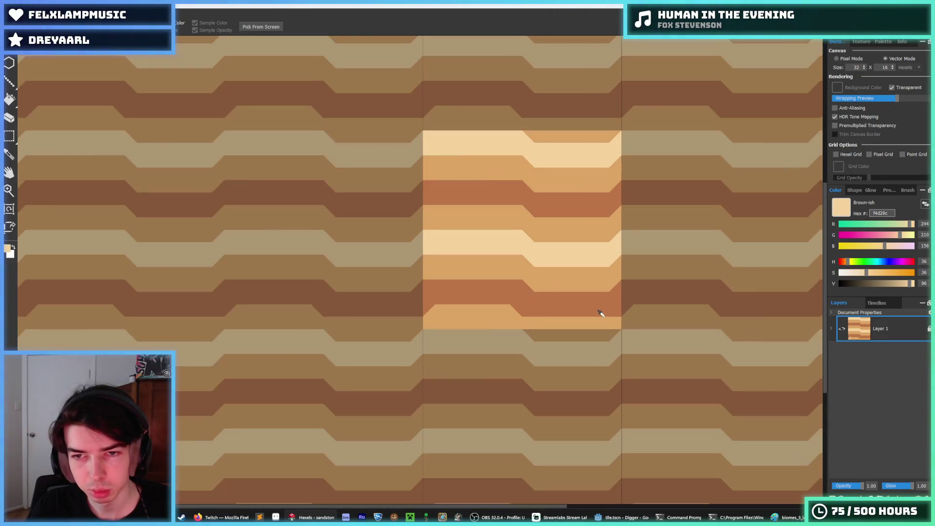
pyautogui.scroll(2, 595, 306)
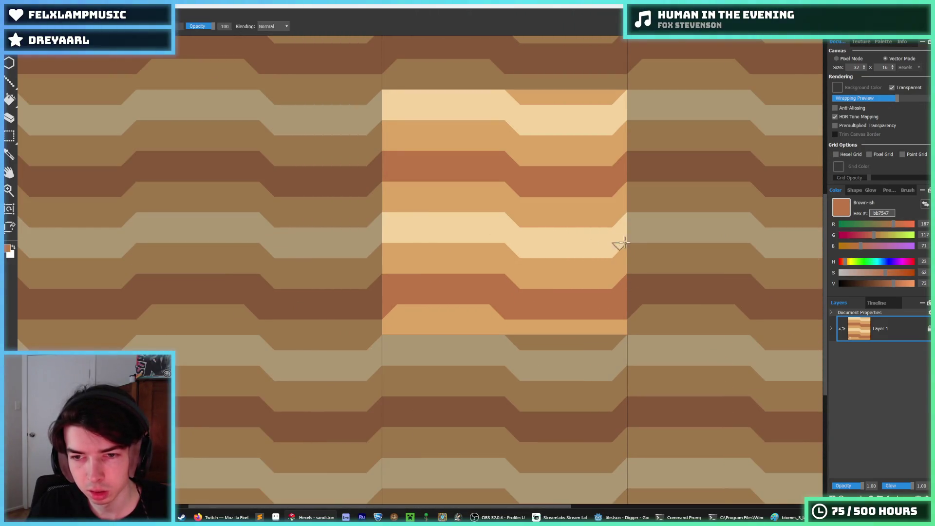
pyautogui.press('alt')
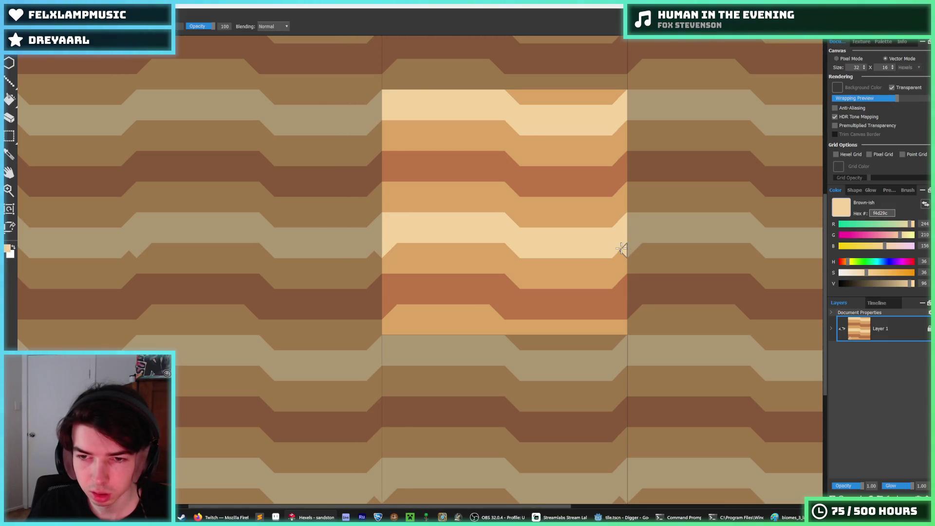
pyautogui.keyDown('alt'); pyautogui.click(625, 178); pyautogui.keyUp('alt')
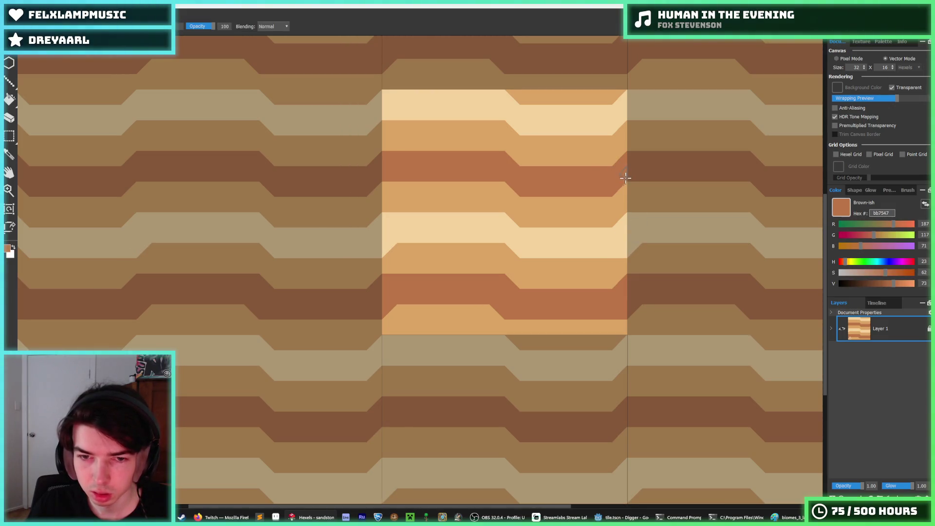
pyautogui.keyDown('alt'); pyautogui.click(625, 123); pyautogui.keyUp('alt')
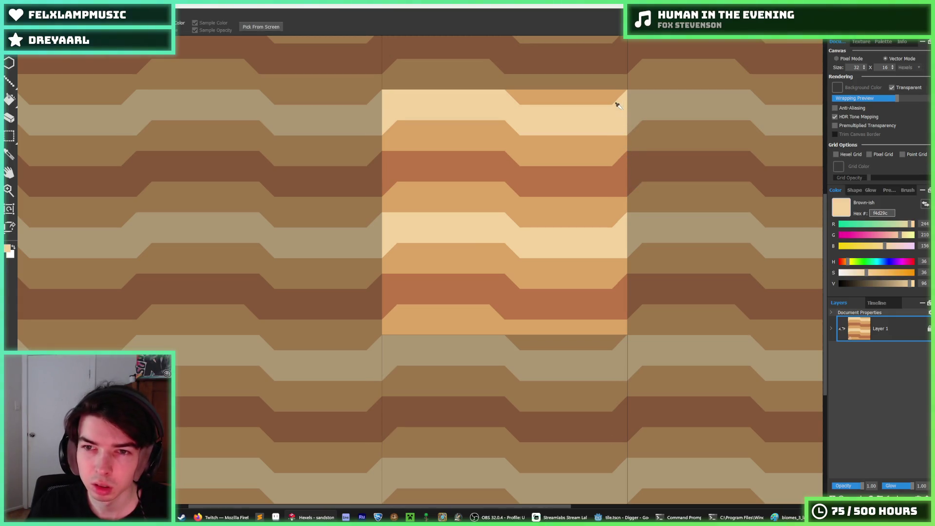
pyautogui.click(498, 240)
pyautogui.keyDown('alt'); pyautogui.click(507, 180); pyautogui.keyUp('alt')
pyautogui.click(509, 191)
pyautogui.keyDown('alt'); pyautogui.click(502, 110); pyautogui.keyUp('alt')
pyautogui.click(509, 127)
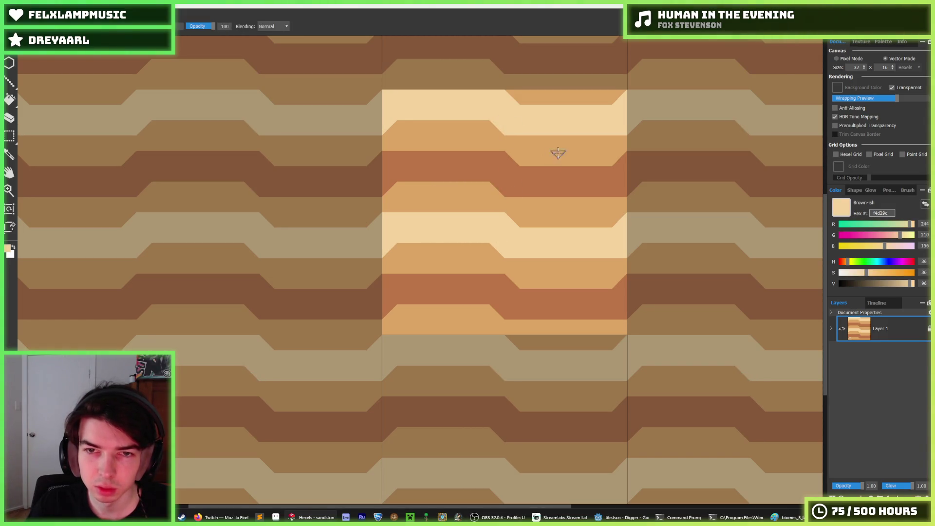
# Export the tile at 128px, replacing sandstone.png, and switch to the Godot editor
pyautogui.scroll(-2, 537, 146)
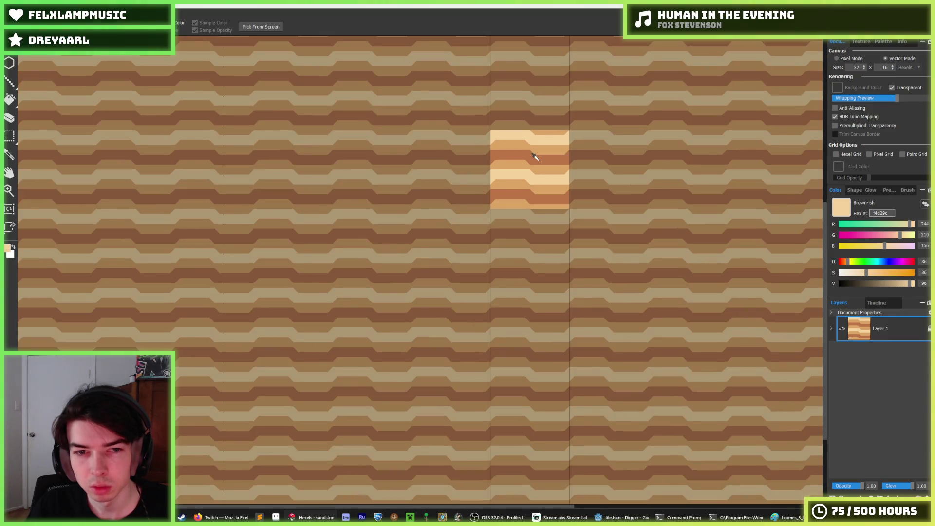
pyautogui.scroll(-1, 534, 157)
pyautogui.scroll(3, 533, 167)
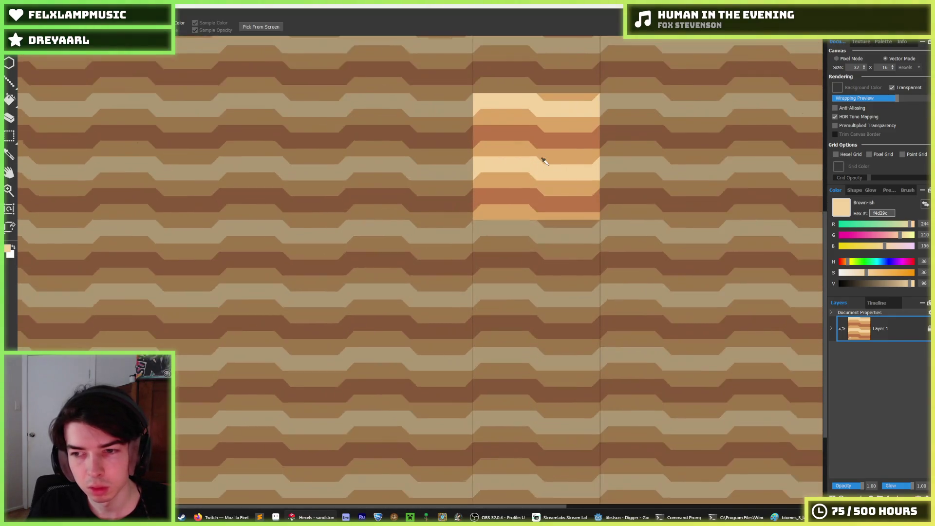
pyautogui.scroll(1, 536, 190)
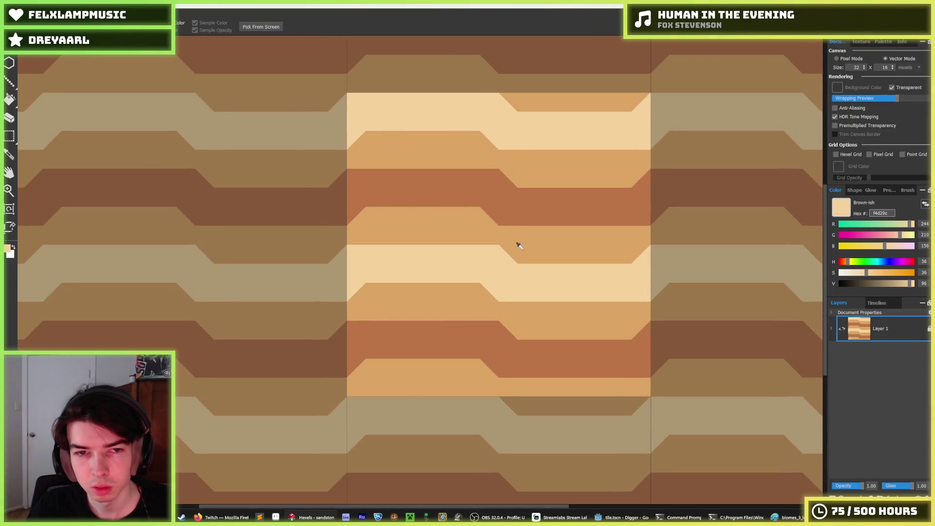
pyautogui.scroll(-1, 518, 246)
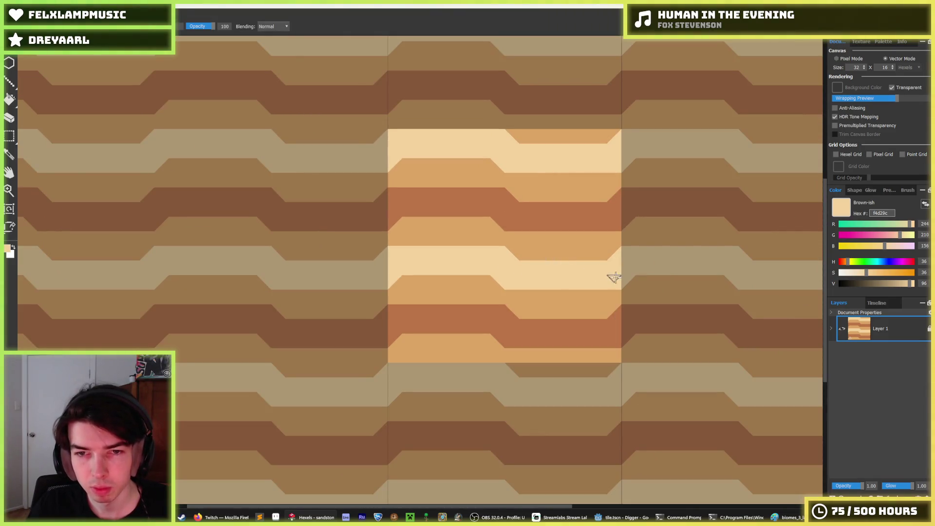
pyautogui.scroll(-2, 634, 301)
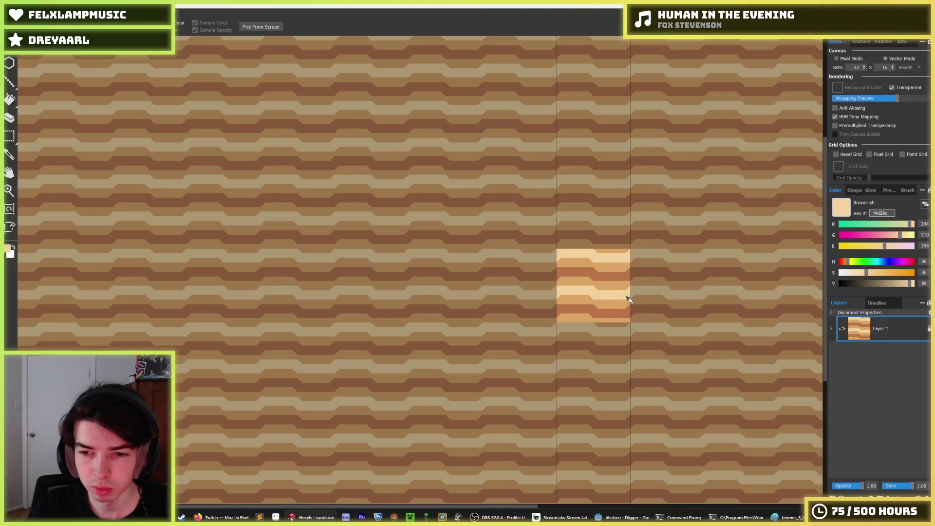
pyautogui.scroll(-1, 629, 300)
pyautogui.scroll(3, 628, 299)
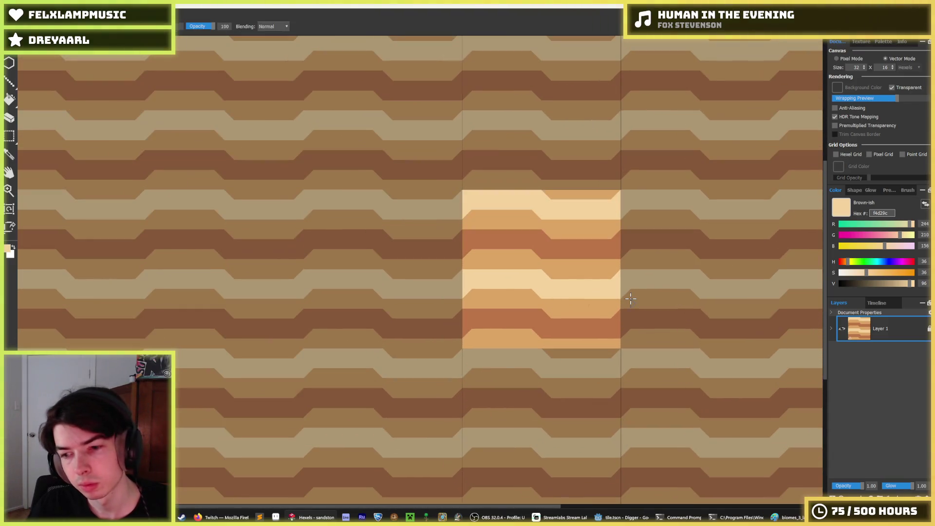
pyautogui.hotkey('ctrl', 'e')
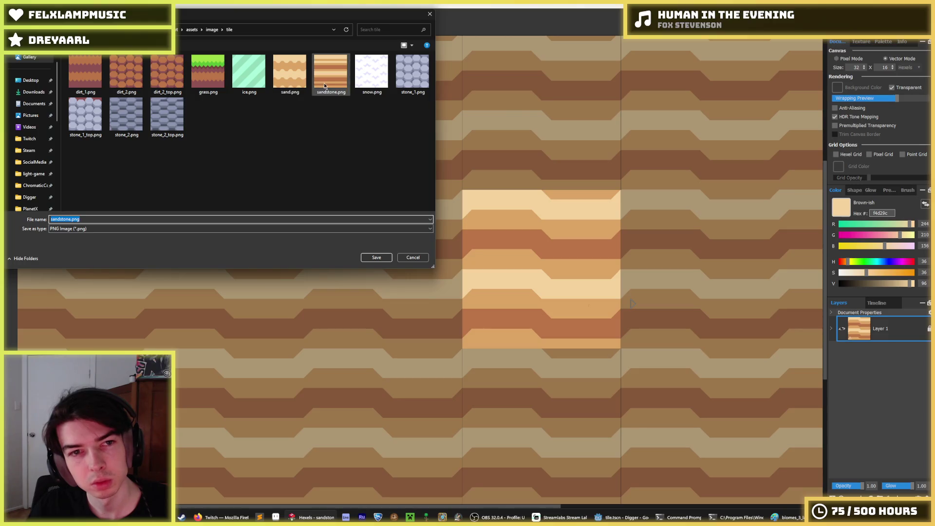
pyautogui.press('Return')
pyautogui.click(489, 259)
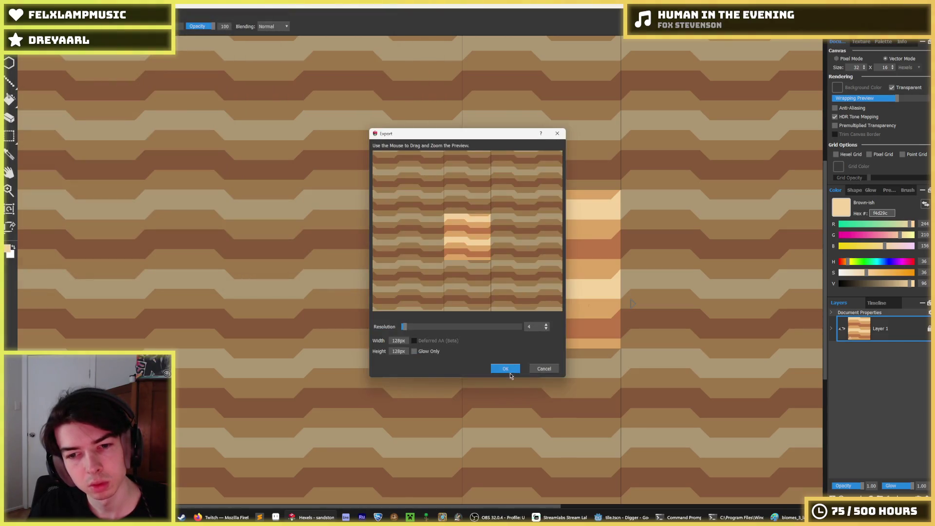
pyautogui.click(505, 369)
pyautogui.hotkey('alt', 'Tab')
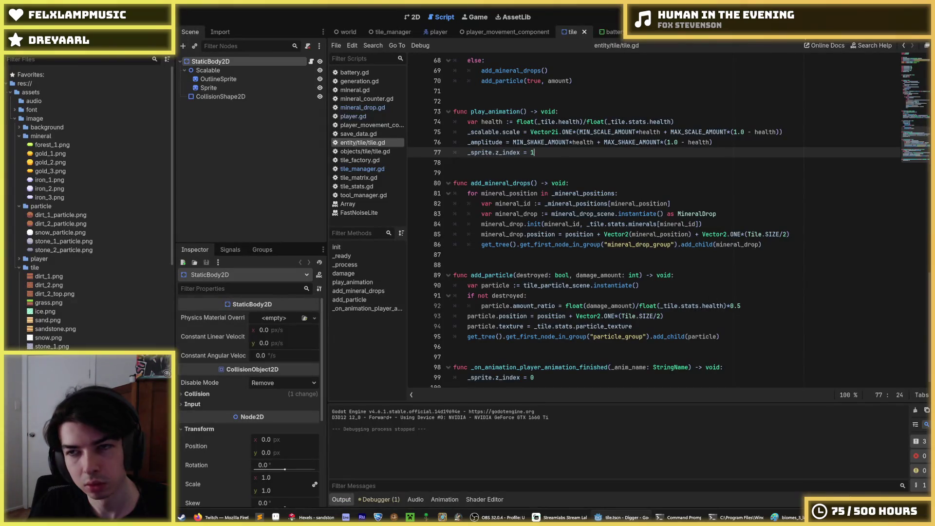
pyautogui.press('F5')
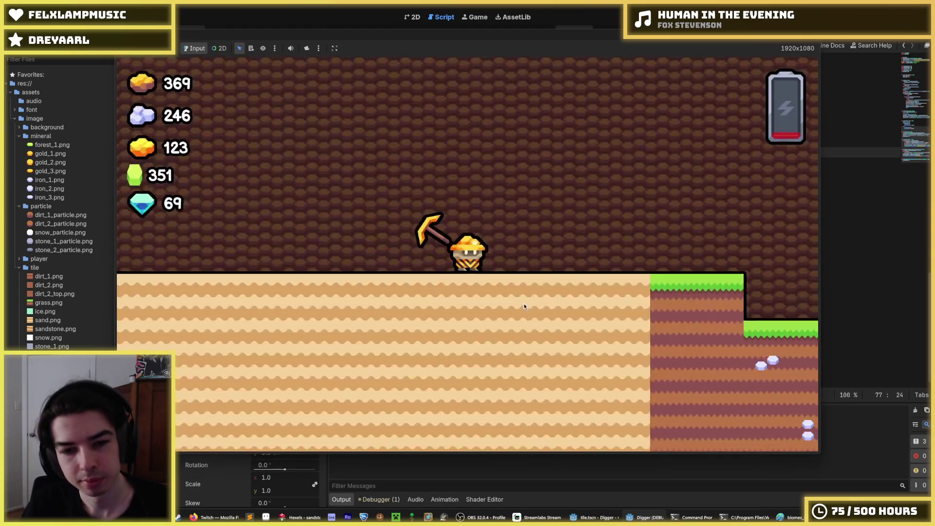
pyautogui.press('Right')
pyautogui.press('Down')
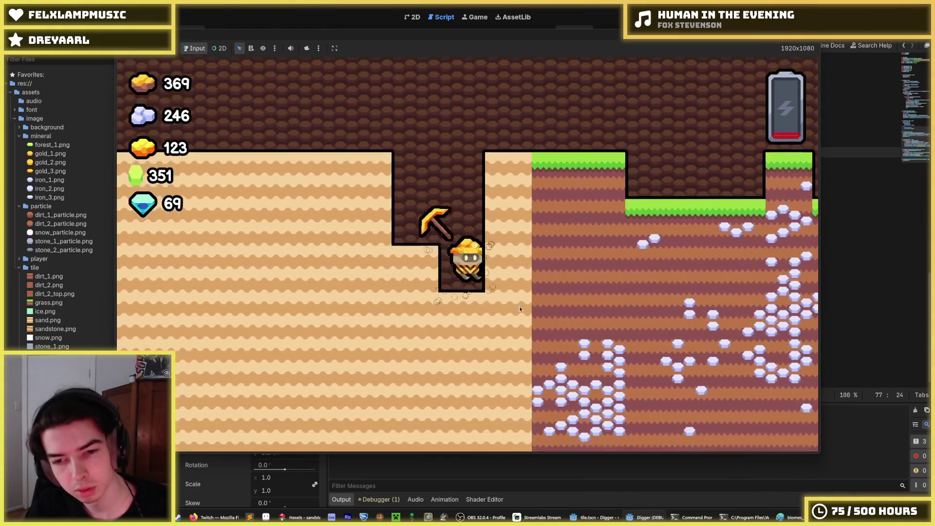
pyautogui.press('Left')
pyautogui.press('Down')
pyautogui.press('Left')
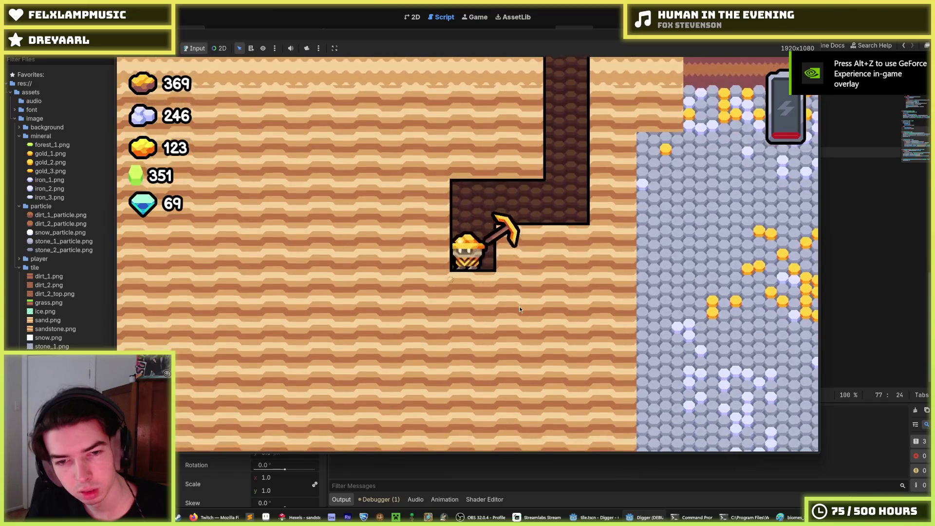
pyautogui.press('Left')
pyautogui.press('Down')
pyautogui.press('Left')
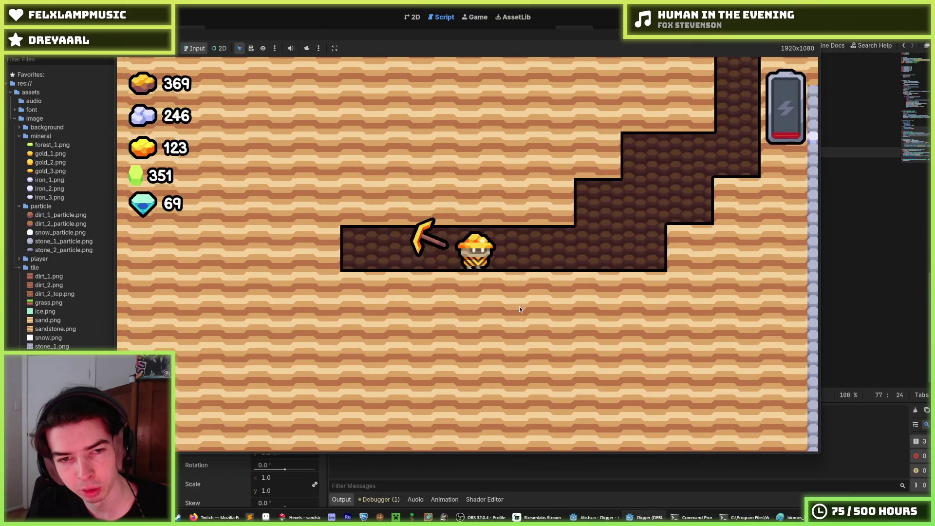
pyautogui.press('Right')
pyautogui.press('Up')
pyautogui.press('Down')
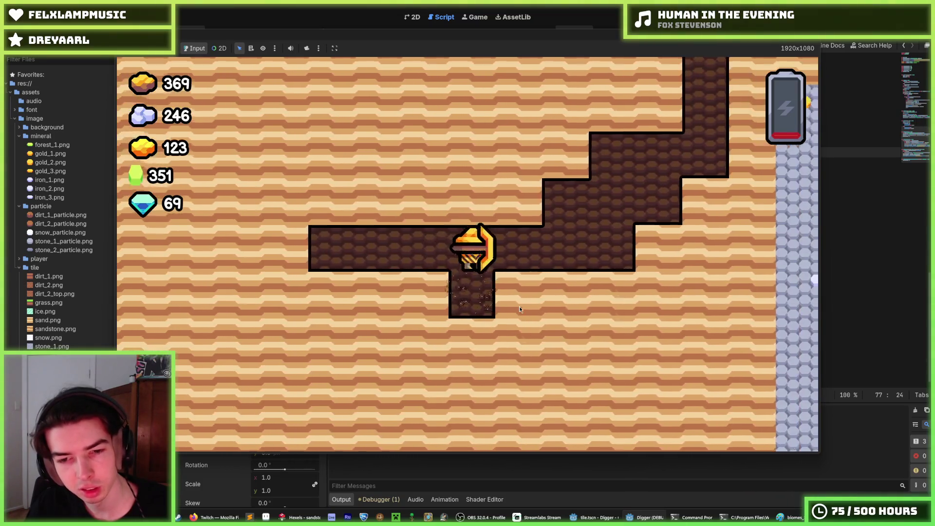
pyautogui.press('Left')
pyautogui.press('Up')
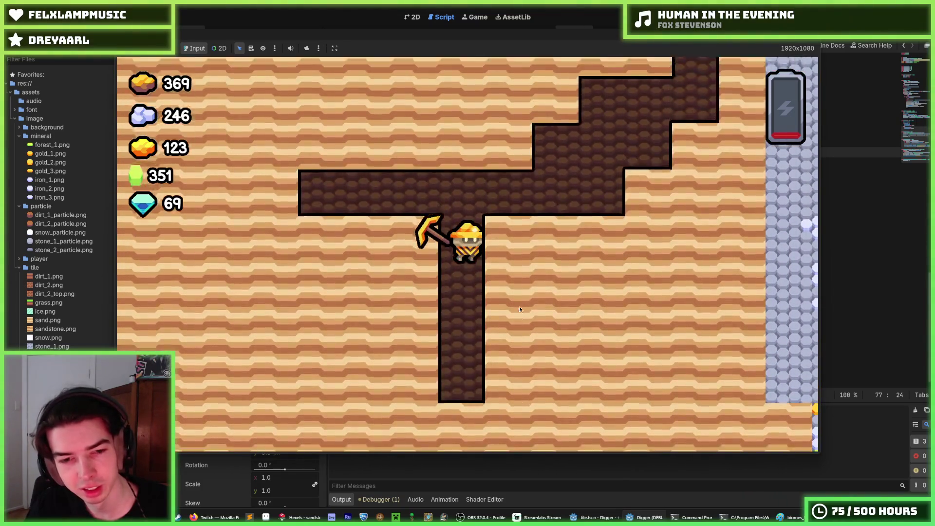
pyautogui.press('Right')
pyautogui.press('Left')
pyautogui.press('Up')
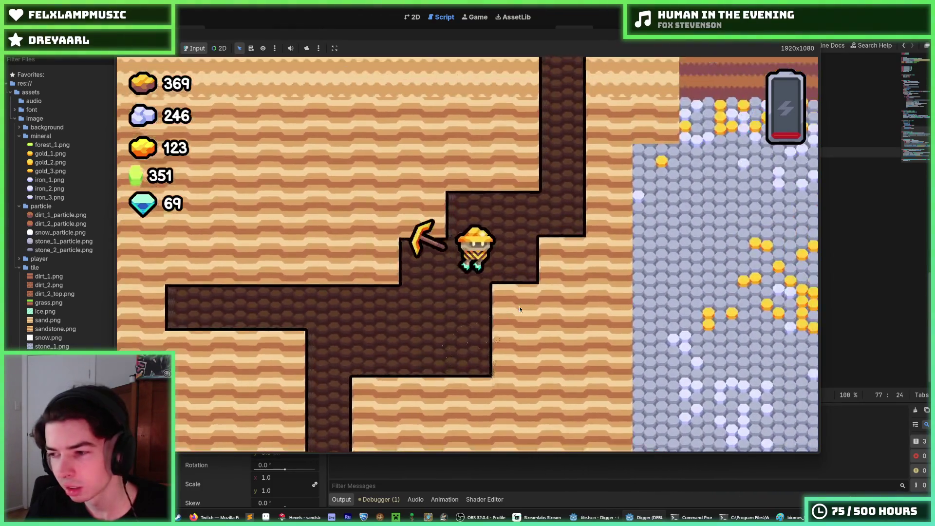
pyautogui.press('Right')
pyautogui.press('Up')
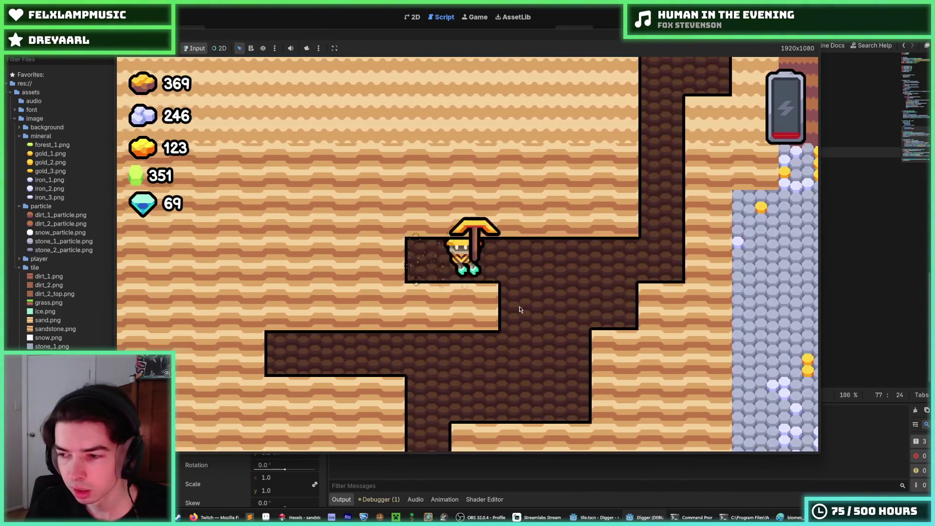
pyautogui.press('Left')
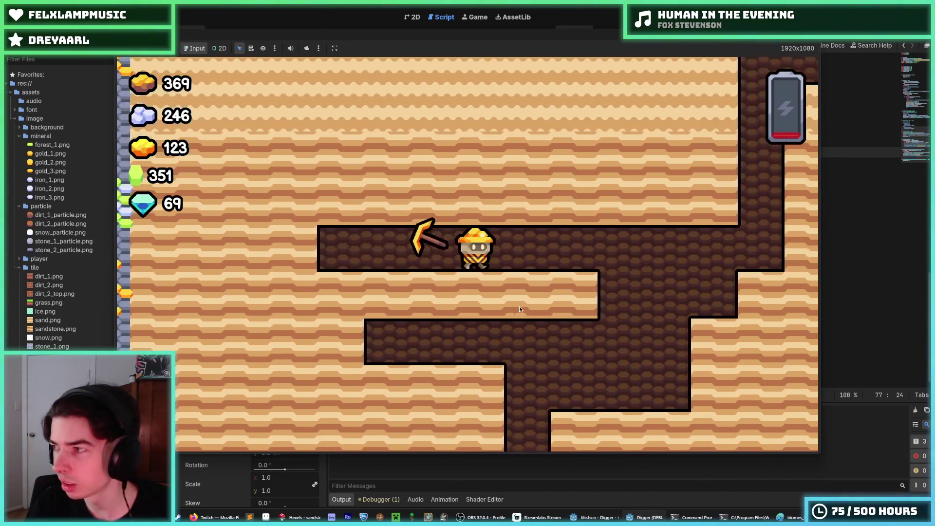
pyautogui.press('Right')
pyautogui.press('Left')
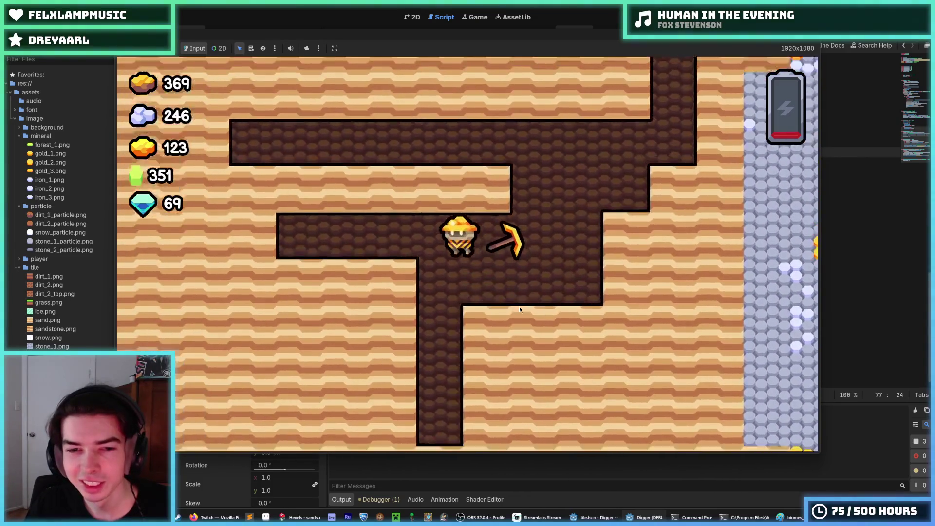
pyautogui.press('Right')
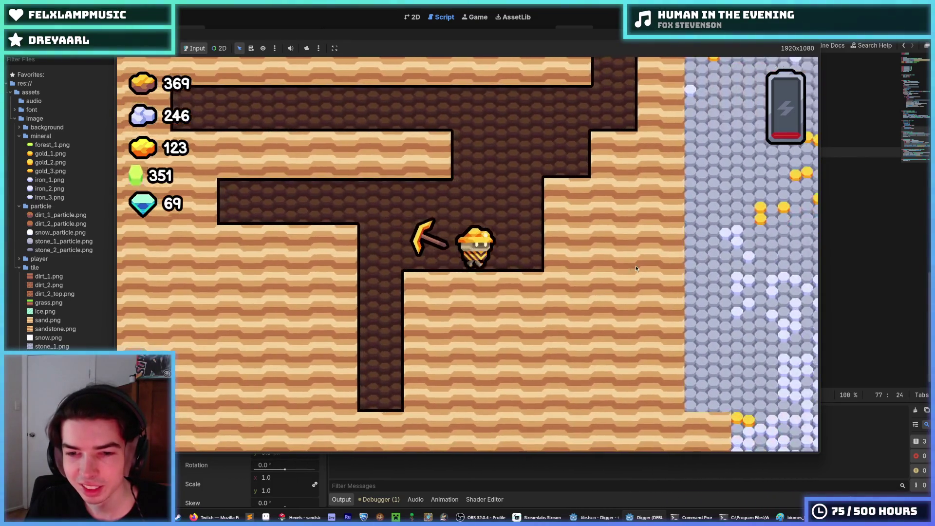
pyautogui.press('Right')
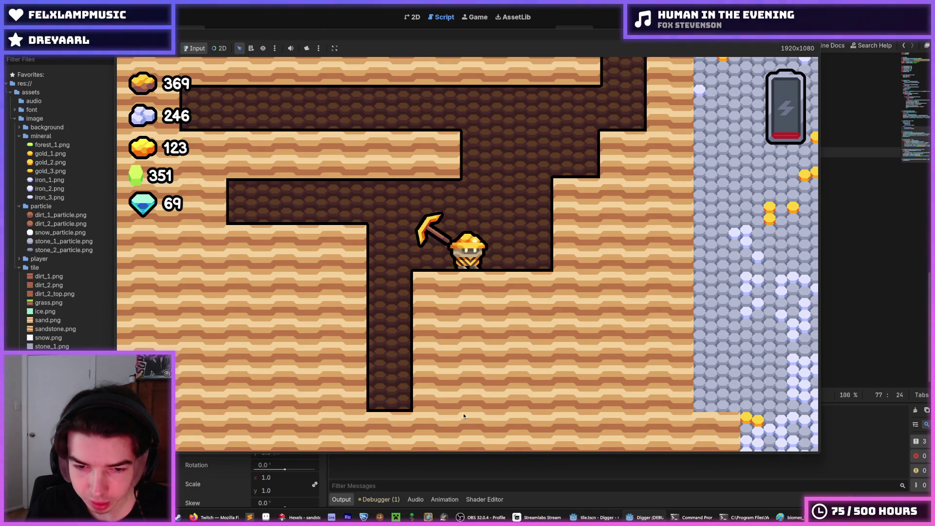
pyautogui.press('Left')
pyautogui.press('Right')
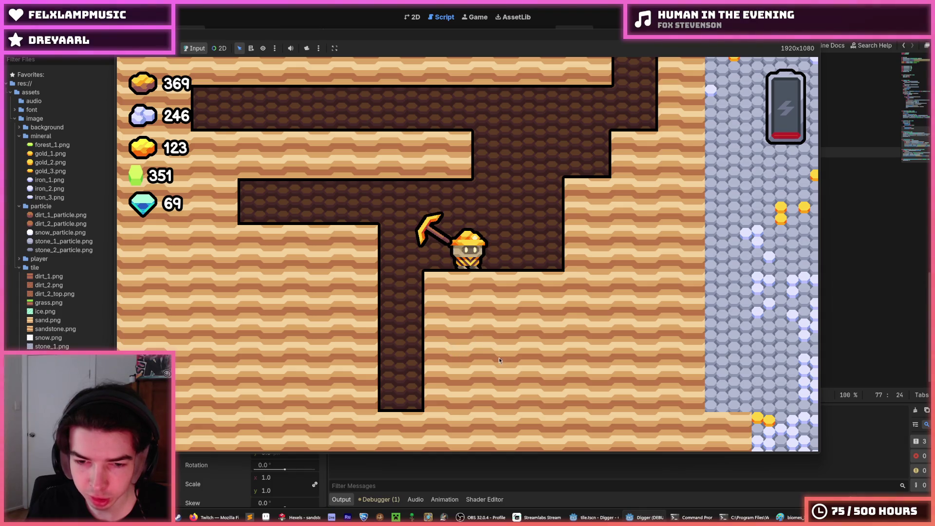
pyautogui.press('Right')
pyautogui.press('Left')
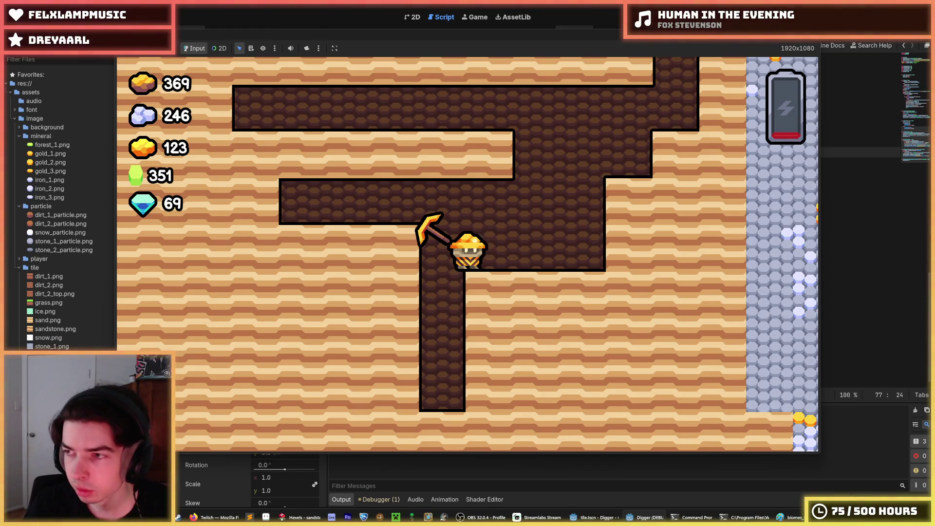
pyautogui.hotkey('alt', 'F4')
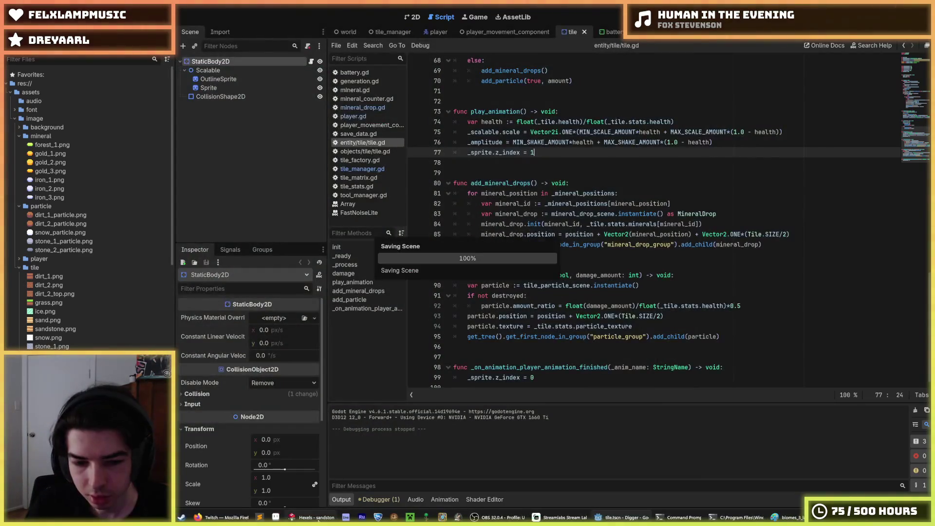
pyautogui.hotkey('alt', 'Tab')
# Open copper_bar.png in Aseprite and tile the sprite in both directions
pyautogui.scroll(-2, 542, 264)
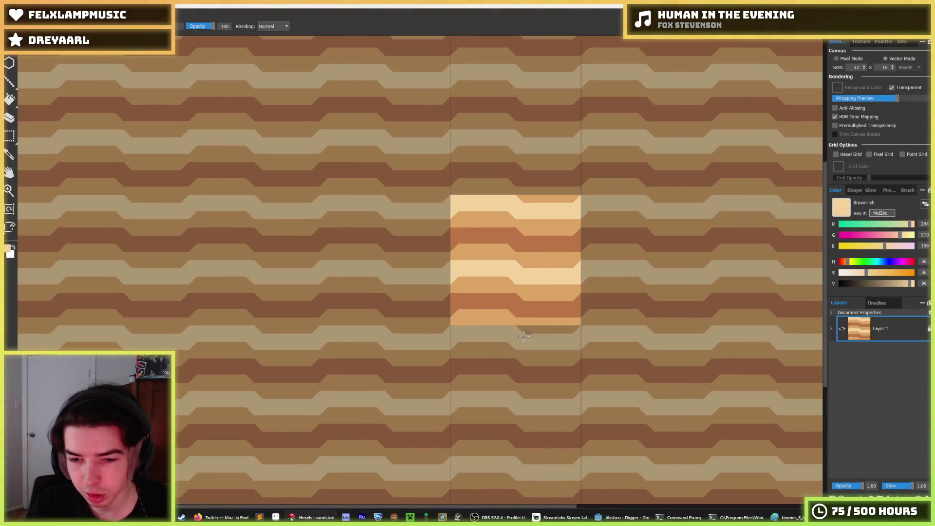
pyautogui.click(274, 518)
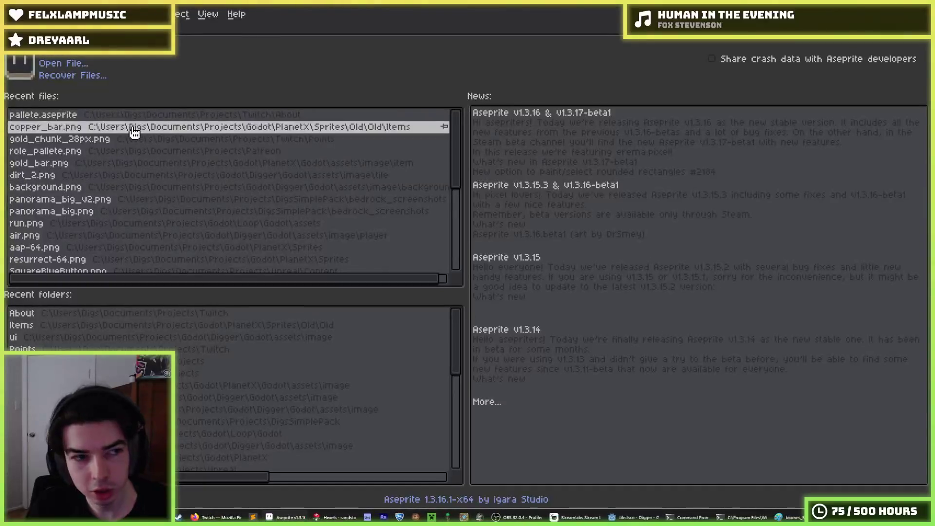
pyautogui.click(66, 131)
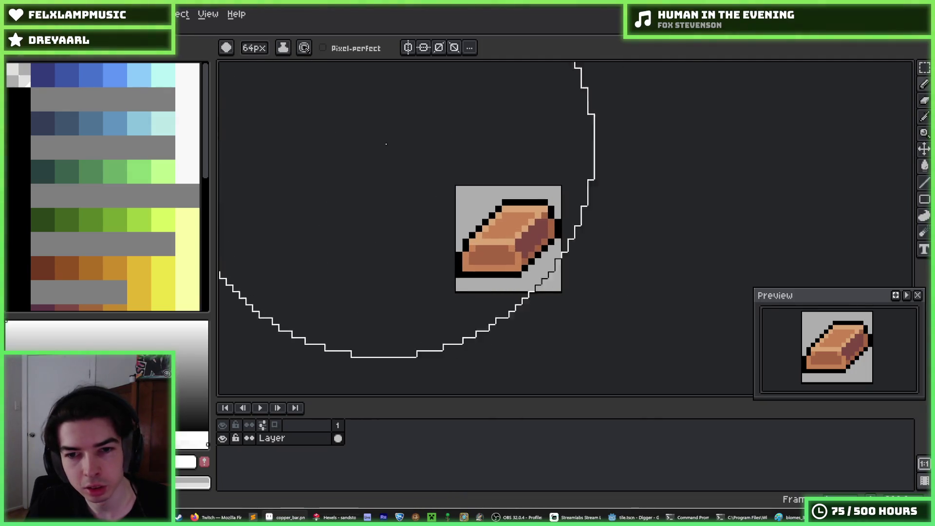
pyautogui.click(208, 15)
pyautogui.moveTo(323, 113)
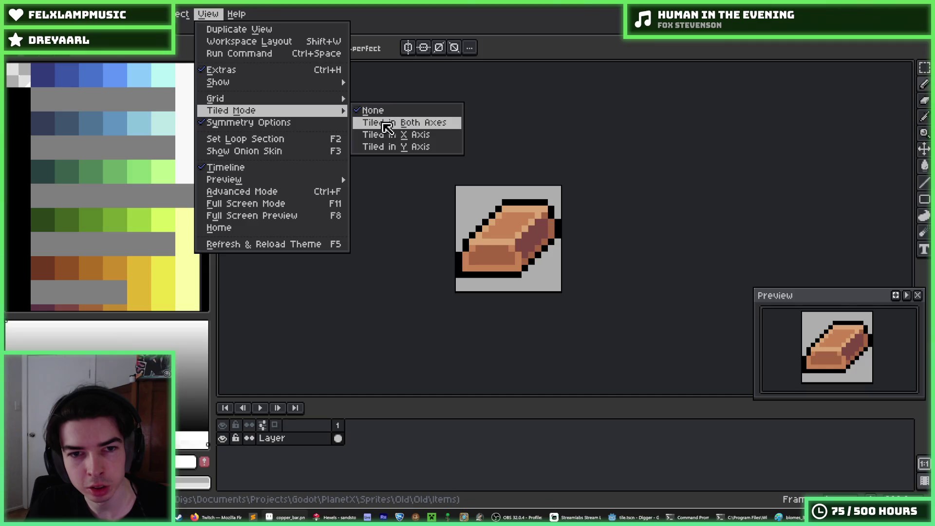
pyautogui.click(387, 123)
# Restore the accidentally cleared copper bar artwork with undo, leaving view options unchanged
pyautogui.scroll(-3, 457, 201)
pyautogui.scroll(3, 458, 200)
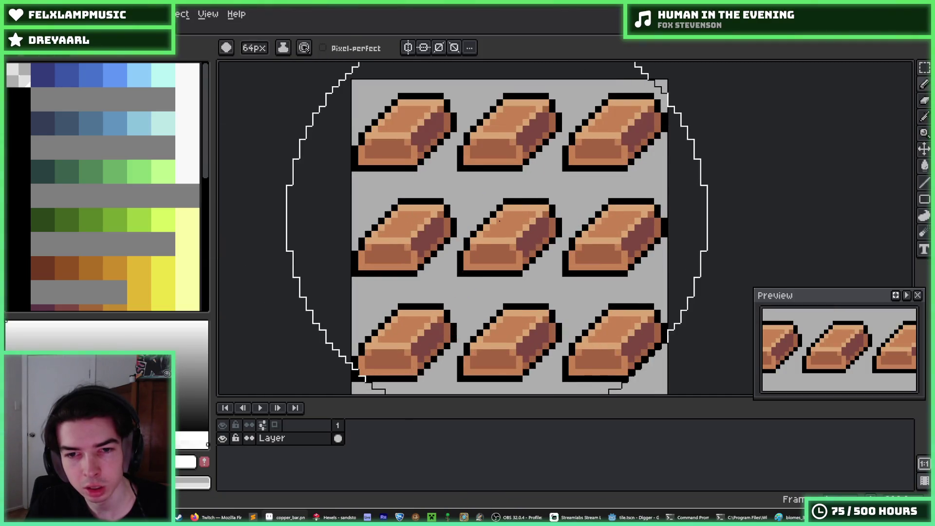
pyautogui.scroll(1, 497, 228)
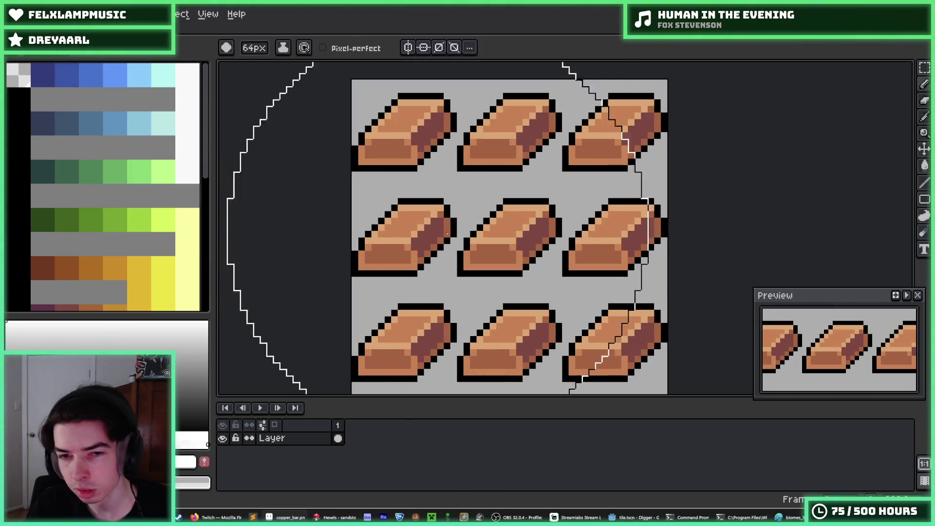
pyautogui.press('Delete')
pyautogui.press('v')
pyautogui.hotkey('ctrl', 'z')
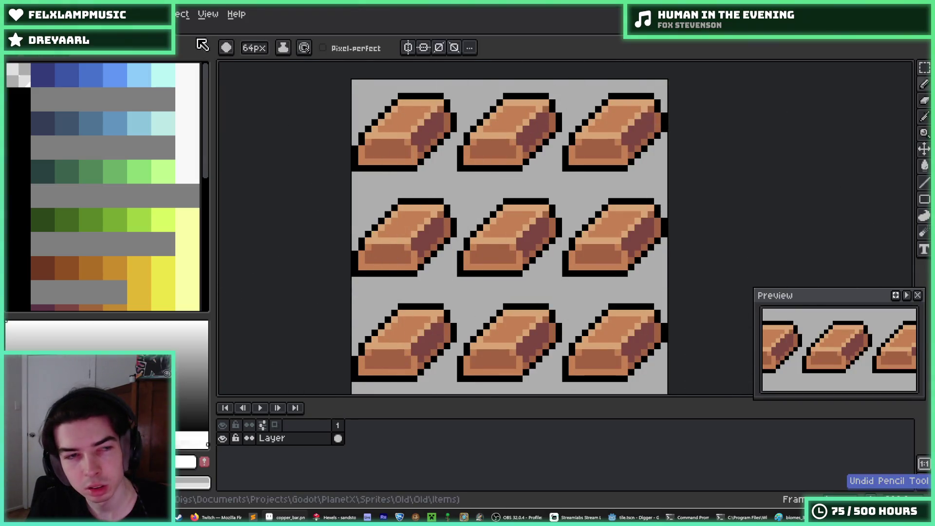
pyautogui.click(207, 14)
pyautogui.press('Escape')
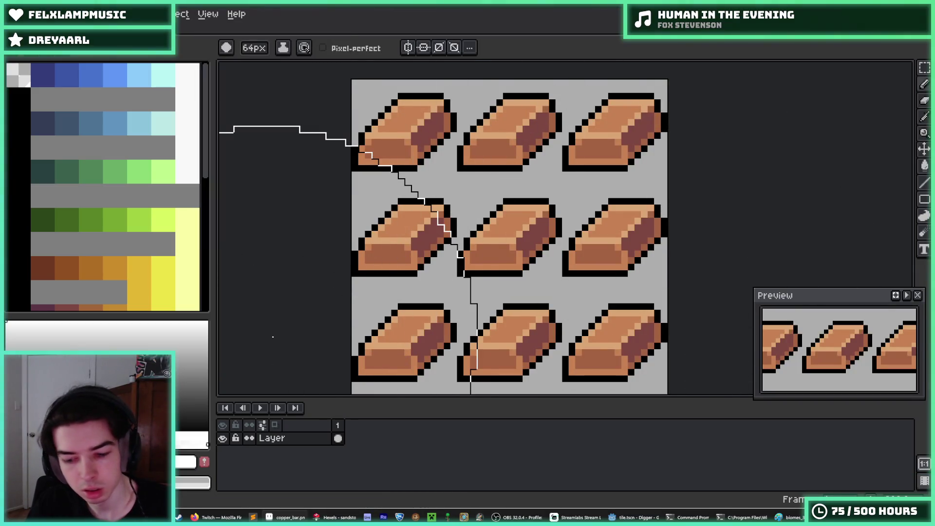
pyautogui.scroll(-15, 461, 263)
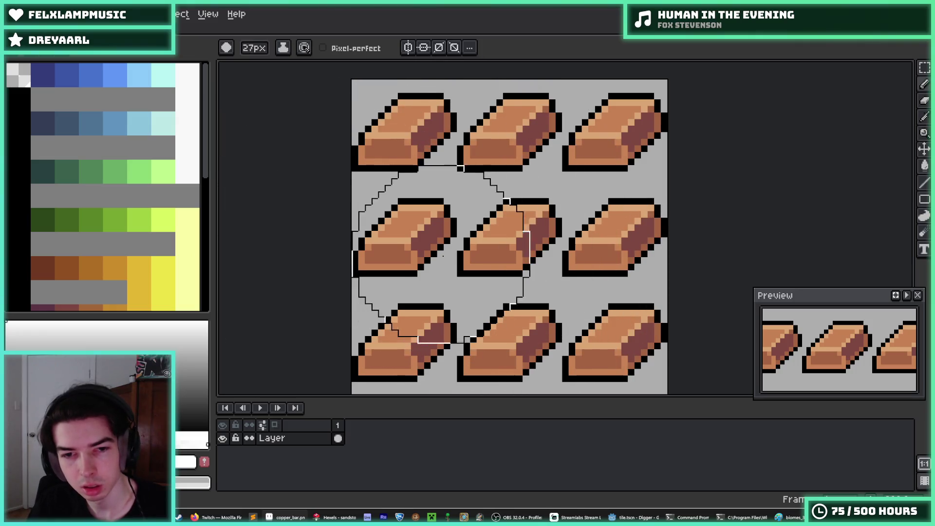
# Undo the white highlight stroke on the bars, close the file, and quit Aseprite
pyautogui.moveTo(431, 214); pyautogui.dragTo(398, 245)
pyautogui.hotkey('ctrl', 'z')
pyautogui.hotkey('ctrl', 'z')
pyautogui.hotkey('ctrl', 'z')
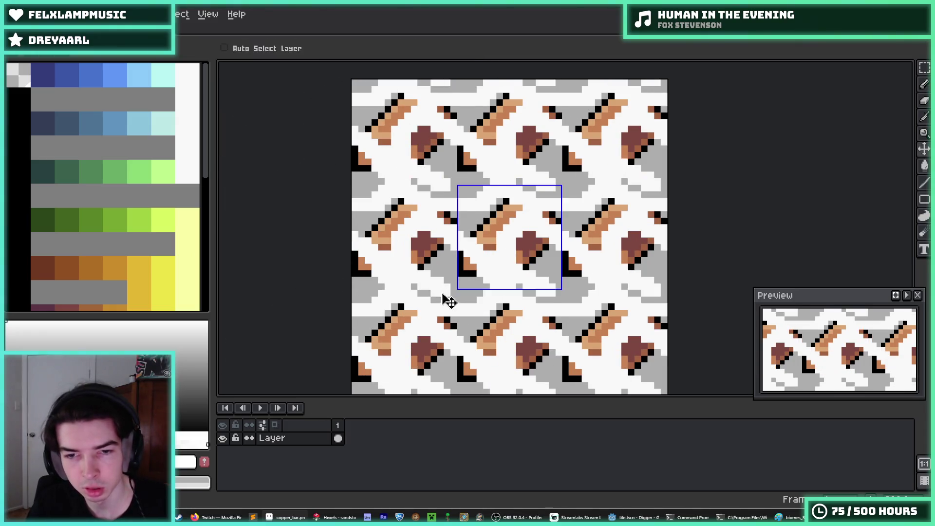
pyautogui.hotkey('ctrl', 'w')
pyautogui.hotkey('ctrl', 'q')
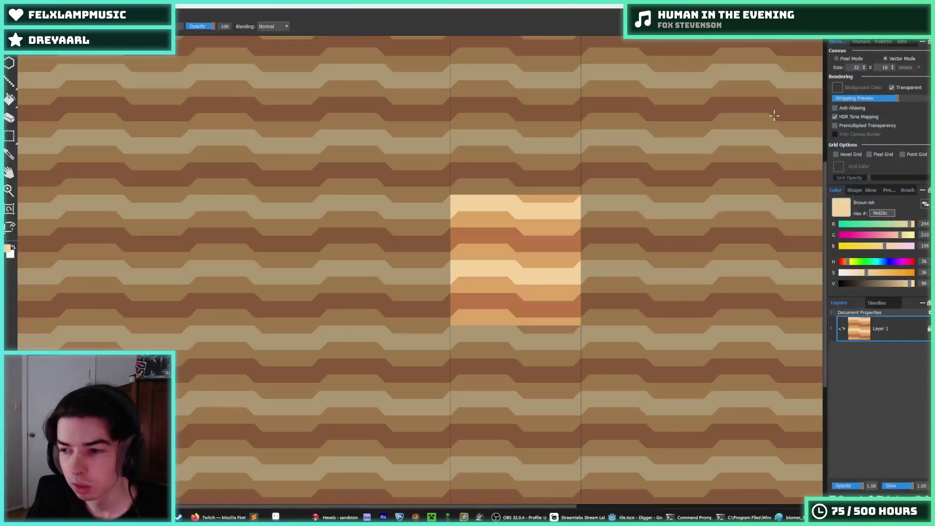
# Zoom in and paint orange notches and light triangles along the light band's lower edge
pyautogui.scroll(2, 551, 268)
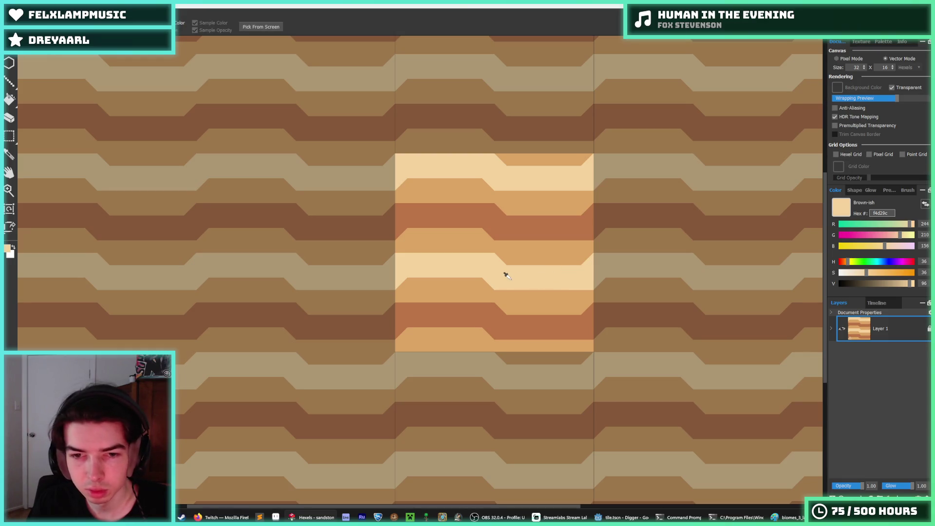
pyautogui.scroll(2, 507, 276)
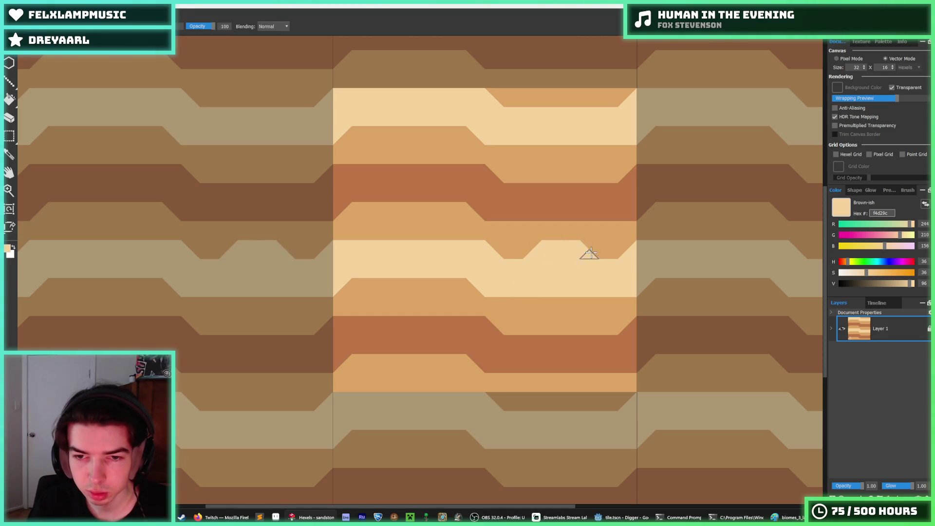
pyautogui.keyDown('alt'); pyautogui.click(589, 238); pyautogui.keyUp('alt')
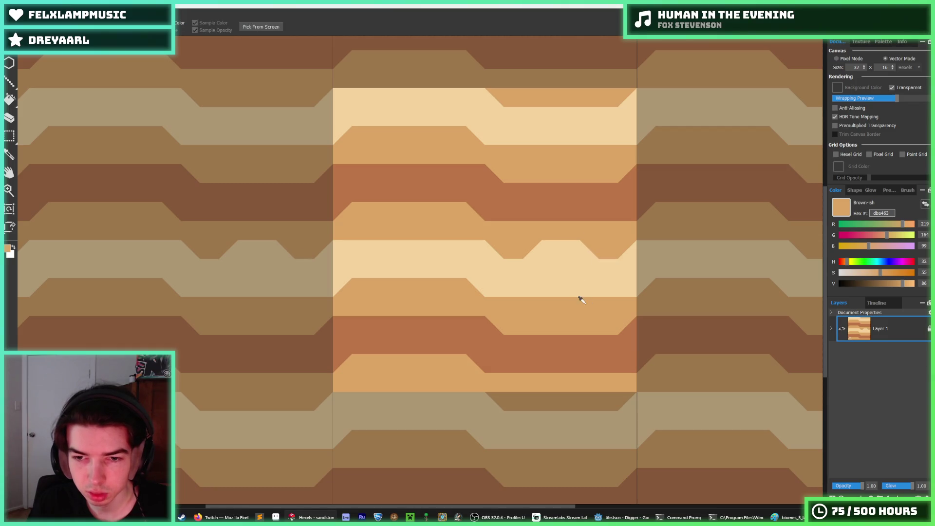
pyautogui.moveTo(575, 287); pyautogui.dragTo(573, 288)
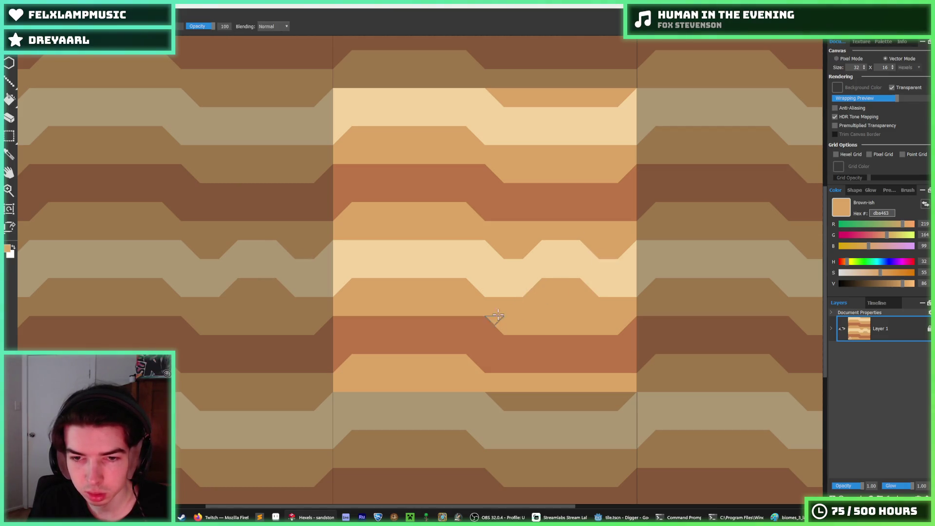
pyautogui.keyDown('alt'); pyautogui.click(478, 261); pyautogui.keyUp('alt')
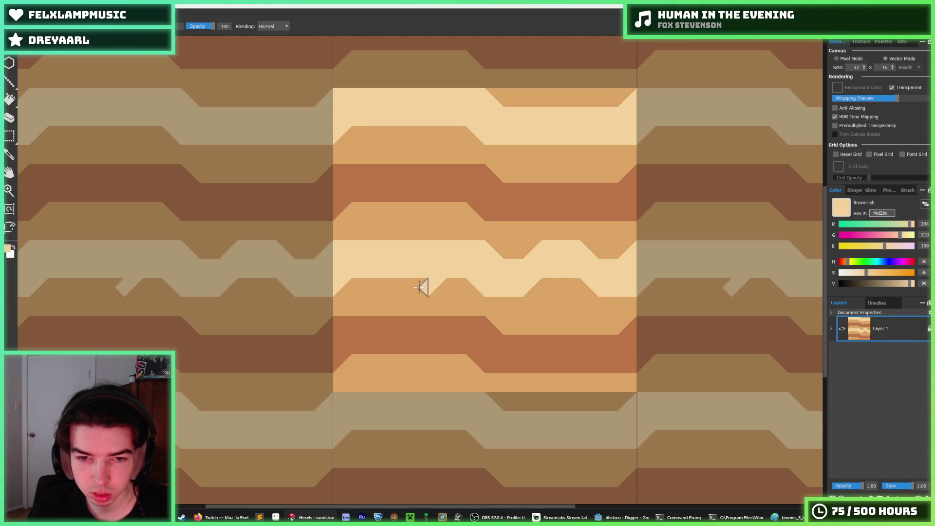
pyautogui.moveTo(419, 287); pyautogui.dragTo(374, 278)
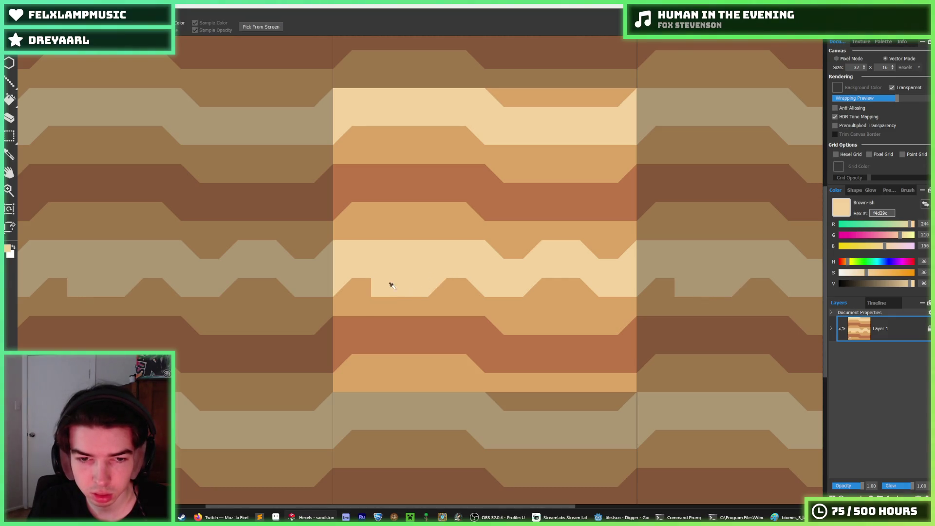
pyautogui.keyDown('alt'); pyautogui.click(365, 286); pyautogui.keyUp('alt')
pyautogui.click(382, 298)
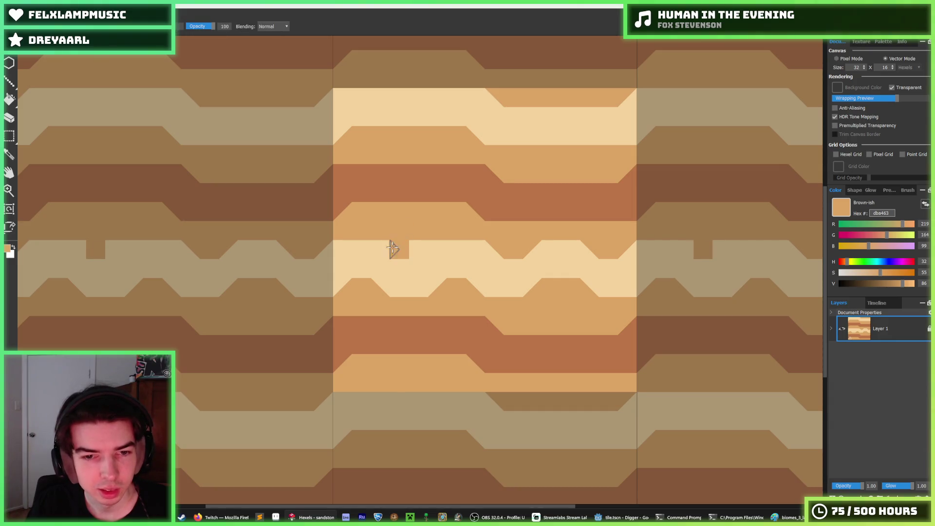
# Sample the medium tan band colour and fill a notch with it
pyautogui.scroll(-4, 482, 234)
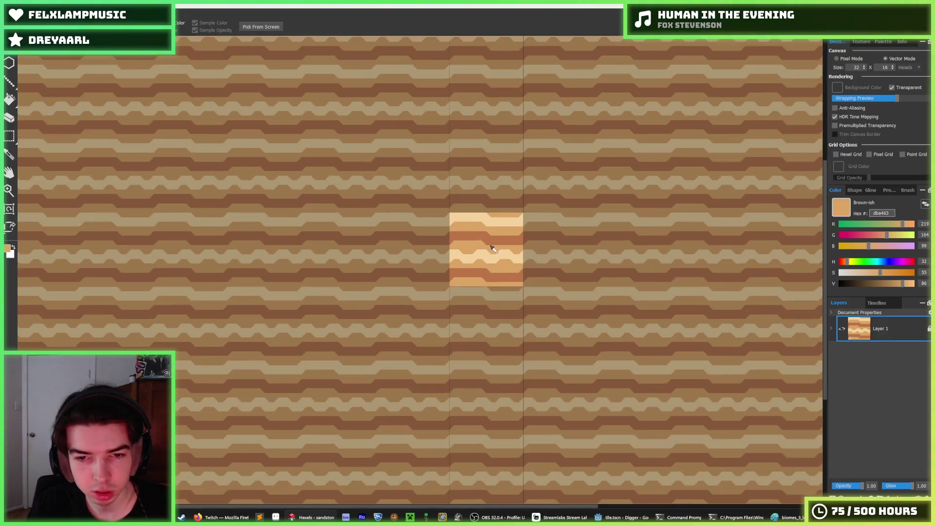
pyautogui.scroll(4, 489, 246)
pyautogui.scroll(-5, 462, 243)
pyautogui.scroll(3, 453, 251)
pyautogui.scroll(2, 450, 252)
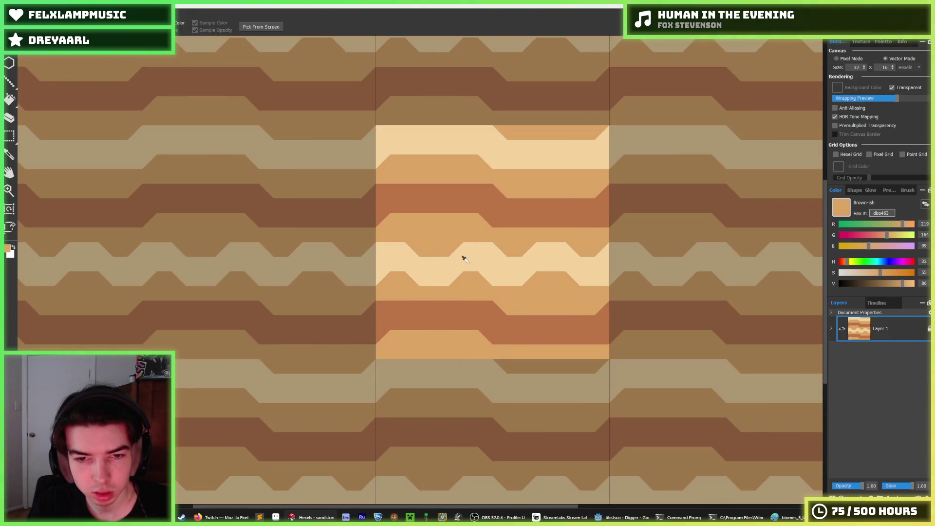
pyautogui.keyDown('alt'); pyautogui.click(452, 248); pyautogui.keyUp('alt')
pyautogui.scroll(-5, 492, 261)
pyautogui.scroll(5, 511, 275)
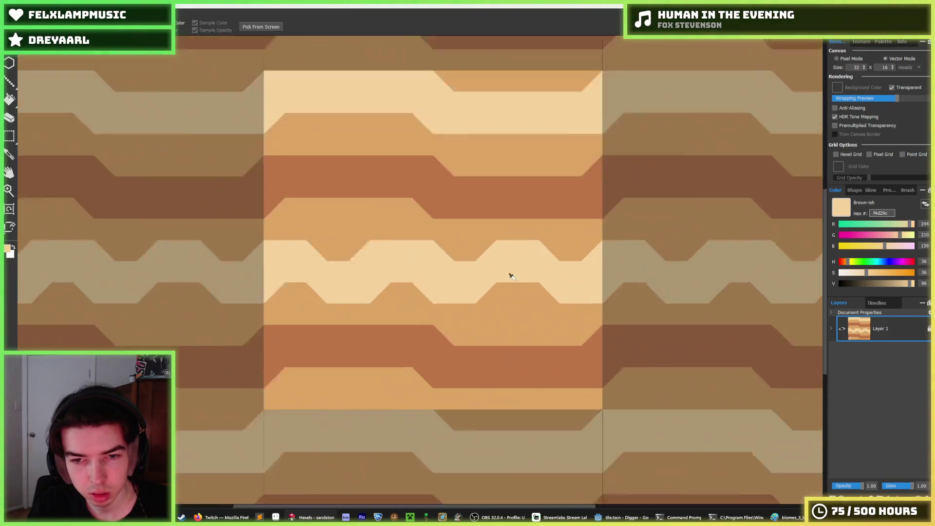
pyautogui.keyDown('alt'); pyautogui.click(441, 236); pyautogui.keyUp('alt')
pyautogui.moveTo(389, 231); pyautogui.dragTo(316, 252)
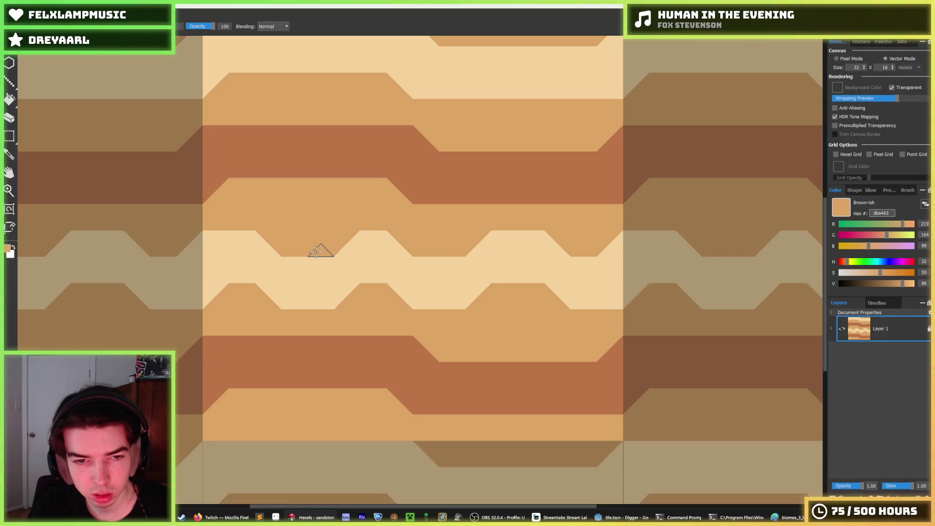
# Paint light hexels into the tan band, undo, and shift the light notch one step along
pyautogui.scroll(-5, 443, 276)
pyautogui.scroll(-1, 449, 269)
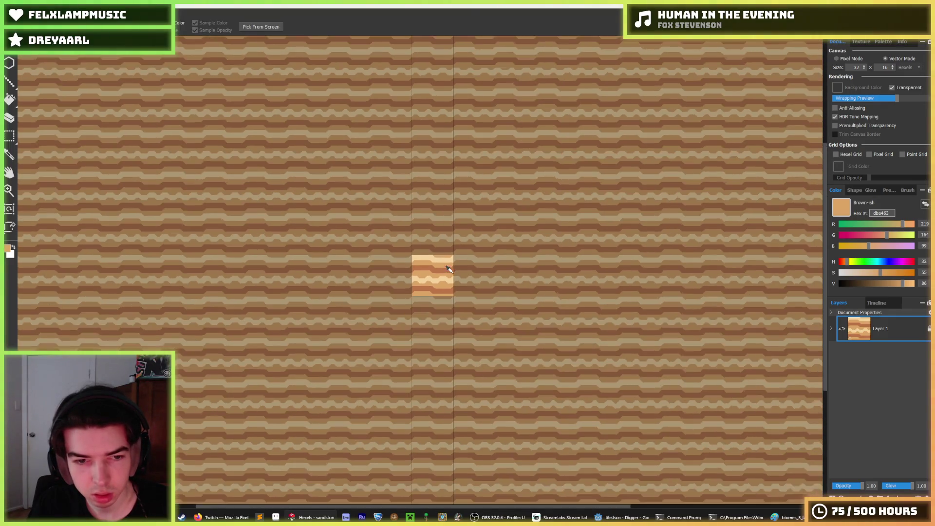
pyautogui.scroll(6, 428, 267)
pyautogui.keyDown('alt'); pyautogui.click(358, 268); pyautogui.keyUp('alt')
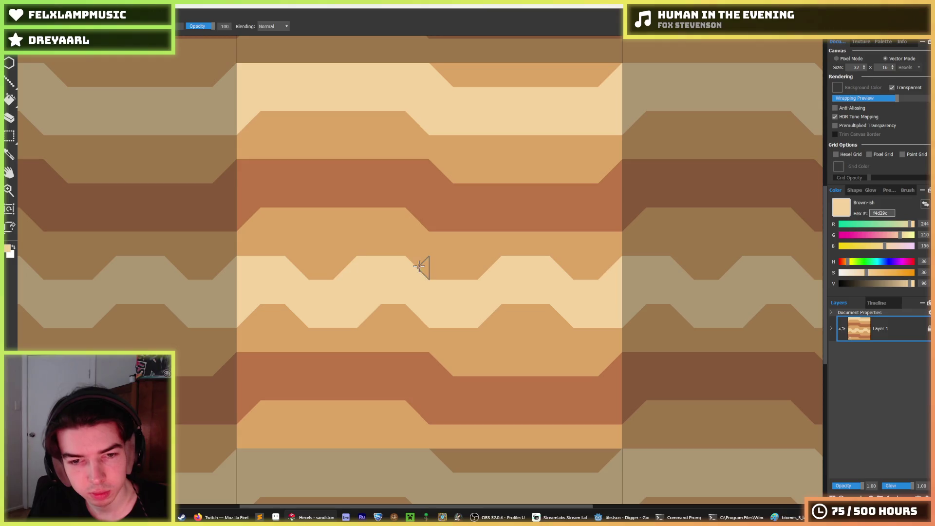
pyautogui.press('alt')
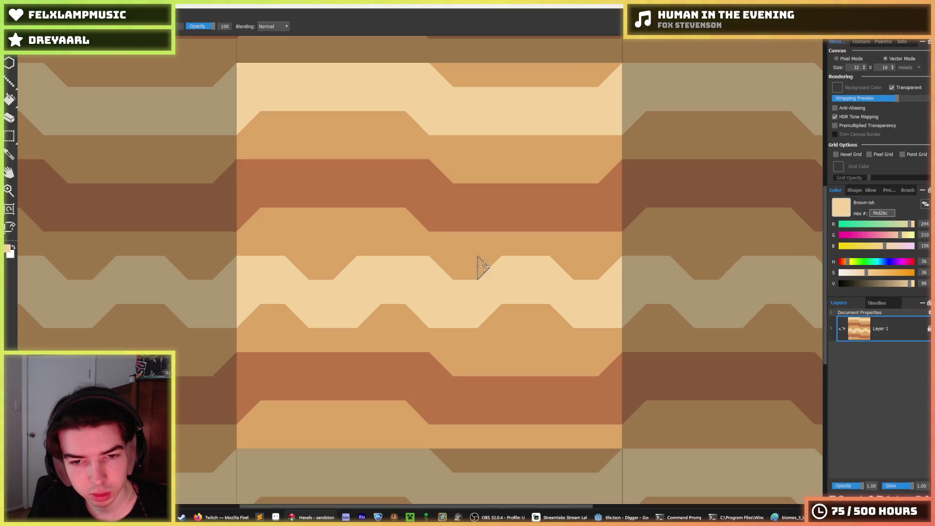
pyautogui.moveTo(480, 265); pyautogui.dragTo(474, 283)
pyautogui.press('alt')
pyautogui.scroll(-6, 594, 273)
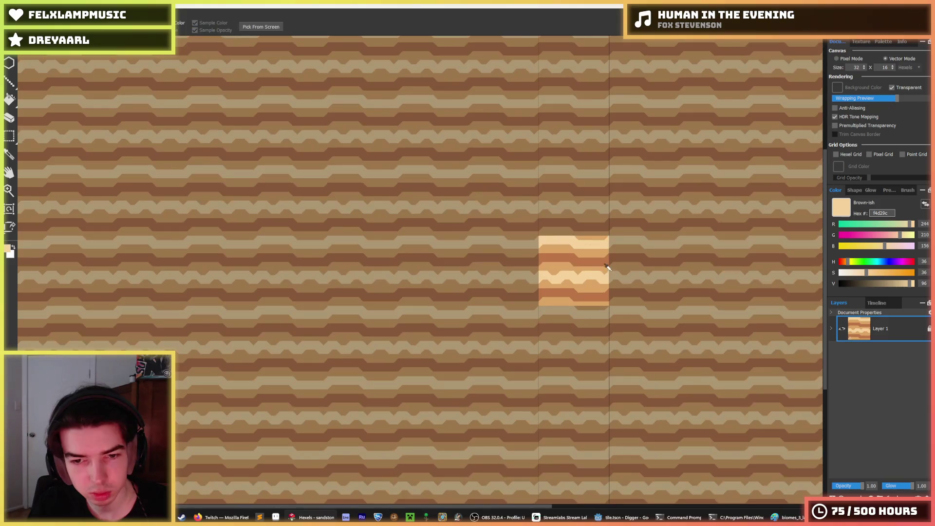
pyautogui.scroll(6, 587, 269)
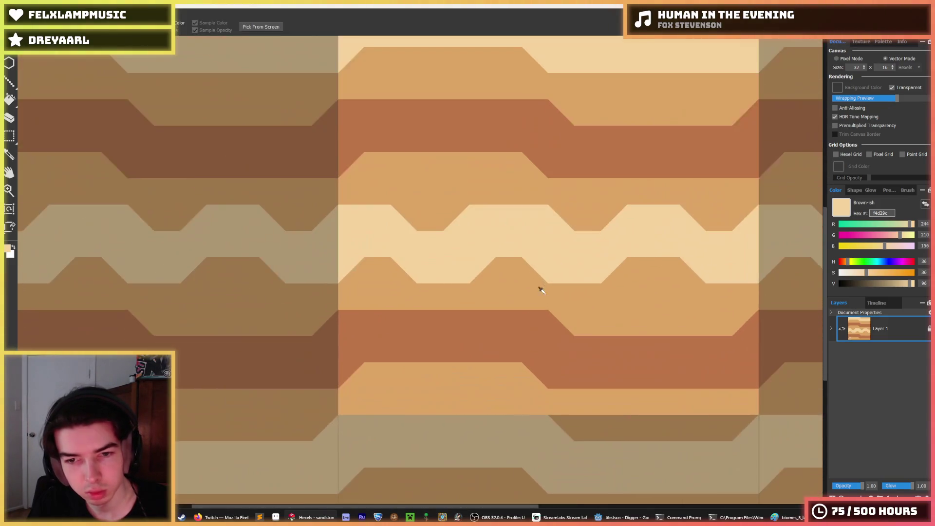
pyautogui.hotkey('ctrl', 'z')
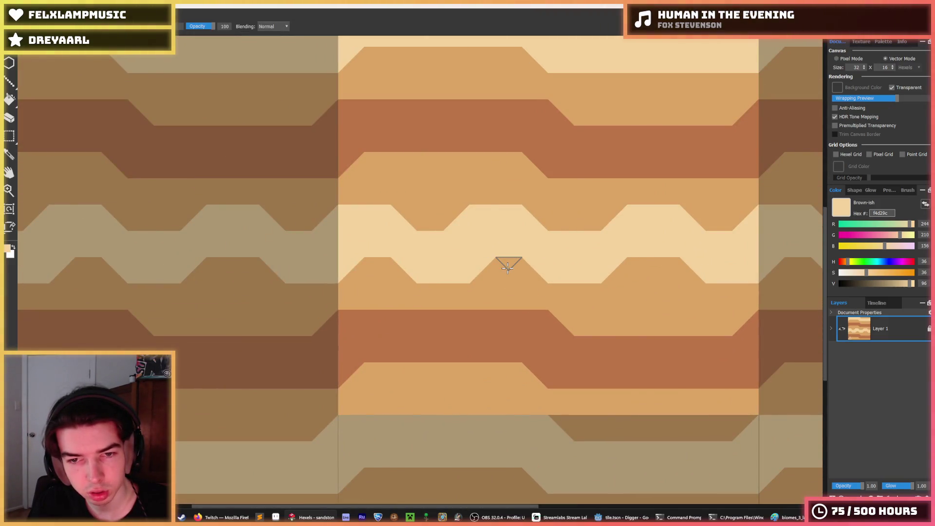
pyautogui.hotkey('ctrl', 'z')
pyautogui.moveTo(534, 234); pyautogui.dragTo(562, 237)
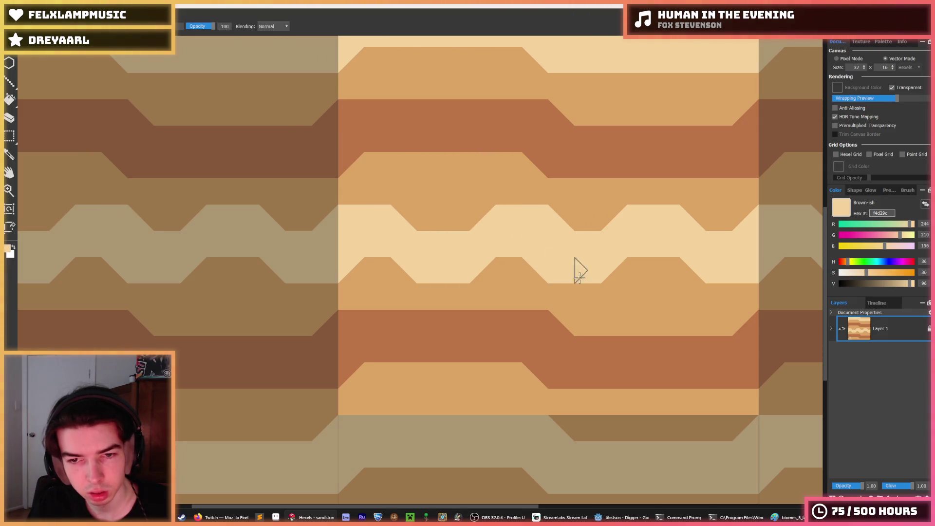
# Alternate reddish-brown and light orange notches along the reddish band
pyautogui.hscroll(3, 539, 251)
pyautogui.scroll(-5, 557, 230)
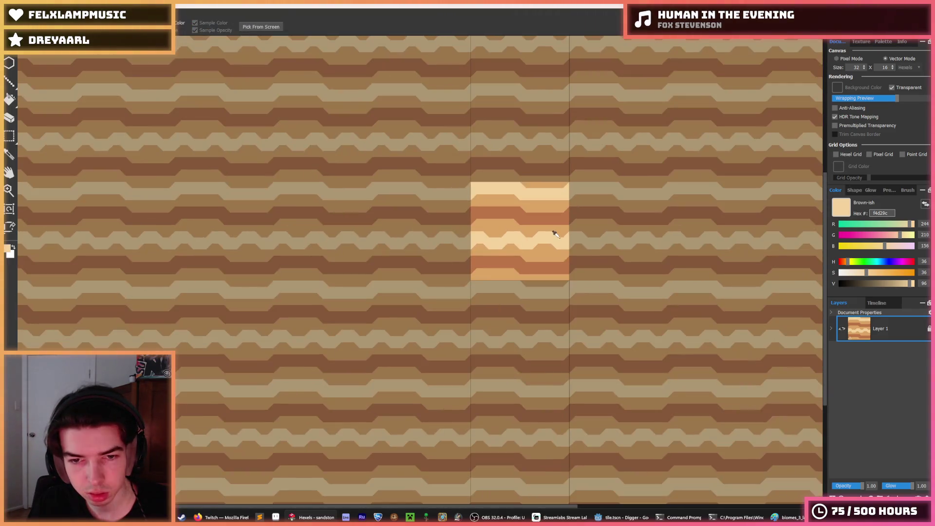
pyautogui.scroll(-4, 556, 234)
pyautogui.scroll(6, 523, 231)
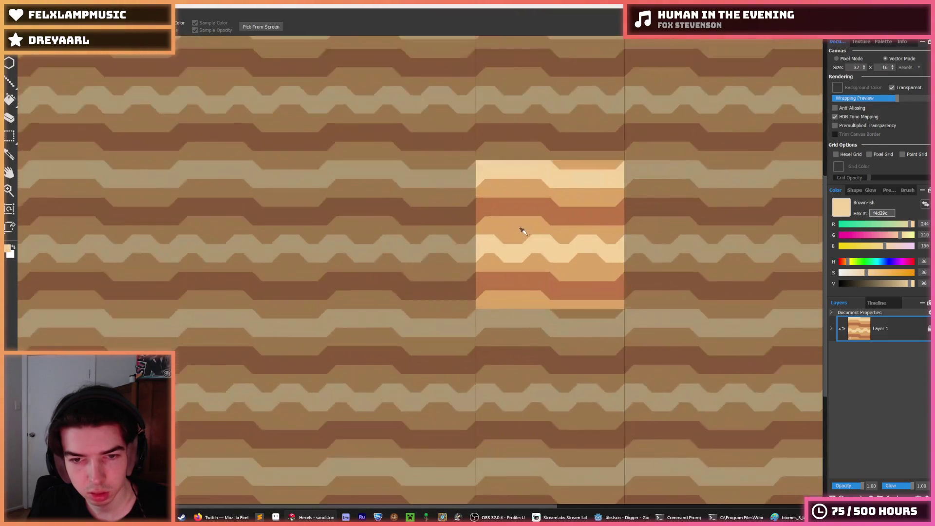
pyautogui.scroll(3, 522, 231)
pyautogui.keyDown('alt'); pyautogui.click(545, 195); pyautogui.keyUp('alt')
pyautogui.moveTo(464, 204); pyautogui.dragTo(495, 216)
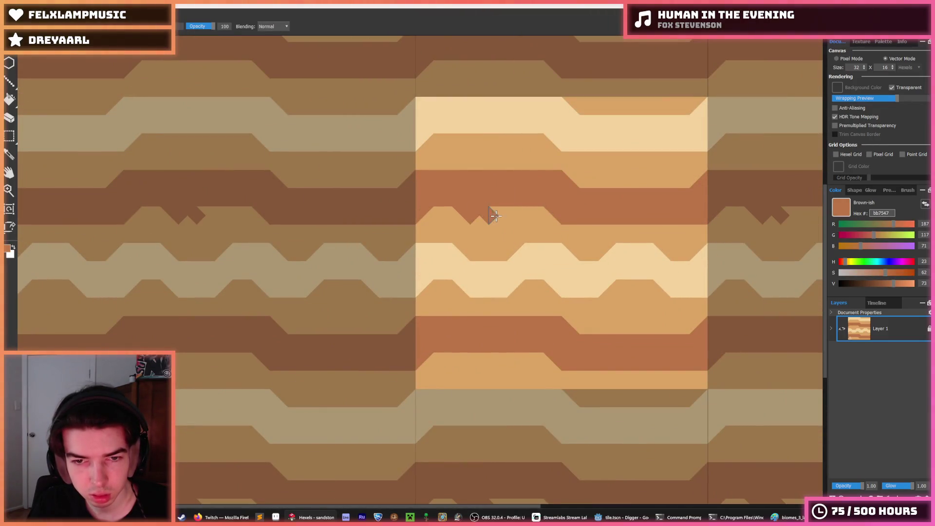
pyautogui.keyDown('alt'); pyautogui.click(534, 215); pyautogui.keyUp('alt')
pyautogui.moveTo(485, 181)
pyautogui.mouseDown()
pyautogui.moveTo(463, 171)
pyautogui.moveTo(494, 167)
pyautogui.moveTo(497, 182)
pyautogui.moveTo(515, 179)
pyautogui.mouseUp()
pyautogui.keyDown('alt'); pyautogui.click(612, 177); pyautogui.keyUp('alt')
pyautogui.moveTo(611, 177); pyautogui.dragTo(648, 180)
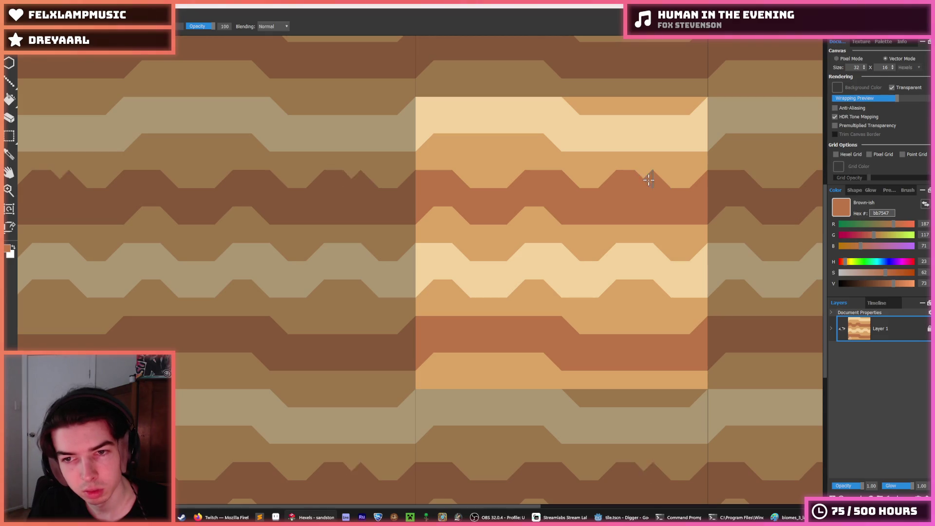
# Fill the reddish band's edge with light hexels and fill the light bump reddish-brown
pyautogui.keyDown('alt'); pyautogui.click(658, 229); pyautogui.keyUp('alt')
pyautogui.moveTo(652, 218); pyautogui.dragTo(630, 215)
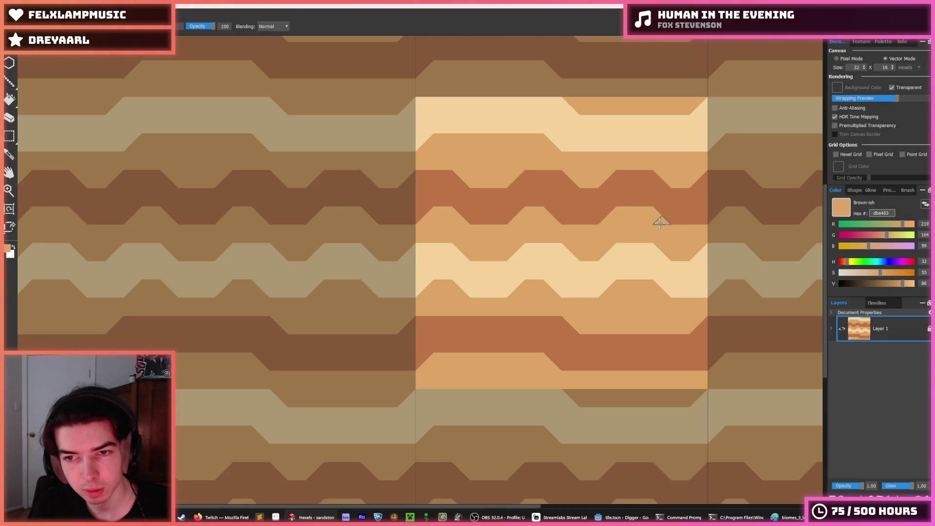
pyautogui.keyDown('alt'); pyautogui.click(626, 202); pyautogui.keyUp('alt')
pyautogui.moveTo(626, 203); pyautogui.dragTo(605, 220)
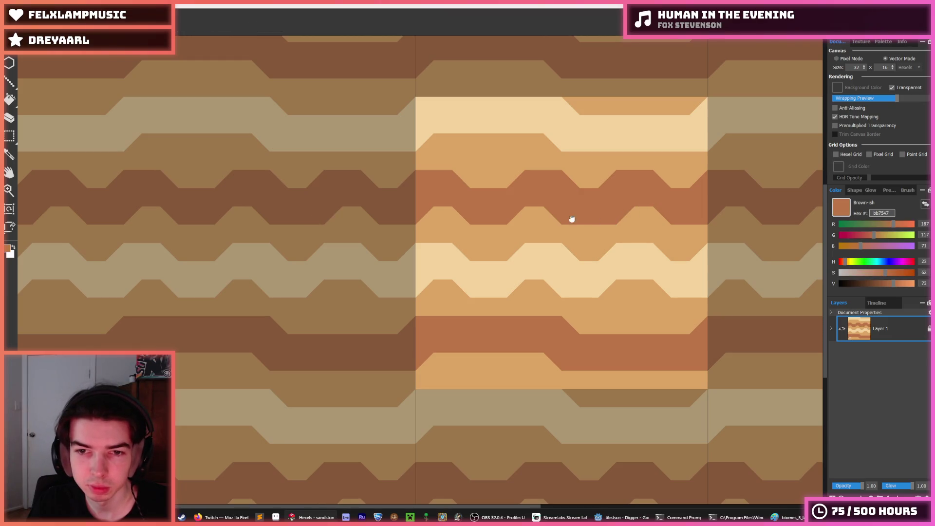
pyautogui.keyDown('alt'); pyautogui.click(551, 209); pyautogui.keyUp('alt')
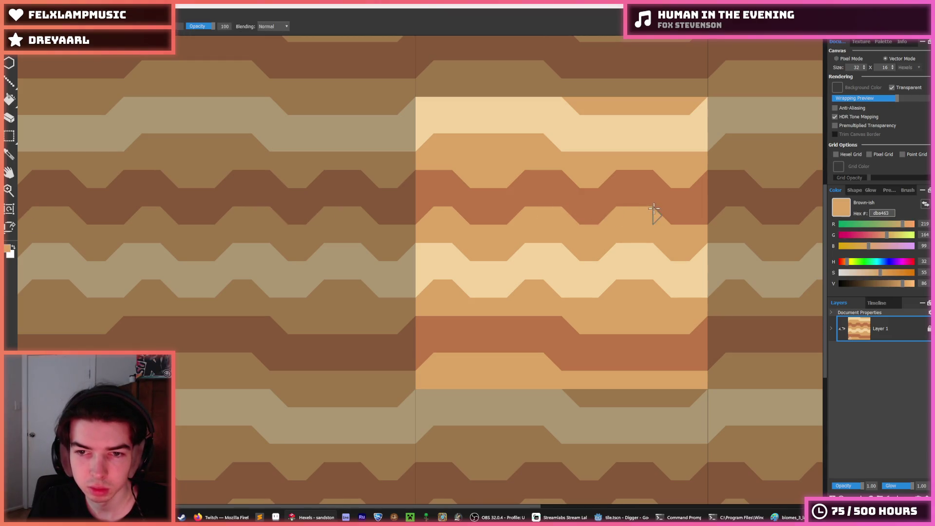
pyautogui.moveTo(687, 209); pyautogui.dragTo(621, 228)
pyautogui.scroll(-5, 565, 251)
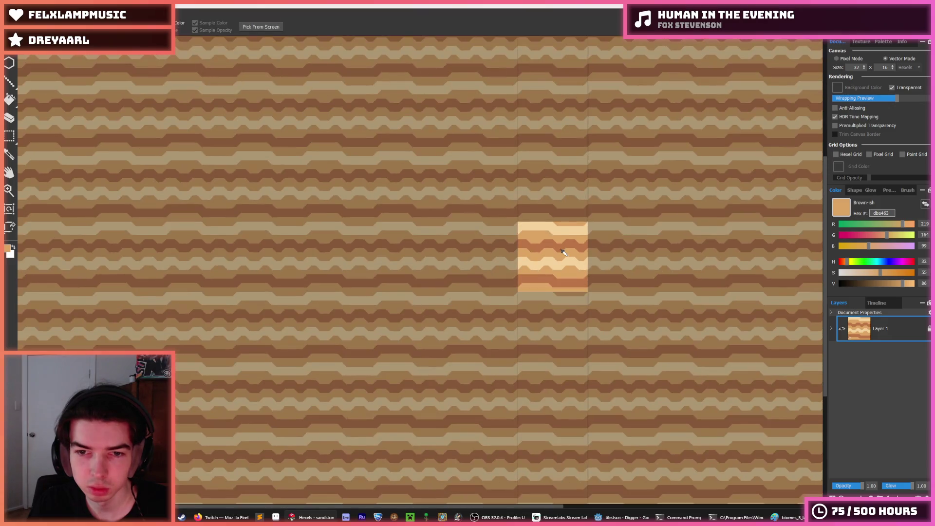
pyautogui.scroll(5, 520, 271)
pyautogui.scroll(2, 520, 271)
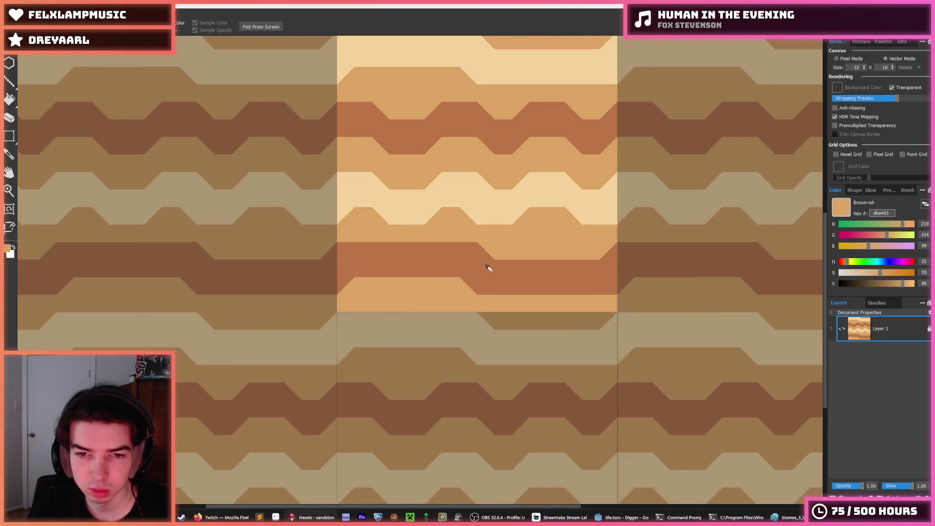
# Paint small brown and light-orange triangle notches into the dark brown band
pyautogui.keyDown('alt'); pyautogui.click(488, 267); pyautogui.keyUp('alt')
pyautogui.moveTo(415, 279); pyautogui.dragTo(390, 279)
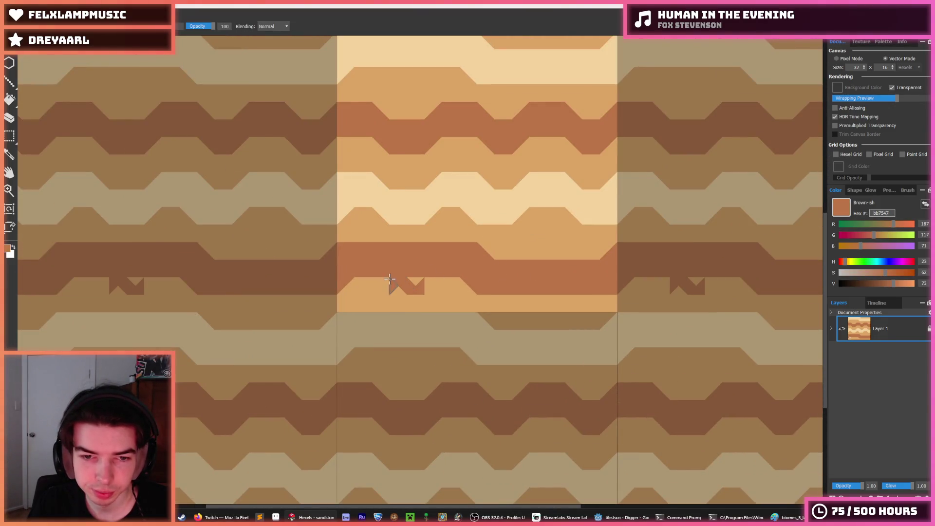
pyautogui.keyDown('alt'); pyautogui.click(423, 278); pyautogui.keyUp('alt')
pyautogui.click(413, 249)
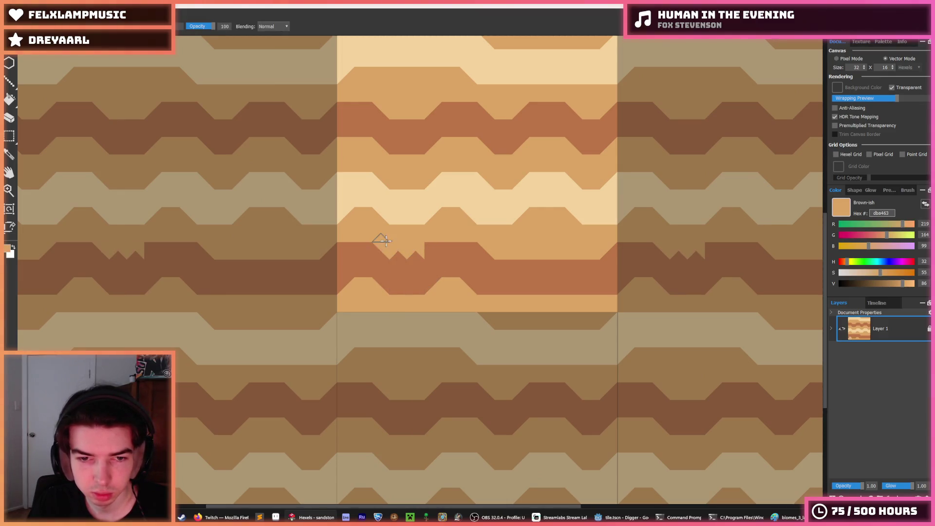
pyautogui.keyDown('alt'); pyautogui.click(430, 263); pyautogui.keyUp('alt')
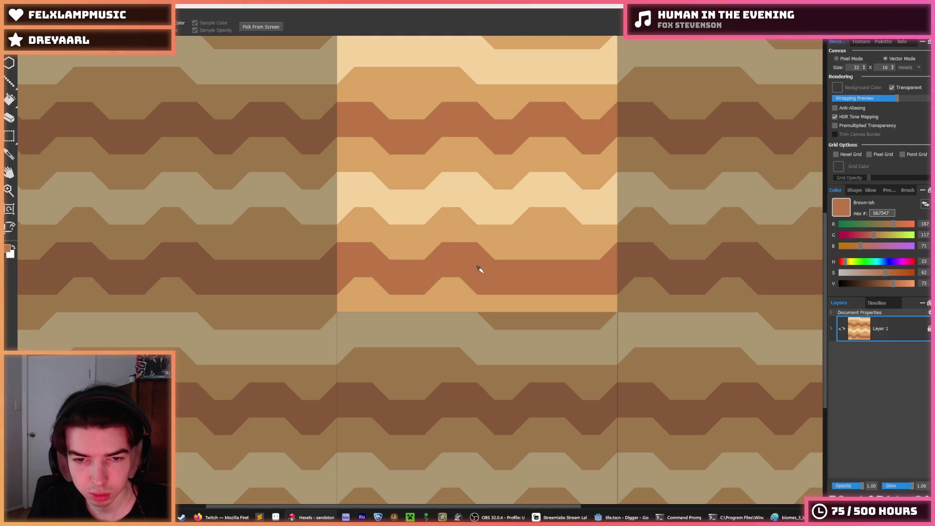
pyautogui.keyDown('alt'); pyautogui.click(460, 287); pyautogui.keyUp('alt')
pyautogui.keyDown('alt'); pyautogui.click(527, 266); pyautogui.keyUp('alt')
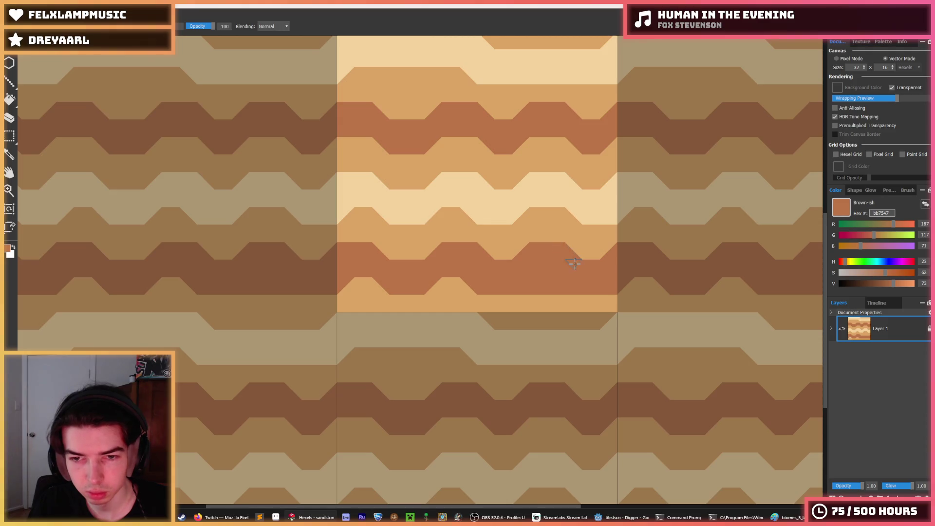
pyautogui.keyDown('alt'); pyautogui.click(571, 296); pyautogui.keyUp('alt')
# Paint tan triangles into the cream upper band, forming a tan hill
pyautogui.press('alt')
pyautogui.keyDown('alt'); pyautogui.click(478, 329); pyautogui.keyUp('alt')
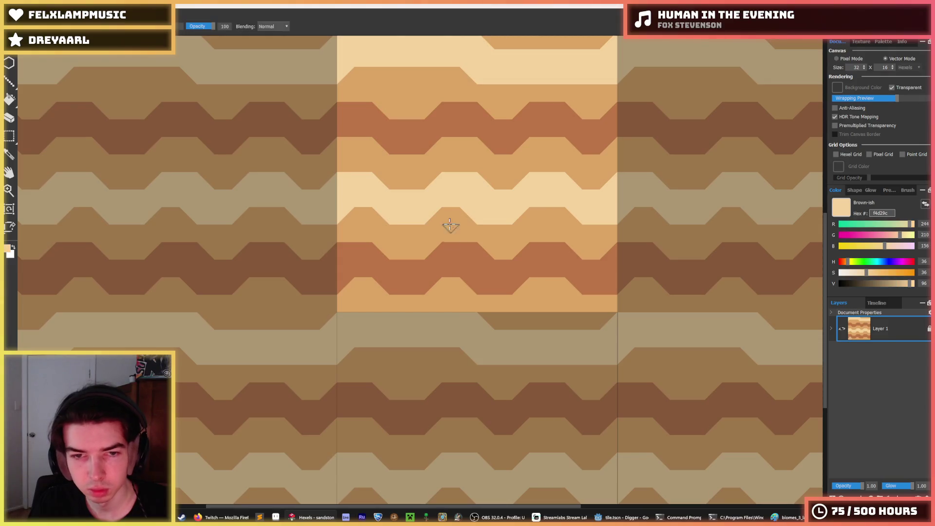
pyautogui.scroll(2, 438, 219)
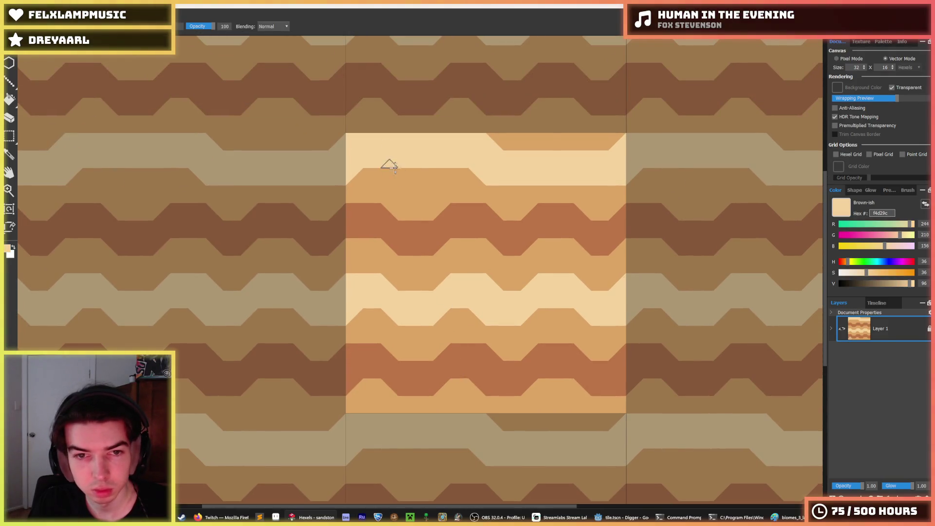
pyautogui.keyDown('alt'); pyautogui.click(459, 171); pyautogui.keyUp('alt')
pyautogui.click(400, 139)
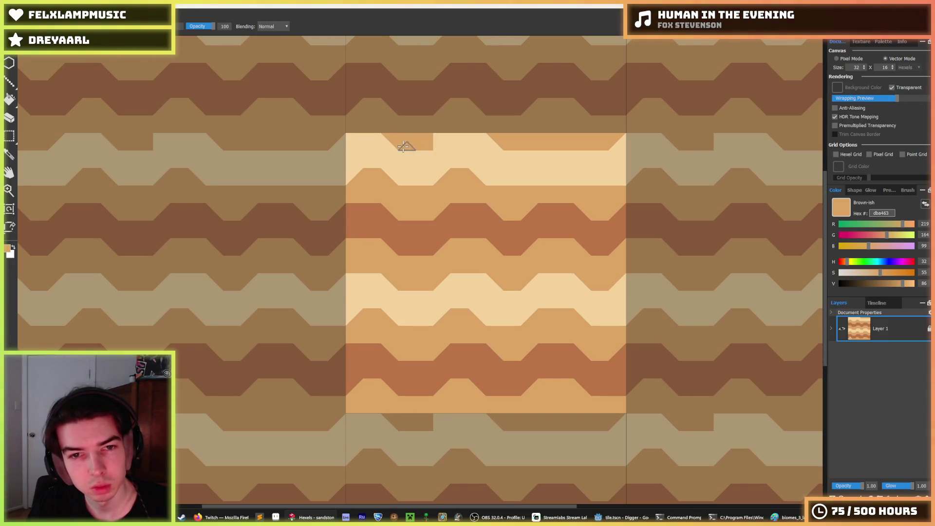
pyautogui.keyDown('alt'); pyautogui.click(485, 152); pyautogui.keyUp('alt')
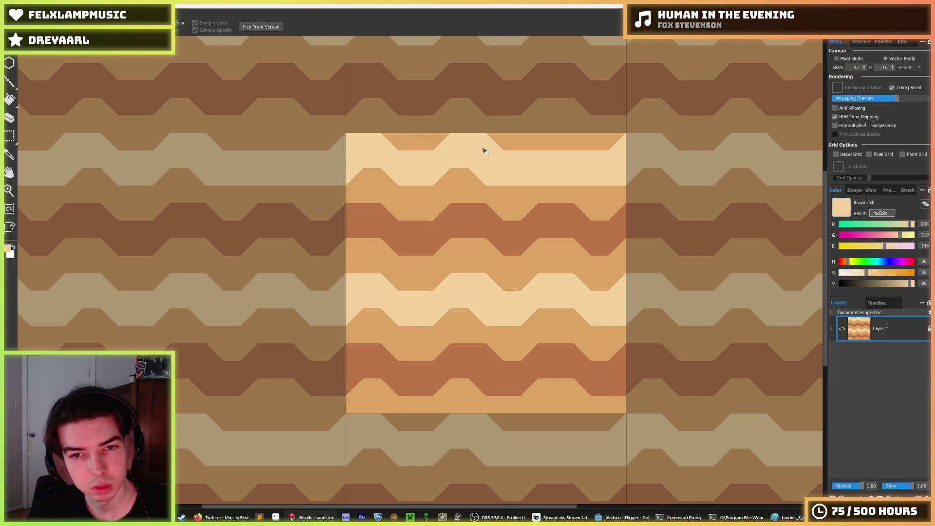
pyautogui.click(548, 139)
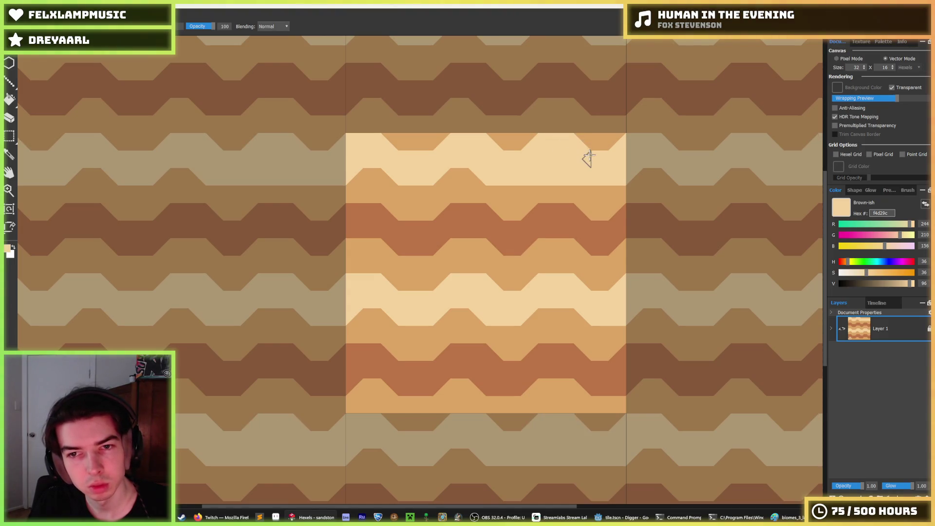
pyautogui.keyDown('alt'); pyautogui.click(577, 190); pyautogui.keyUp('alt')
pyautogui.click(567, 175)
pyautogui.click(540, 176)
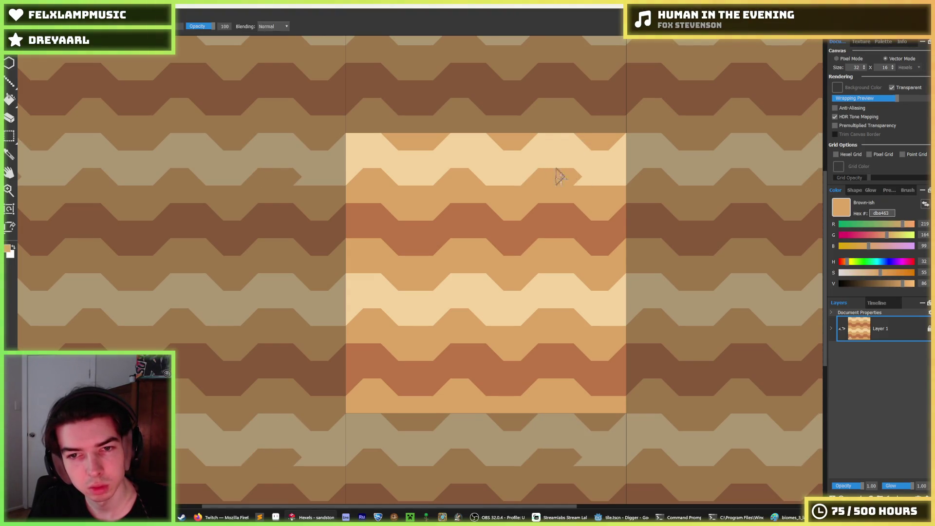
pyautogui.scroll(-5, 575, 195)
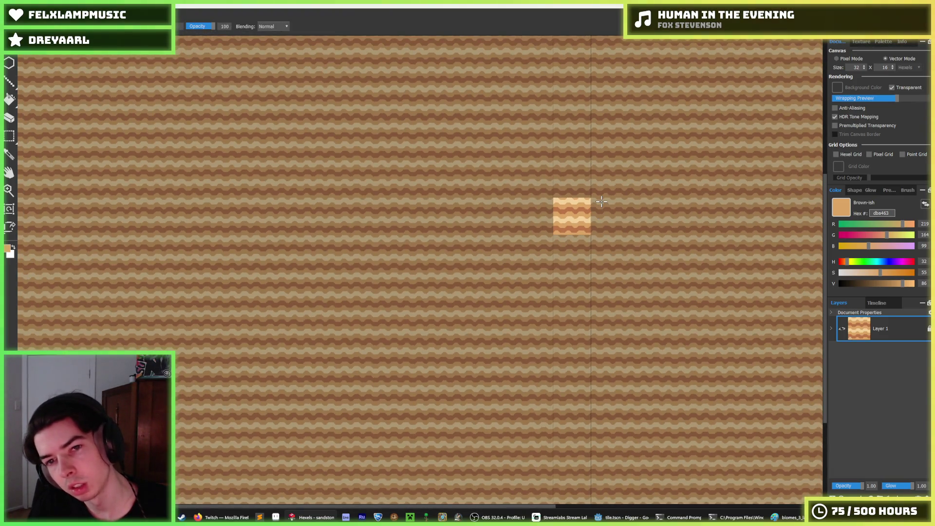
# Export the tile as PNG over sandstone.png and start a Godot test run
pyautogui.hotkey('ctrl', 's')
pyautogui.press('Return')
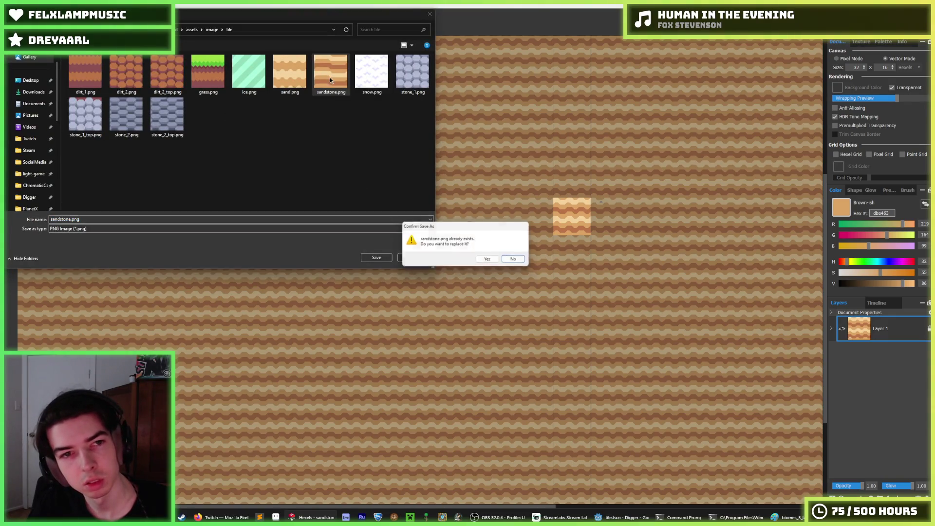
pyautogui.click(487, 258)
pyautogui.click(504, 368)
pyautogui.hotkey('alt', 'Tab')
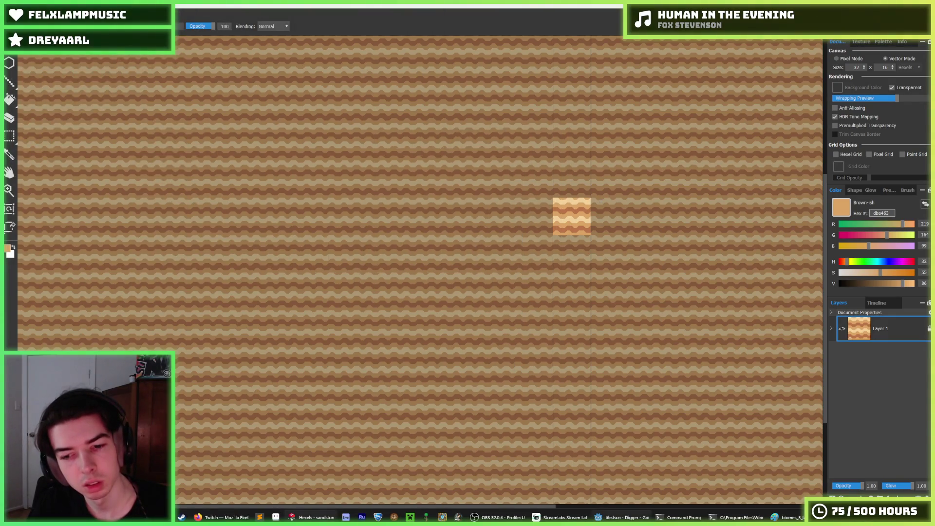
pyautogui.press('F5')
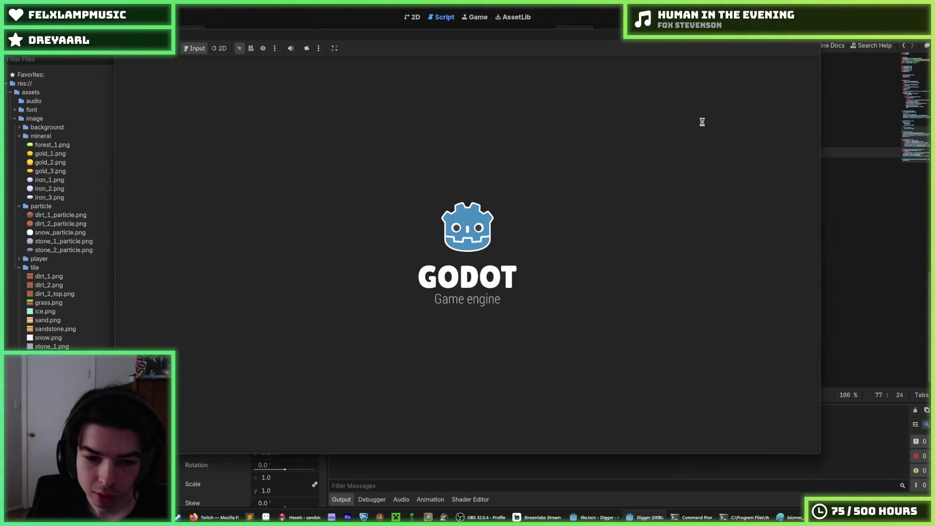
# Dig a shaft down and tunnels left through the sandstone, then into the stone ore
pyautogui.press('Down')
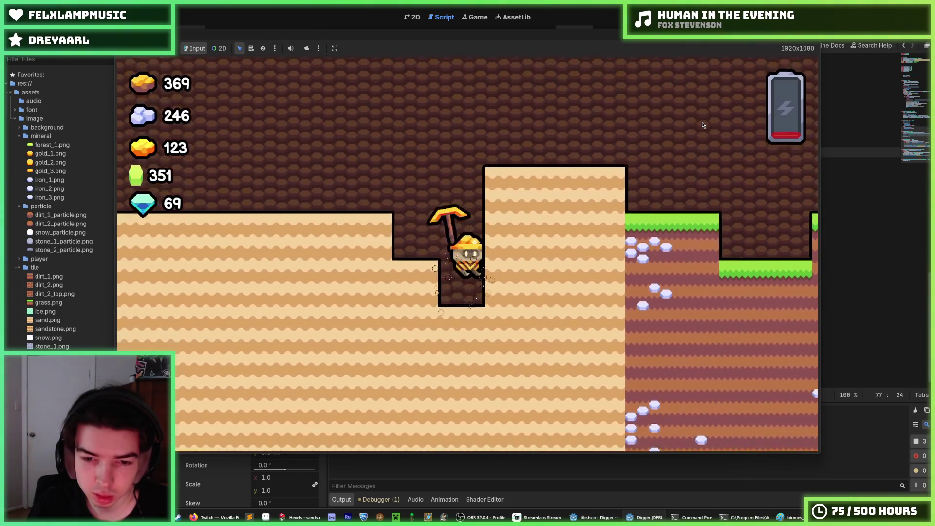
pyautogui.press('Down')
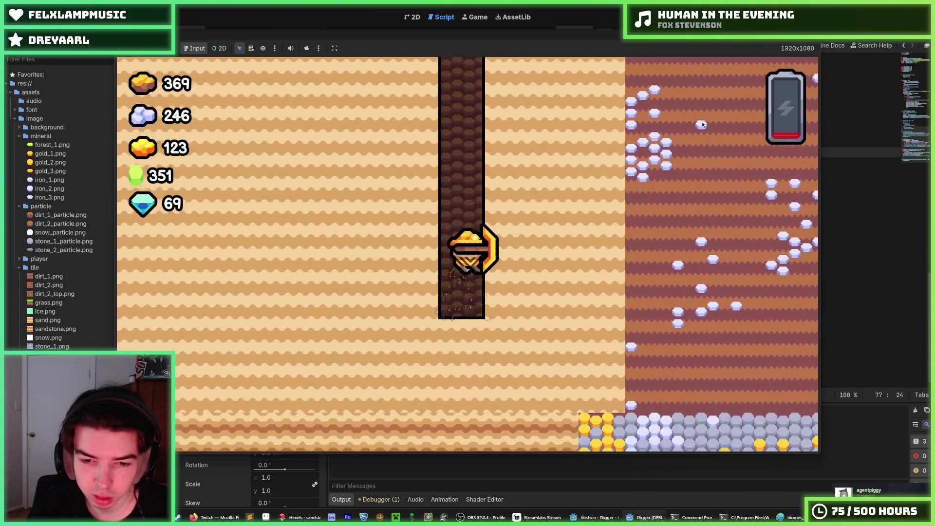
pyautogui.press('Left')
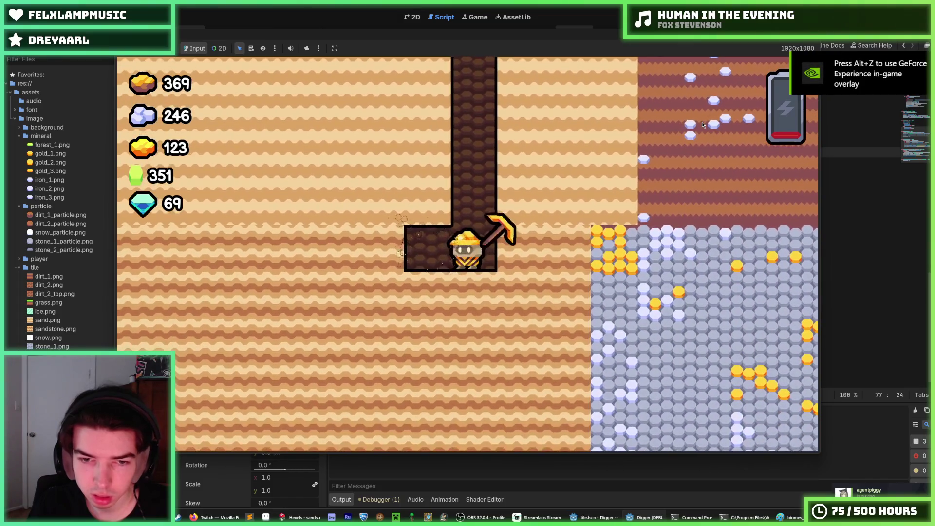
pyautogui.press('Down')
pyautogui.press('Left')
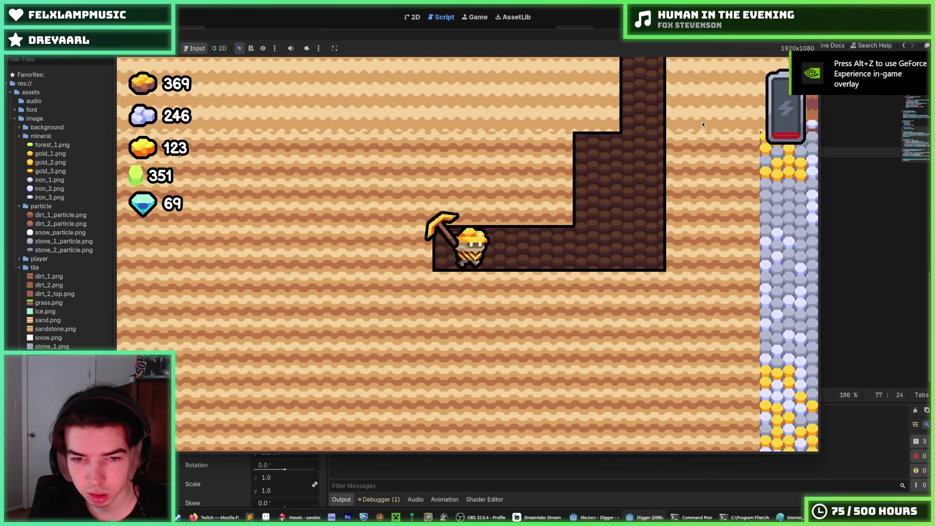
pyautogui.press('Right')
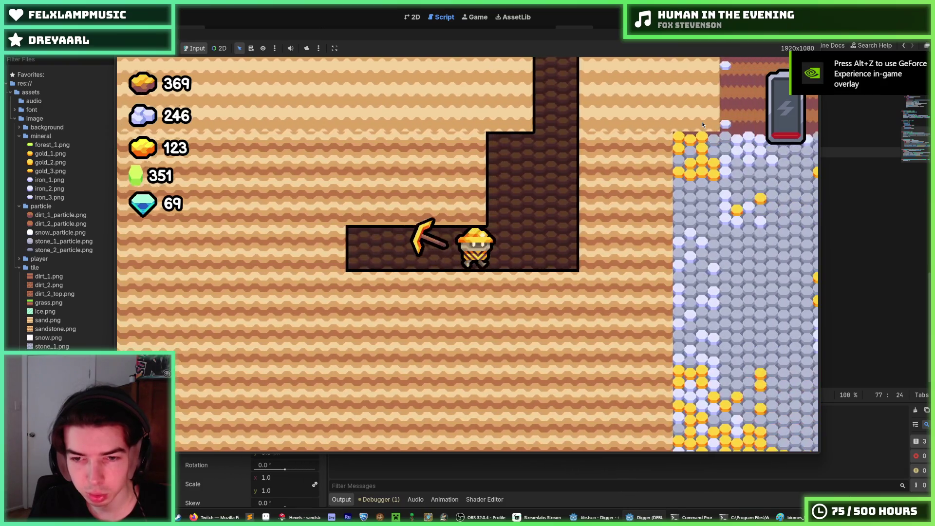
pyautogui.press('Down')
pyautogui.press('Left')
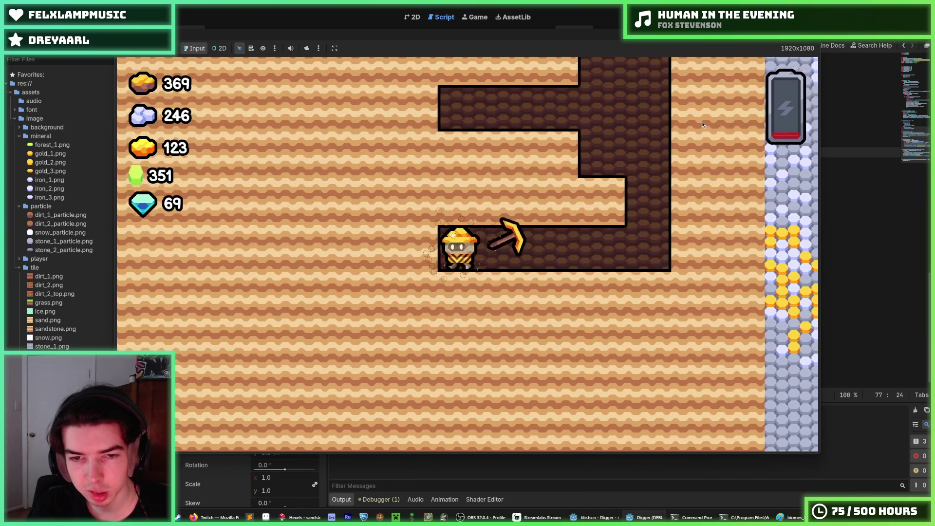
pyautogui.press('Left')
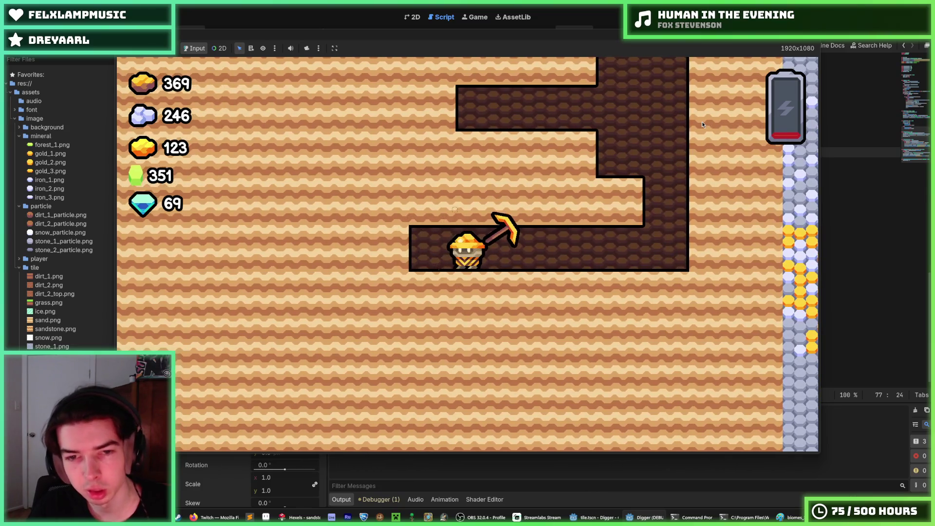
pyautogui.press('Right')
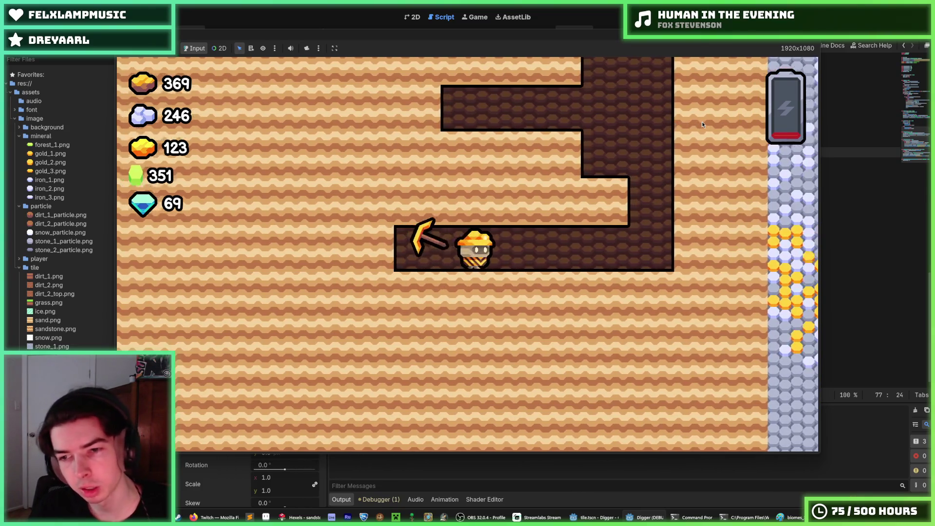
pyautogui.press('Right')
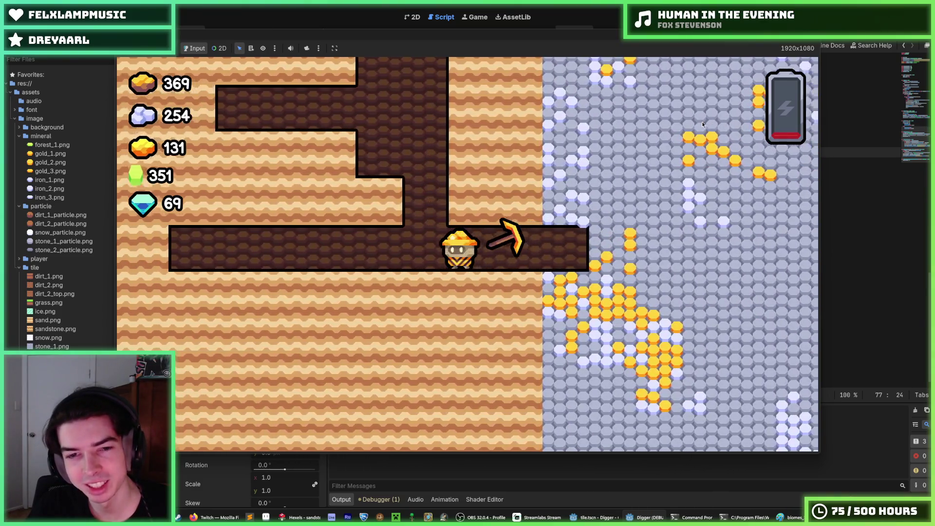
# Climb the shaft and move the miner back and forth along the tunnels
pyautogui.press('Left')
pyautogui.press('Up')
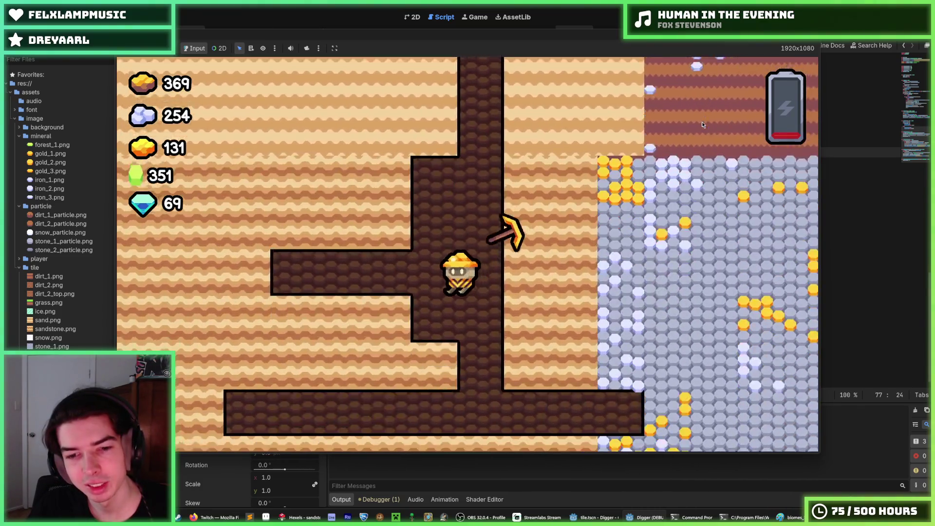
pyautogui.press('Up')
pyautogui.press('Left')
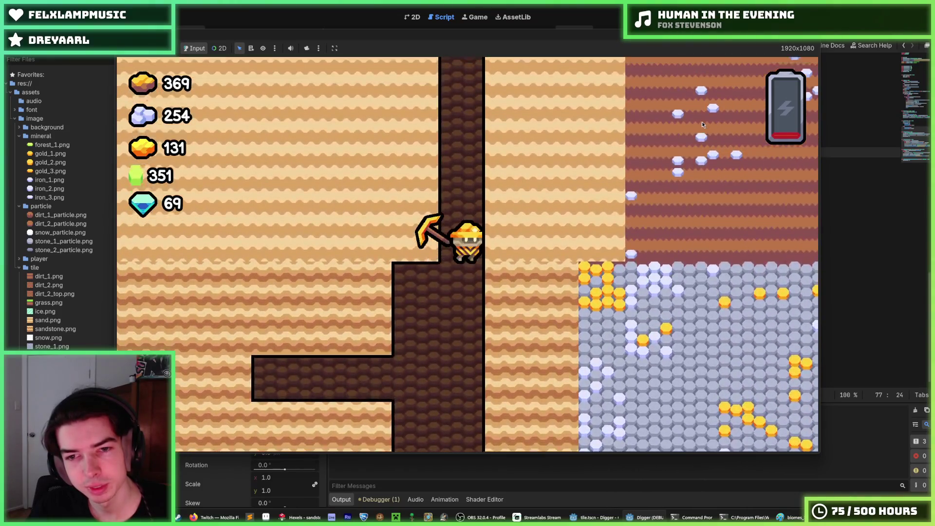
pyautogui.press('Right')
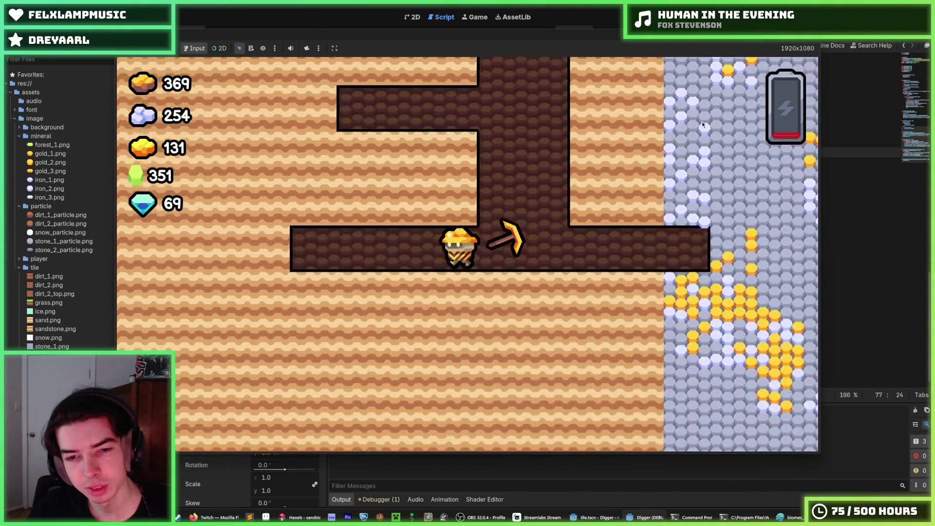
pyautogui.press('Left')
pyautogui.press('Left')
pyautogui.press('Right')
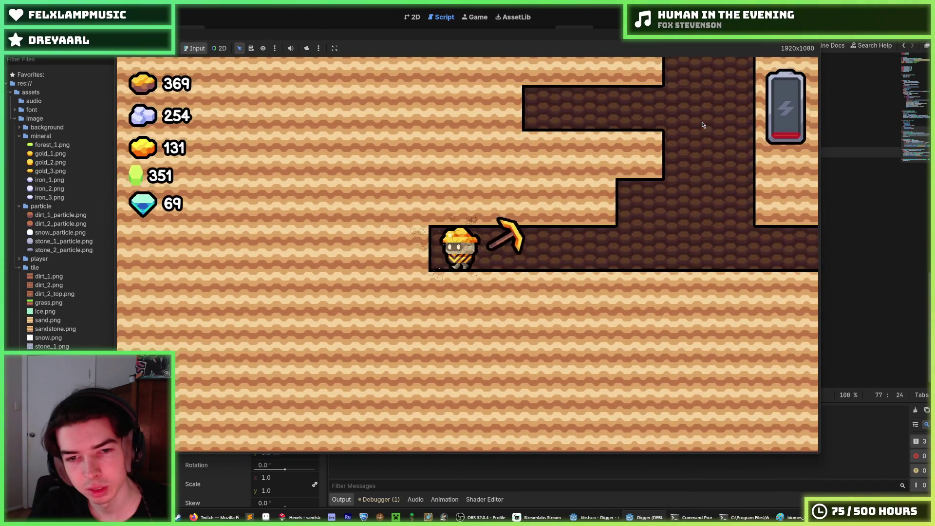
pyautogui.press('Left')
pyautogui.press('Right')
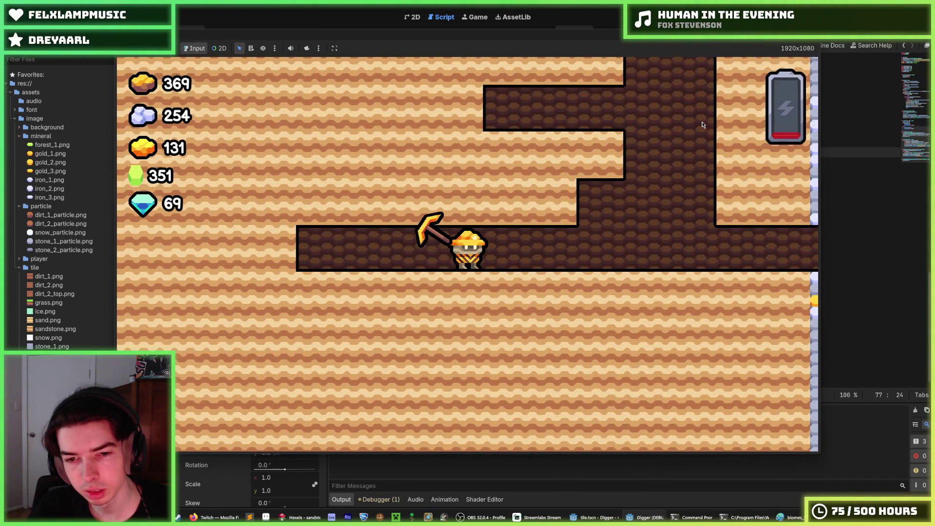
pyautogui.press('Right')
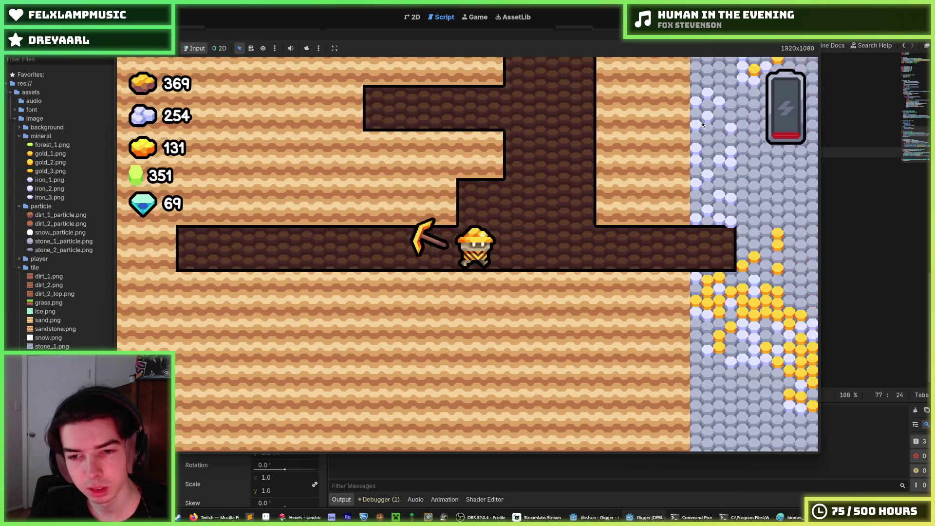
pyautogui.press('Up')
pyautogui.press('Left')
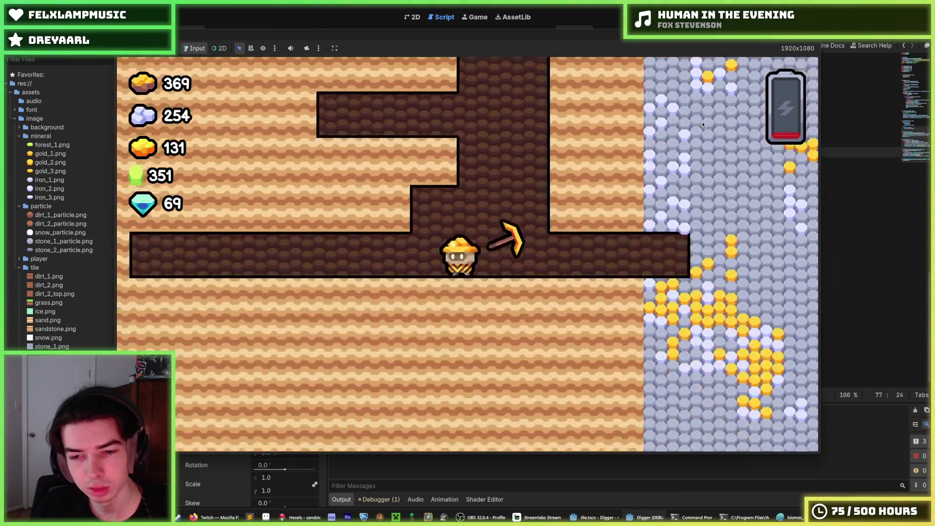
pyautogui.press('Right')
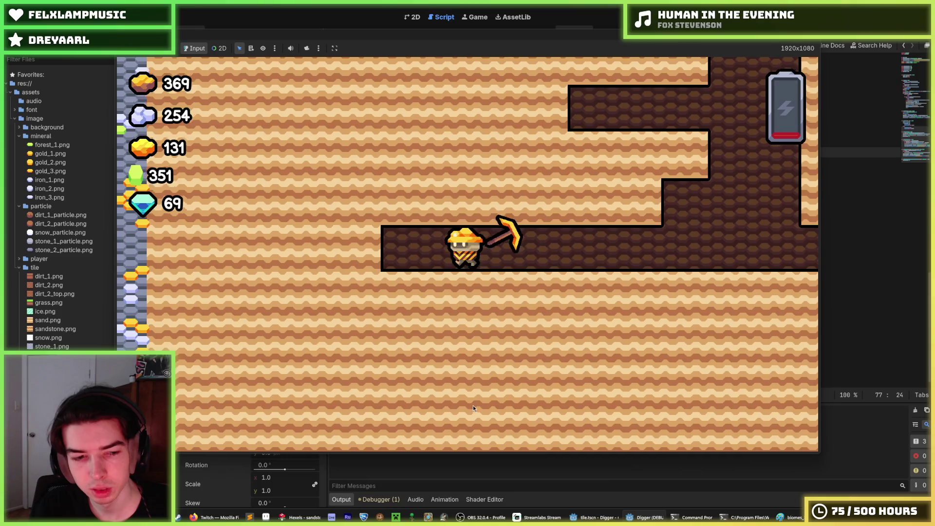
pyautogui.press('Left')
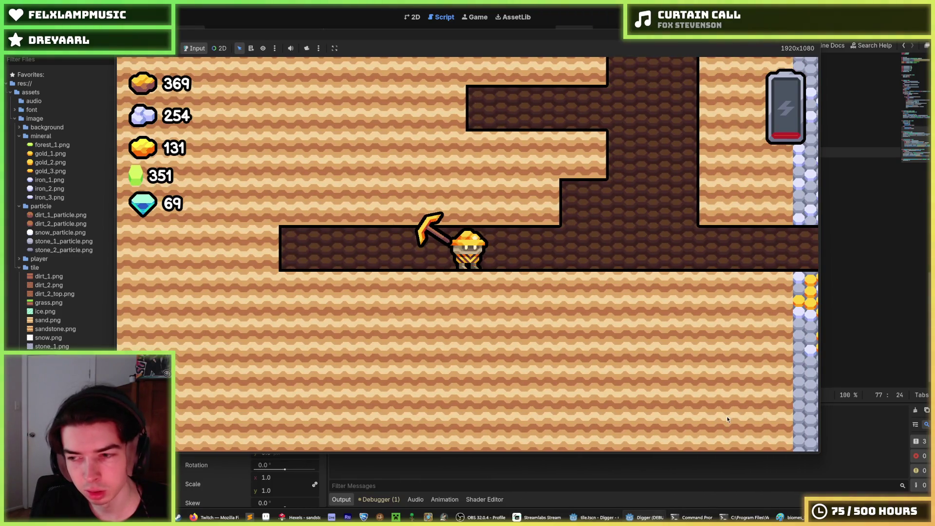
# Dig down into a lower tunnel, climb back up, then stop the game with F8
pyautogui.press('Down')
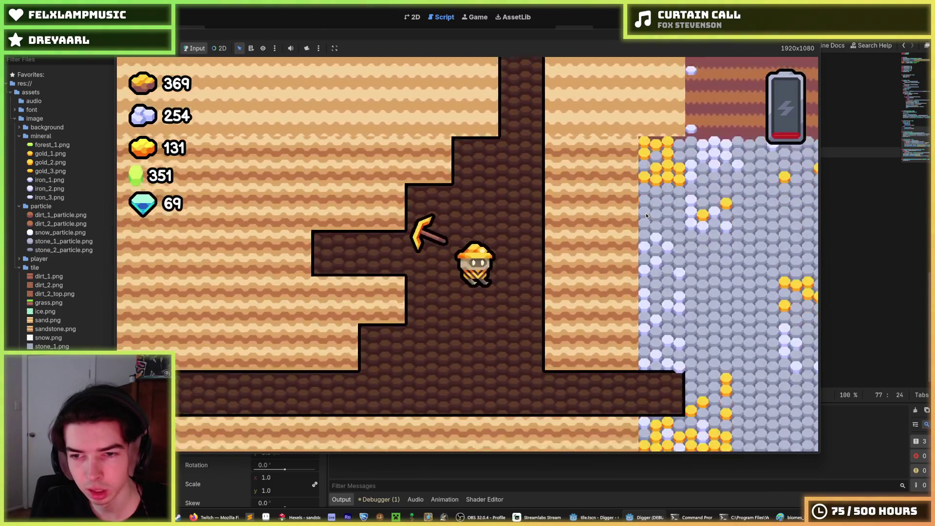
pyautogui.press('Right')
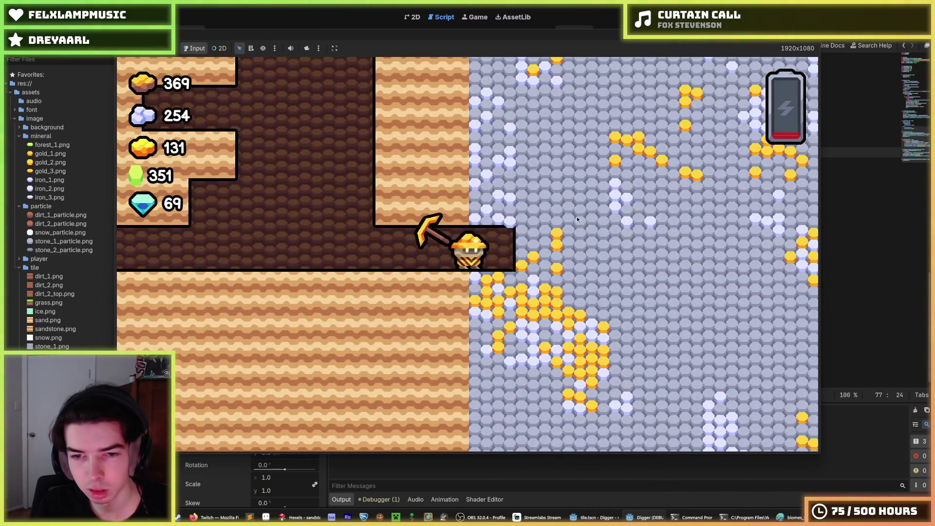
pyautogui.press('Left')
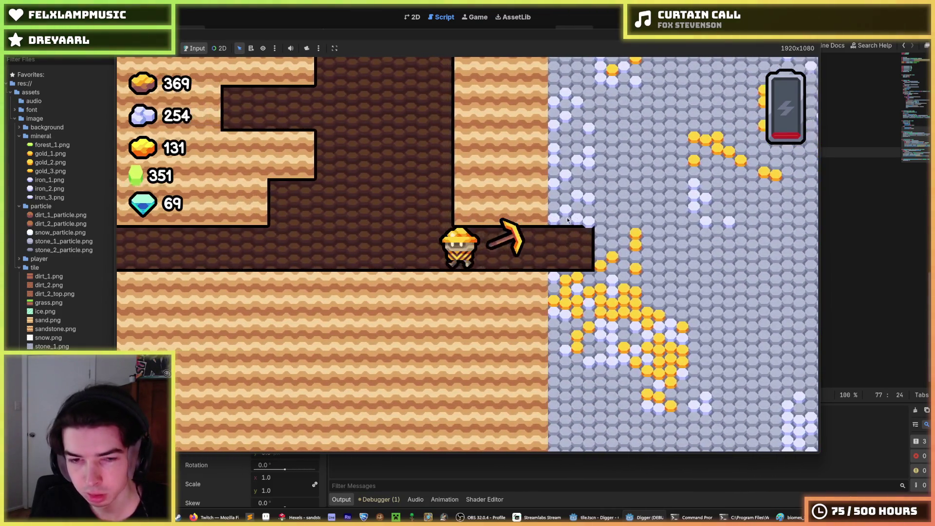
pyautogui.press('Up')
pyautogui.press('Up')
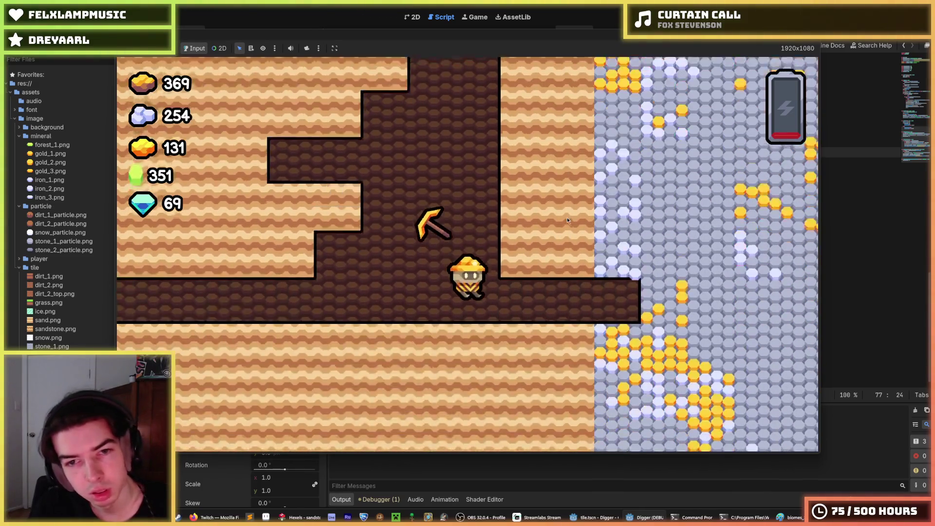
pyautogui.press('Left')
pyautogui.press('Up')
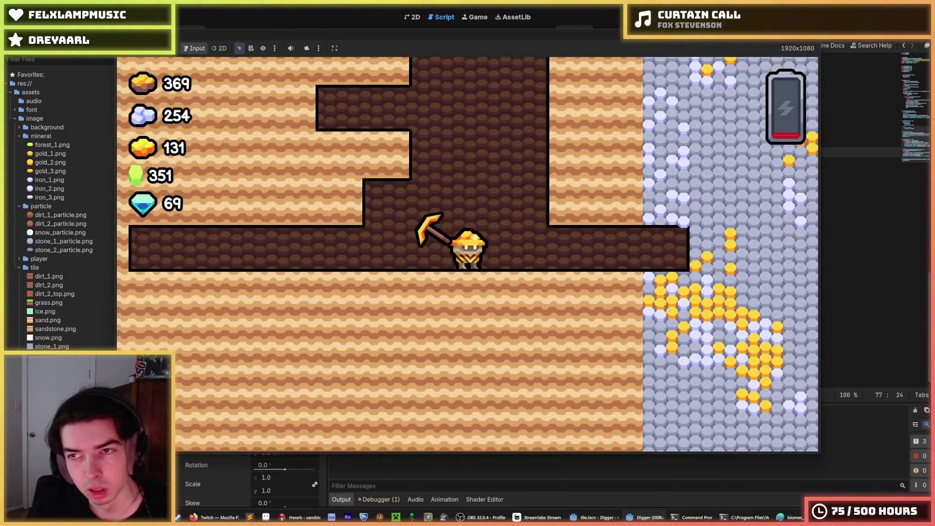
pyautogui.press('F8')
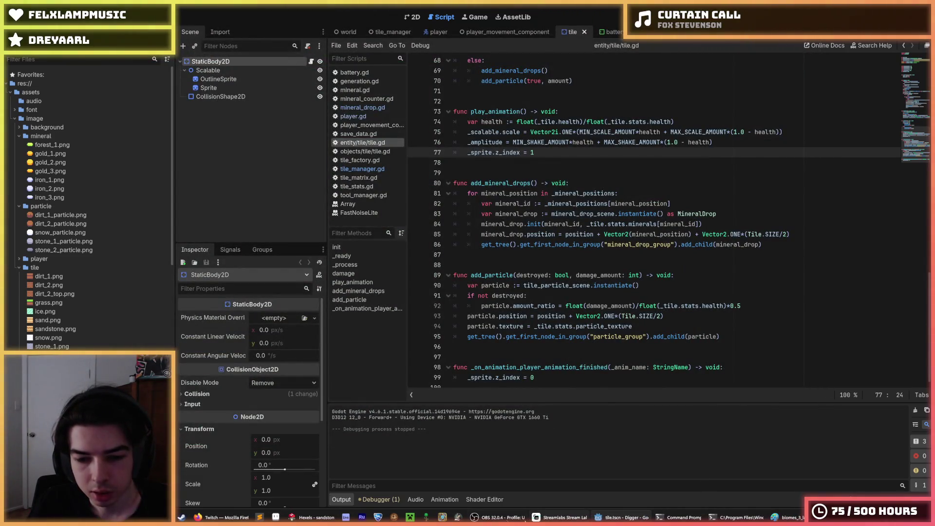
# Return to Hexels, zoom in, and sample the cream band colour f4d29c from the tile
pyautogui.click(316, 517)
pyautogui.scroll(5, 688, 188)
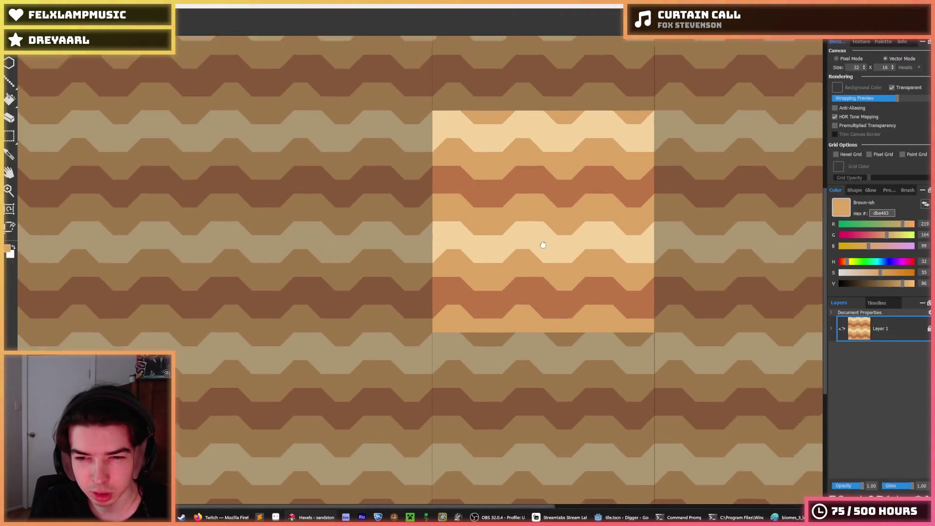
pyautogui.scroll(3, 543, 245)
pyautogui.keyDown('alt'); pyautogui.click(507, 252); pyautogui.keyUp('alt')
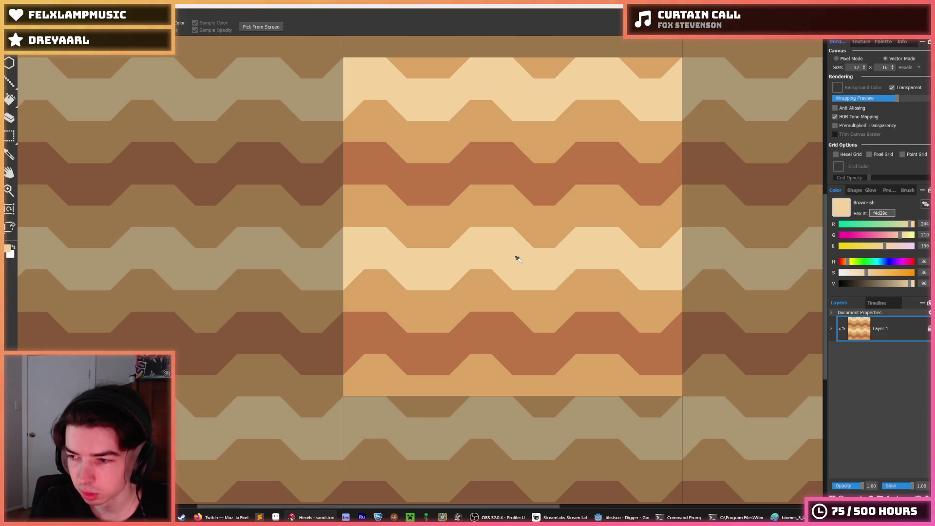
pyautogui.scroll(-4, 507, 261)
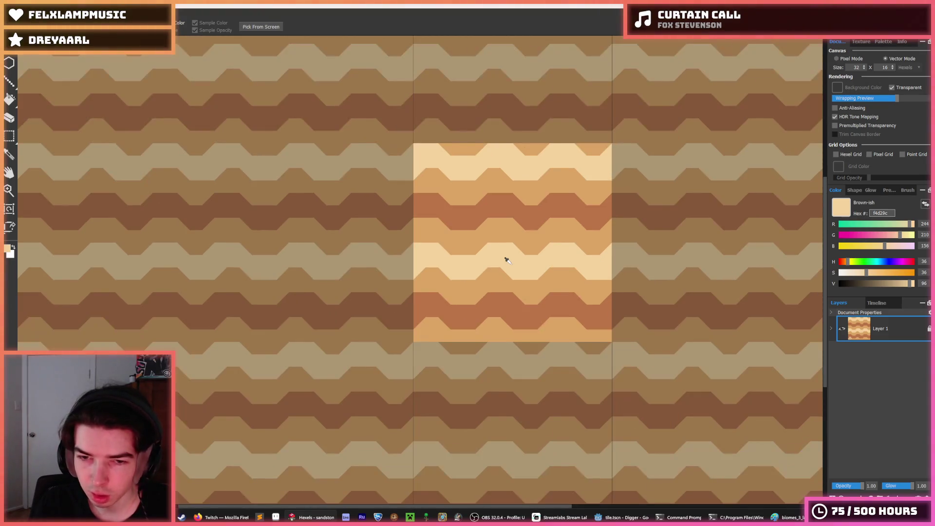
pyautogui.scroll(3, 507, 261)
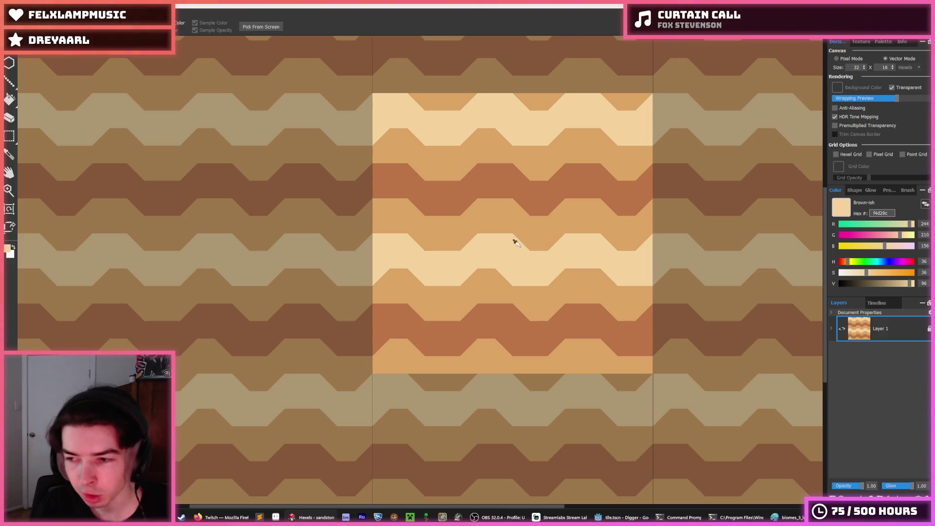
pyautogui.click(523, 235)
pyautogui.click(506, 247)
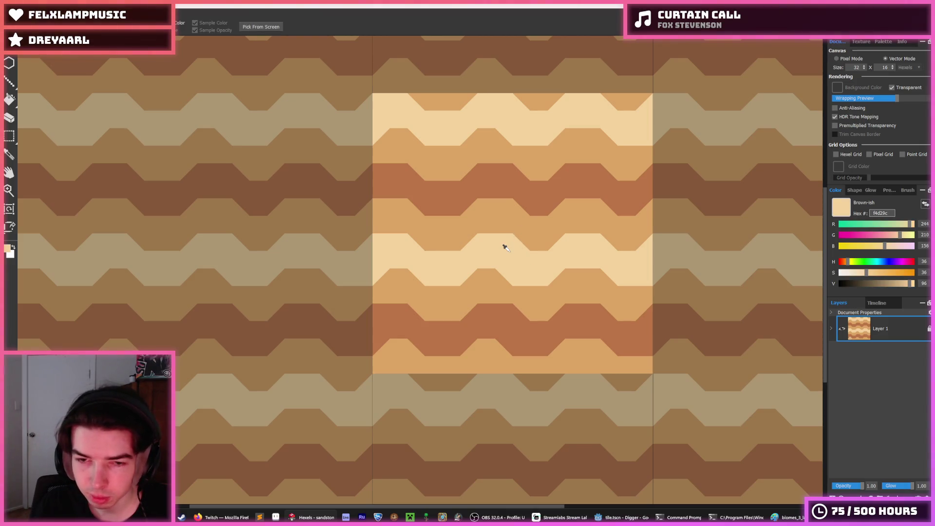
pyautogui.click(510, 230)
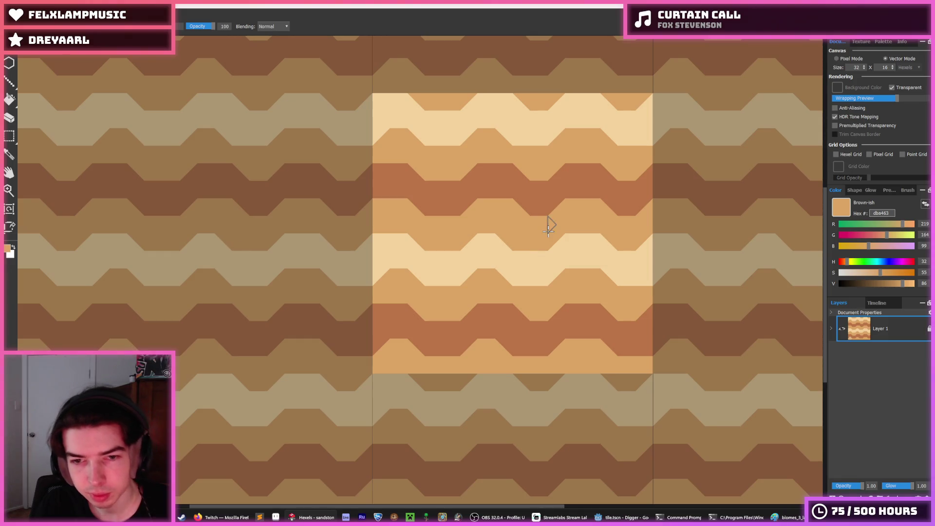
pyautogui.scroll(-5, 536, 246)
pyautogui.scroll(7, 531, 253)
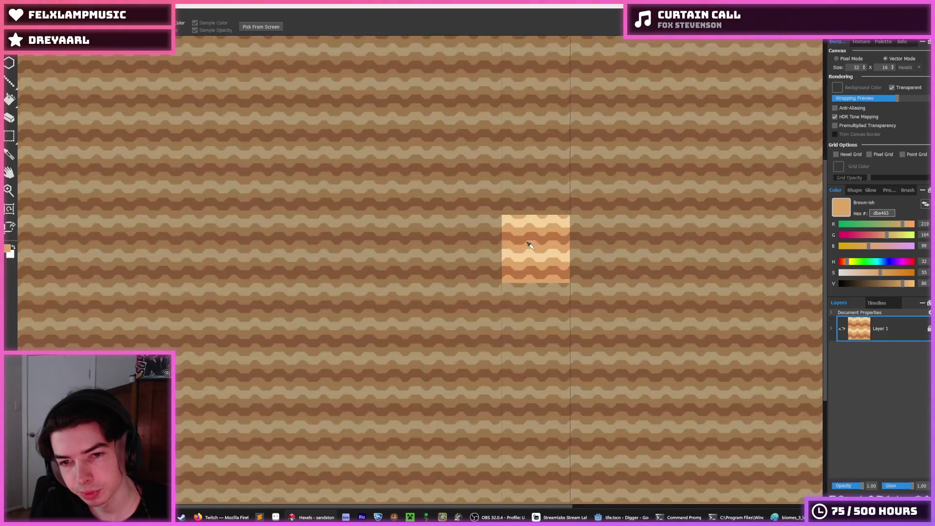
pyautogui.scroll(1, 528, 257)
pyautogui.click(529, 260)
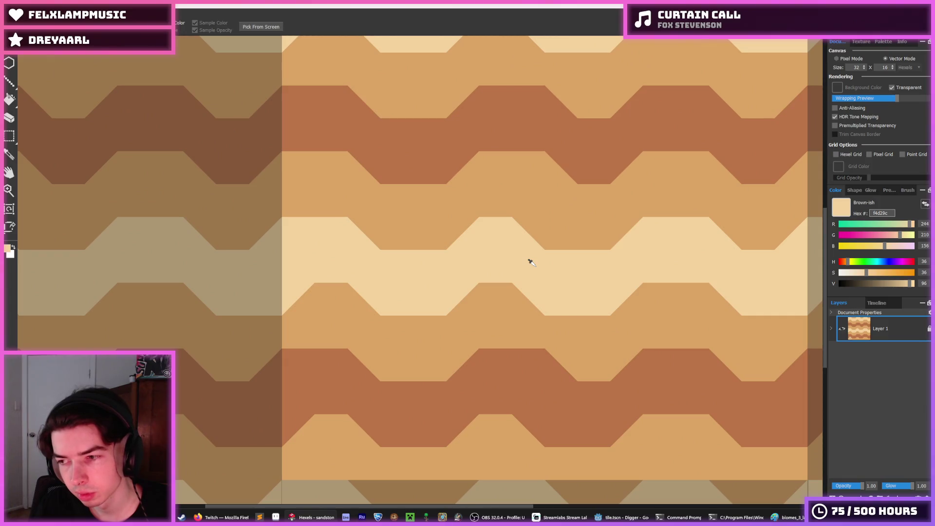
# Pan the canvas to bring the tile's right edge into view
pyautogui.press('space')
pyautogui.moveTo(516, 269); pyautogui.dragTo(471, 286)
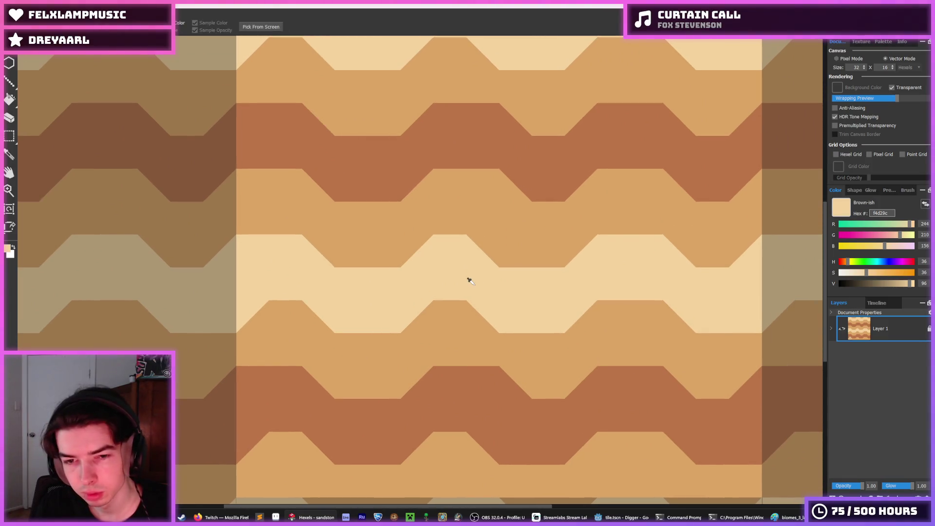
pyautogui.scroll(-5, 470, 281)
pyautogui.scroll(5, 471, 279)
pyautogui.scroll(-4, 476, 277)
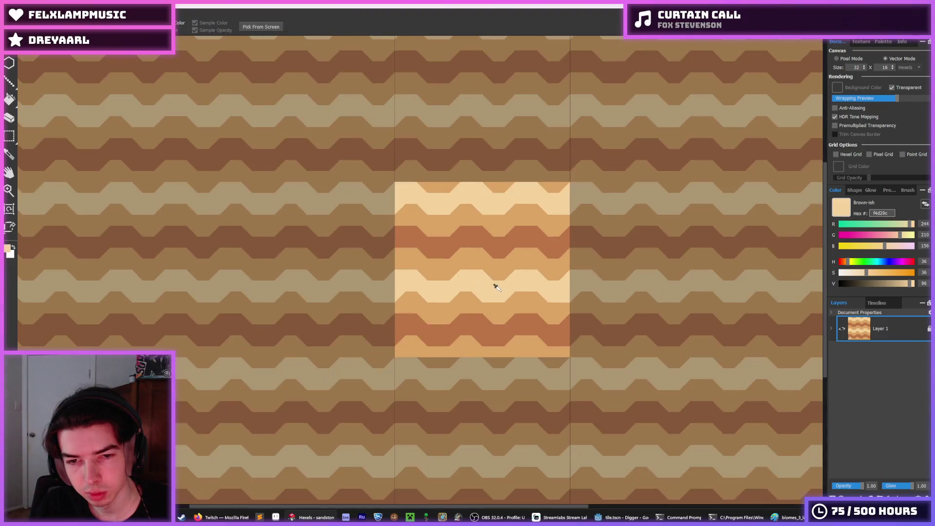
pyautogui.scroll(1, 495, 287)
pyautogui.scroll(1, 499, 279)
pyautogui.press('space')
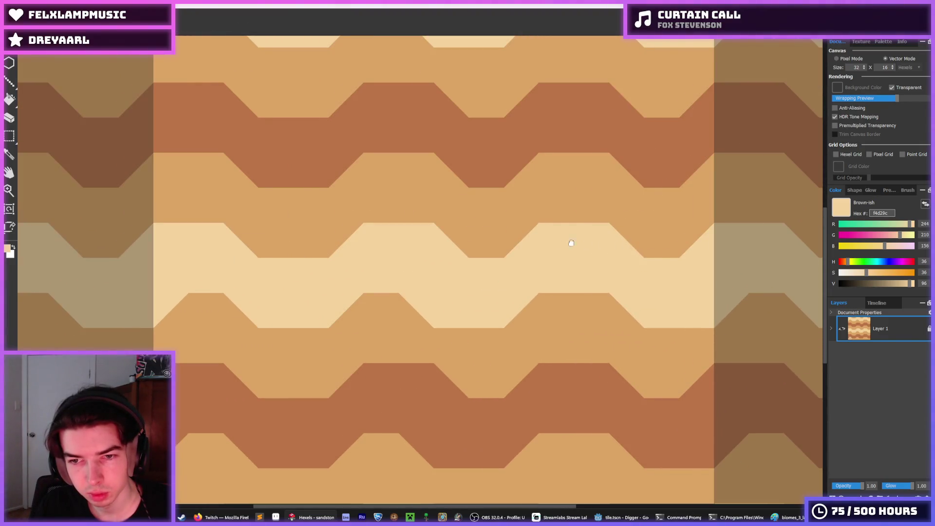
pyautogui.moveTo(571, 243); pyautogui.dragTo(454, 243)
pyautogui.moveTo(603, 246); pyautogui.dragTo(526, 246)
pyautogui.moveTo(458, 242); pyautogui.dragTo(418, 242)
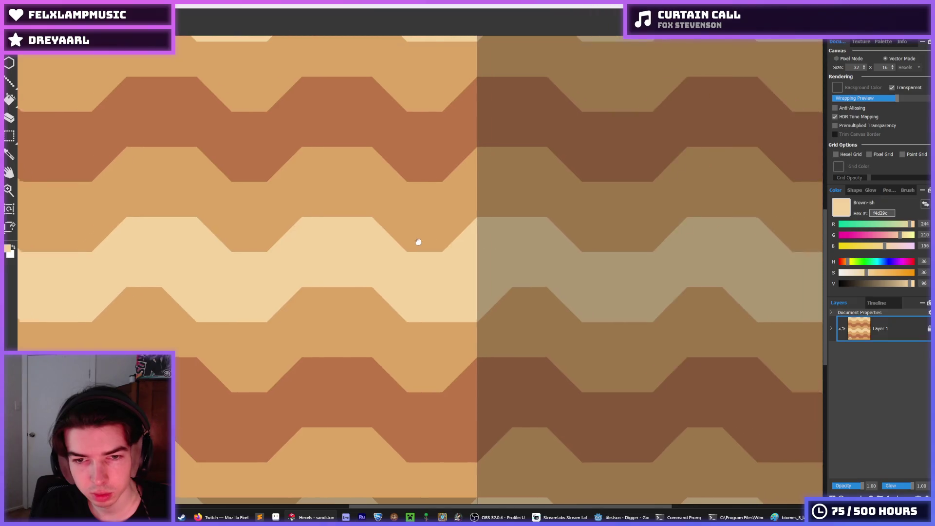
pyautogui.hscroll(-5, 501, 248)
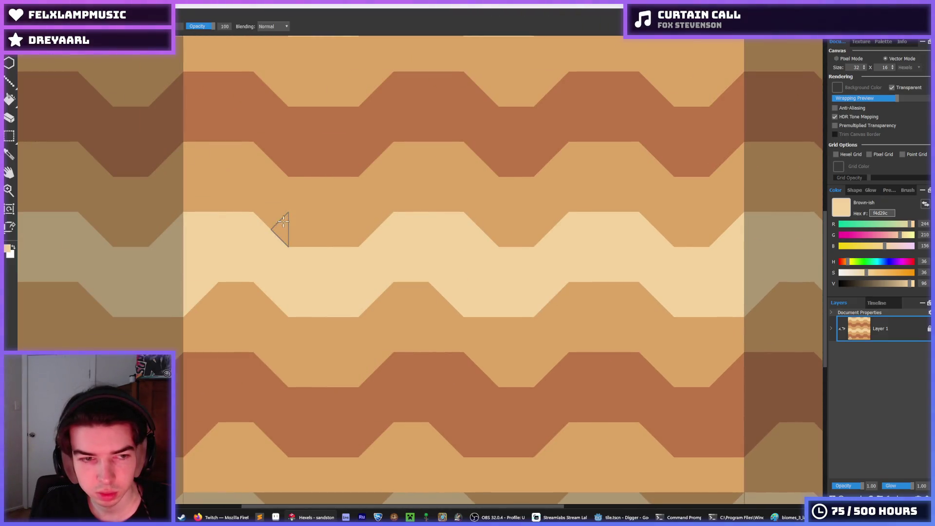
# Switch back to the eyedropper with I and adjust the zoom on the tile
pyautogui.press('i')
pyautogui.scroll(-3, 522, 259)
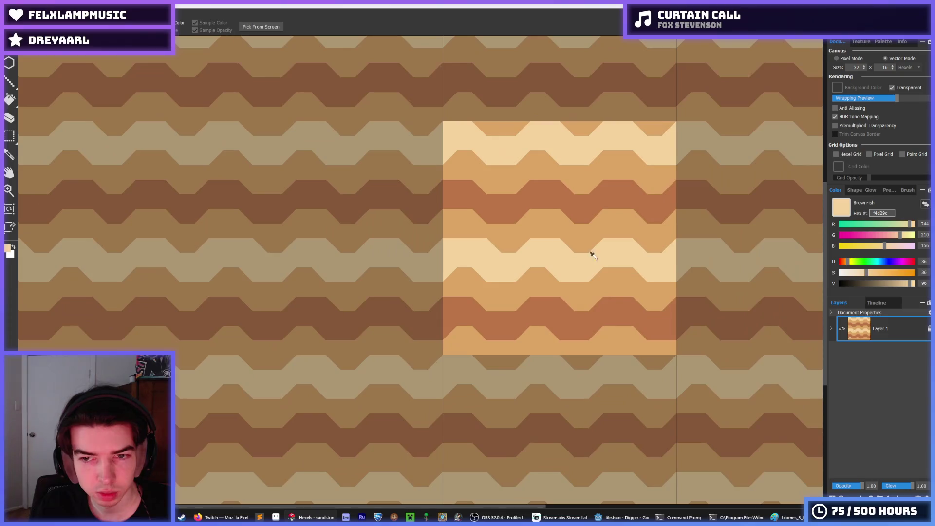
pyautogui.press('i')
pyautogui.scroll(3, 546, 263)
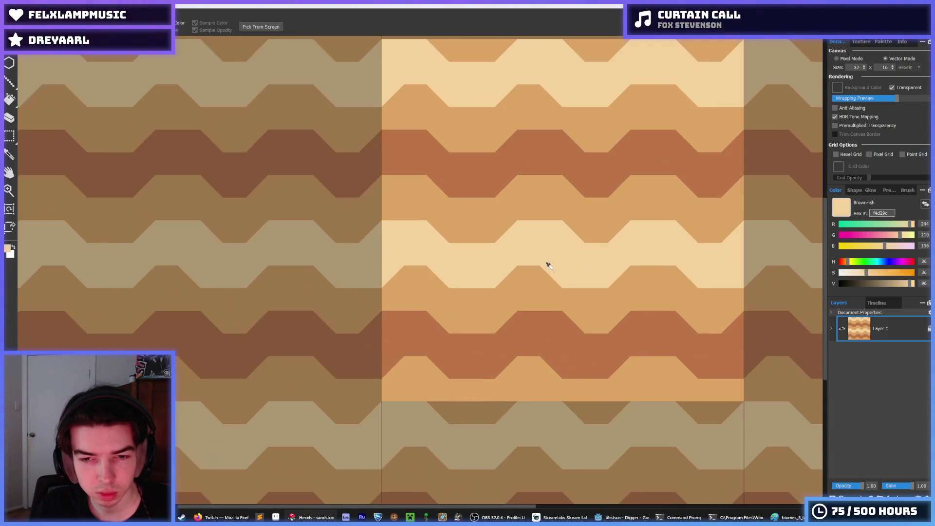
pyautogui.scroll(-2, 561, 211)
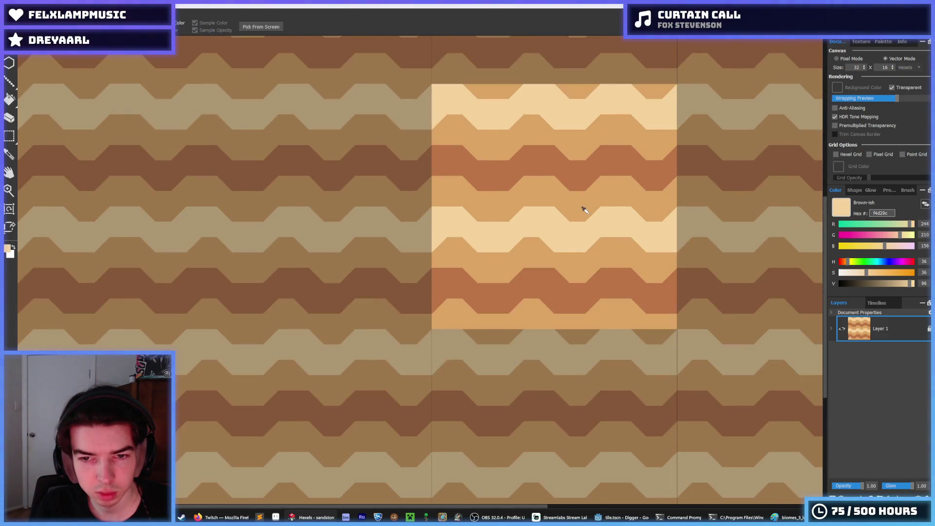
pyautogui.scroll(3, 585, 210)
# Sample the orange and cream band colours while bringing the light band's edge into view
pyautogui.click(568, 209)
pyautogui.press('b')
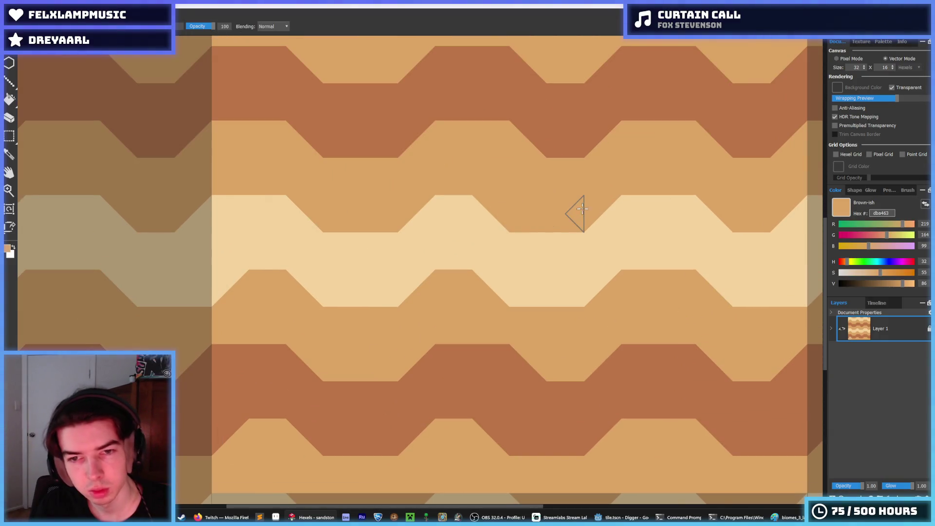
pyautogui.moveTo(649, 201); pyautogui.dragTo(451, 204)
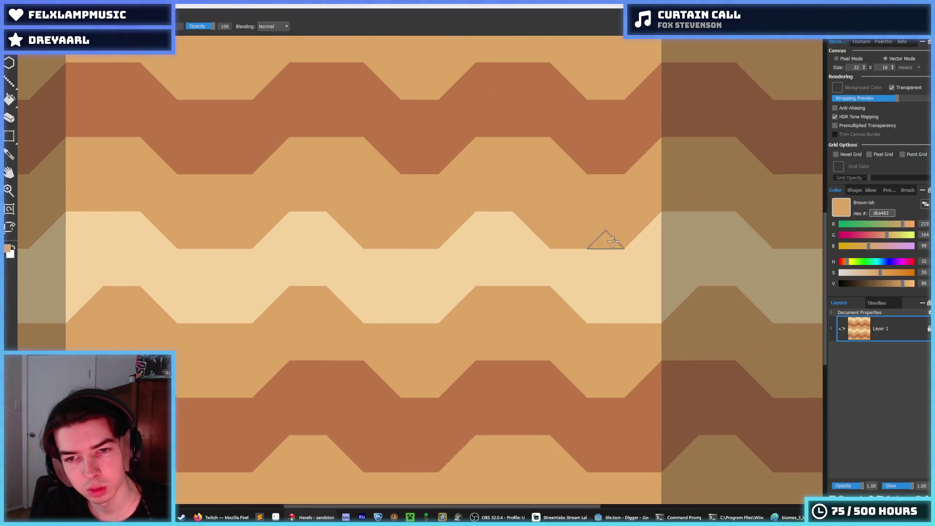
pyautogui.moveTo(605, 240); pyautogui.dragTo(428, 233)
pyautogui.scroll(-2, 438, 278)
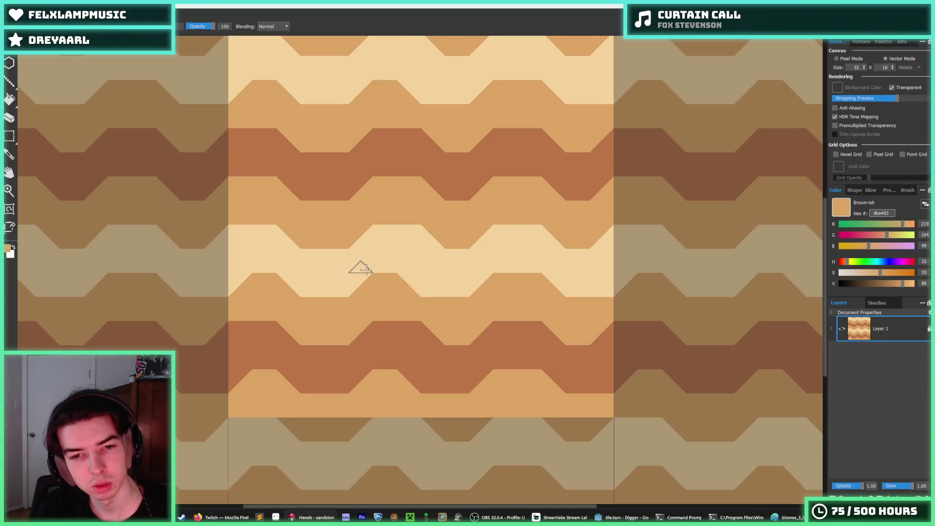
pyautogui.click(402, 254)
pyautogui.scroll(-2, 403, 253)
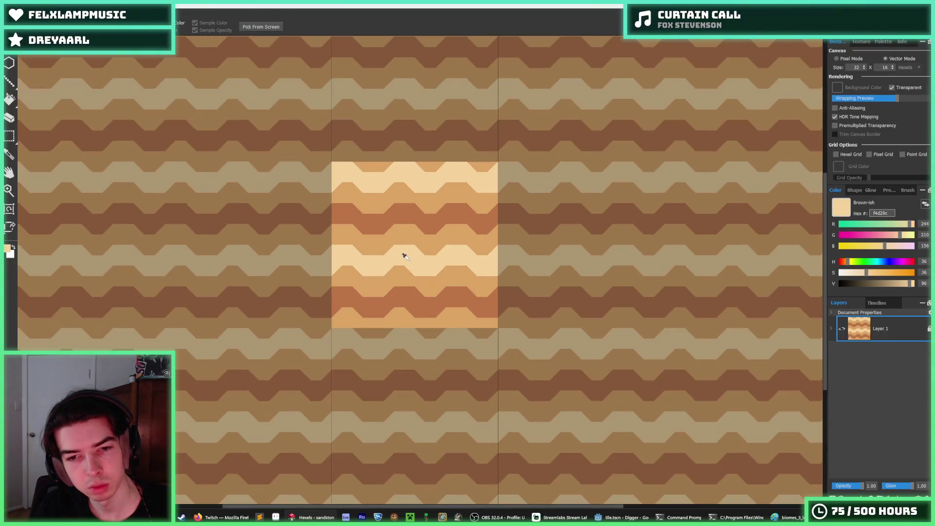
pyautogui.scroll(1, 404, 254)
pyautogui.scroll(-4, 404, 255)
pyautogui.scroll(-3, 405, 255)
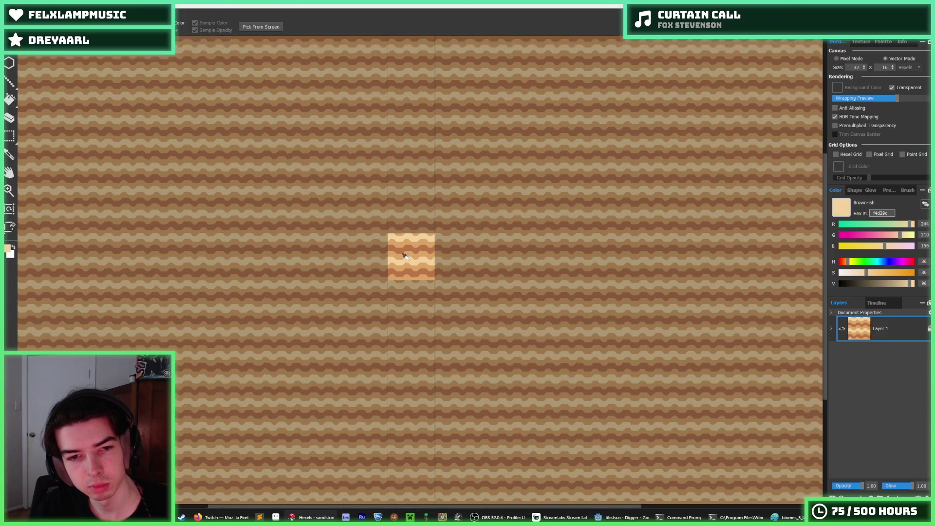
pyautogui.scroll(6, 404, 256)
pyautogui.scroll(1, 404, 256)
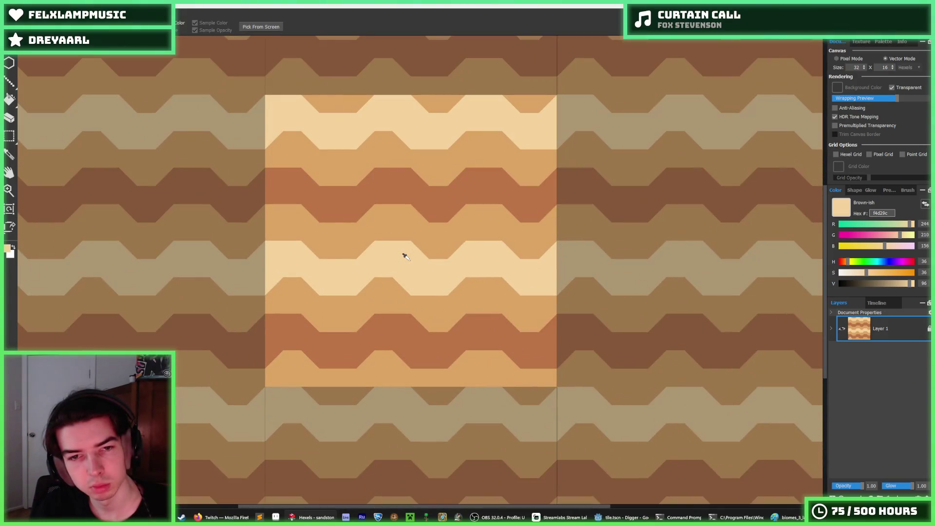
pyautogui.moveTo(393, 245); pyautogui.dragTo(449, 229)
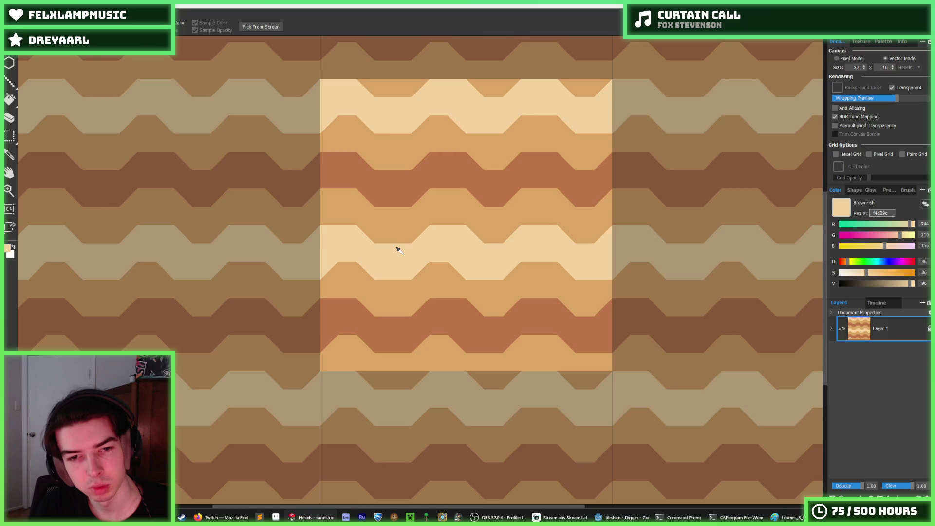
pyautogui.scroll(3, 398, 250)
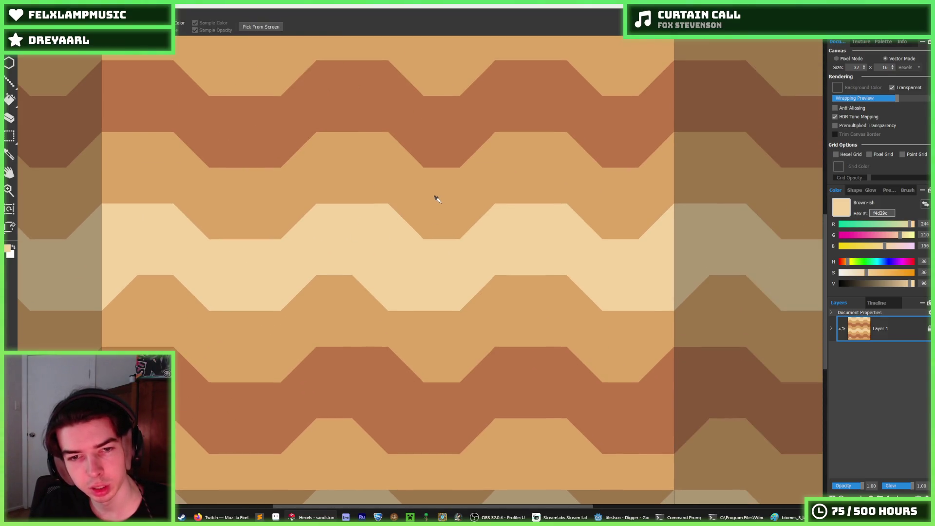
# Try a medium tan stroke along the light band's top, then undo it
pyautogui.keyDown('alt'); pyautogui.click(427, 204); pyautogui.keyUp('alt')
pyautogui.moveTo(384, 203)
pyautogui.mouseDown()
pyautogui.moveTo(413, 226)
pyautogui.moveTo(543, 213)
pyautogui.mouseUp()
pyautogui.moveTo(685, 217); pyautogui.dragTo(275, 214)
pyautogui.hotkey('ctrl', 'z')
# Stamp light tan and medium tan triangle notches into the light band's top edge
pyautogui.keyDown('alt'); pyautogui.click(223, 224); pyautogui.keyUp('alt')
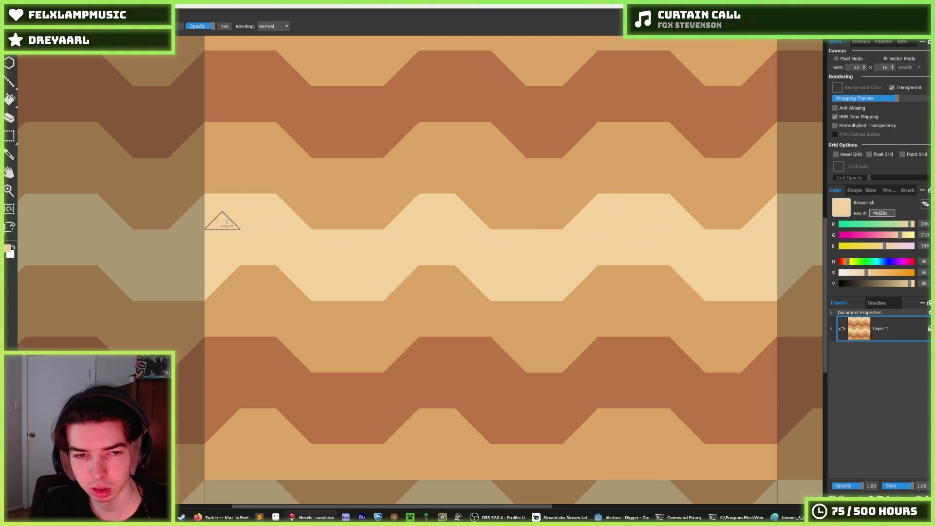
pyautogui.moveTo(609, 222)
pyautogui.mouseDown()
pyautogui.moveTo(292, 235)
pyautogui.moveTo(350, 254)
pyautogui.moveTo(305, 232)
pyautogui.mouseUp()
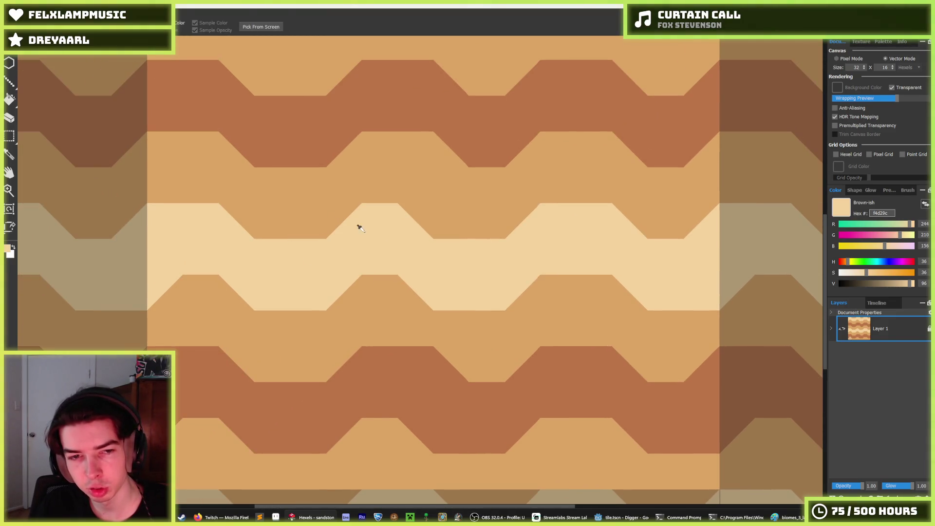
pyautogui.moveTo(325, 221); pyautogui.dragTo(332, 217)
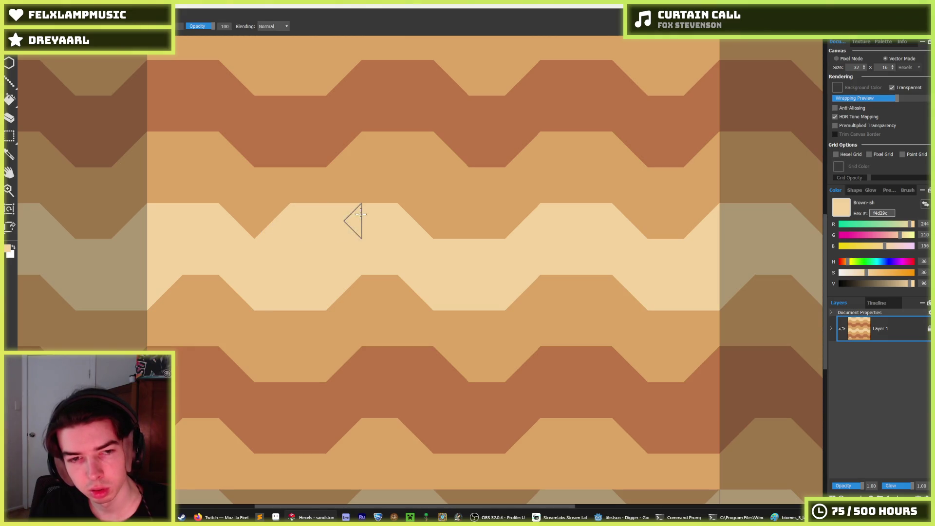
pyautogui.keyDown('alt'); pyautogui.click(277, 211); pyautogui.keyUp('alt')
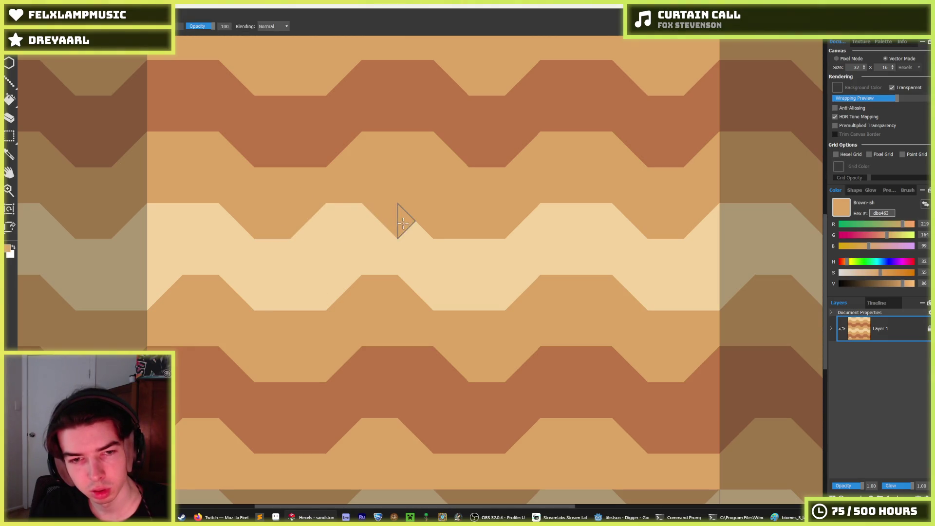
pyautogui.click(330, 280)
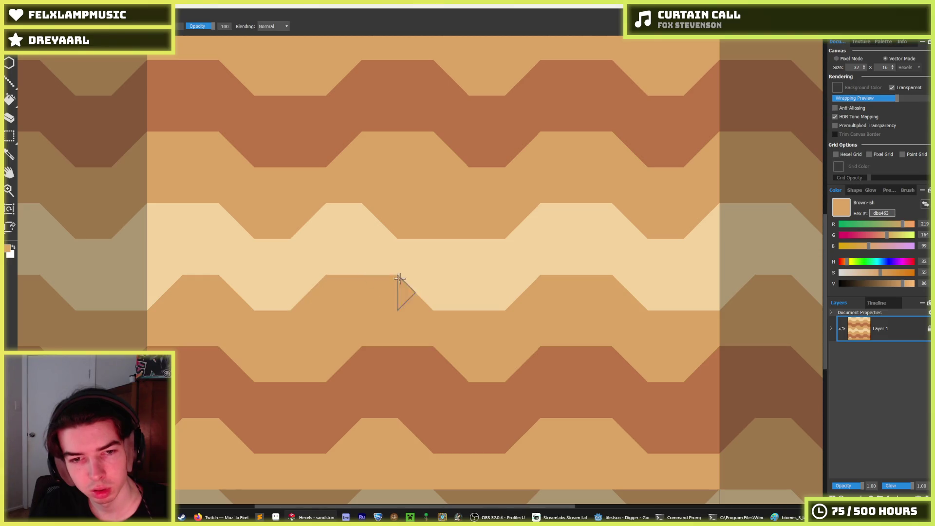
pyautogui.scroll(-3, 399, 278)
pyautogui.scroll(2, 466, 288)
pyautogui.scroll(2, 403, 256)
# Add light tan notches along the band's lower edge and a medium tan notch above it
pyautogui.keyDown('alt'); pyautogui.click(411, 261); pyautogui.keyUp('alt')
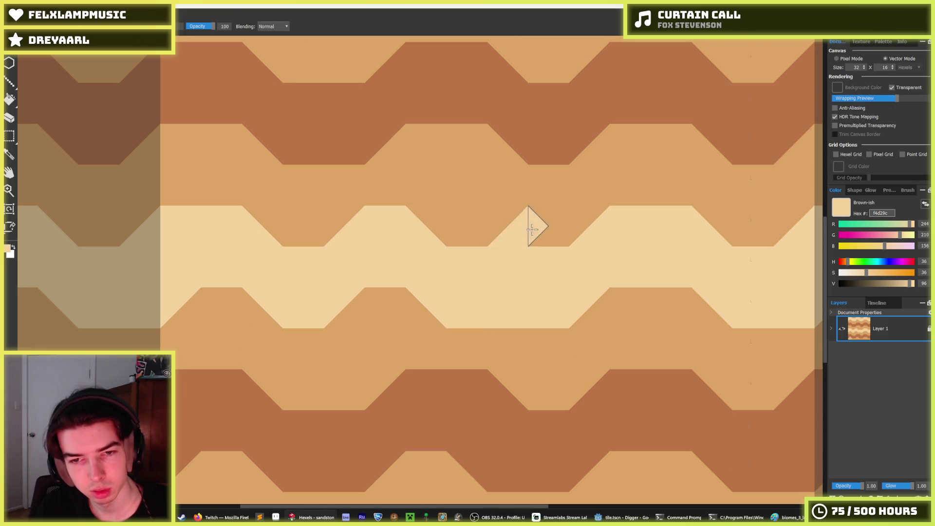
pyautogui.keyDown('alt'); pyautogui.click(603, 302); pyautogui.keyUp('alt')
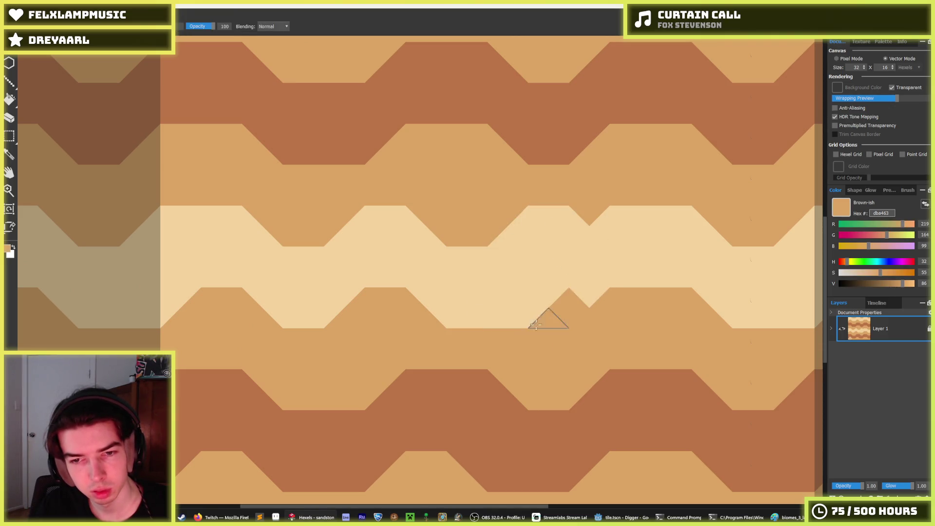
pyautogui.keyDown('alt'); pyautogui.click(591, 287); pyautogui.keyUp('alt')
pyautogui.moveTo(611, 302)
pyautogui.mouseDown()
pyautogui.moveTo(641, 309)
pyautogui.moveTo(668, 278)
pyautogui.mouseUp()
pyautogui.hscroll(3, 506, 217)
pyautogui.keyDown('alt'); pyautogui.click(497, 223); pyautogui.keyUp('alt')
pyautogui.moveTo(496, 223)
pyautogui.mouseDown()
pyautogui.moveTo(565, 255)
pyautogui.moveTo(525, 286)
pyautogui.mouseUp()
pyautogui.keyDown('alt'); pyautogui.click(565, 255); pyautogui.keyUp('alt')
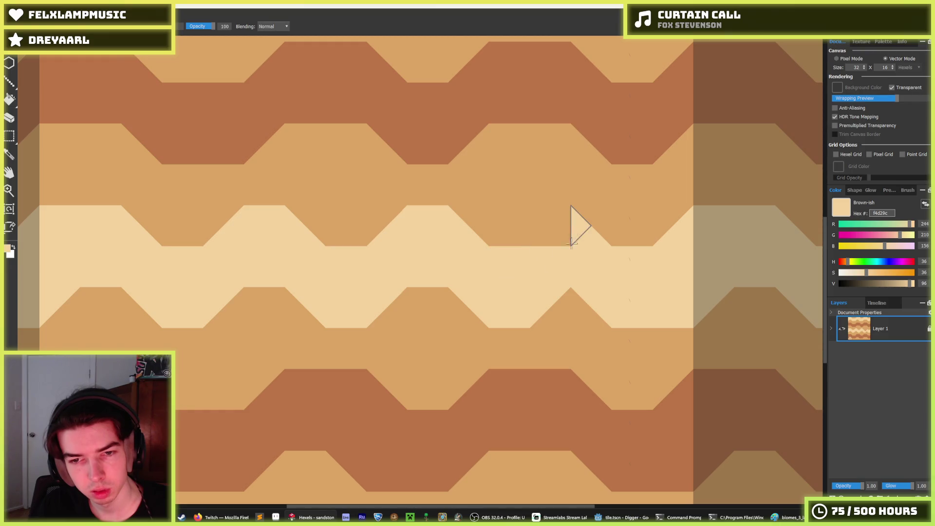
pyautogui.moveTo(573, 229); pyautogui.dragTo(599, 229)
# Stamp alternating medium tan and light tan notches around the band's peak
pyautogui.keyDown('alt'); pyautogui.click(591, 328); pyautogui.keyUp('alt')
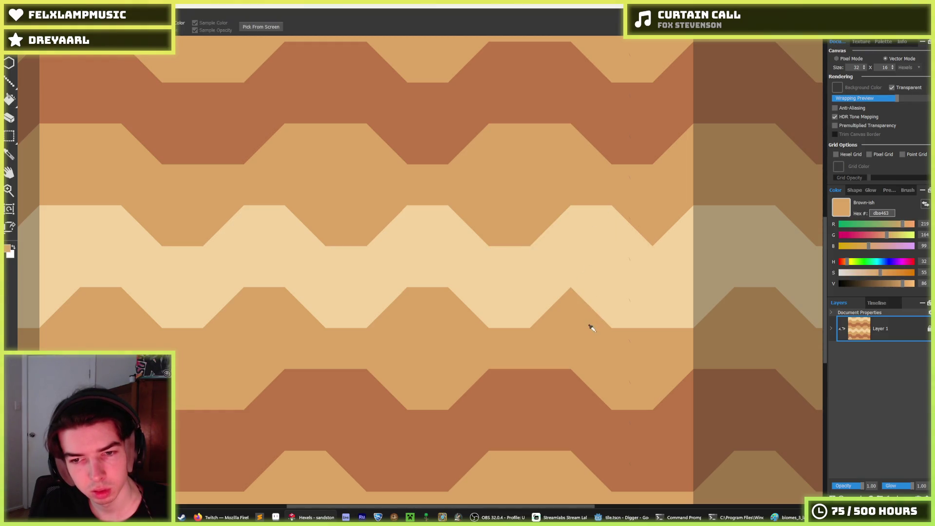
pyautogui.click(633, 235)
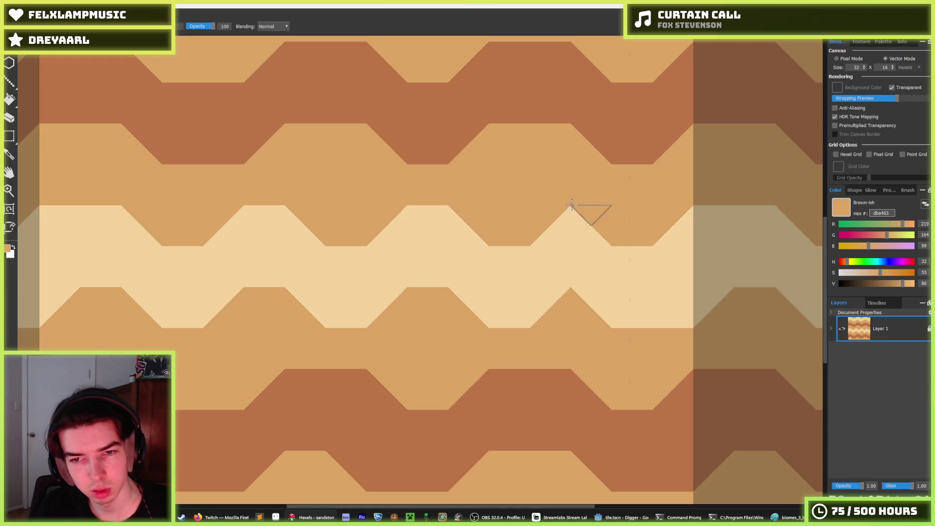
pyautogui.keyDown('alt'); pyautogui.click(555, 246); pyautogui.keyUp('alt')
pyautogui.moveTo(555, 246)
pyautogui.mouseDown()
pyautogui.moveTo(601, 223)
pyautogui.moveTo(631, 276)
pyautogui.moveTo(436, 267)
pyautogui.mouseUp()
pyautogui.keyDown('alt'); pyautogui.click(526, 189); pyautogui.keyUp('alt')
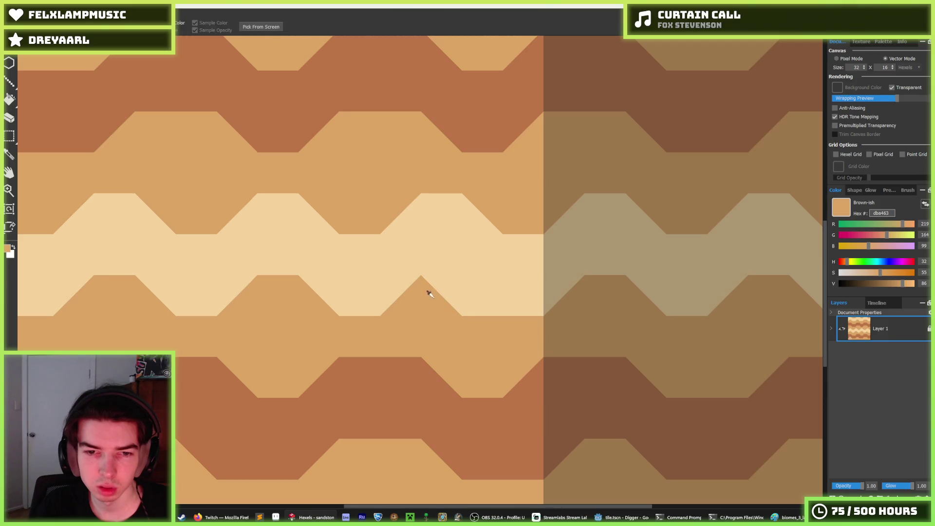
pyautogui.scroll(-10, 482, 321)
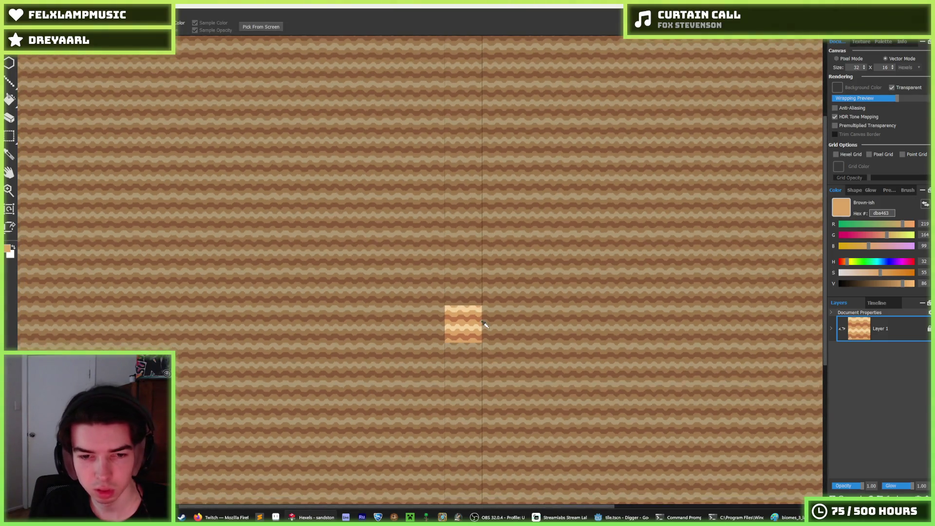
# Zoom out and in on the wrap preview to check the notched tile repeating
pyautogui.scroll(6, 483, 324)
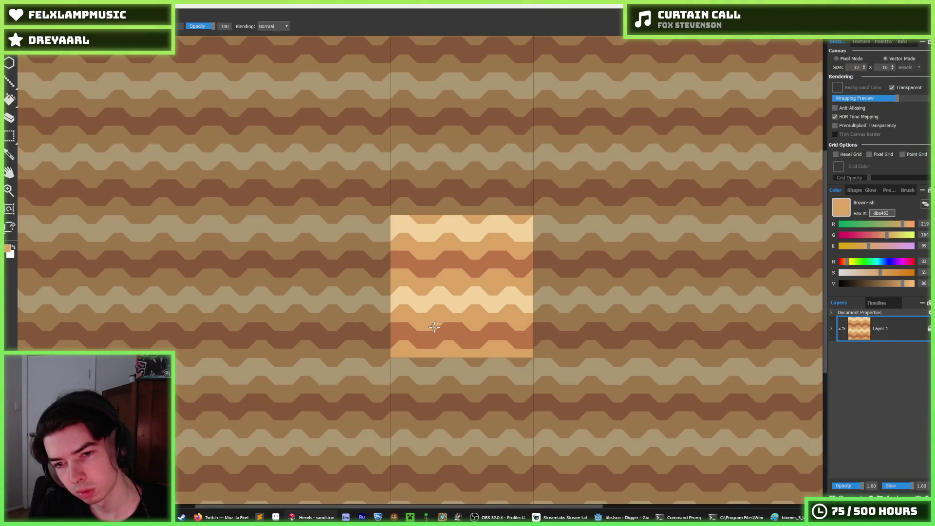
pyautogui.scroll(-8, 442, 329)
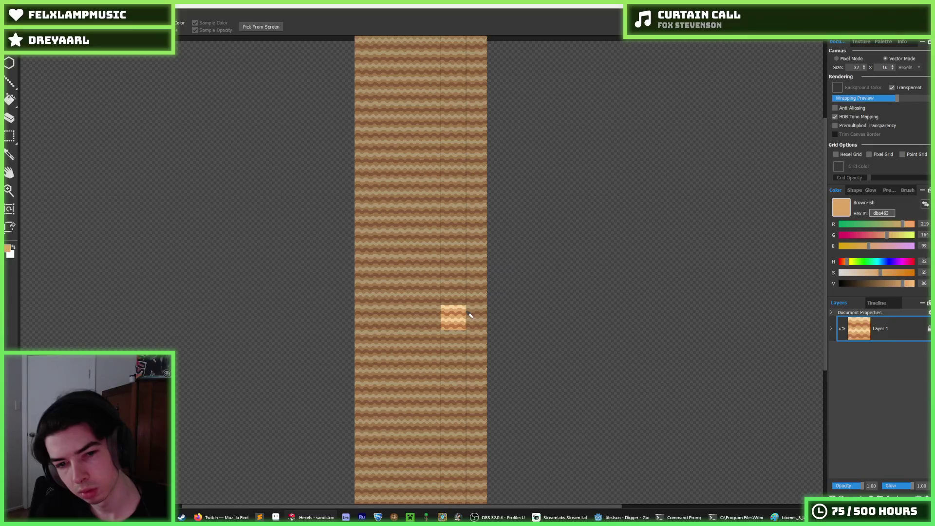
pyautogui.scroll(2, 444, 317)
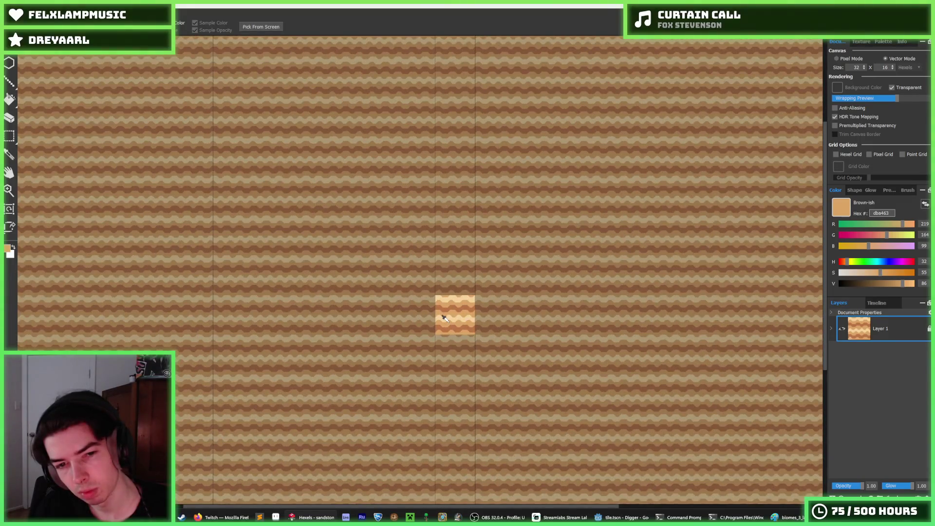
pyautogui.scroll(8, 445, 319)
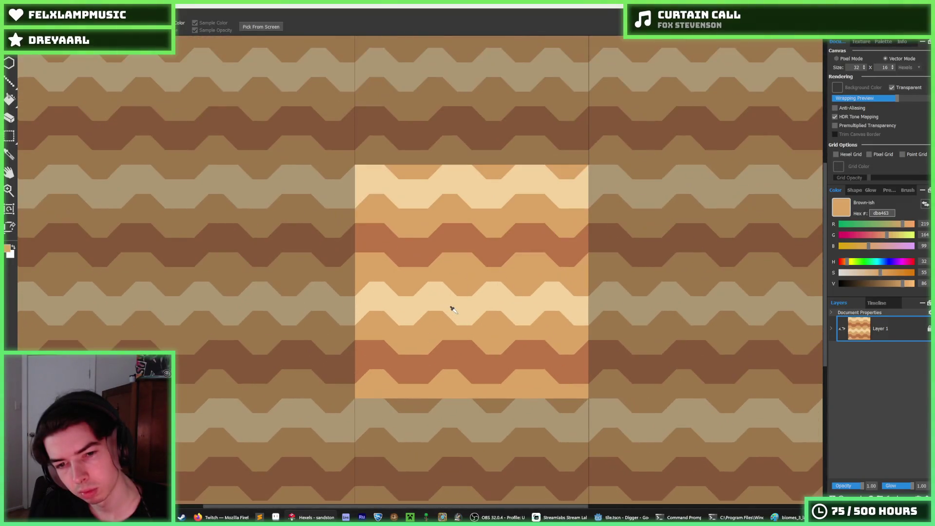
pyautogui.scroll(-3, 453, 310)
pyautogui.scroll(6, 458, 313)
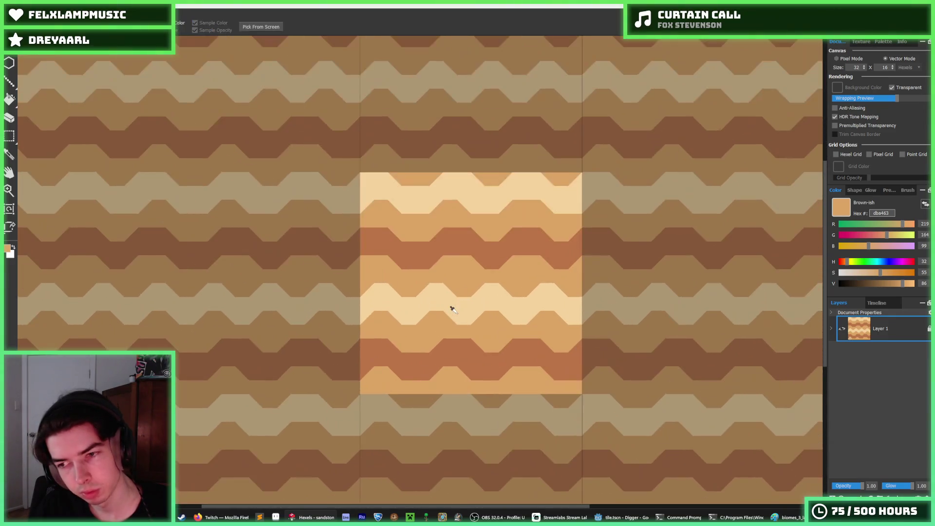
pyautogui.scroll(-5, 452, 309)
# Switch to Godot and preview the sand.png texture in the inspector
pyautogui.press('i')
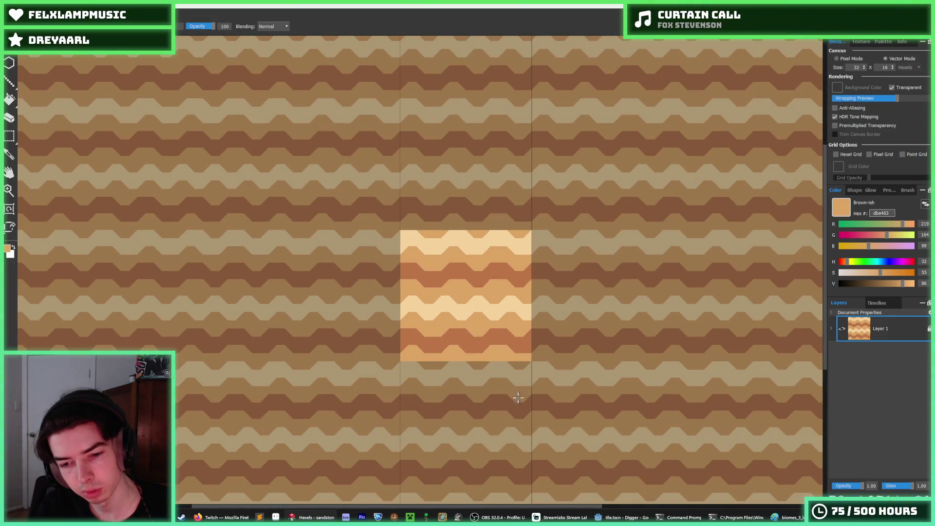
pyautogui.hotkey('alt', 'Tab')
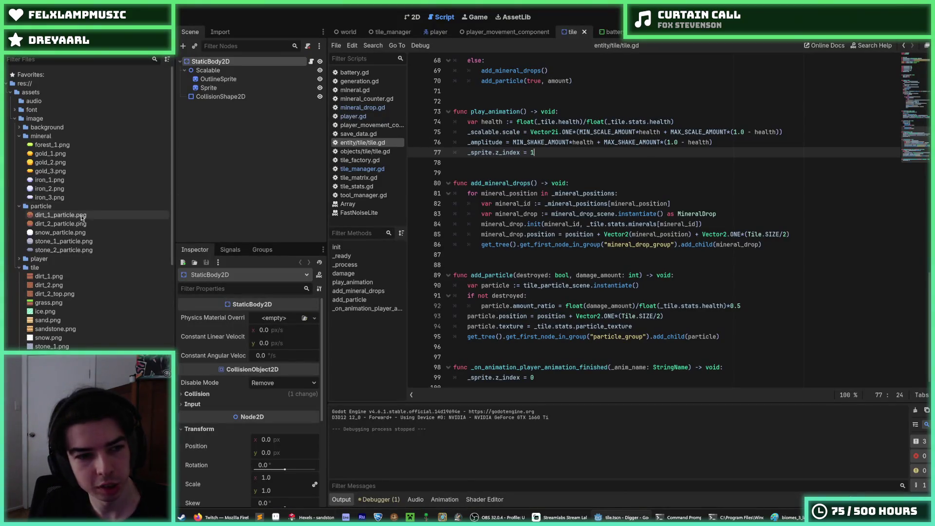
pyautogui.click(49, 320)
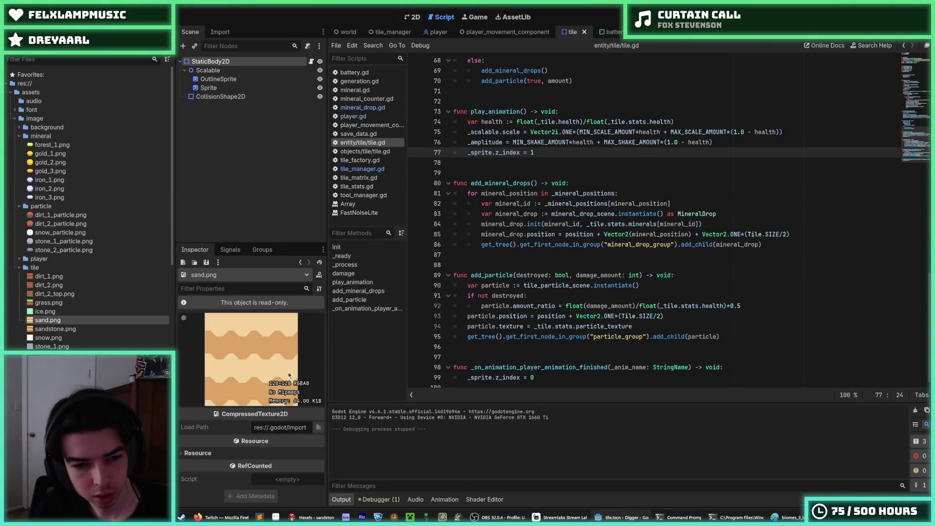
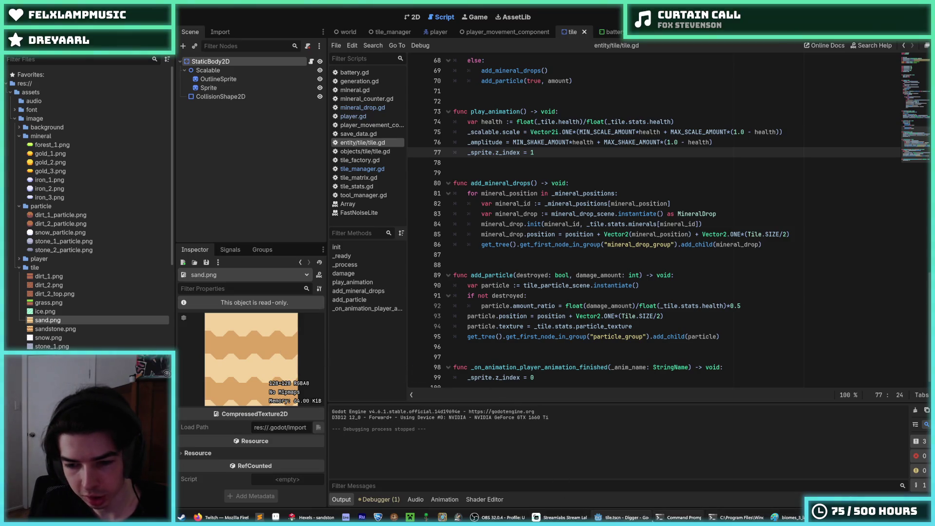
# Switch from the Godot code editor to the wavy sand tile design in Hexels
pyautogui.click(325, 518)
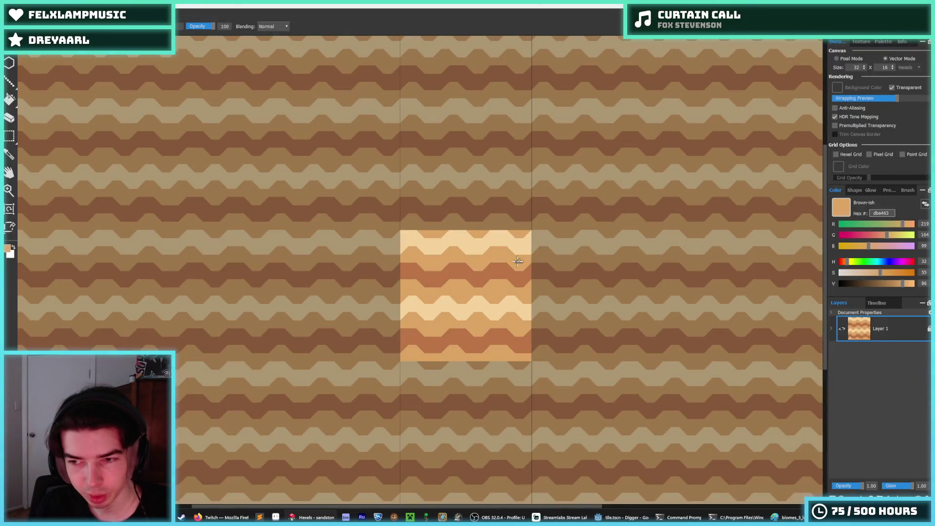
# Move the light wavy bands upward with rectangle selections, shifting one over the dark band
pyautogui.scroll(3, 482, 282)
pyautogui.press('m')
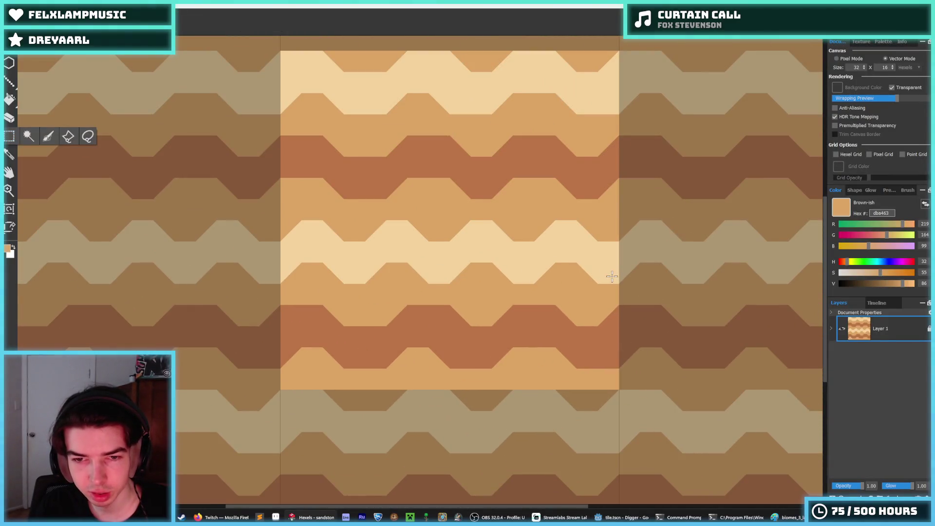
pyautogui.moveTo(618, 278)
pyautogui.mouseDown()
pyautogui.moveTo(234, 220)
pyautogui.moveTo(165, 223)
pyautogui.mouseUp()
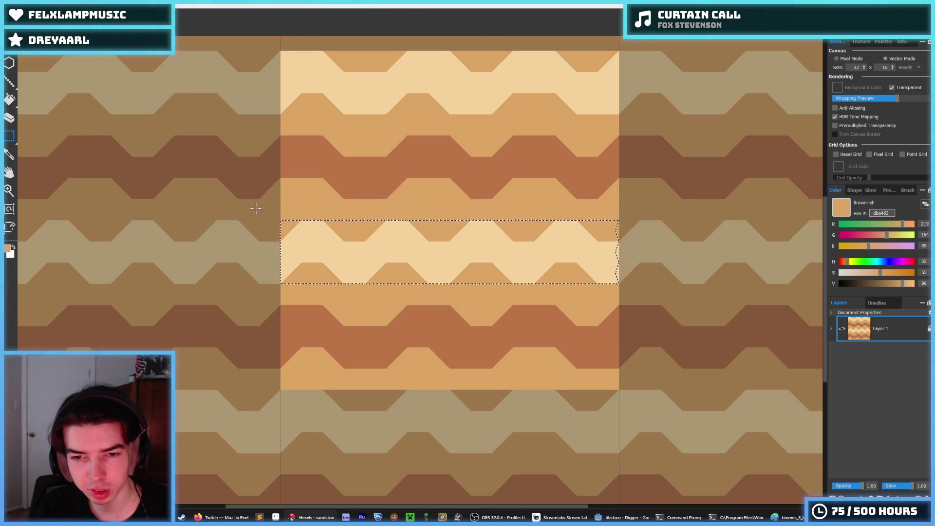
pyautogui.moveTo(283, 229)
pyautogui.mouseDown()
pyautogui.moveTo(619, 302)
pyautogui.moveTo(657, 281)
pyautogui.moveTo(619, 251)
pyautogui.moveTo(604, 258)
pyautogui.moveTo(620, 275)
pyautogui.mouseUp()
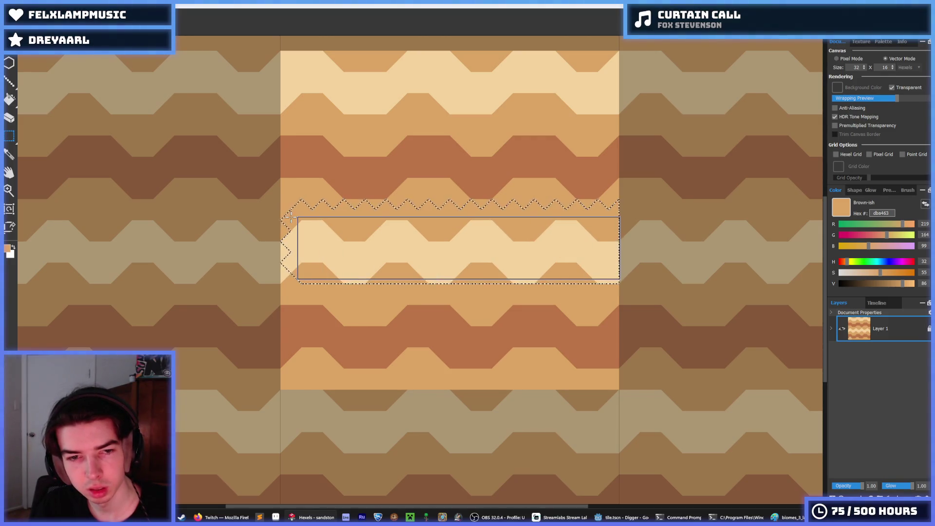
pyautogui.press('Return')
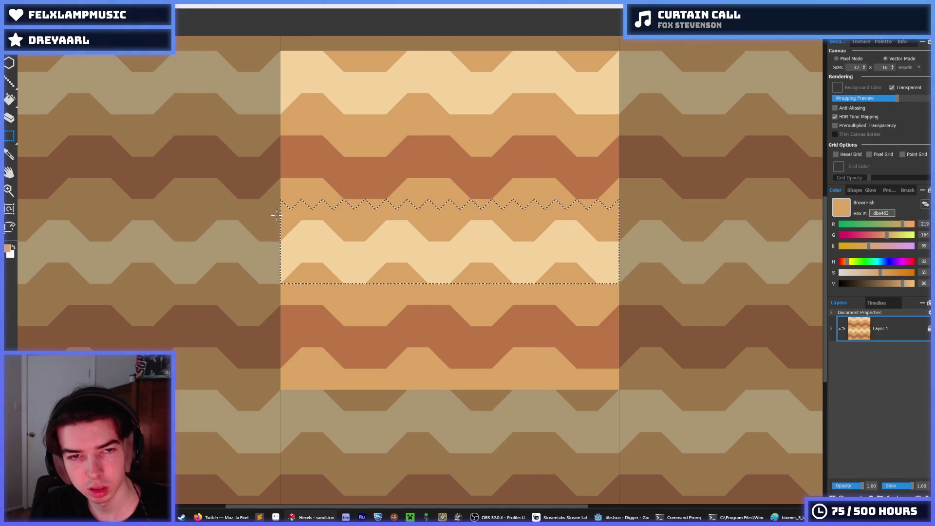
pyautogui.moveTo(616, 112); pyautogui.dragTo(359, 71)
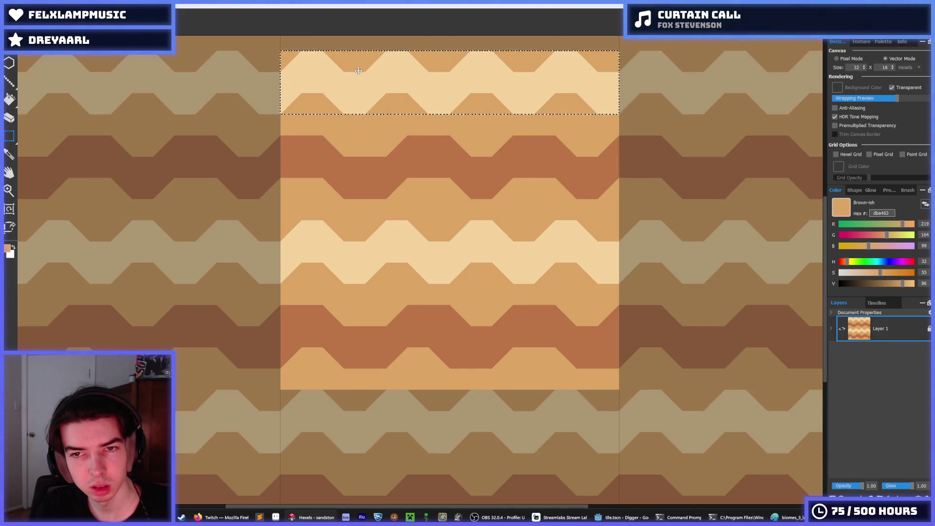
pyautogui.moveTo(448, 200); pyautogui.dragTo(444, 146)
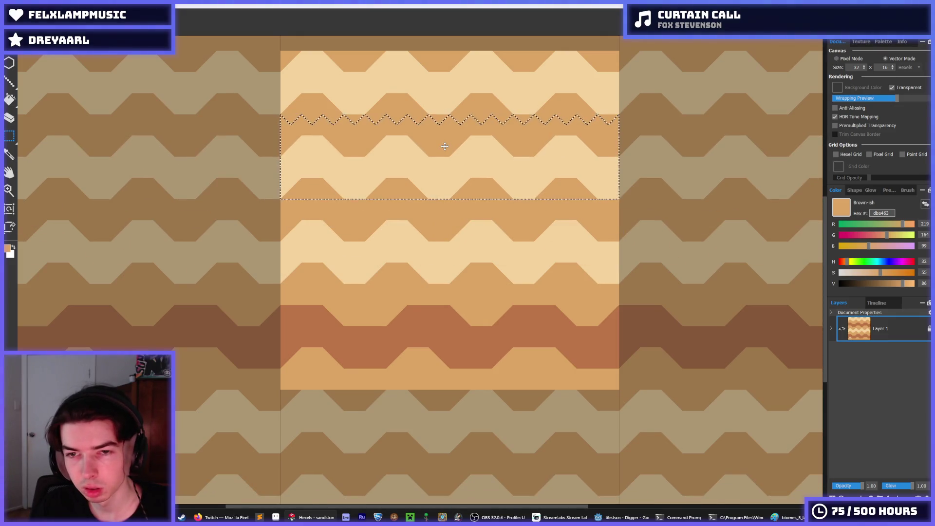
# Bucket-fill the selected band with dark brown bb7547, then clear the selection
pyautogui.click(871, 44)
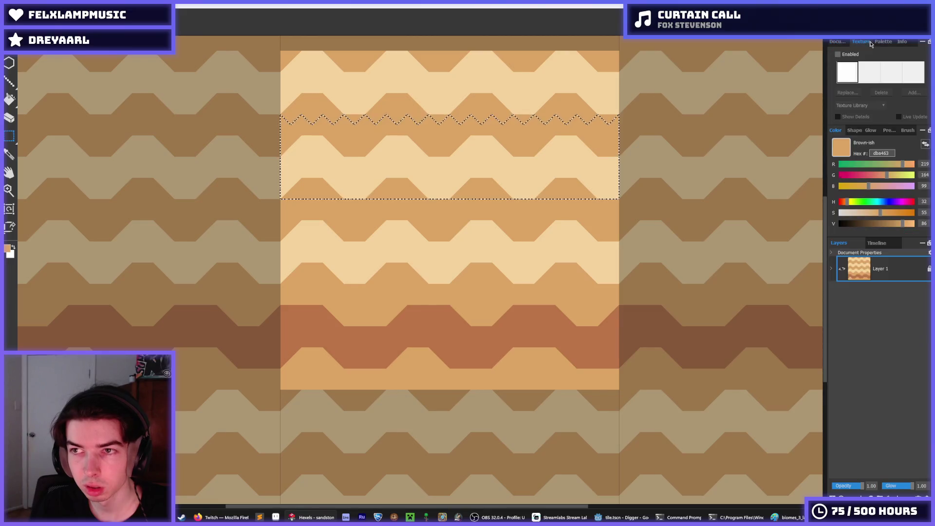
pyautogui.click(883, 42)
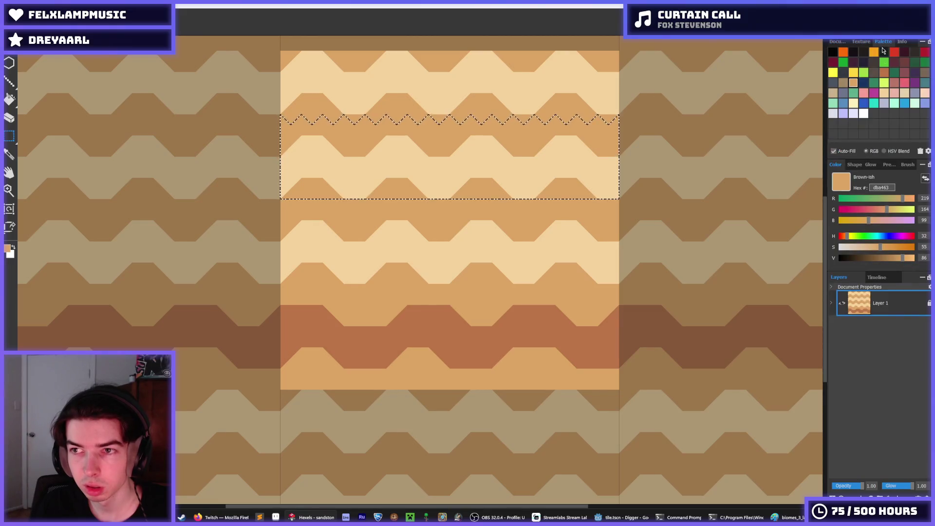
pyautogui.click(883, 72)
pyautogui.press('f')
pyautogui.click(555, 165)
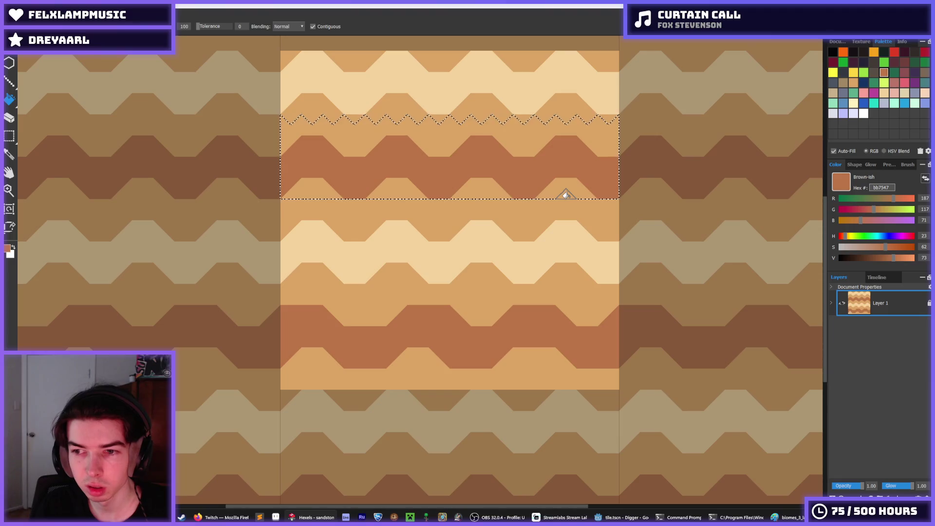
pyautogui.press('m')
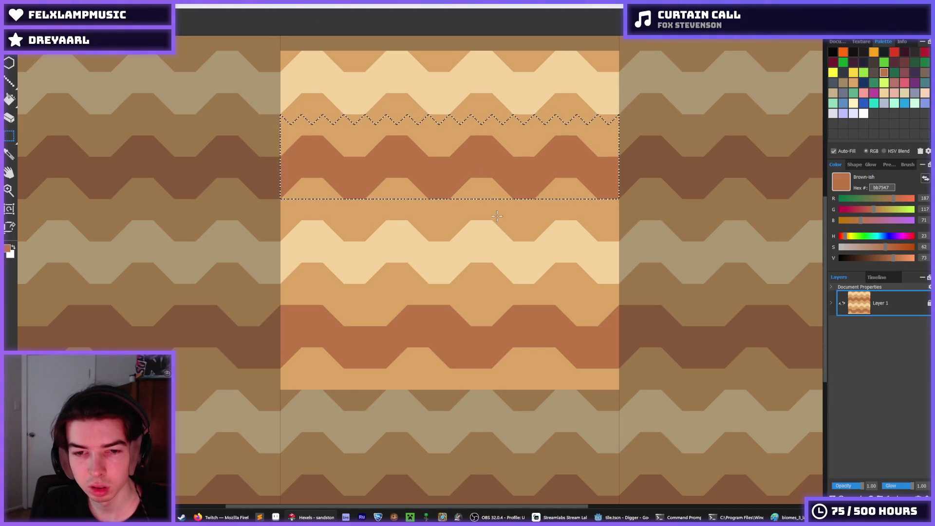
pyautogui.moveTo(463, 152); pyautogui.dragTo(464, 340)
pyautogui.click(462, 336)
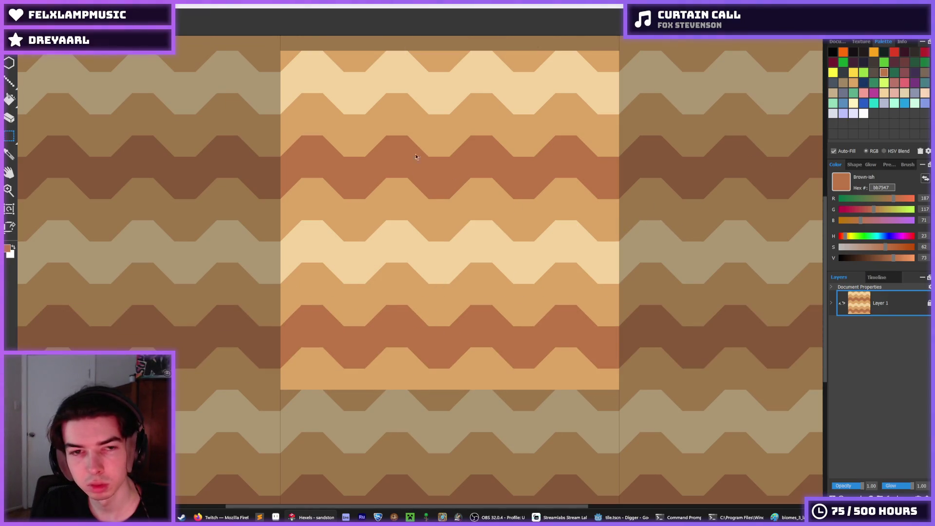
# Export the tile as PNG, replacing sandstone.png, and return to Godot
pyautogui.hotkey('ctrl', 'e')
pyautogui.doubleClick(323, 82)
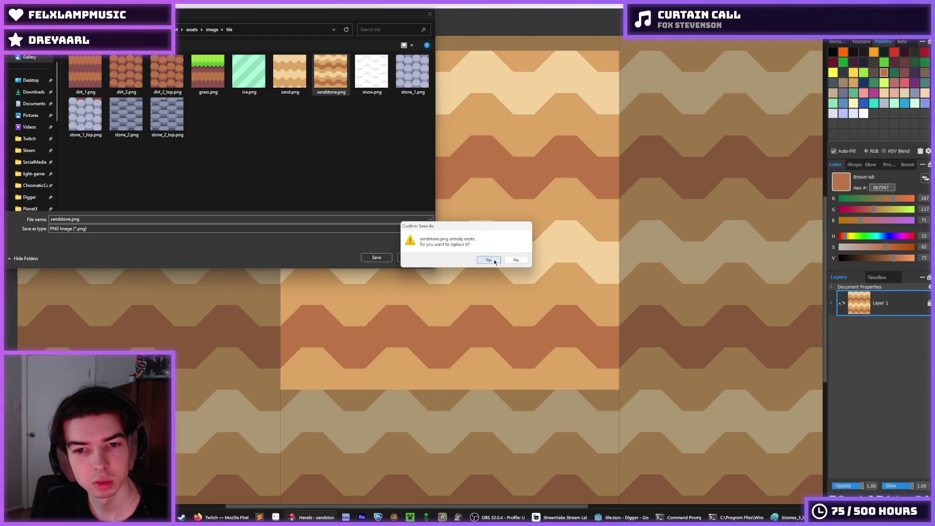
pyautogui.click(488, 259)
pyautogui.click(505, 368)
pyautogui.click(626, 517)
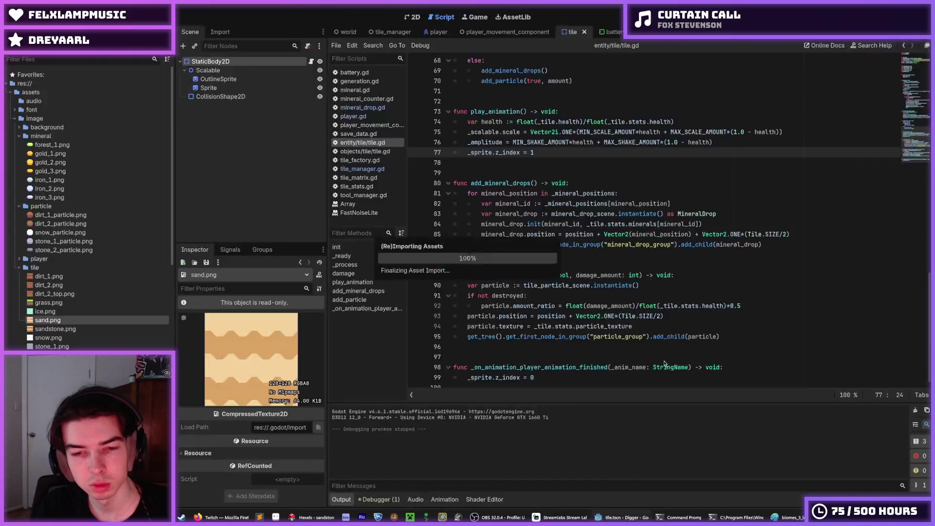
# Run the game, dig down through the sand, tunnel left and staircase back to the shaft
pyautogui.press('F5')
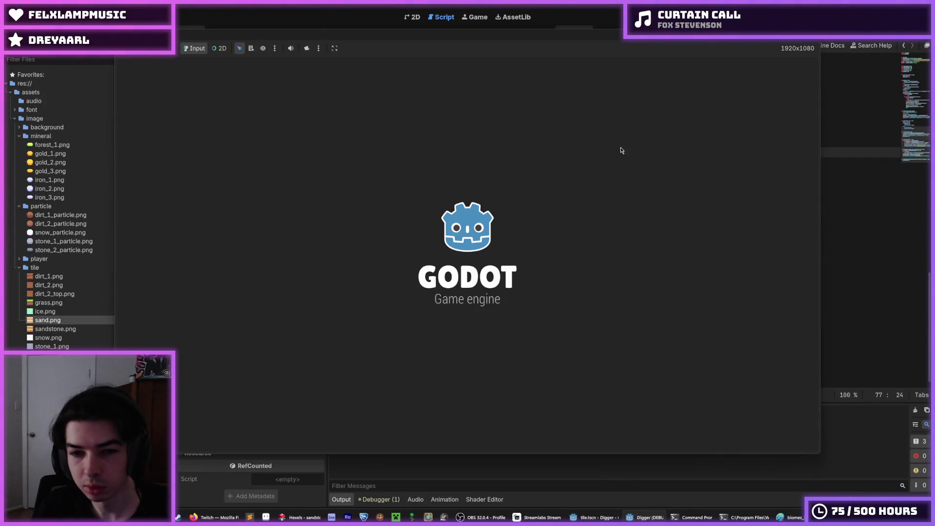
pyautogui.press('Down')
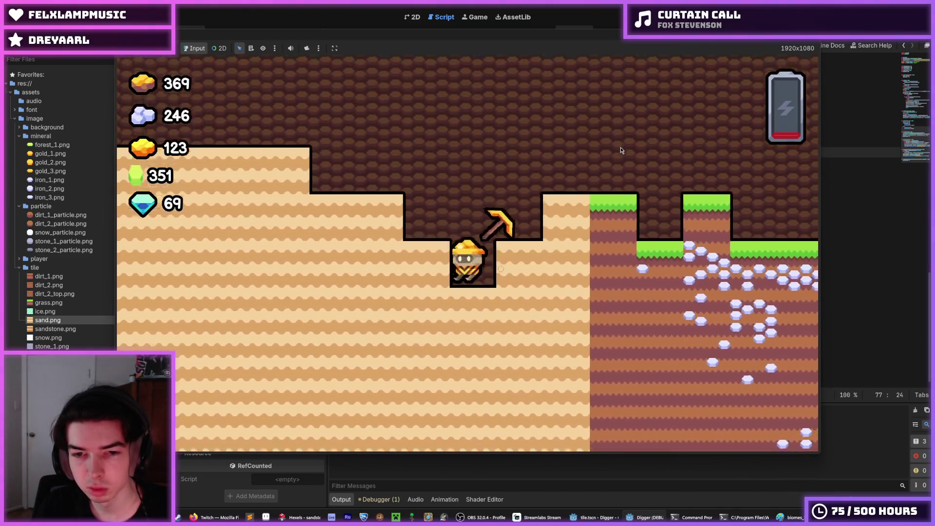
pyautogui.press('Down')
pyautogui.press('Down')
pyautogui.press('Down')
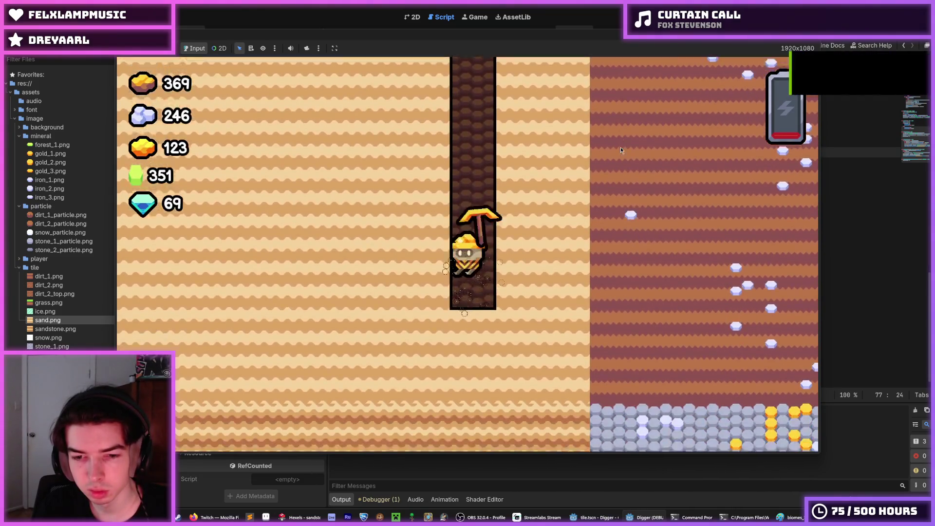
pyautogui.press('Down')
pyautogui.press('Down')
pyautogui.press('Down')
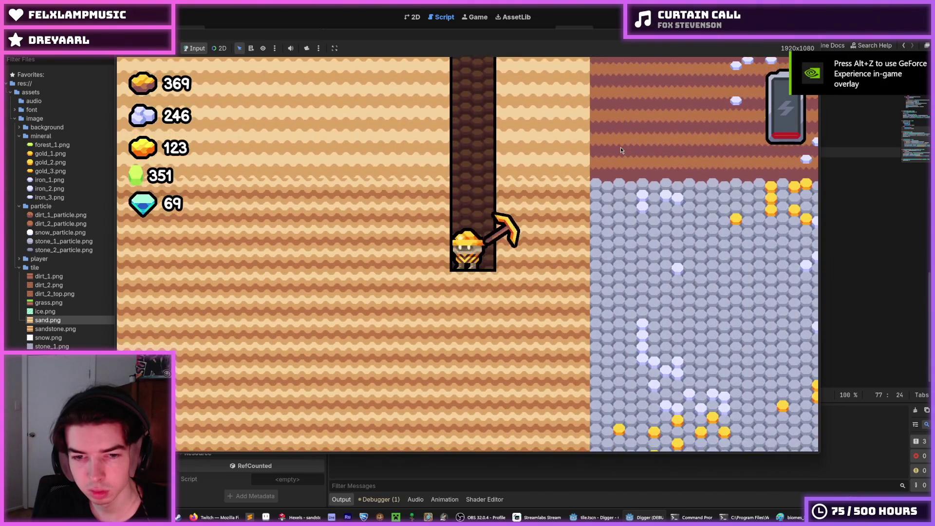
pyautogui.press('Down')
pyautogui.press('Left')
pyautogui.press('Left')
pyautogui.press('Left')
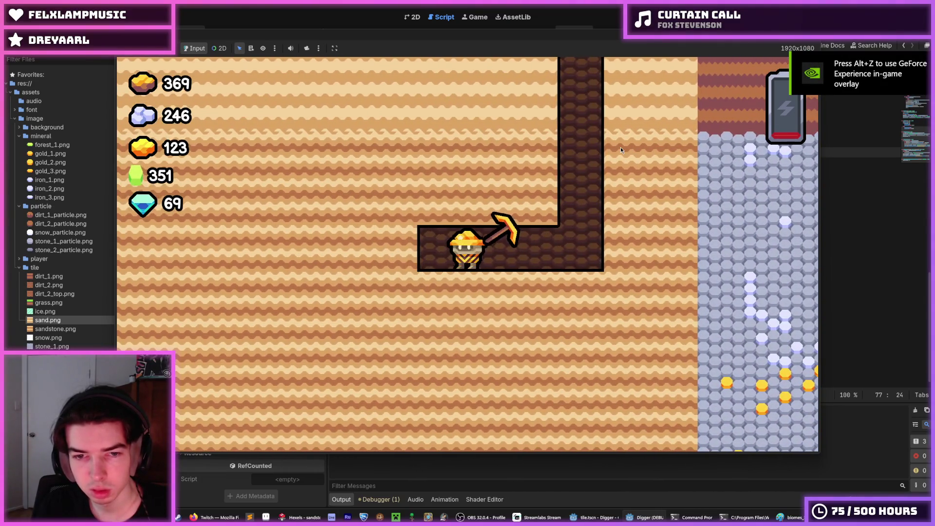
pyautogui.press('Right')
pyautogui.press('Right')
pyautogui.press('Right')
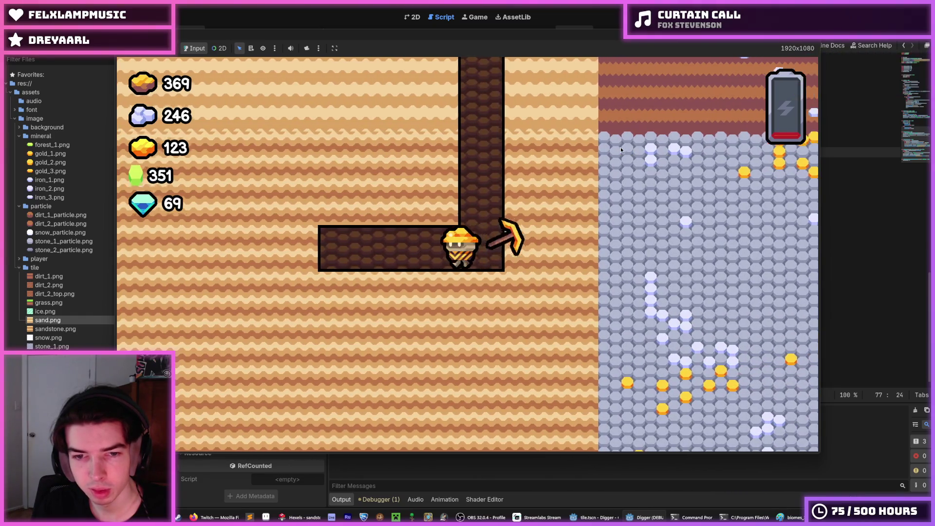
pyautogui.press('Left')
pyautogui.press('Left')
pyautogui.press('Left')
pyautogui.press('Down')
pyautogui.press('Down')
pyautogui.press('Right')
pyautogui.press('Right')
pyautogui.press('Up')
pyautogui.press('Left')
pyautogui.press('Right')
pyautogui.press('Right')
pyautogui.press('Up')
pyautogui.press('Up')
pyautogui.press('Right')
pyautogui.press('Up')
pyautogui.press('Right')
pyautogui.press('Up')
# Climb the shaft to the rock, then tunnel left and down into the stone layer
pyautogui.press('Right')
pyautogui.press('Left')
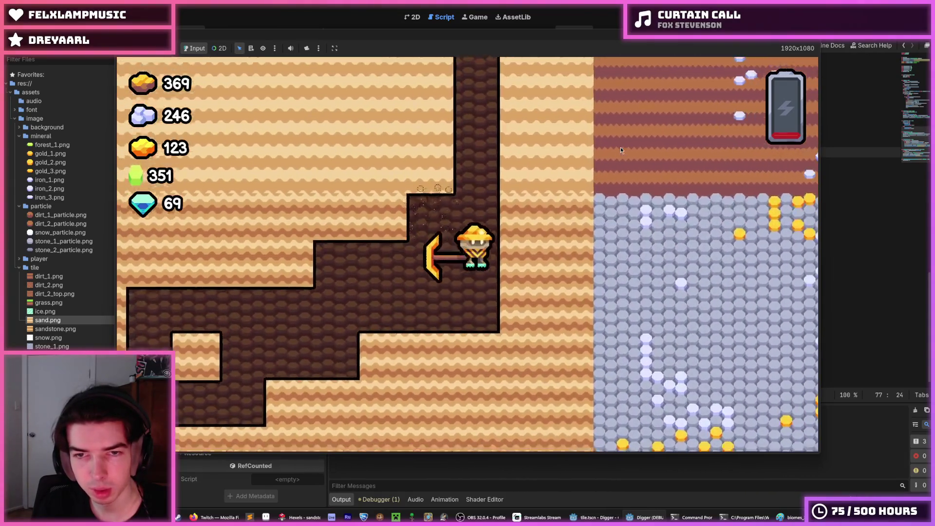
pyautogui.press('Up')
pyautogui.press('Up')
pyautogui.press('Up')
pyautogui.press('Down')
pyautogui.press('Down')
pyautogui.press('Down')
pyautogui.press('Right')
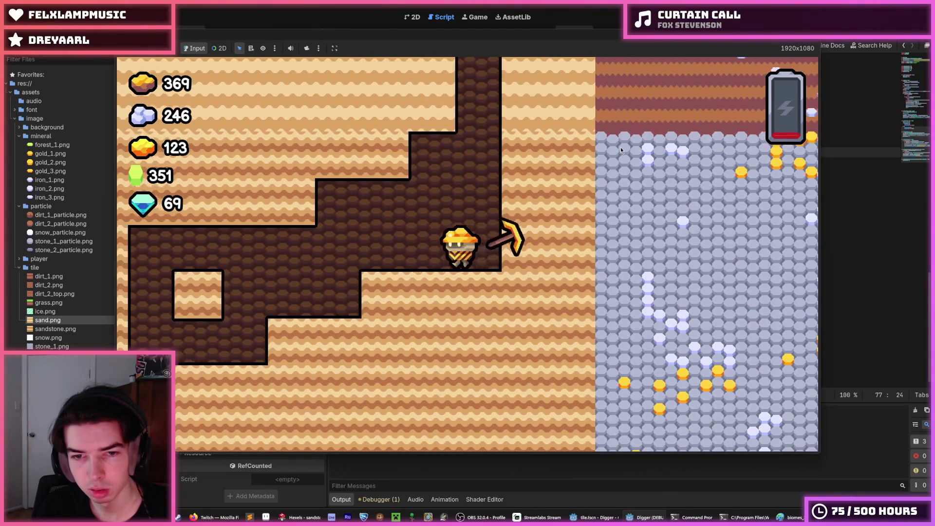
pyautogui.press('Up')
pyautogui.press('Left')
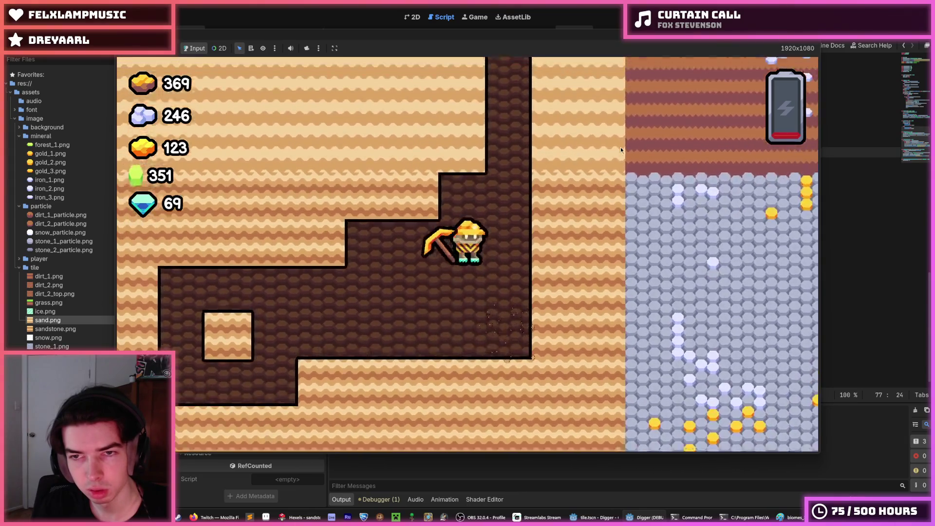
pyautogui.press('Up')
pyautogui.press('Up')
pyautogui.press('Up')
pyautogui.press('Up')
pyautogui.press('Up')
pyautogui.press('Up')
pyautogui.press('Left')
pyautogui.press('Up')
pyautogui.press('Left')
pyautogui.press('Down')
pyautogui.press('Right')
pyautogui.press('Up')
pyautogui.press('Left')
pyautogui.press('Up')
pyautogui.press('Right')
pyautogui.press('Right')
pyautogui.press('Left')
pyautogui.press('Down')
pyautogui.press('Left')
pyautogui.press('Down')
pyautogui.press('Down')
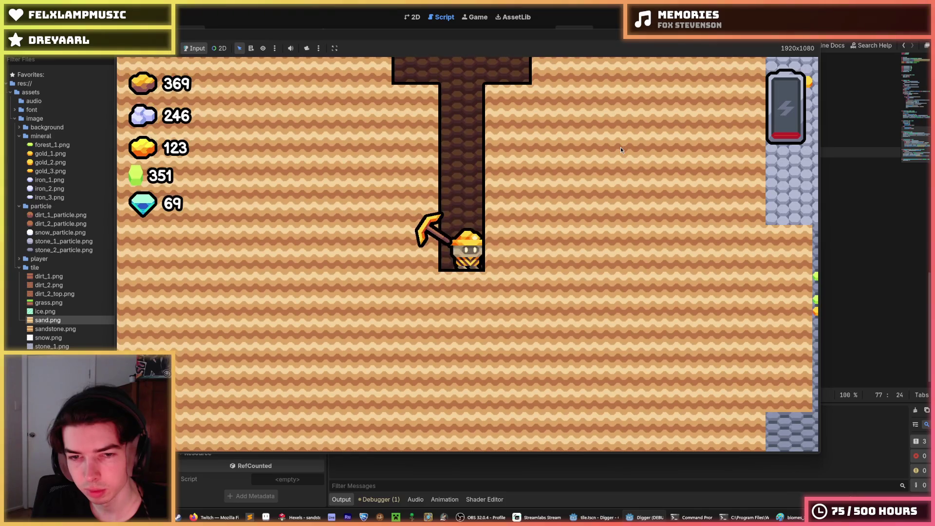
pyautogui.press('Right')
# Dig a deep shaft and cavern, fly the miner around it, then stop the playtest
pyautogui.press('Up')
pyautogui.press('Left')
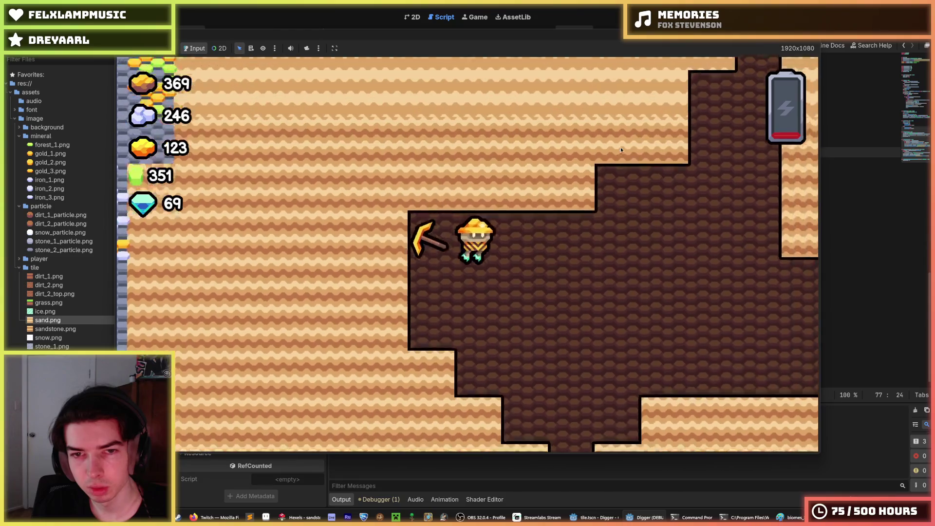
pyautogui.press('Down')
pyautogui.press('Left')
pyautogui.press('Up')
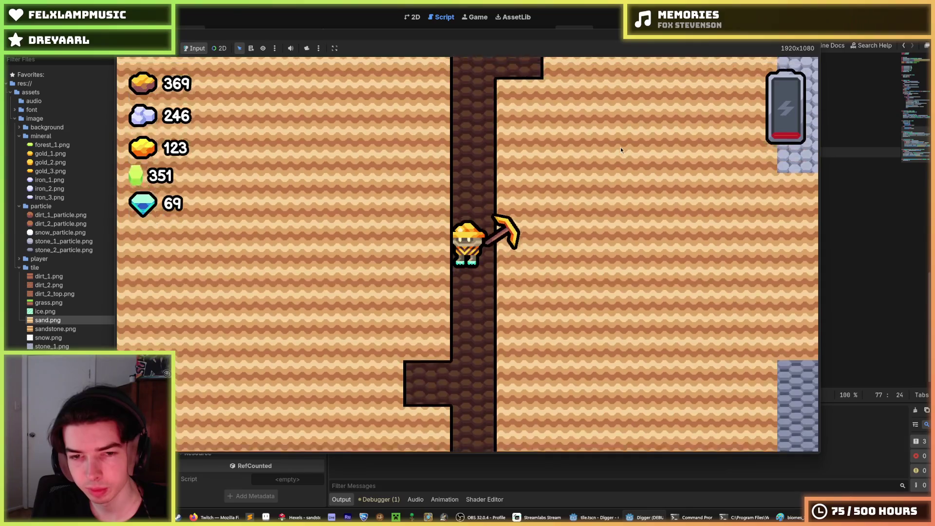
pyautogui.press('Left')
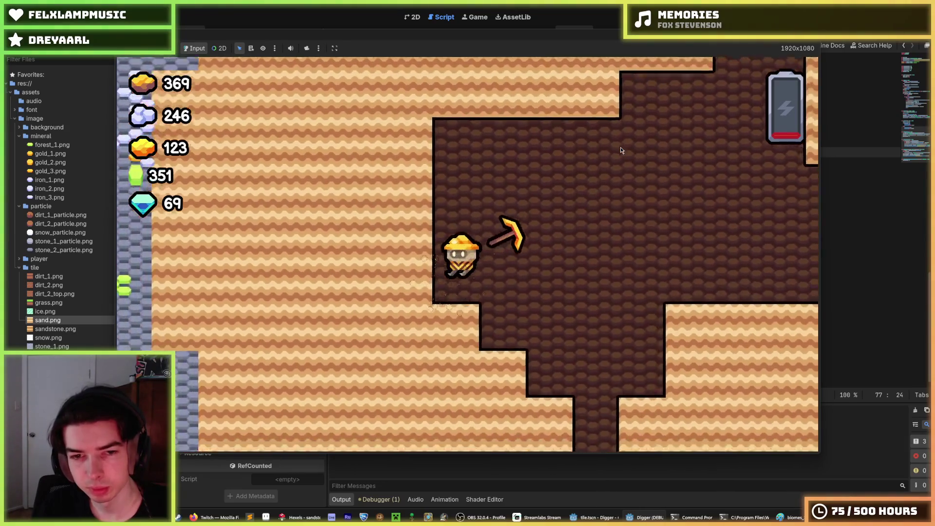
pyautogui.press('Right')
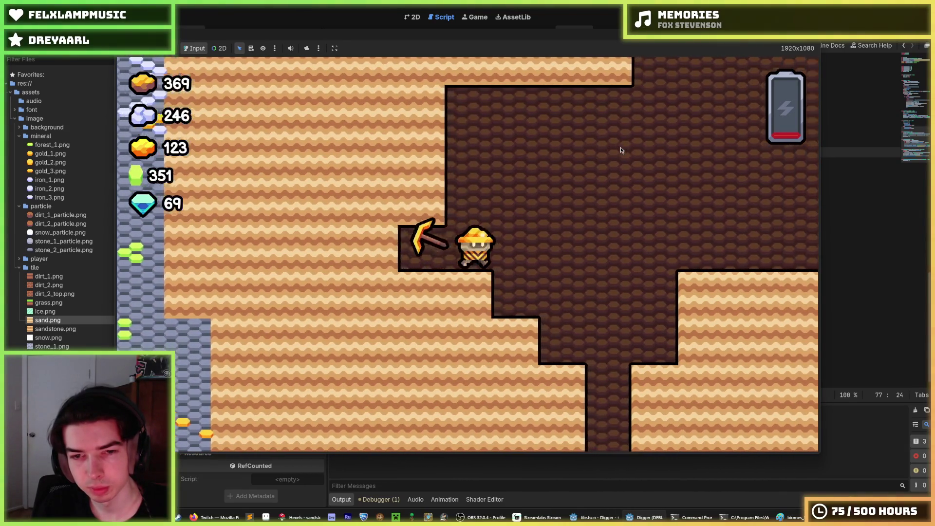
pyautogui.press('Up')
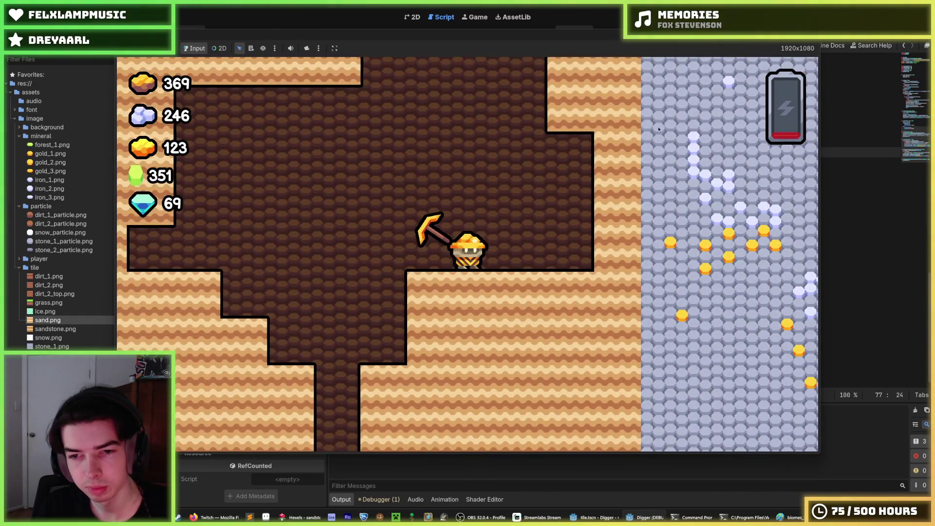
pyautogui.press('Left')
pyautogui.press('Down')
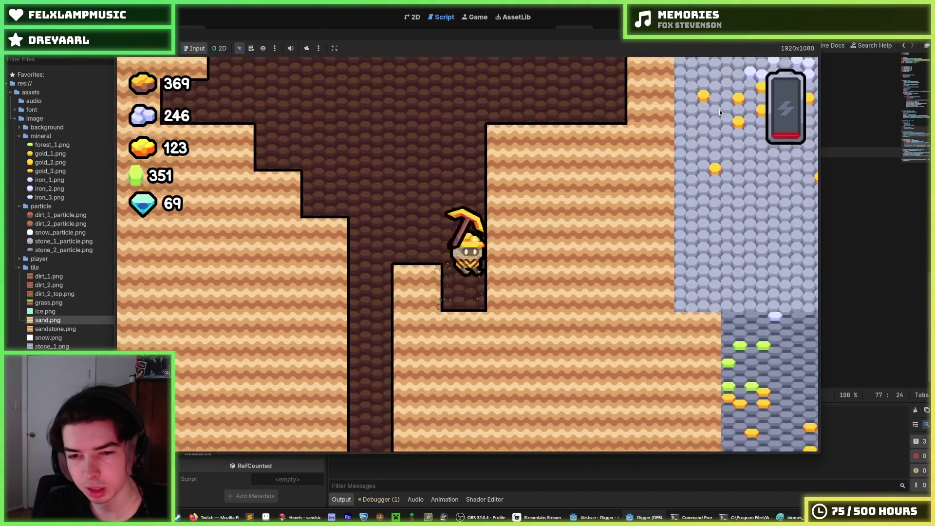
pyautogui.press('Left')
pyautogui.press('Down')
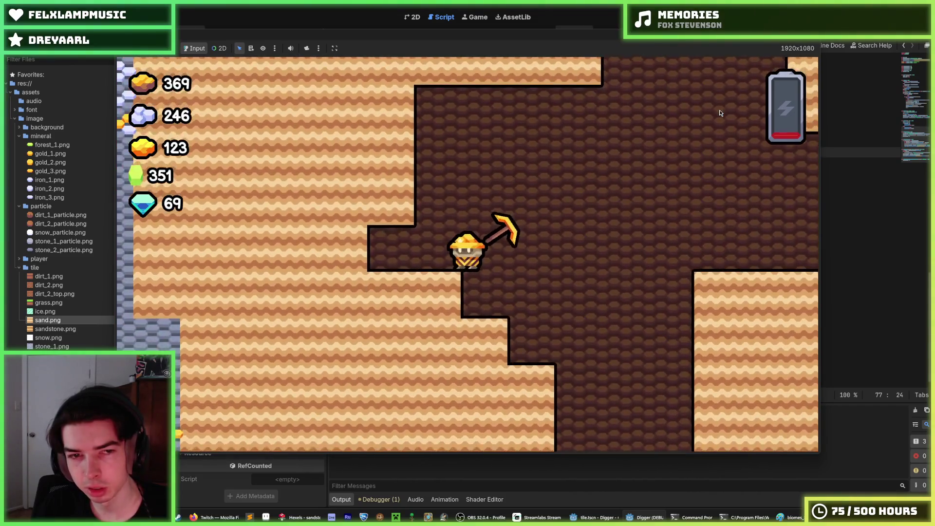
pyautogui.press('Left')
pyautogui.press('Right')
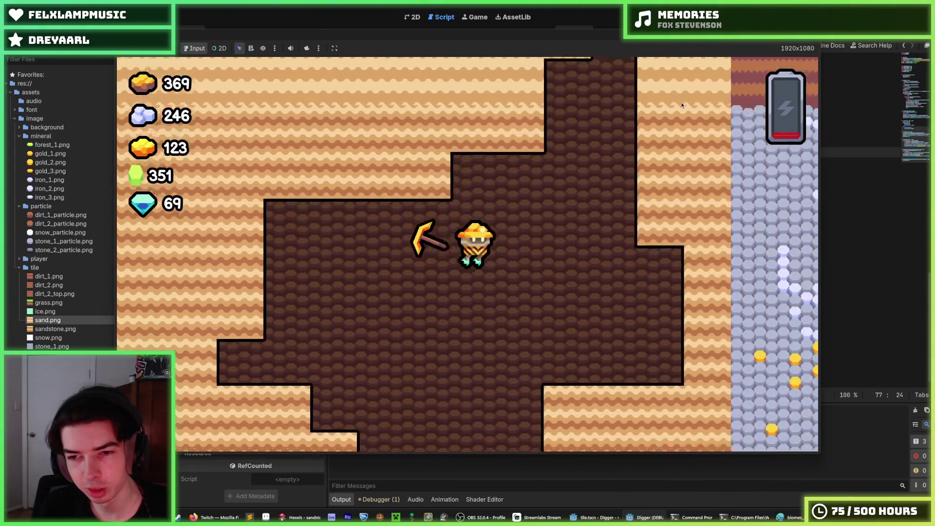
pyautogui.press('Down')
pyautogui.press('Left')
pyautogui.press('Up')
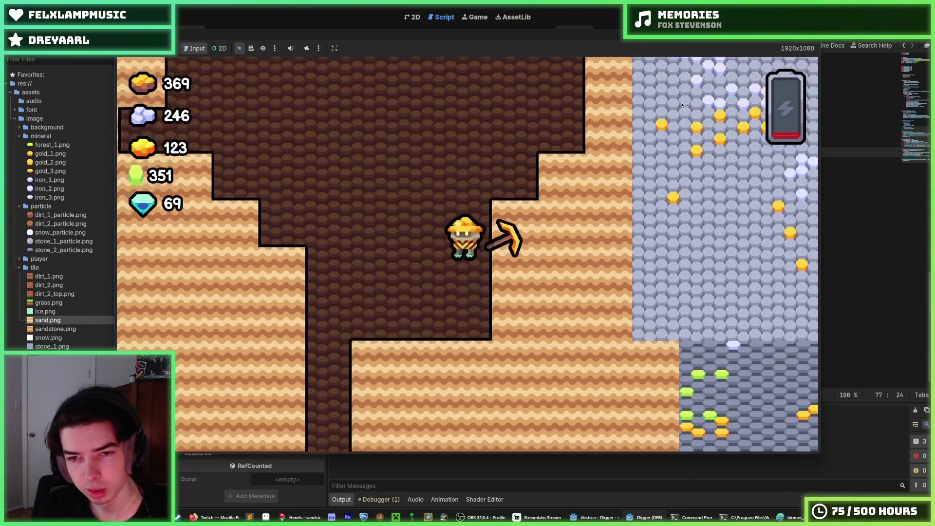
pyautogui.press('Right')
pyautogui.press('Down')
pyautogui.press('Up')
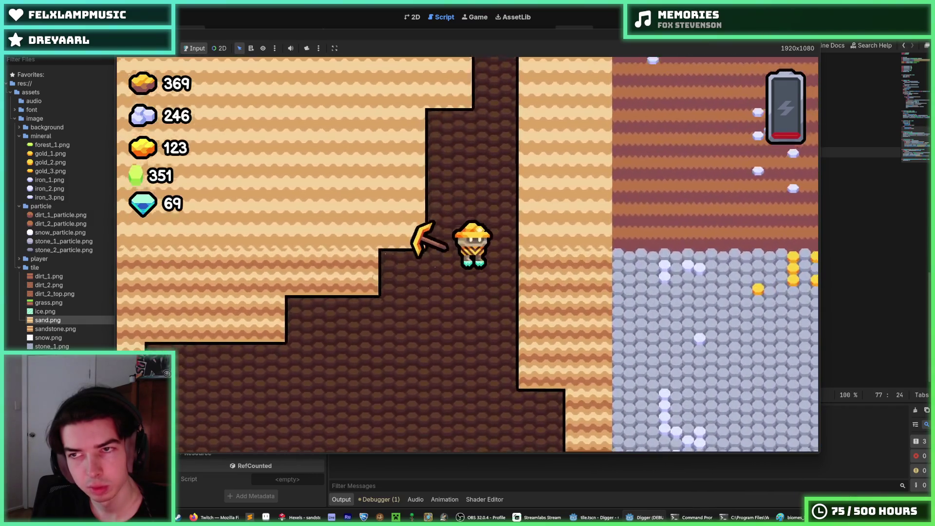
pyautogui.press('F8')
pyautogui.click(593, 132)
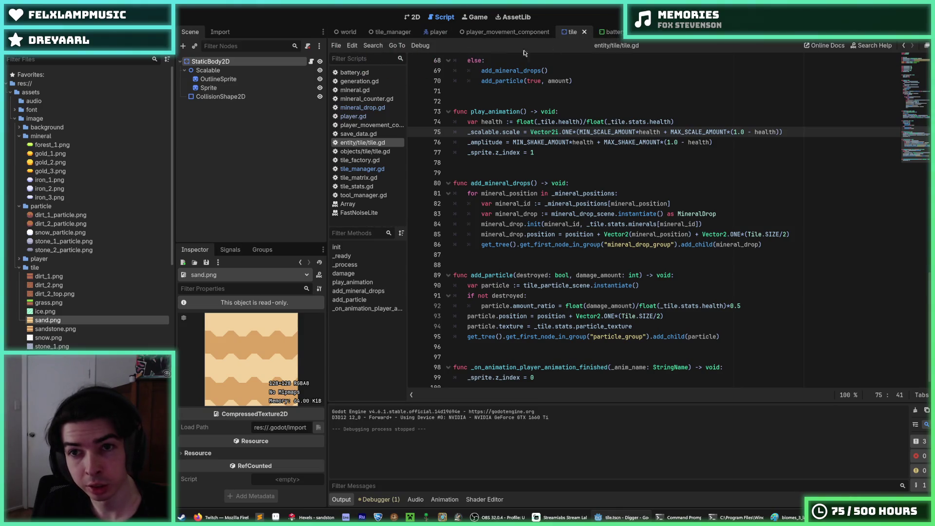
# Change line 67 of generation.gd from Tile.Id.SAND to Tile.Id.SANDSTONE_1 and run the game
pyautogui.click(362, 82)
pyautogui.scroll(-15, 600, 240)
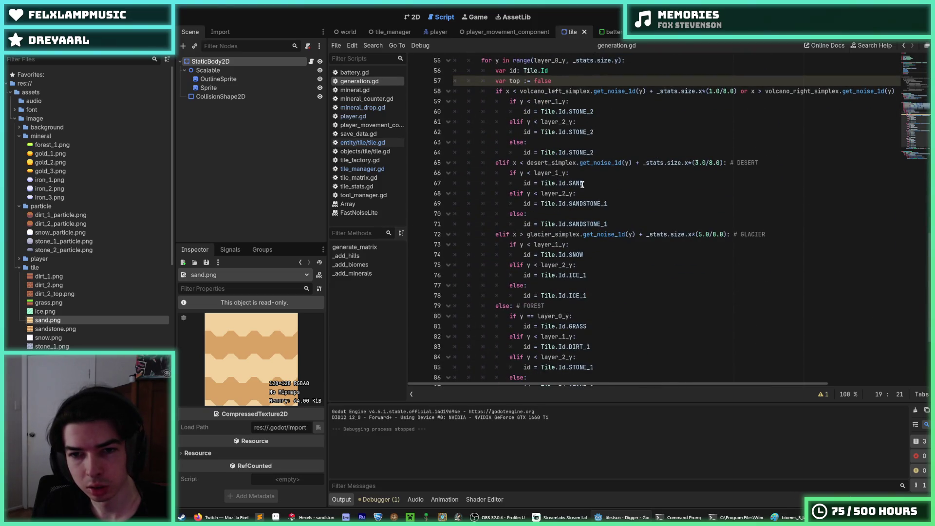
pyautogui.click(592, 183)
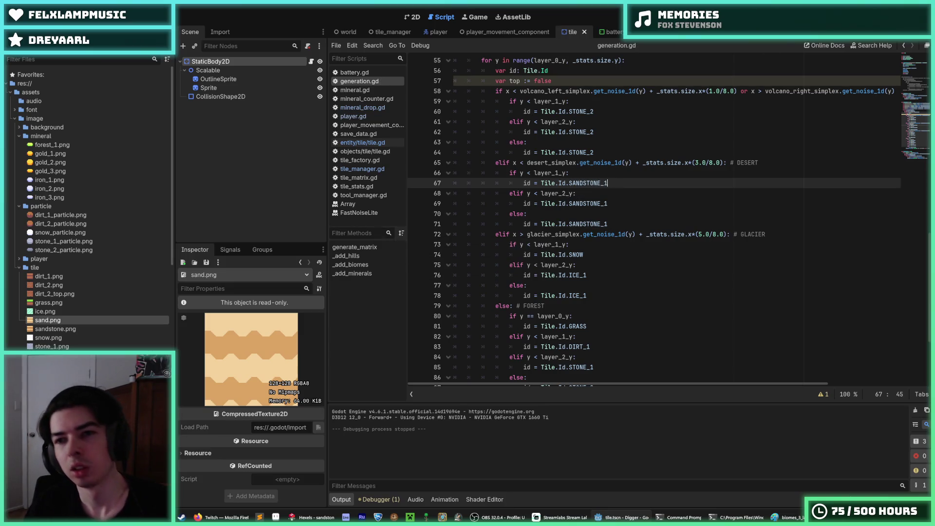
pyautogui.press('F5')
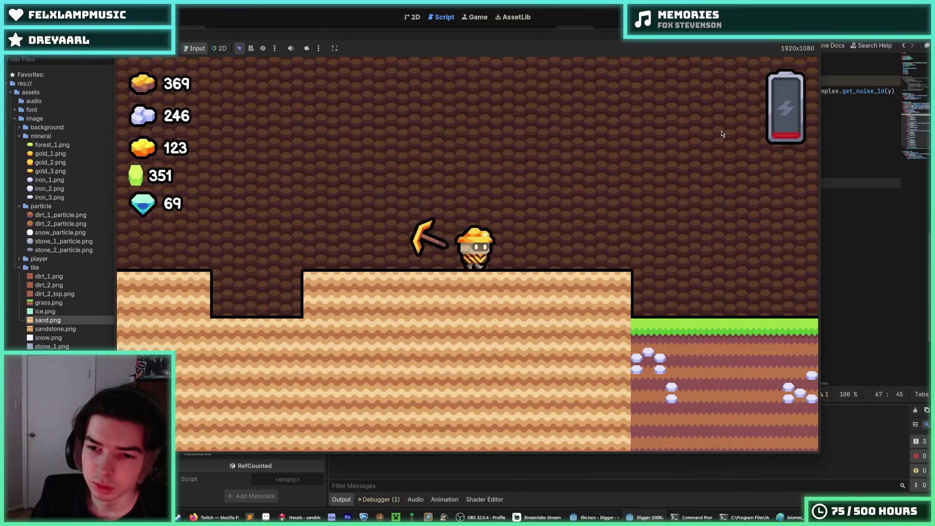
# Playtest the sandstone surface, walking and flying the miner left and right and digging a pit
pyautogui.press('a')
pyautogui.press('d')
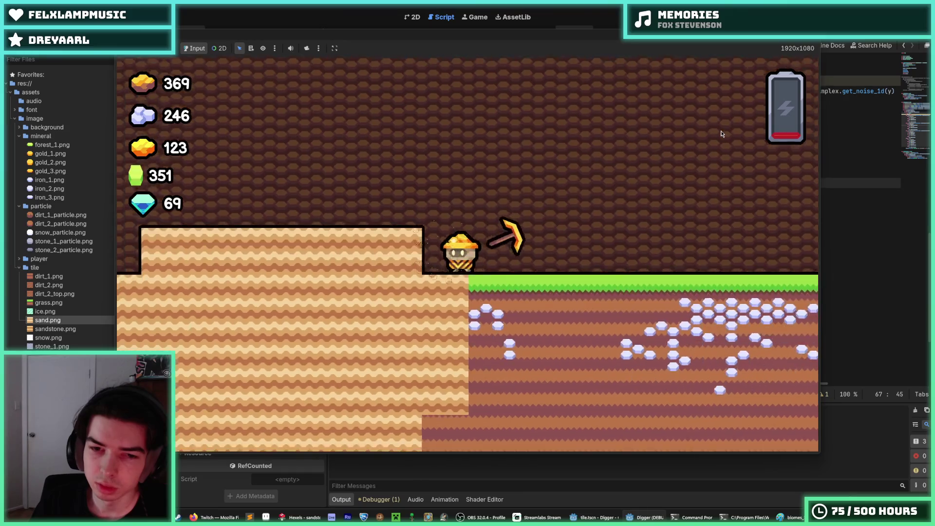
pyautogui.press('a')
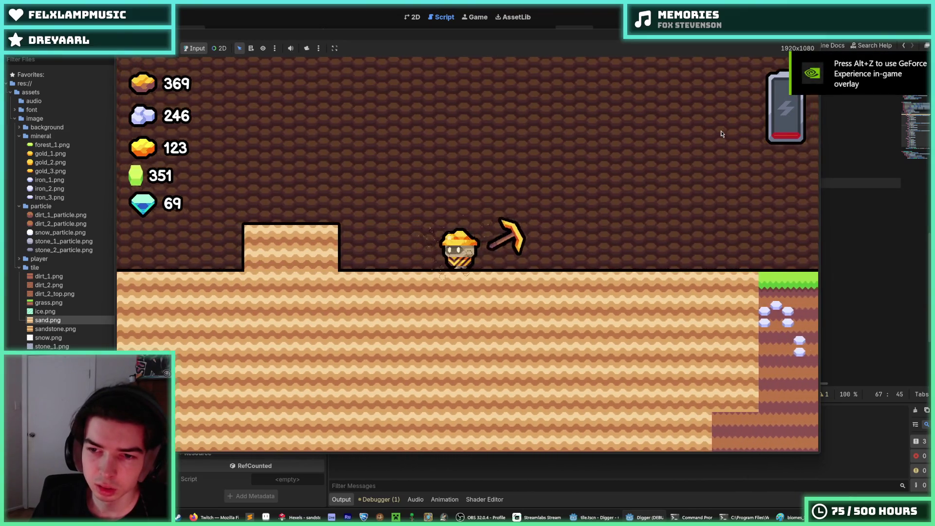
pyautogui.press('s')
pyautogui.press('d')
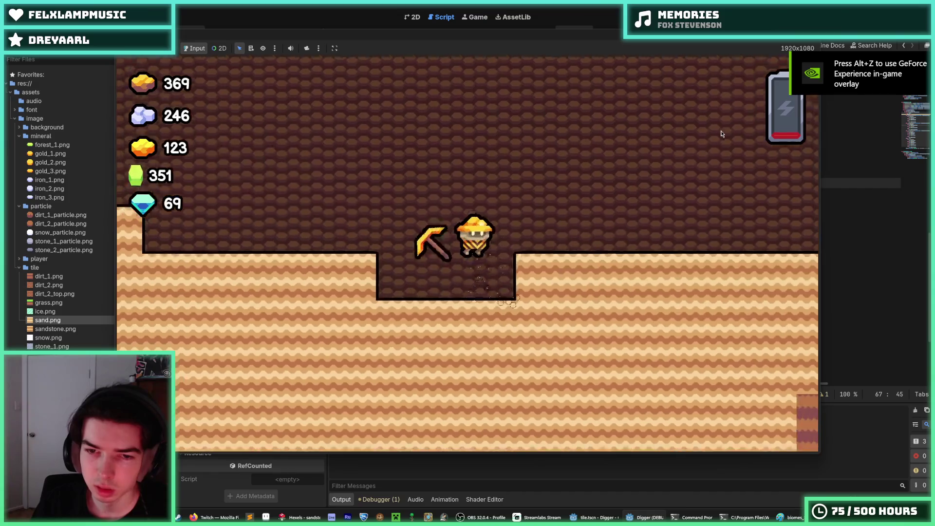
pyautogui.press('a')
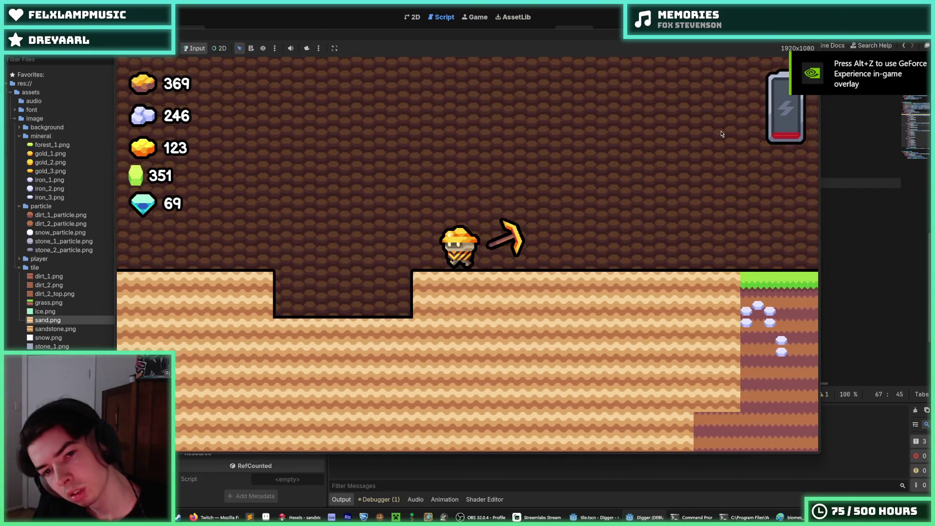
pyautogui.press('d')
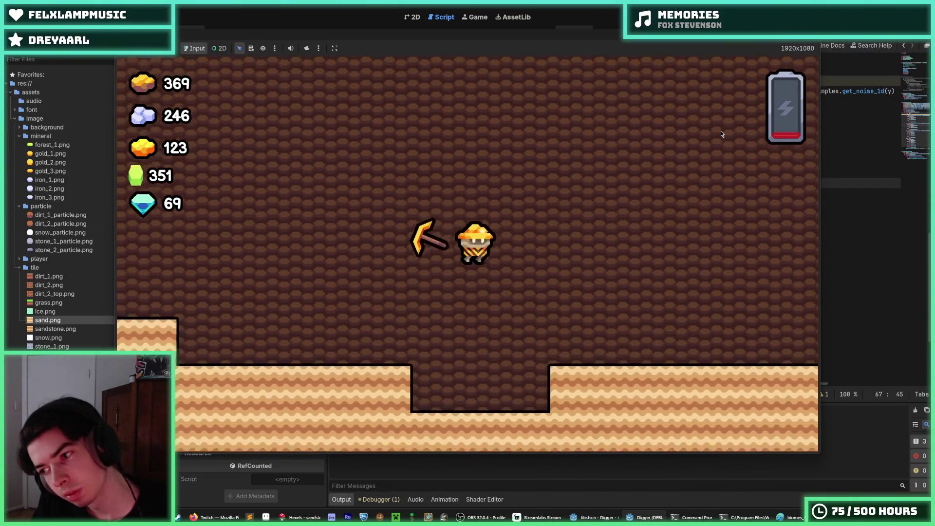
pyautogui.press('a')
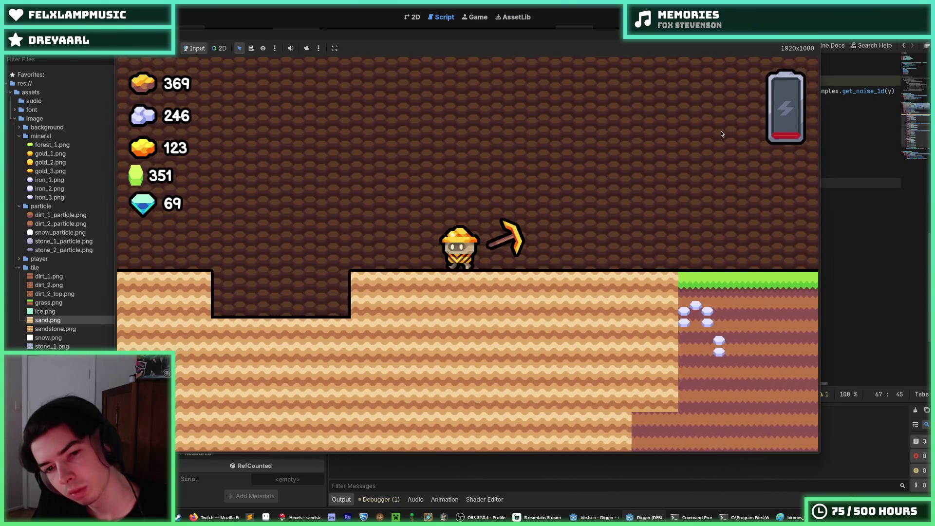
pyautogui.press('w')
pyautogui.press('a')
pyautogui.press('d')
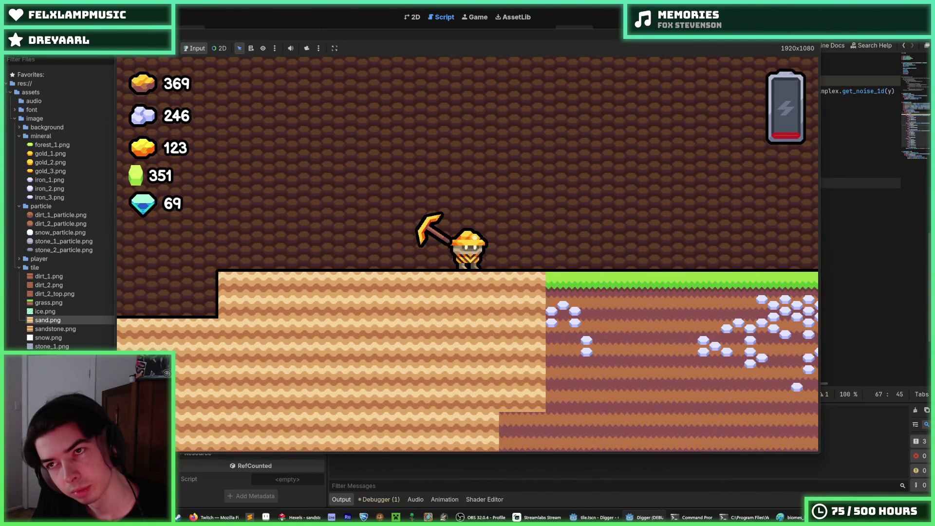
# Revert line 67 to Tile.Id.SAND, rerun and dig a shaft, then stop the game
pyautogui.press('BackSpace')
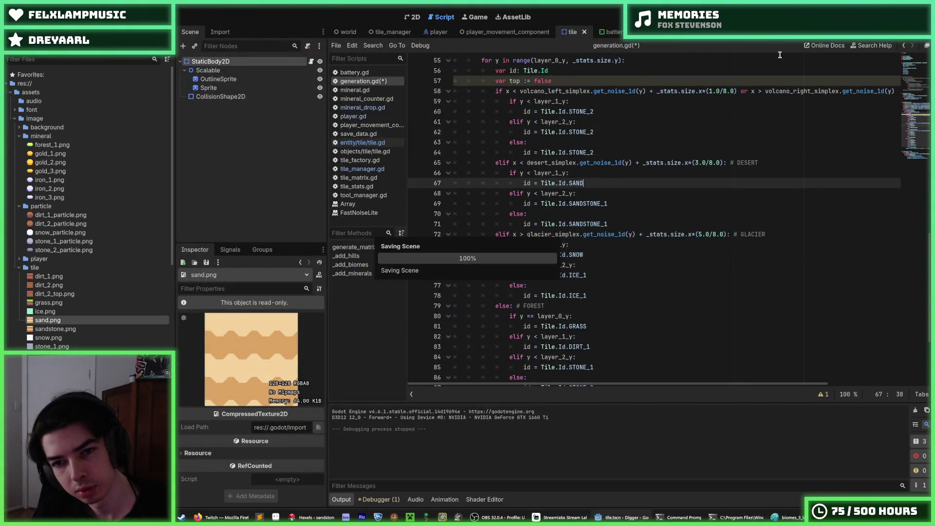
pyautogui.press('F5')
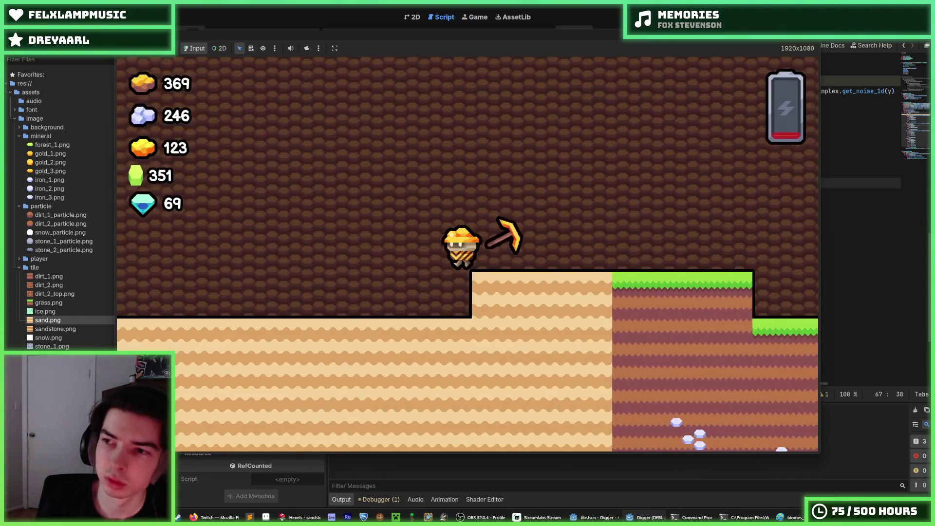
pyautogui.press('a')
pyautogui.press('d')
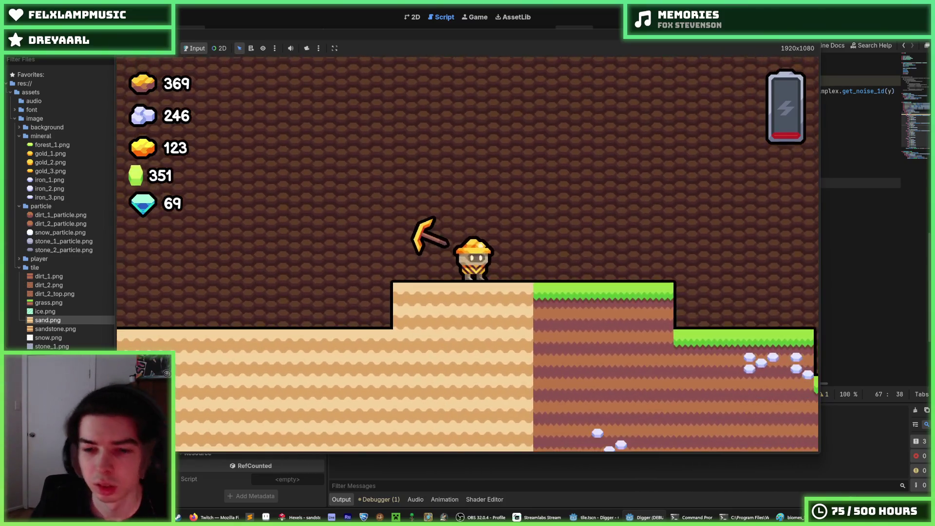
pyautogui.press('d')
pyautogui.press('s')
pyautogui.press('s')
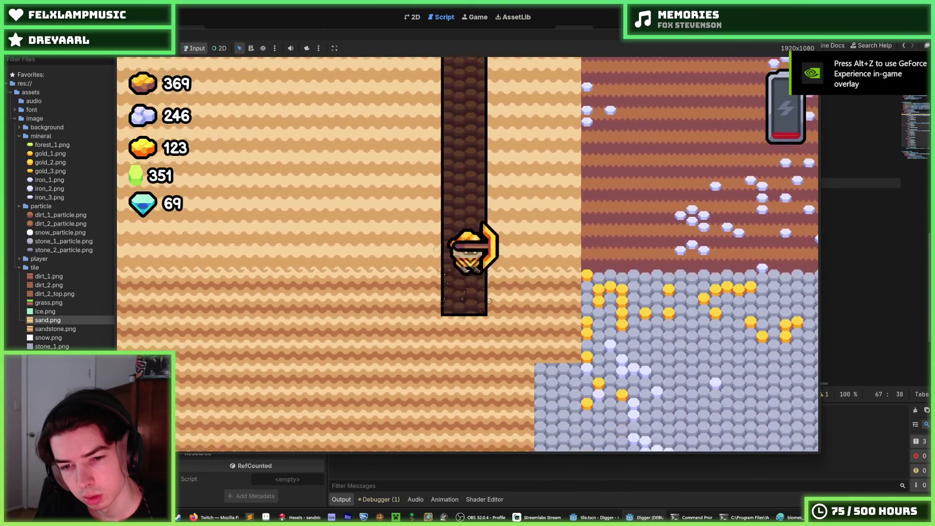
pyautogui.press('F8')
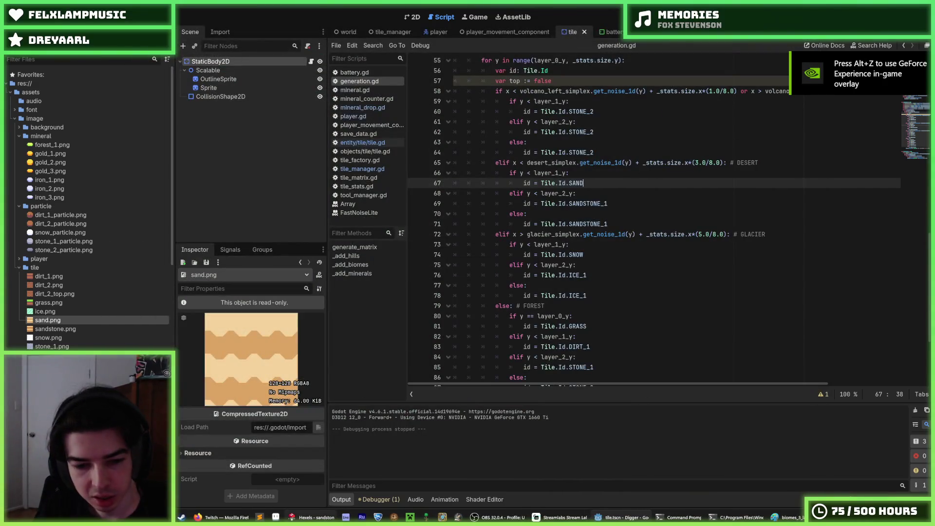
# Bring Hexels forward and save the wavy sandstone tile as a copy named sandstone_2
pyautogui.click(304, 517)
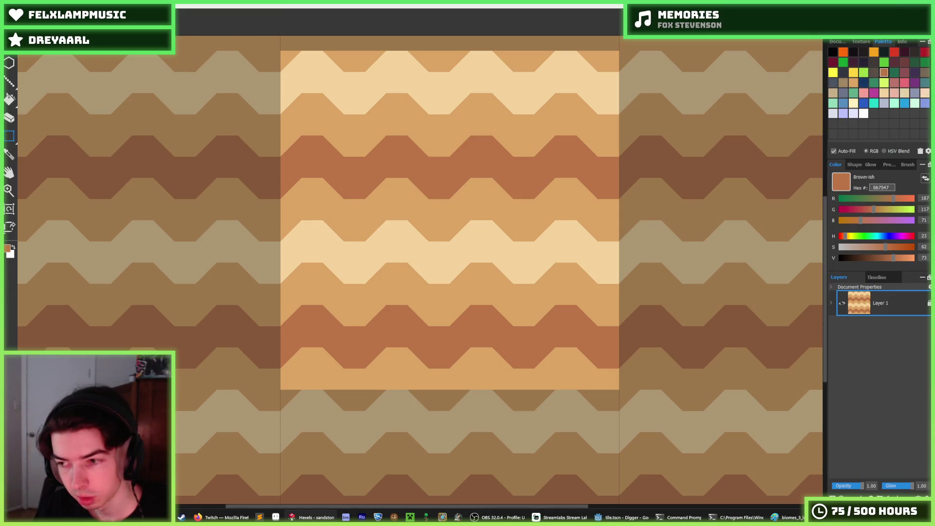
pyautogui.hotkey('ctrl', 'shift', 's')
pyautogui.write('sanmddstone_2')
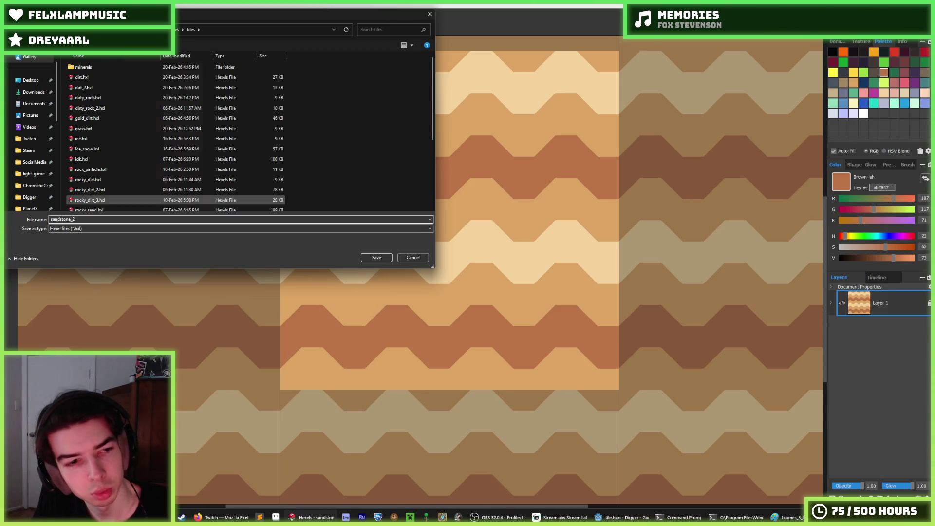
pyautogui.press('Return')
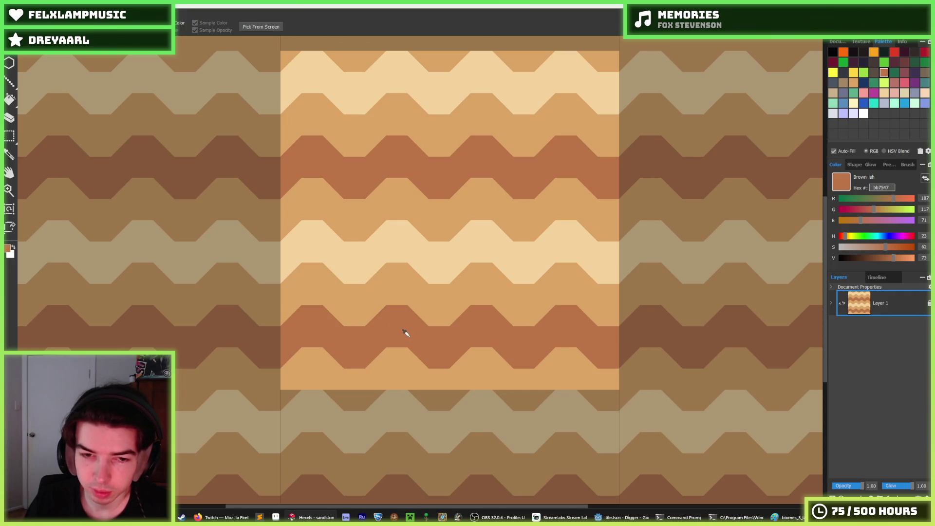
# Paint dark teeth over the light band's peak and light triangles into the dark band
pyautogui.moveTo(381, 318); pyautogui.dragTo(386, 314)
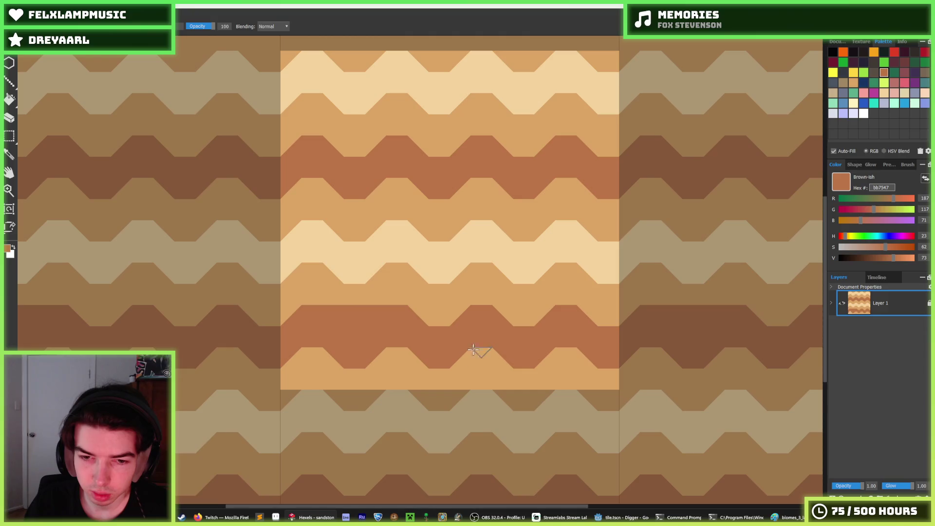
pyautogui.moveTo(474, 349); pyautogui.dragTo(510, 359)
pyautogui.keyDown('alt'); pyautogui.click(520, 303); pyautogui.keyUp('alt')
pyautogui.moveTo(514, 311); pyautogui.dragTo(455, 315)
pyautogui.keyDown('alt'); pyautogui.click(579, 336); pyautogui.keyUp('alt')
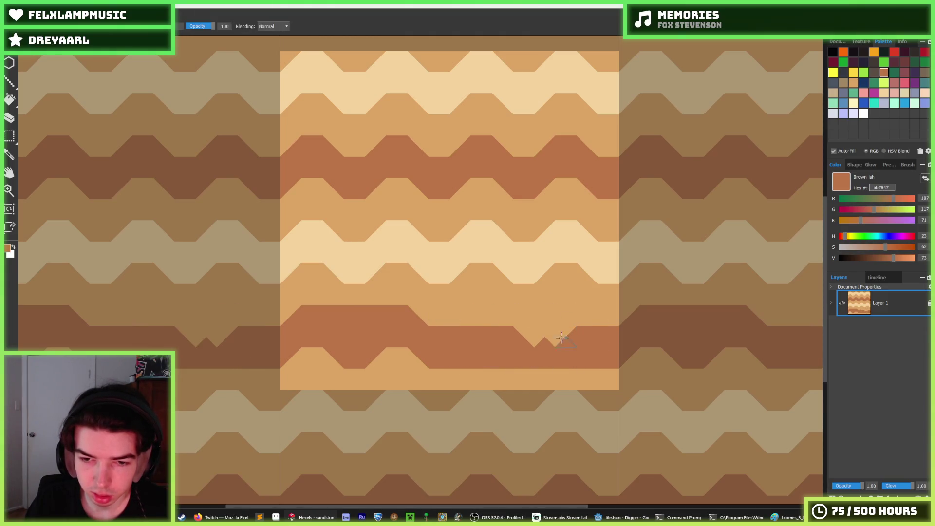
pyautogui.moveTo(560, 340); pyautogui.dragTo(500, 326)
# Extend the light colour into the dark band and fill the dark notch with light tan
pyautogui.keyDown('alt'); pyautogui.click(405, 362); pyautogui.keyUp('alt')
pyautogui.moveTo(417, 355)
pyautogui.mouseDown()
pyautogui.moveTo(442, 355)
pyautogui.moveTo(422, 313)
pyautogui.moveTo(562, 314)
pyautogui.moveTo(539, 298)
pyautogui.mouseUp()
pyautogui.keyDown('alt'); pyautogui.click(453, 350); pyautogui.keyUp('alt')
pyautogui.keyDown('alt'); pyautogui.click(586, 292); pyautogui.keyUp('alt')
pyautogui.keyDown('alt'); pyautogui.click(435, 359); pyautogui.keyUp('alt')
pyautogui.keyDown('alt'); pyautogui.click(388, 359); pyautogui.keyUp('alt')
pyautogui.moveTo(388, 359); pyautogui.dragTo(375, 359)
pyautogui.scroll(-5, 516, 350)
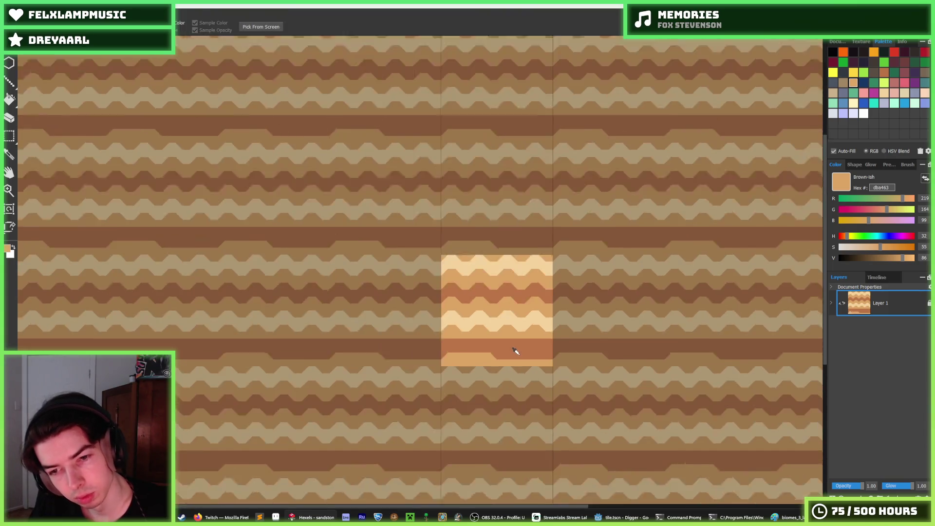
pyautogui.scroll(5, 528, 334)
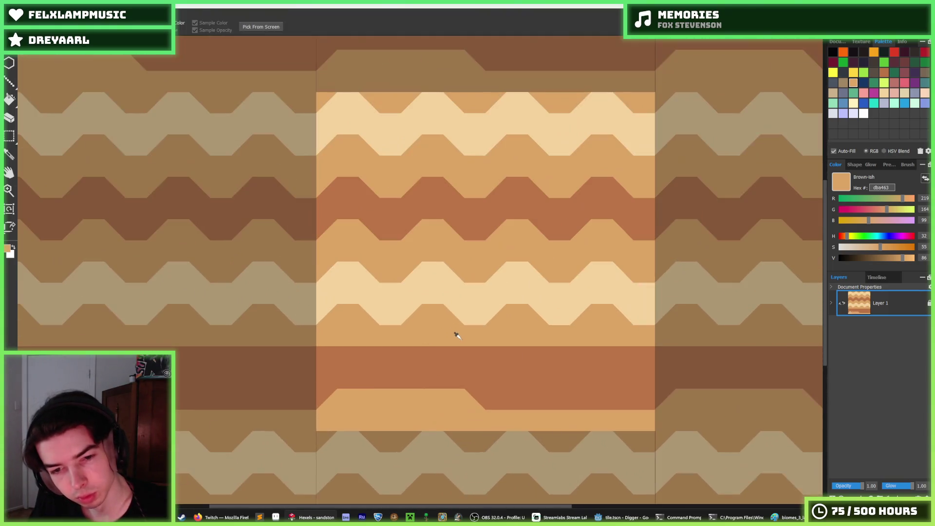
# Paint over the pale band's edge notches in pale cream and darker tan
pyautogui.keyDown('alt'); pyautogui.click(457, 335); pyautogui.keyUp('alt')
pyautogui.moveTo(421, 314)
pyautogui.mouseDown()
pyautogui.moveTo(475, 321)
pyautogui.moveTo(334, 313)
pyautogui.moveTo(368, 323)
pyautogui.moveTo(403, 271)
pyautogui.moveTo(542, 282)
pyautogui.moveTo(523, 273)
pyautogui.mouseUp()
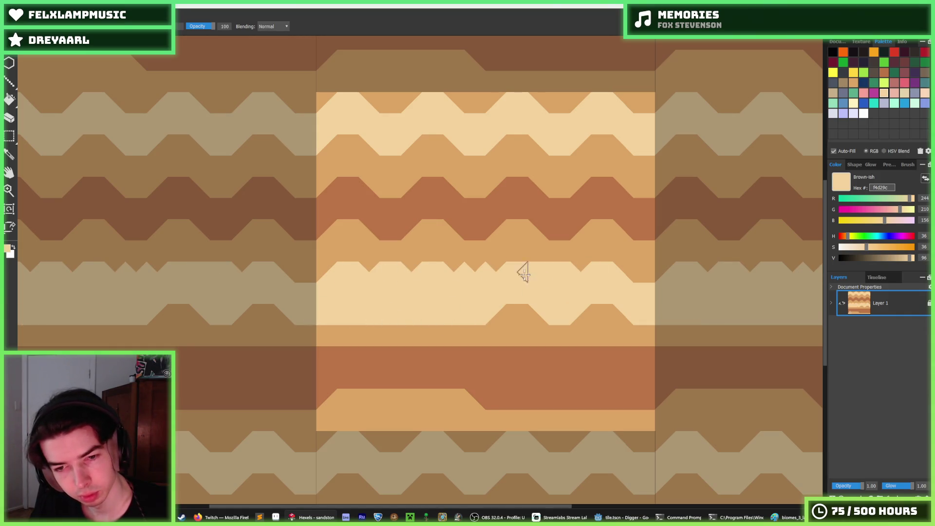
pyautogui.moveTo(613, 309); pyautogui.dragTo(596, 277)
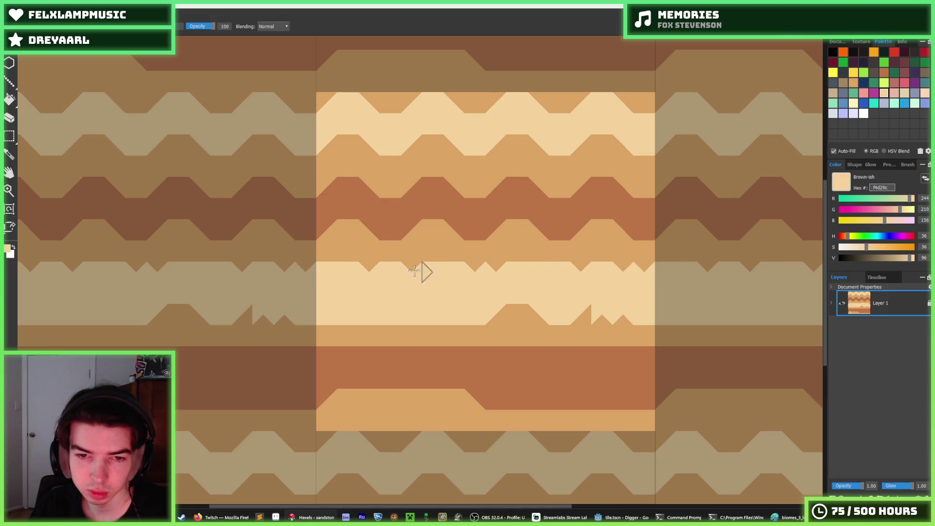
pyautogui.moveTo(414, 271); pyautogui.dragTo(602, 266)
pyautogui.keyDown('alt'); pyautogui.click(599, 328); pyautogui.keyUp('alt')
pyautogui.moveTo(540, 314); pyautogui.dragTo(620, 323)
pyautogui.keyDown('alt'); pyautogui.click(647, 309); pyautogui.keyUp('alt')
pyautogui.click(622, 308)
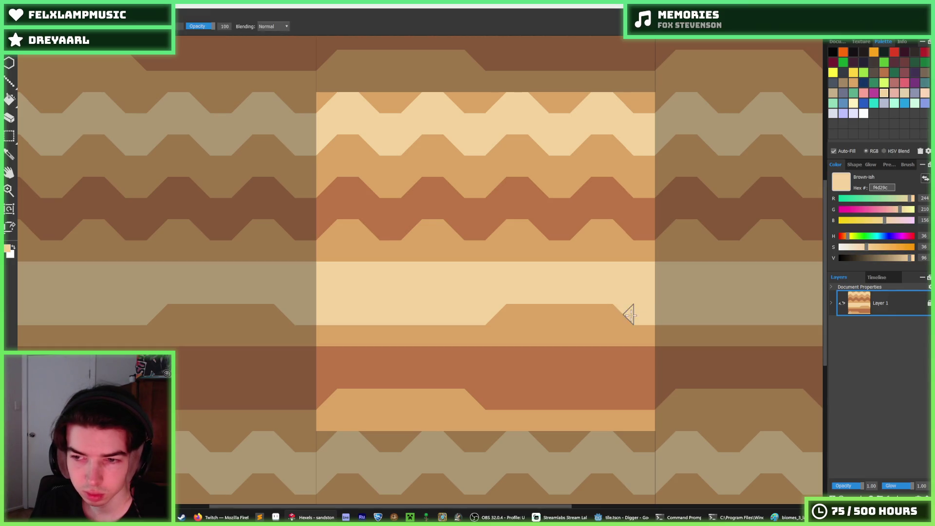
# Undo a stray light stroke, then cover the light notches in dark brown bb7547
pyautogui.scroll(-2, 541, 265)
pyautogui.scroll(-3, 509, 266)
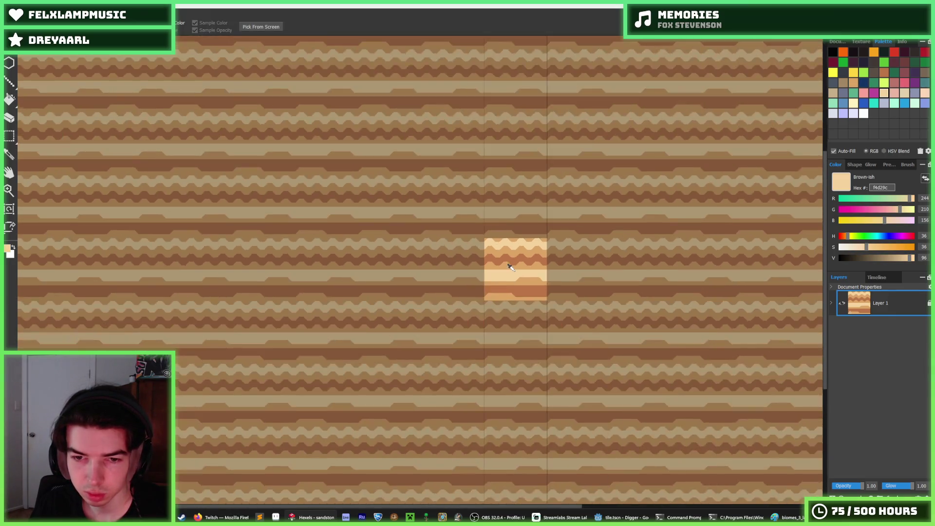
pyautogui.scroll(5, 506, 273)
pyautogui.moveTo(520, 269)
pyautogui.mouseDown()
pyautogui.moveTo(505, 263)
pyautogui.moveTo(684, 265)
pyautogui.moveTo(646, 250)
pyautogui.mouseUp()
pyautogui.hotkey('ctrl', 'z')
pyautogui.keyDown('alt'); pyautogui.click(517, 227); pyautogui.keyUp('alt')
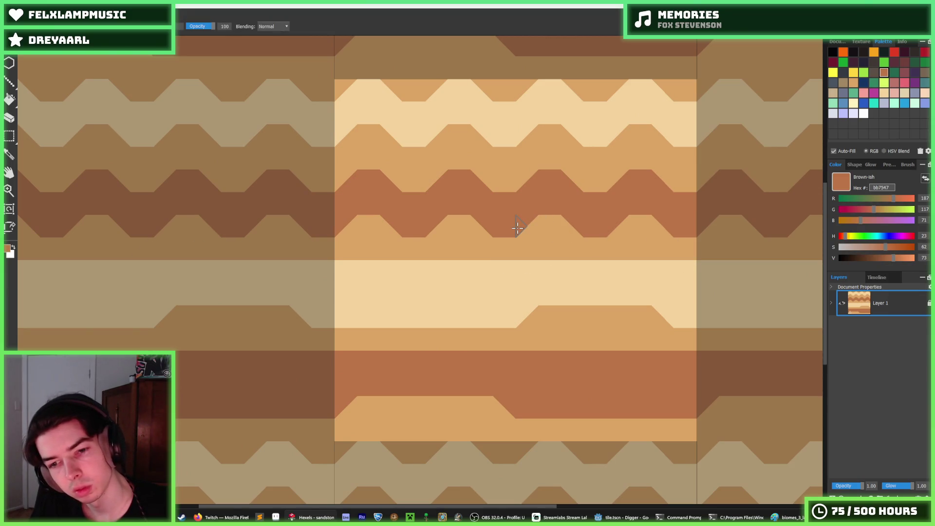
pyautogui.moveTo(499, 228); pyautogui.dragTo(494, 224)
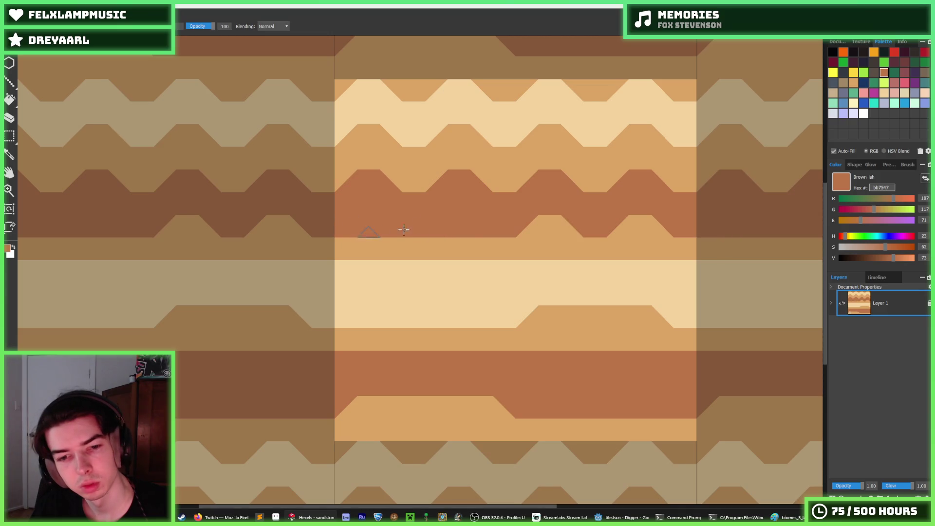
# Paint dark bb7547 teeth into the band edge and fill the next edge with light cream f4d29c
pyautogui.keyDown('alt'); pyautogui.click(545, 236); pyautogui.keyUp('alt')
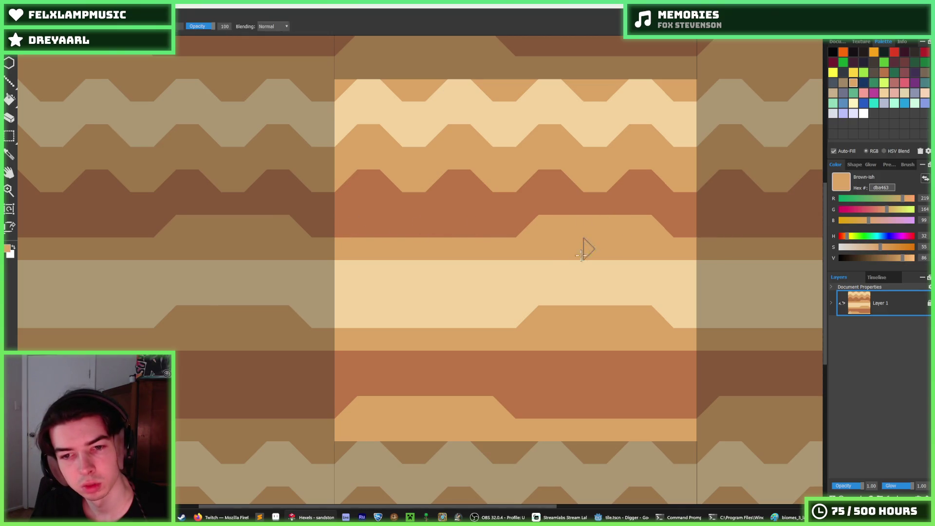
pyautogui.keyDown('alt'); pyautogui.click(530, 201); pyautogui.keyUp('alt')
pyautogui.moveTo(487, 181)
pyautogui.mouseDown()
pyautogui.moveTo(516, 182)
pyautogui.moveTo(392, 176)
pyautogui.moveTo(593, 184)
pyautogui.mouseUp()
pyautogui.moveTo(539, 175); pyautogui.dragTo(448, 204)
pyautogui.keyDown('alt'); pyautogui.click(438, 140); pyautogui.keyUp('alt')
pyautogui.moveTo(437, 119)
pyautogui.mouseDown()
pyautogui.moveTo(351, 119)
pyautogui.moveTo(593, 119)
pyautogui.moveTo(553, 121)
pyautogui.mouseUp()
pyautogui.press('i')
pyautogui.scroll(-5, 497, 151)
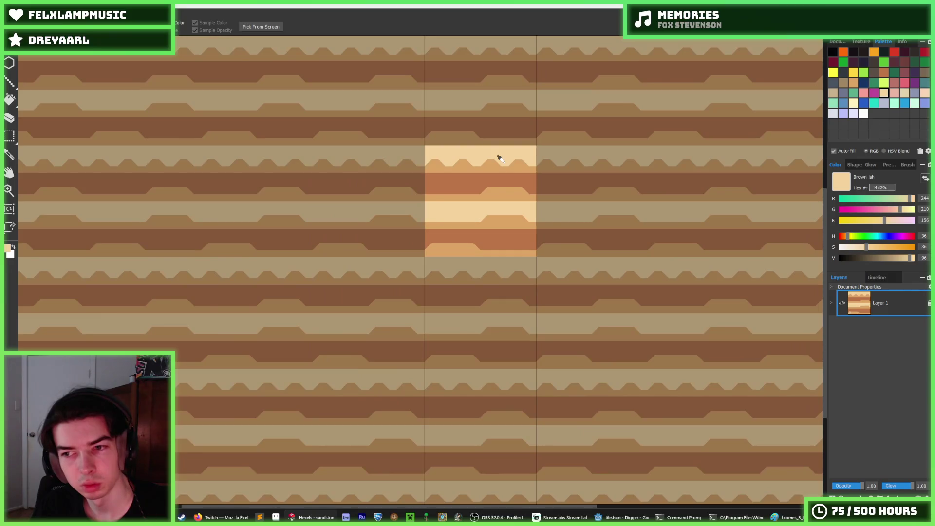
# Paint the light notch between two bumps in tan dba463
pyautogui.scroll(-3, 508, 156)
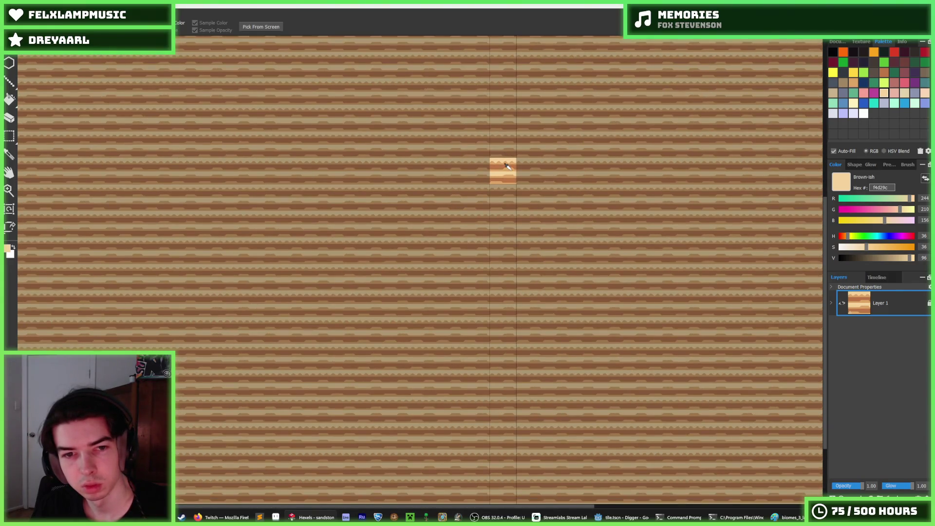
pyautogui.scroll(2, 506, 165)
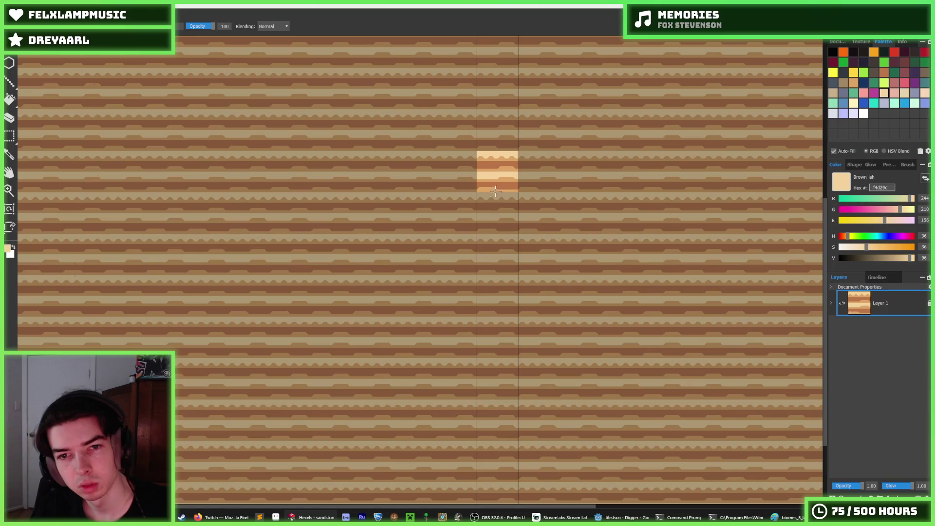
pyautogui.press('i')
pyautogui.scroll(5, 492, 156)
pyautogui.click(505, 171)
pyautogui.scroll(-3, 515, 213)
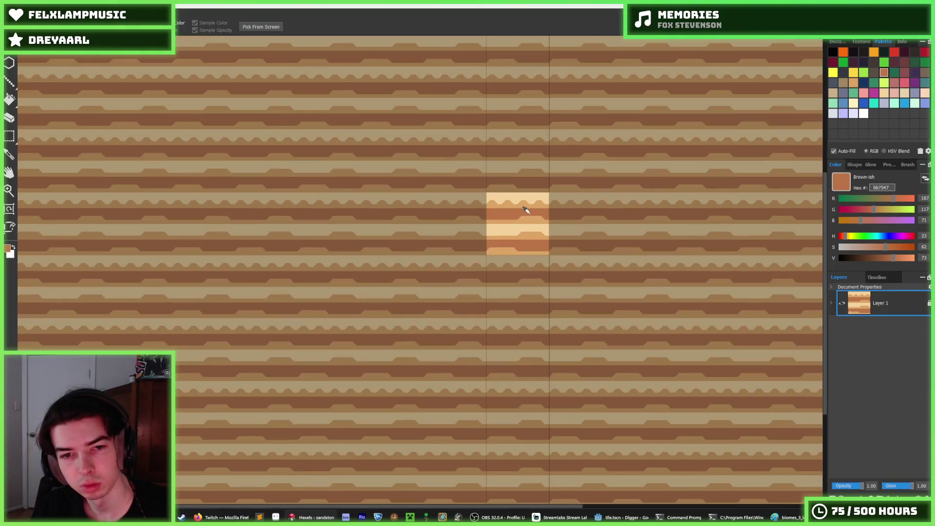
pyautogui.scroll(3, 526, 210)
pyautogui.click(461, 183)
pyautogui.moveTo(441, 179)
pyautogui.mouseDown()
pyautogui.moveTo(418, 185)
pyautogui.moveTo(558, 184)
pyautogui.mouseUp()
# Try a tan band over the cream trapezoid row, then undo it
pyautogui.click(501, 167)
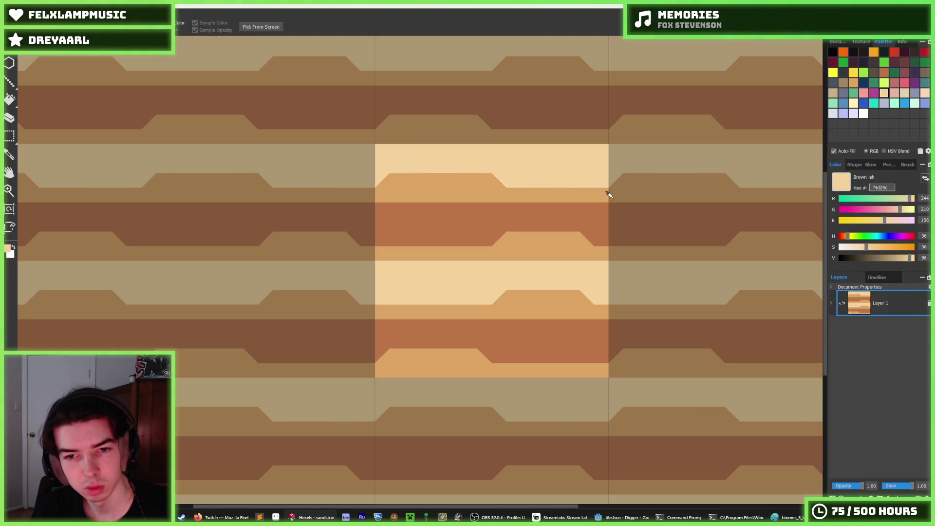
pyautogui.scroll(-5, 609, 193)
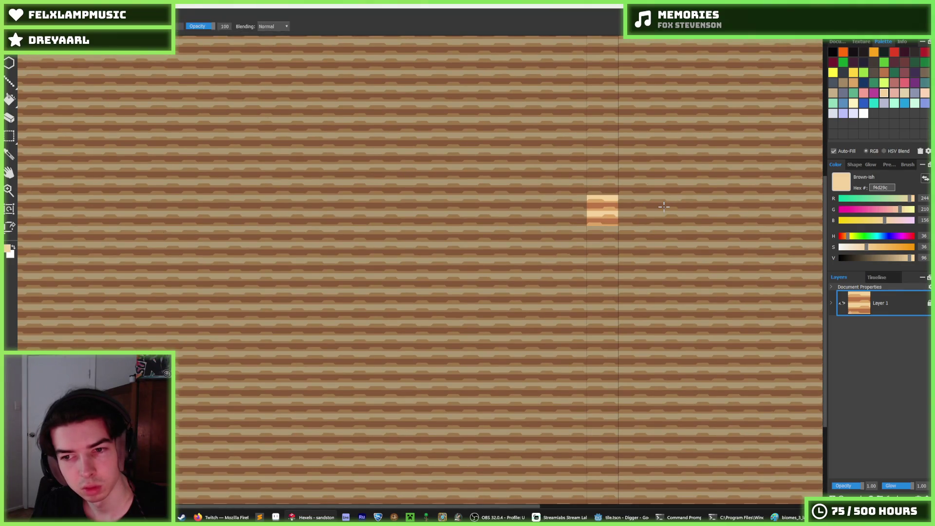
pyautogui.scroll(1, 663, 204)
pyautogui.scroll(-1, 663, 204)
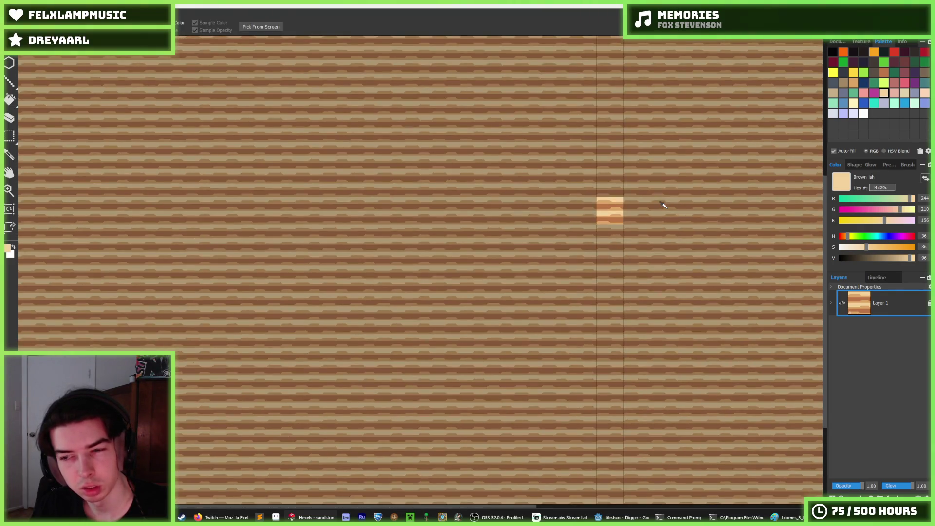
pyautogui.scroll(6, 641, 197)
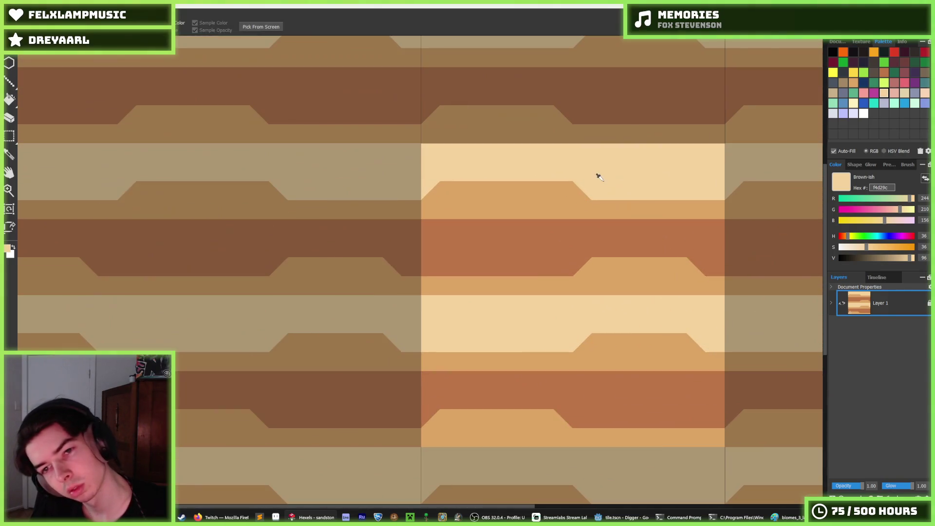
pyautogui.keyDown('alt'); pyautogui.click(580, 190); pyautogui.keyUp('alt')
pyautogui.moveTo(581, 190)
pyautogui.mouseDown()
pyautogui.moveTo(560, 194)
pyautogui.moveTo(672, 184)
pyautogui.moveTo(681, 195)
pyautogui.moveTo(555, 213)
pyautogui.mouseUp()
pyautogui.hotkey('ctrl', 'z')
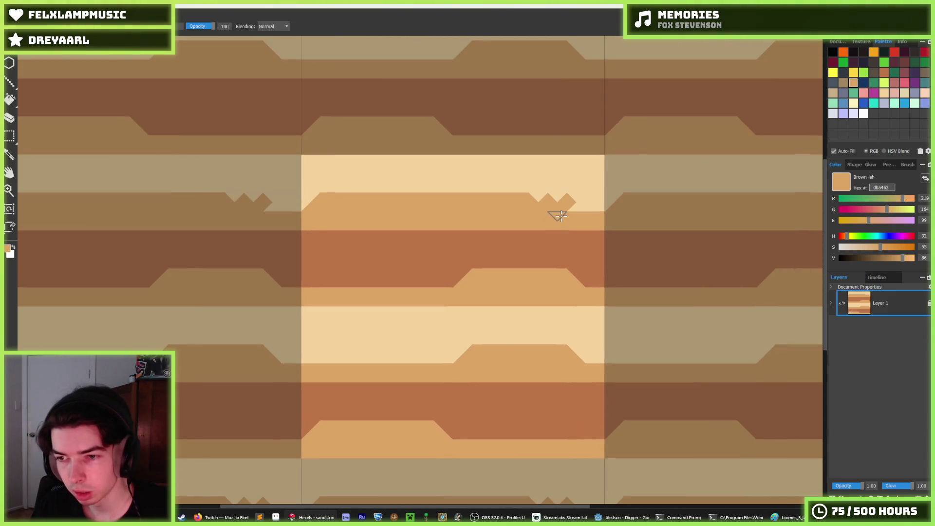
pyautogui.hotkey('ctrl', 'z')
pyautogui.scroll(-8, 560, 216)
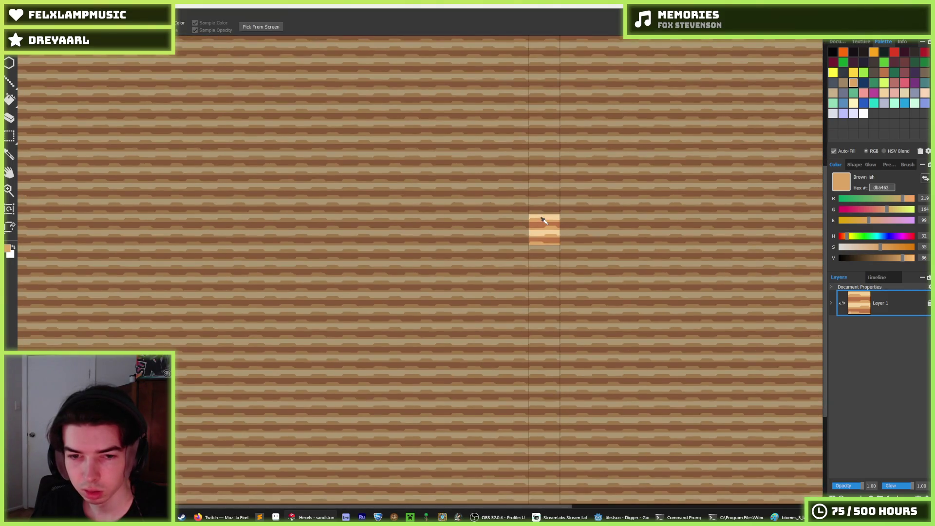
pyautogui.scroll(10, 545, 219)
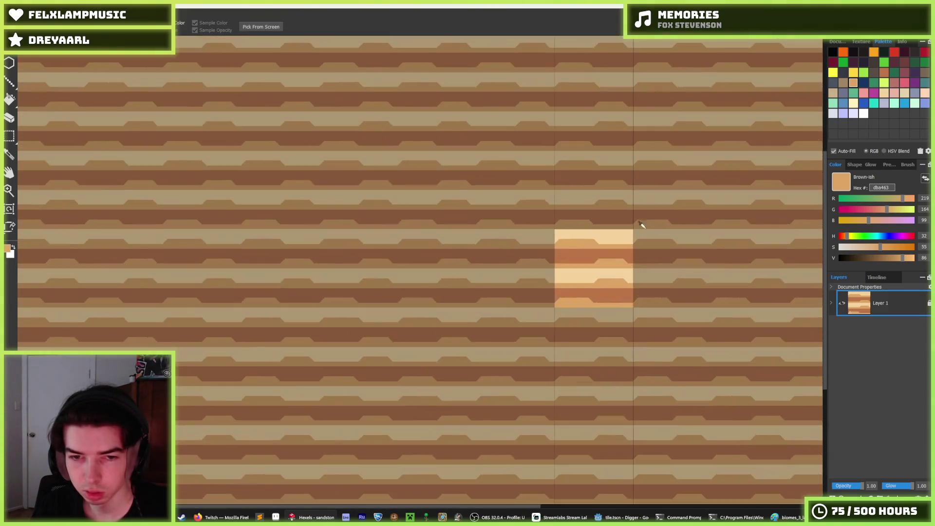
pyautogui.scroll(3, 602, 244)
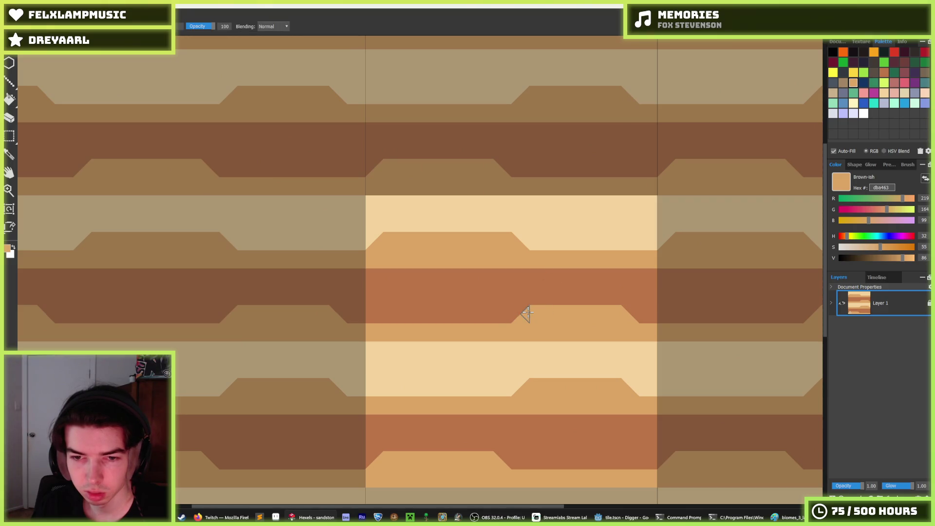
# Repaint the dark band's lower slope in tan, evening out its notches with bb7547 and dba463
pyautogui.moveTo(524, 312)
pyautogui.mouseDown()
pyautogui.moveTo(327, 312)
pyautogui.moveTo(467, 313)
pyautogui.moveTo(372, 316)
pyautogui.mouseUp()
pyautogui.keyDown('alt'); pyautogui.click(515, 301); pyautogui.keyUp('alt')
pyautogui.moveTo(515, 307)
pyautogui.mouseDown()
pyautogui.moveTo(511, 314)
pyautogui.moveTo(633, 314)
pyautogui.moveTo(511, 316)
pyautogui.mouseUp()
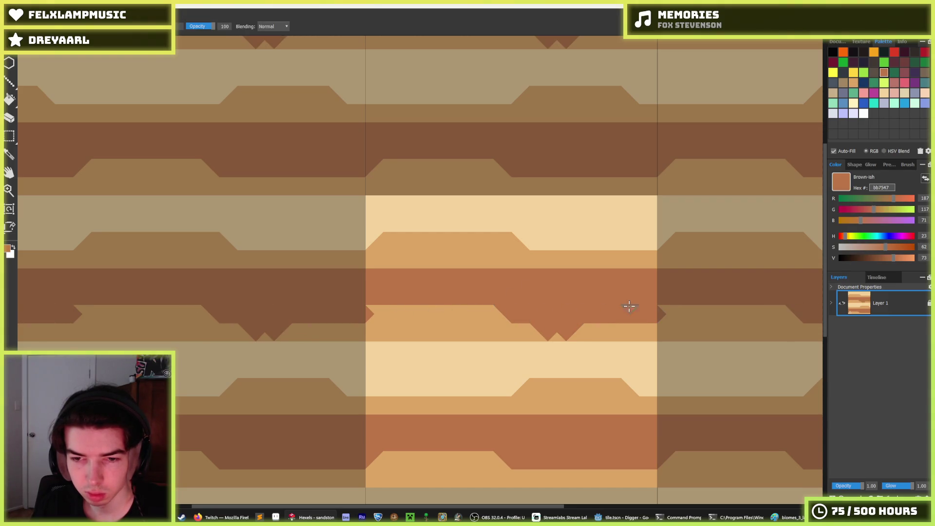
pyautogui.keyDown('alt'); pyautogui.click(652, 331); pyautogui.keyUp('alt')
pyautogui.moveTo(565, 336); pyautogui.dragTo(553, 323)
# Paint light cream f4d29c triangles into the top band's edge
pyautogui.scroll(-6, 553, 323)
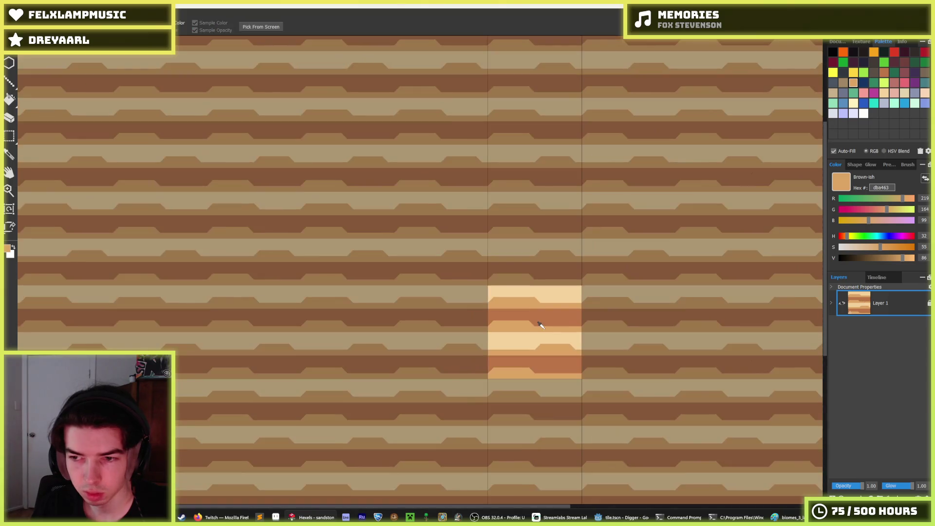
pyautogui.scroll(-2, 540, 325)
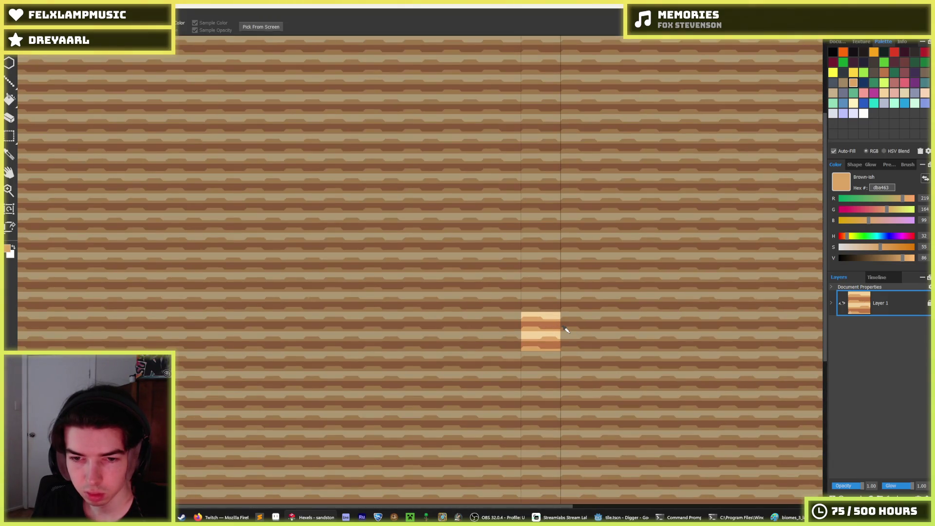
pyautogui.scroll(6, 540, 330)
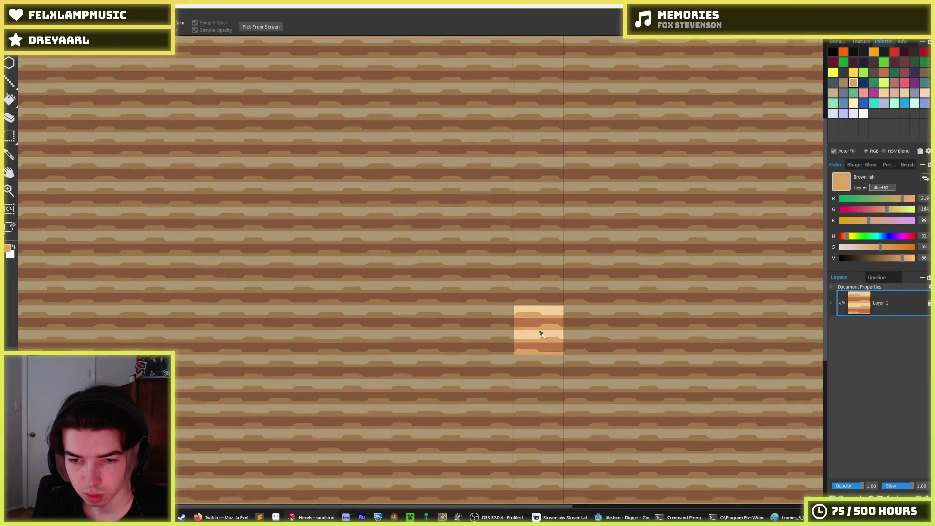
pyautogui.scroll(-7, 536, 241)
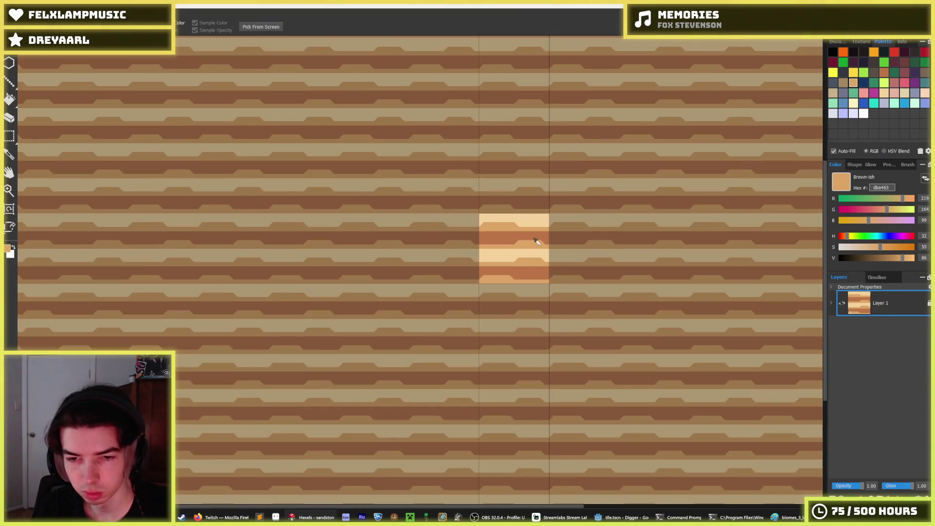
pyautogui.scroll(2, 540, 242)
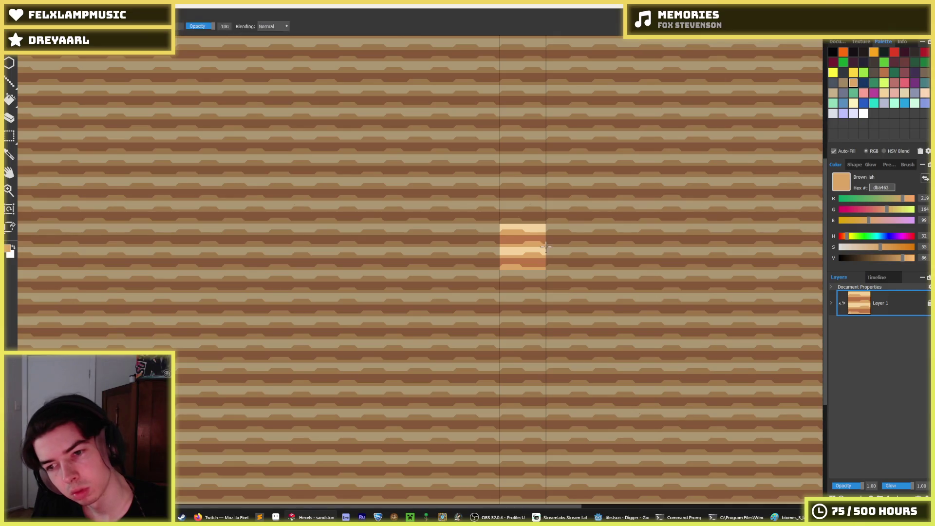
pyautogui.scroll(1, 540, 242)
pyautogui.scroll(4, 540, 241)
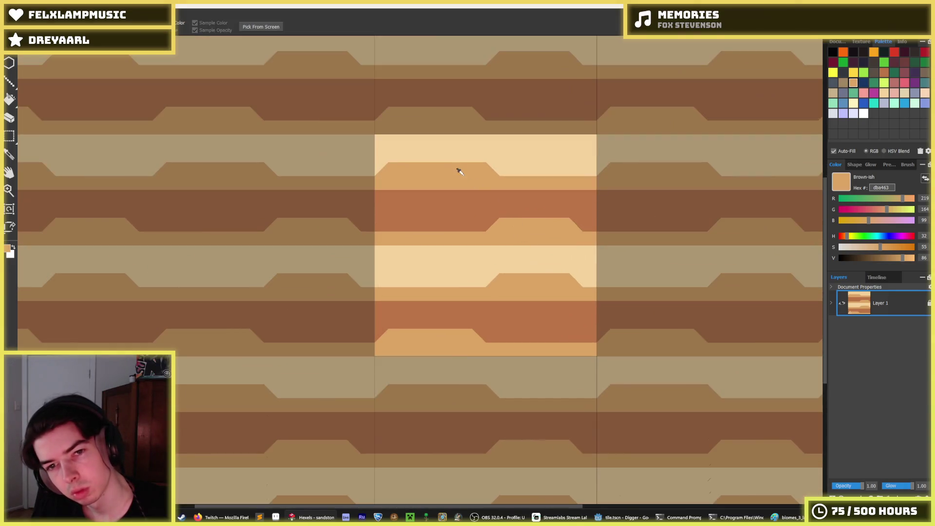
pyautogui.click(506, 164)
pyautogui.scroll(2, 399, 151)
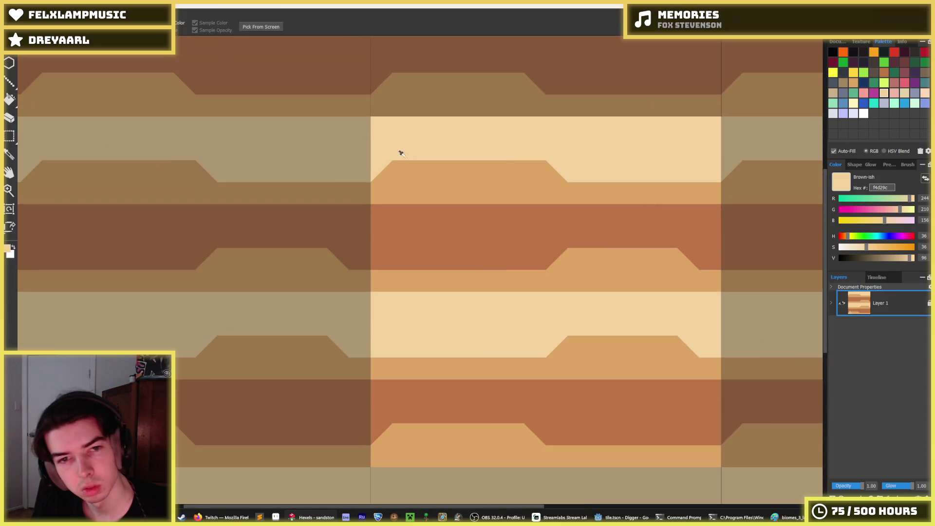
pyautogui.moveTo(432, 171); pyautogui.dragTo(446, 164)
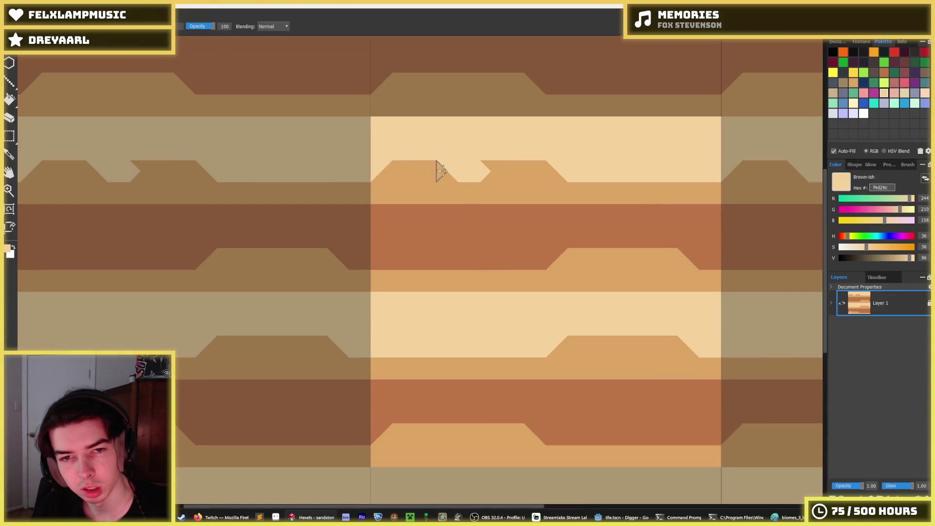
# Paint over the small dark peak and add a new bump at the light band's right end
pyautogui.click(451, 171)
pyautogui.press('alt')
pyautogui.moveTo(524, 167); pyautogui.dragTo(580, 166)
pyautogui.moveTo(640, 185); pyautogui.dragTo(664, 163)
pyautogui.press('i')
pyautogui.scroll(-1, 668, 212)
pyautogui.scroll(-1, 668, 213)
# Copy the top light band down to the next band position and deselect
pyautogui.press('m')
pyautogui.moveTo(701, 210); pyautogui.dragTo(492, 159)
pyautogui.moveTo(567, 187); pyautogui.dragTo(566, 286)
pyautogui.hotkey('ctrl', 'd')
pyautogui.press('b')
pyautogui.scroll(3, 476, 246)
# Paint a light triangular bump into the dark band, undoing stray attempts
pyautogui.click(406, 242)
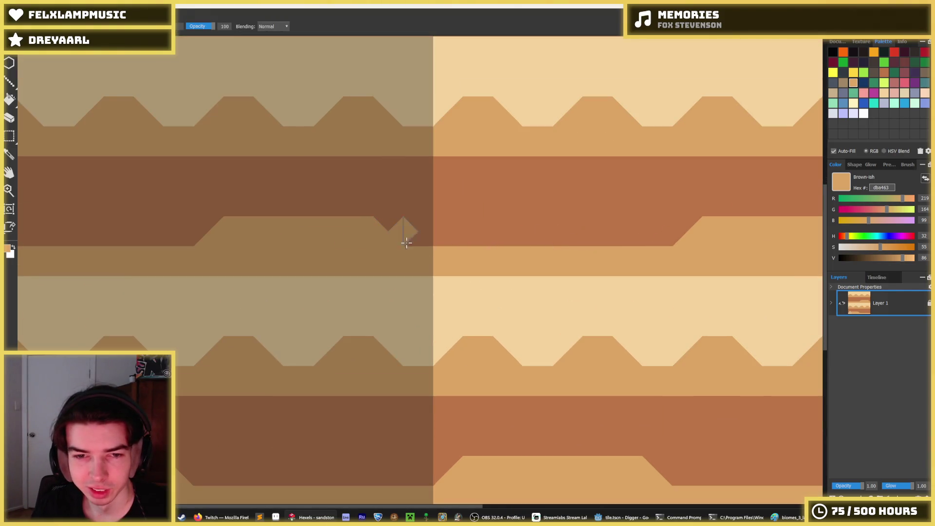
pyautogui.hotkey('ctrl', 'z')
pyautogui.moveTo(447, 239)
pyautogui.mouseDown()
pyautogui.moveTo(538, 246)
pyautogui.moveTo(547, 233)
pyautogui.mouseUp()
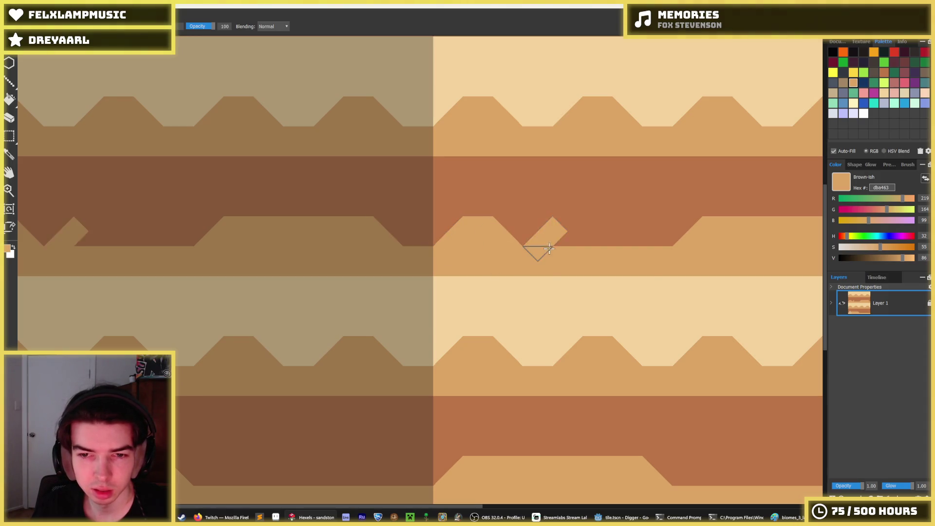
pyautogui.hotkey('ctrl', 'z')
pyautogui.moveTo(448, 241)
pyautogui.mouseDown()
pyautogui.moveTo(482, 231)
pyautogui.moveTo(567, 250)
pyautogui.moveTo(594, 240)
pyautogui.moveTo(578, 233)
pyautogui.moveTo(603, 227)
pyautogui.moveTo(473, 236)
pyautogui.mouseUp()
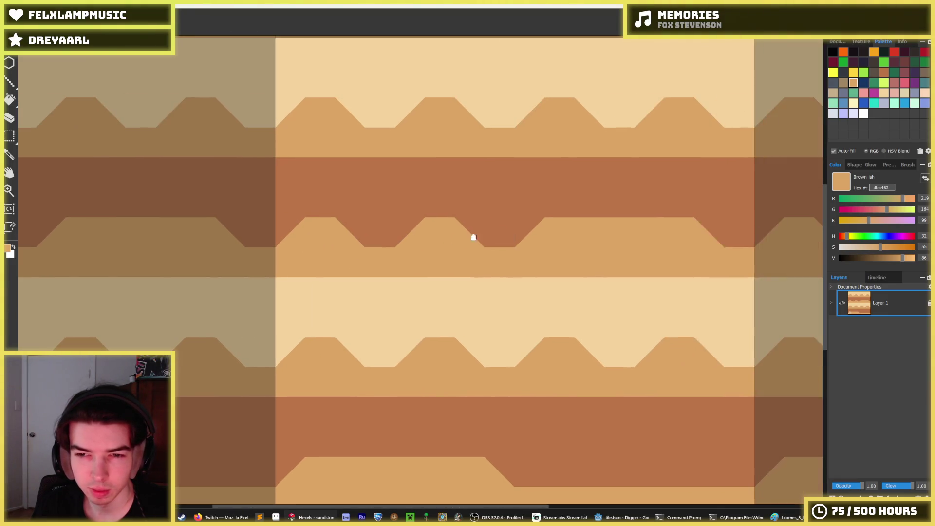
pyautogui.keyDown('alt'); pyautogui.click(591, 219); pyautogui.keyUp('alt')
pyautogui.scroll(-10, 659, 226)
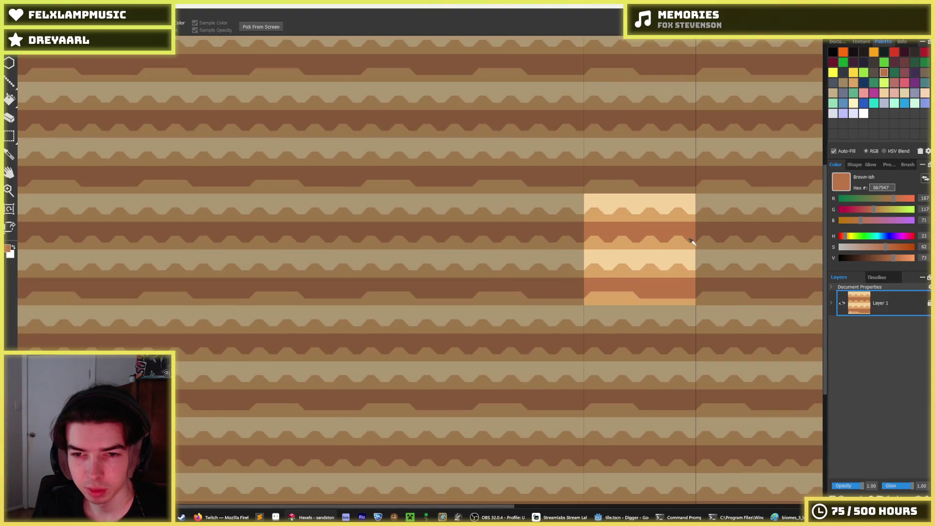
pyautogui.scroll(10, 682, 245)
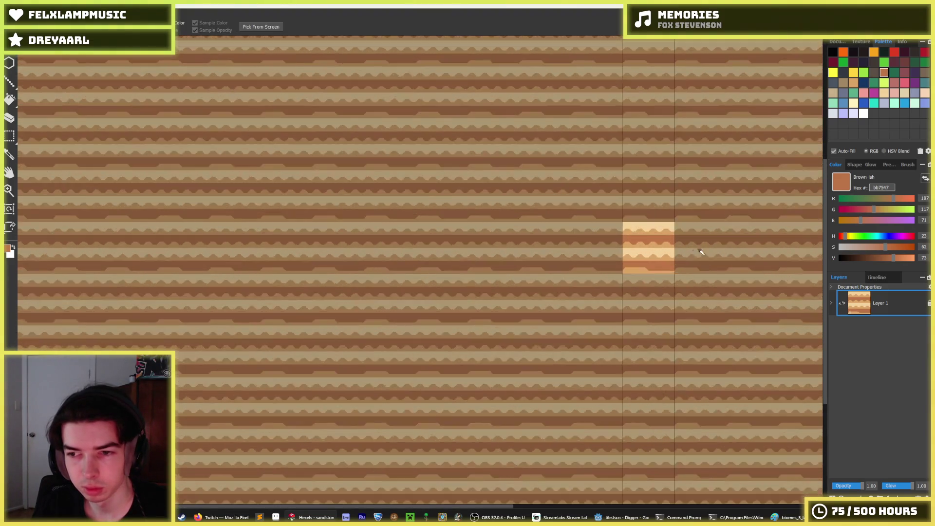
# Select the dark zigzag band and copy it into the tile's lower part
pyautogui.press('m')
pyautogui.moveTo(579, 218)
pyautogui.mouseDown()
pyautogui.moveTo(250, 162)
pyautogui.moveTo(292, 152)
pyautogui.mouseUp()
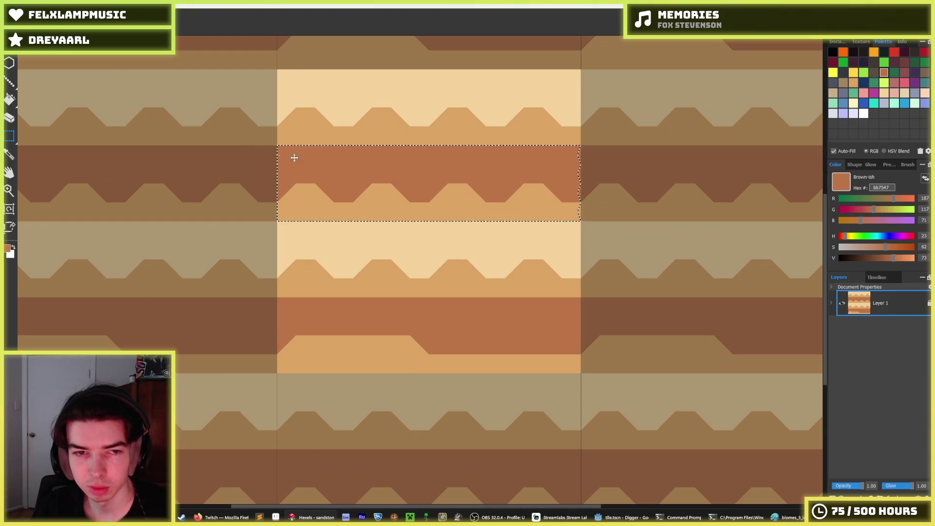
pyautogui.moveTo(357, 169)
pyautogui.mouseDown()
pyautogui.moveTo(392, 341)
pyautogui.moveTo(378, 338)
pyautogui.moveTo(404, 339)
pyautogui.moveTo(361, 343)
pyautogui.moveTo(354, 329)
pyautogui.mouseUp()
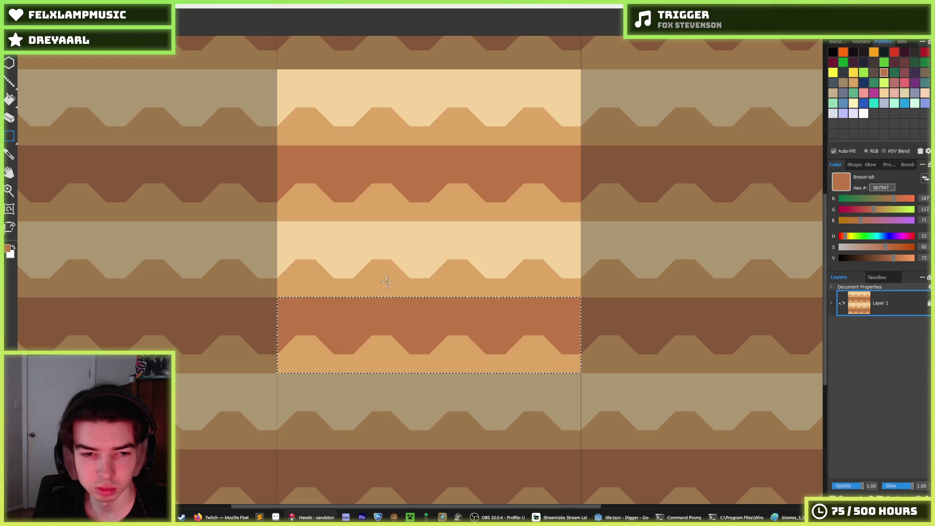
pyautogui.scroll(-4, 386, 286)
pyautogui.scroll(-4, 433, 273)
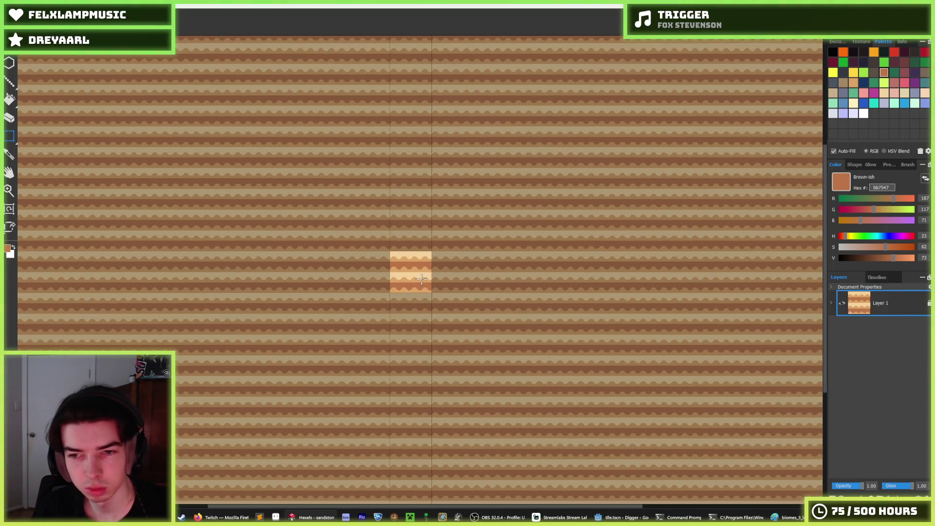
pyautogui.scroll(2, 422, 278)
pyautogui.scroll(-2, 422, 279)
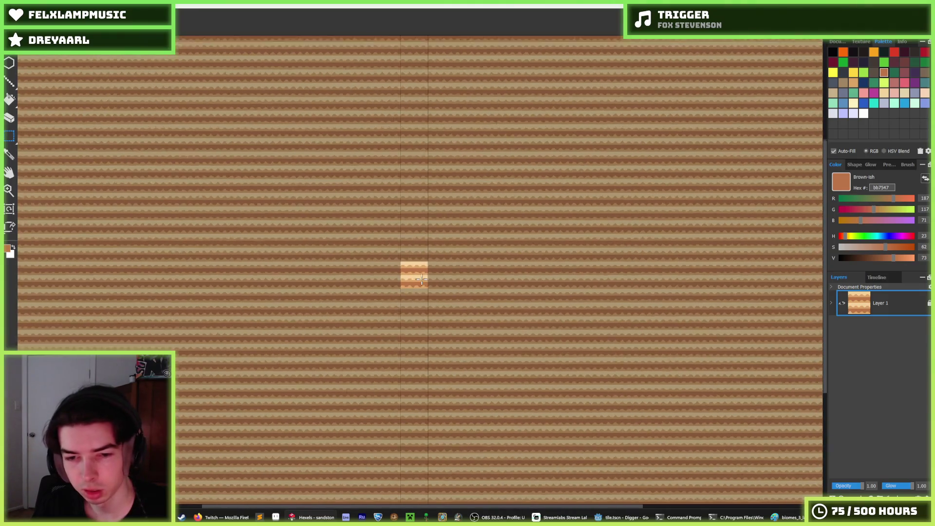
pyautogui.scroll(2, 422, 278)
pyautogui.scroll(2, 422, 279)
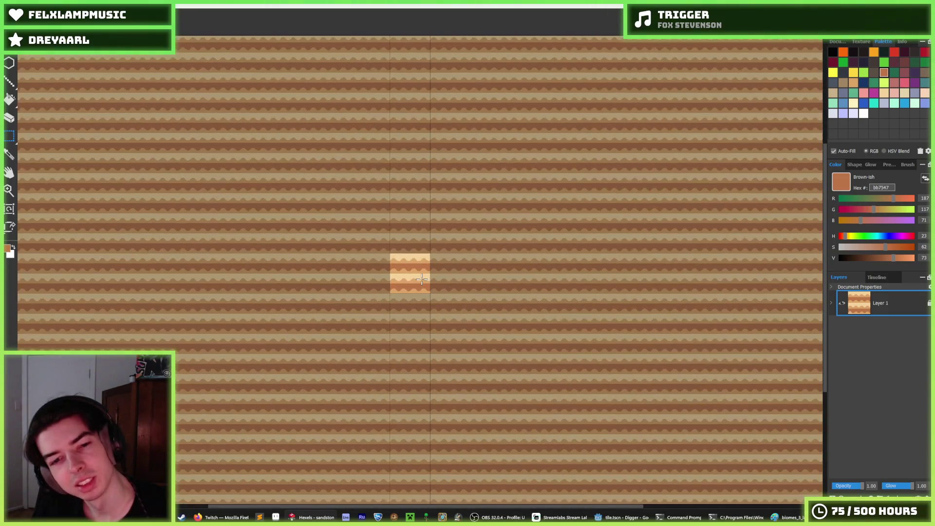
pyautogui.scroll(2, 421, 278)
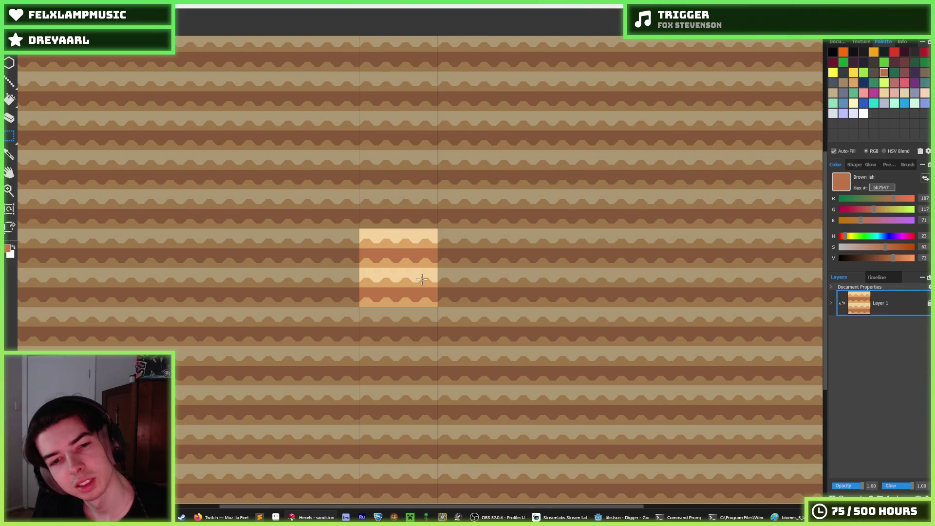
pyautogui.scroll(4, 388, 279)
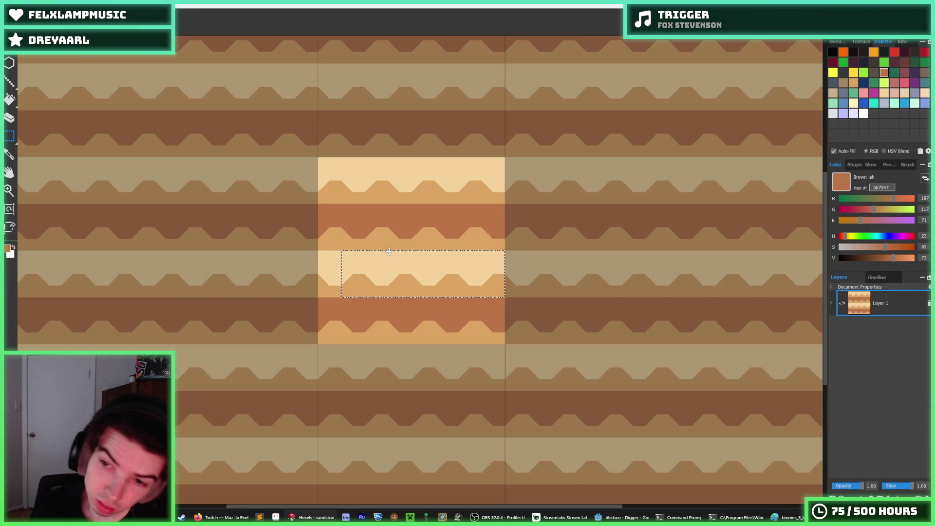
# Trim the selection by two hex columns so the bands alternate evenly
pyautogui.hotkey('shift', 'Right')
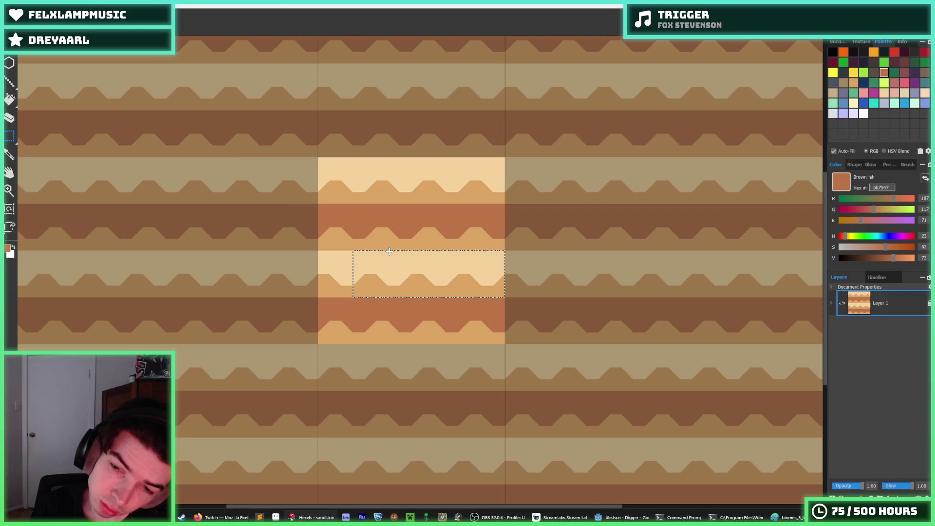
pyautogui.hotkey('shift', 'Right')
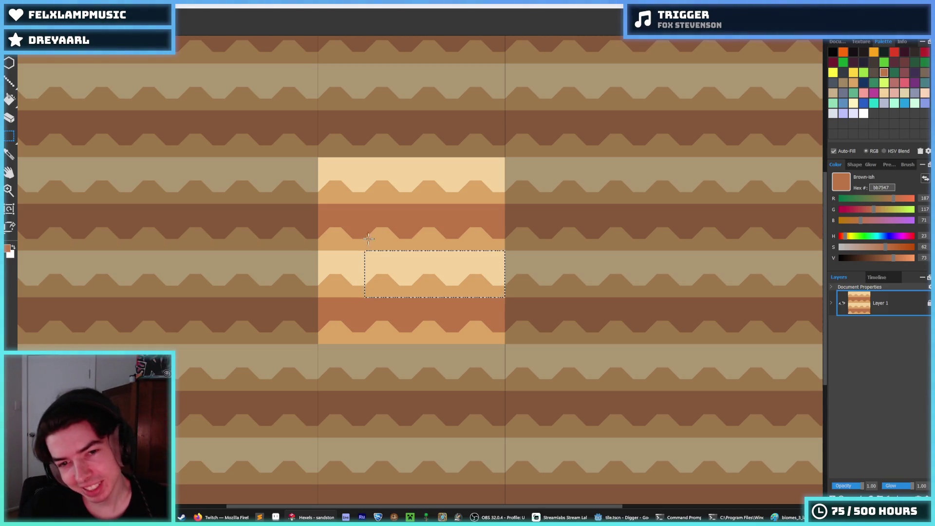
pyautogui.scroll(-5, 314, 260)
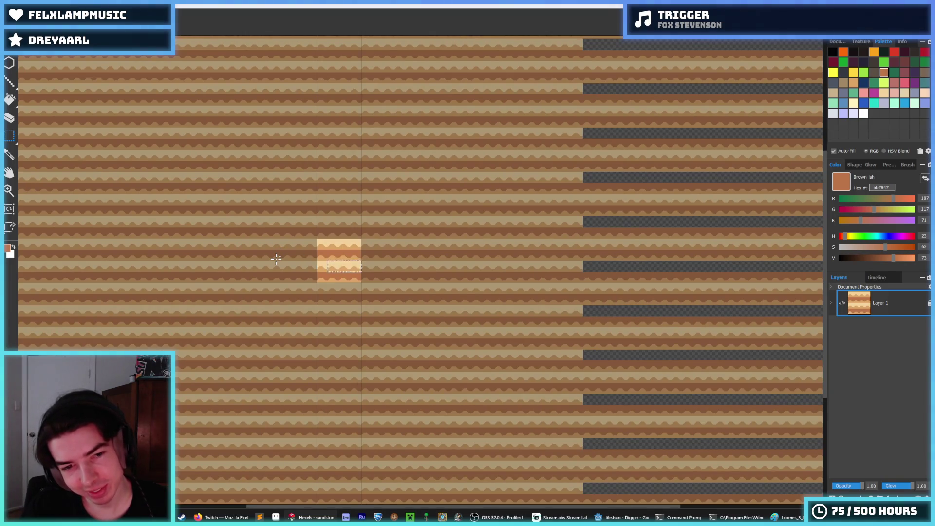
pyautogui.scroll(5, 276, 259)
pyautogui.scroll(-2, 277, 258)
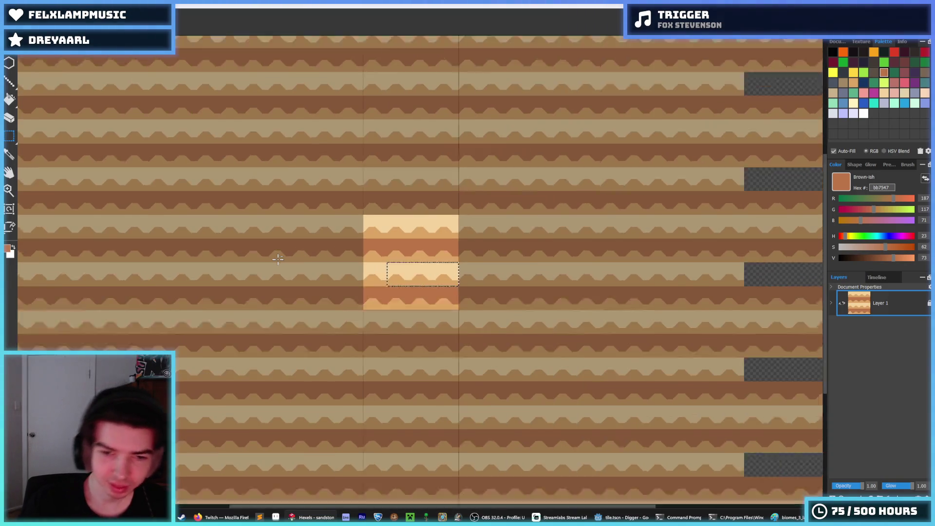
pyautogui.scroll(-1, 277, 258)
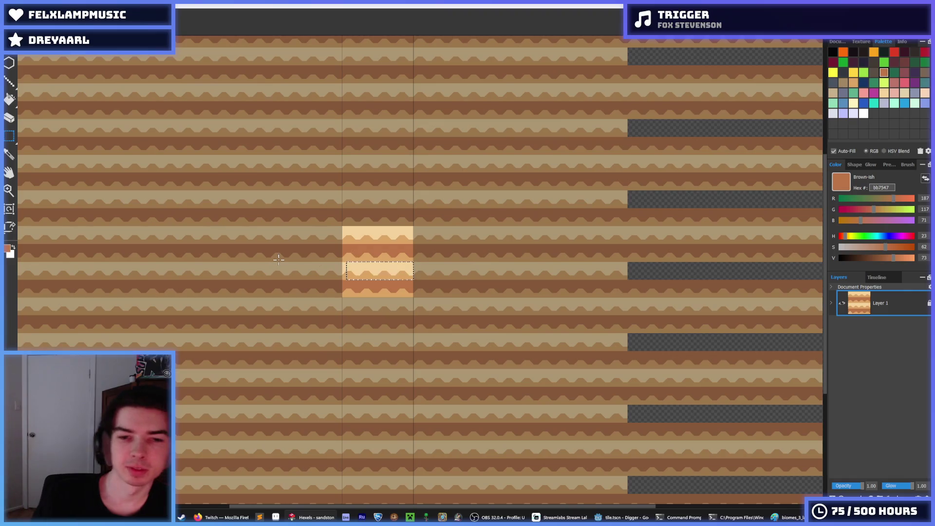
pyautogui.scroll(3, 278, 259)
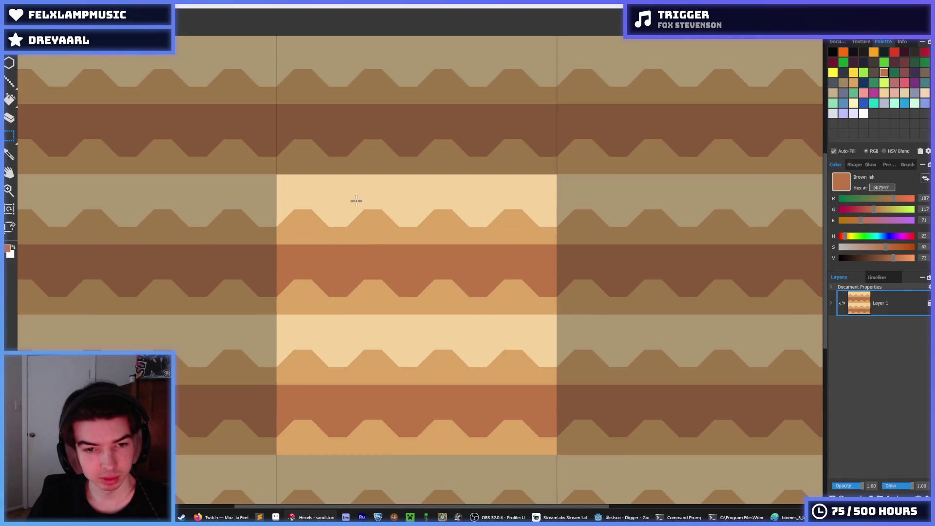
# Export the tile as sandstone.png, replacing the existing file with default export options
pyautogui.keyDown('alt'); pyautogui.click(341, 197); pyautogui.keyUp('alt')
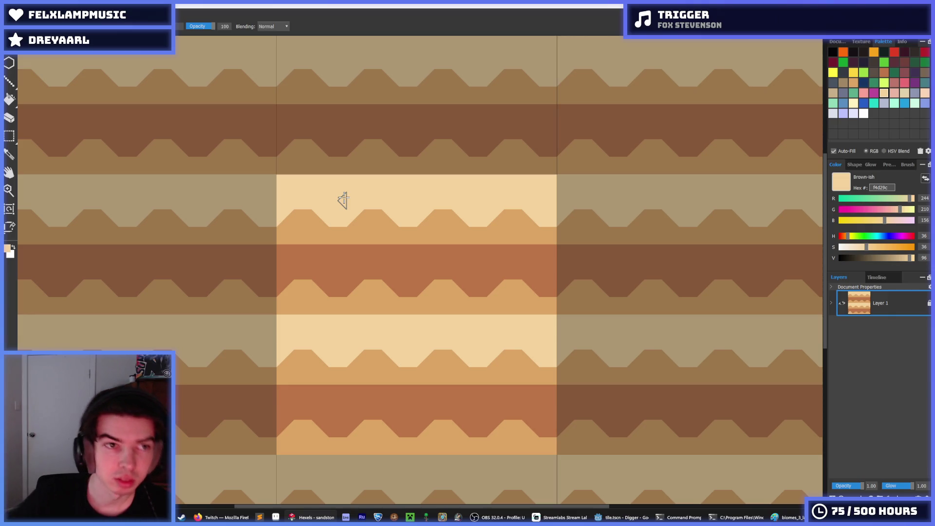
pyautogui.hotkey('ctrl', 'e')
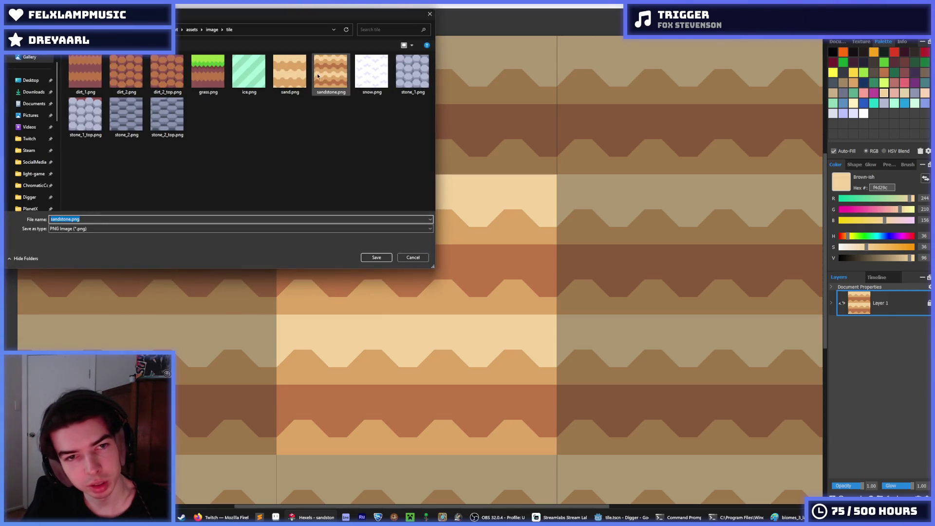
pyautogui.doubleClick(334, 83)
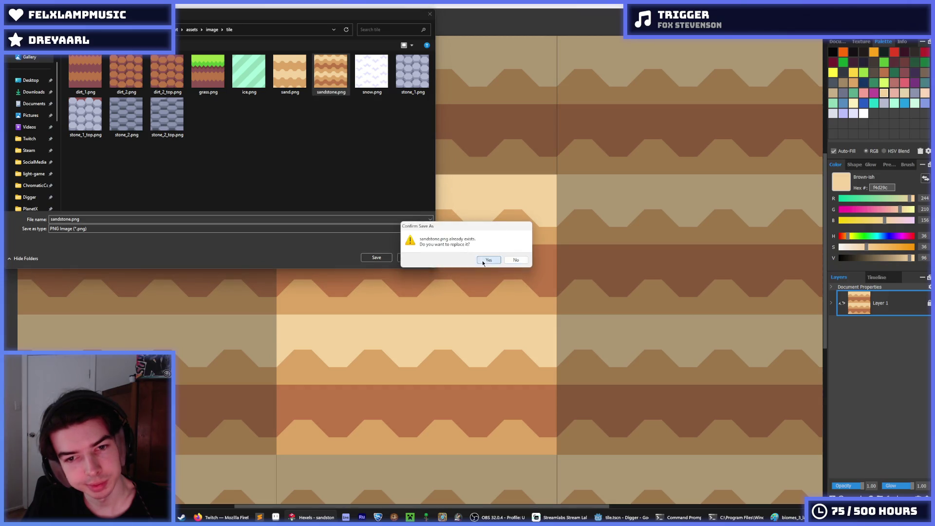
pyautogui.click(483, 262)
pyautogui.click(504, 368)
pyautogui.click(621, 517)
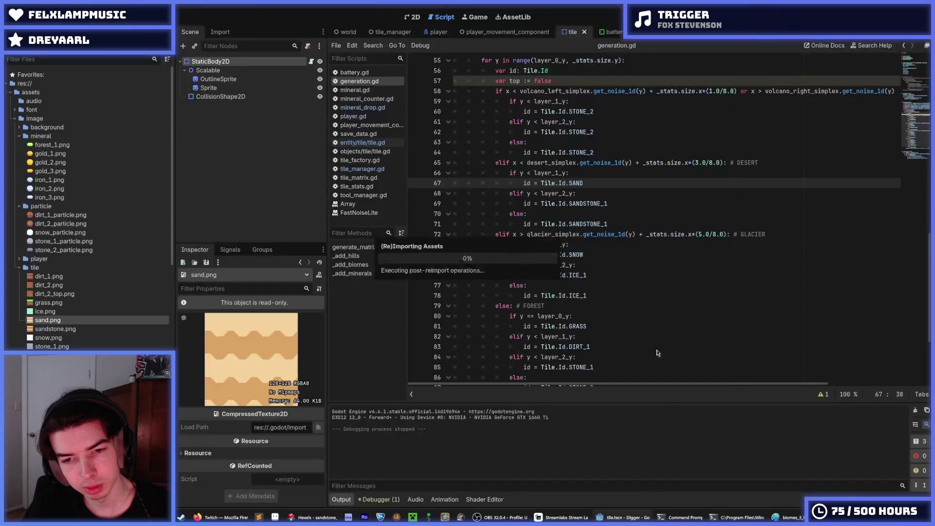
# Launch the game with F5 and dig a shaft down through the redrawn sand
pyautogui.press('F5')
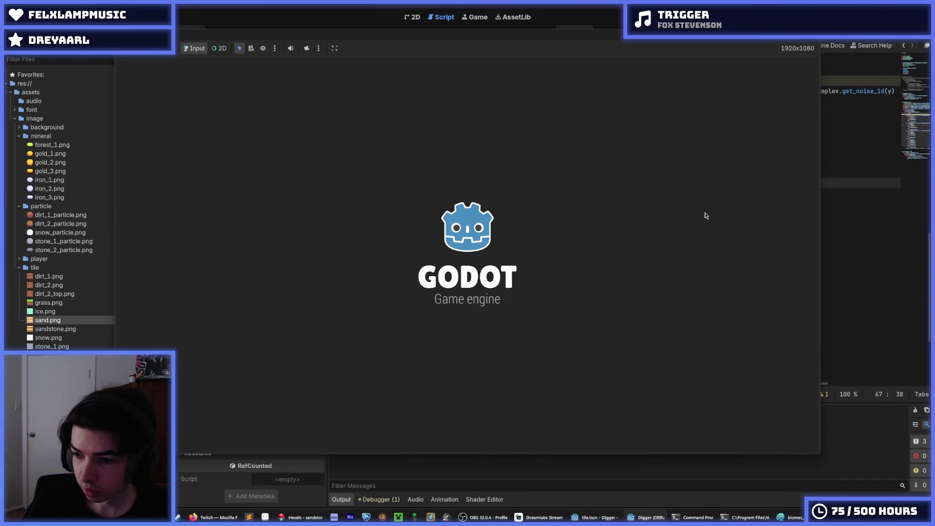
pyautogui.press('Down')
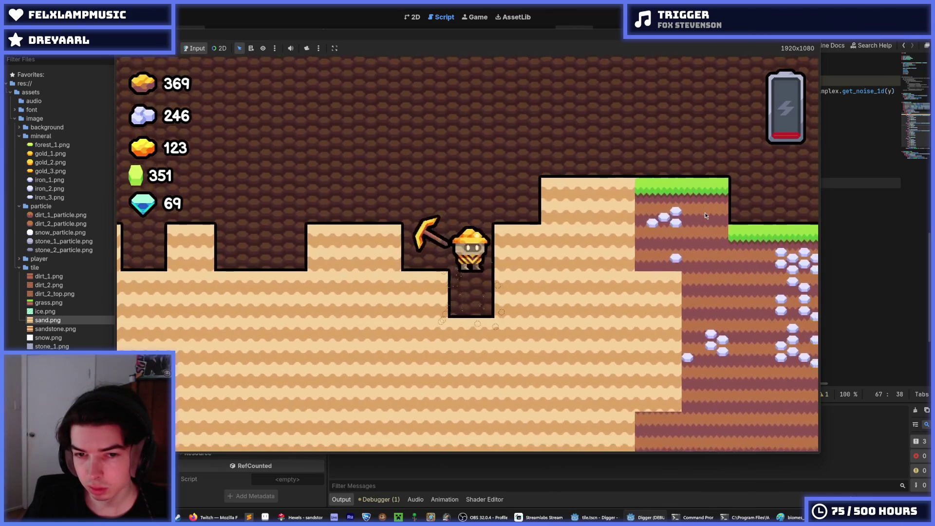
pyautogui.press('Down')
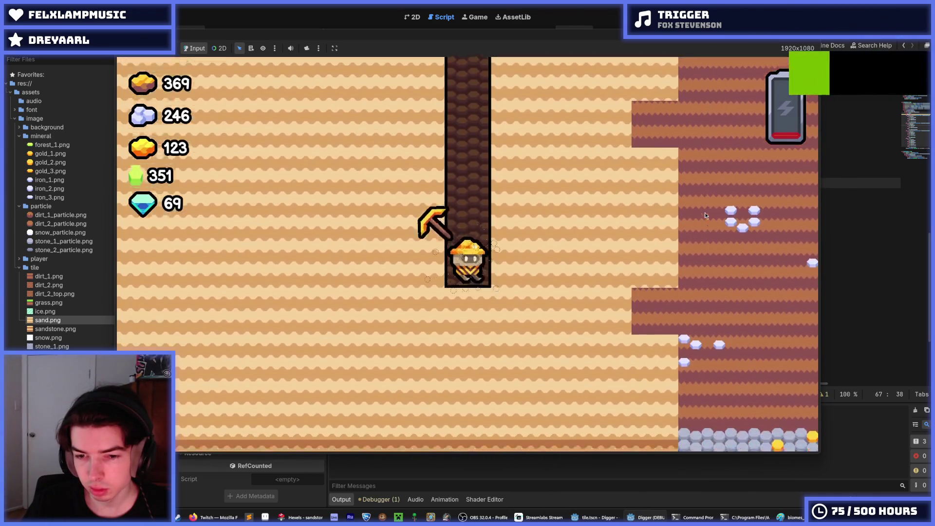
pyautogui.press('Right')
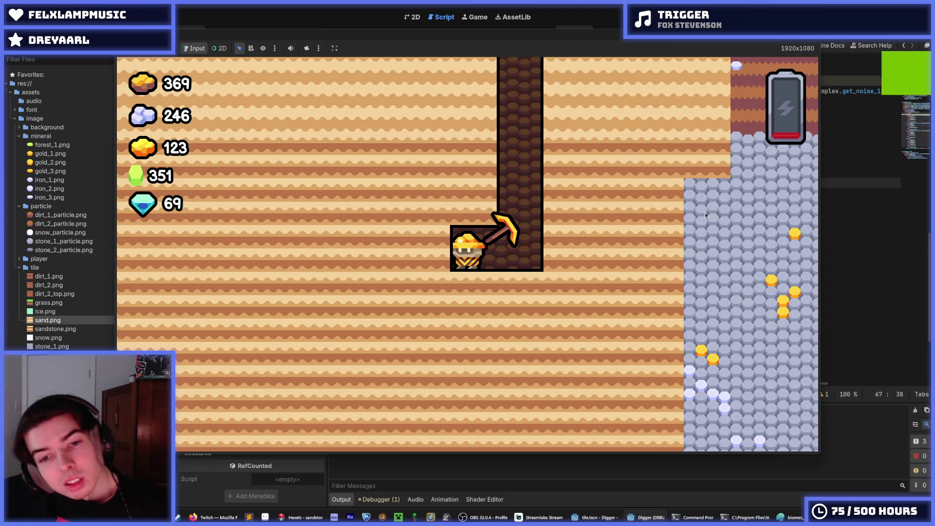
pyautogui.press('Left')
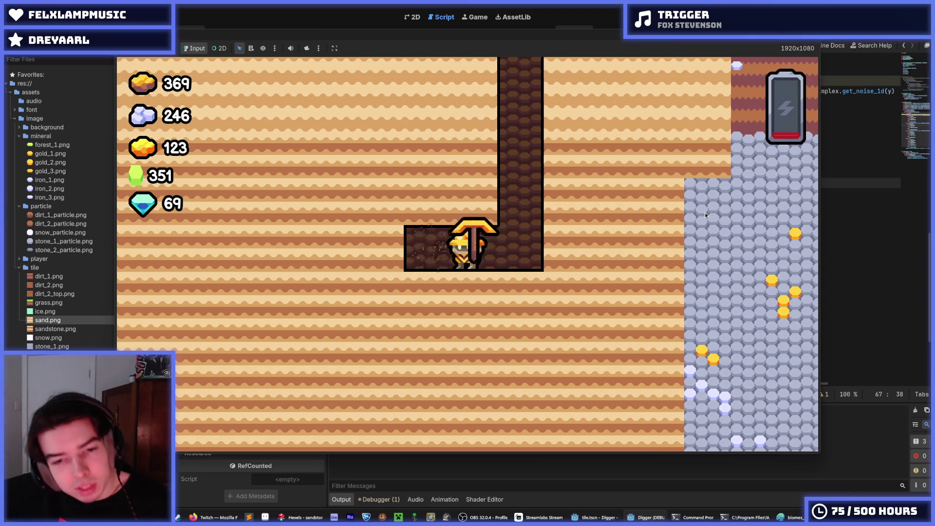
pyautogui.press('Down')
pyautogui.press('Left')
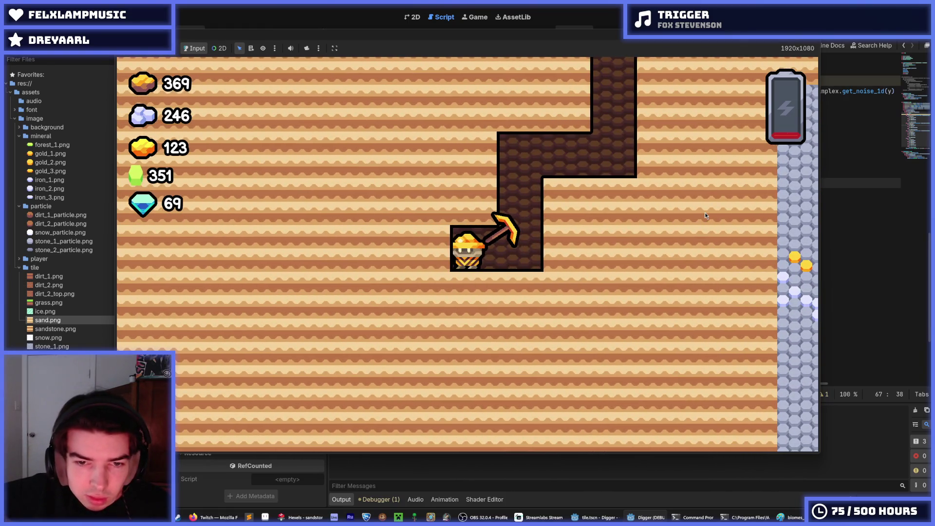
# Carve winding tunnels left and right through the lower rows of sand
pyautogui.press('Right')
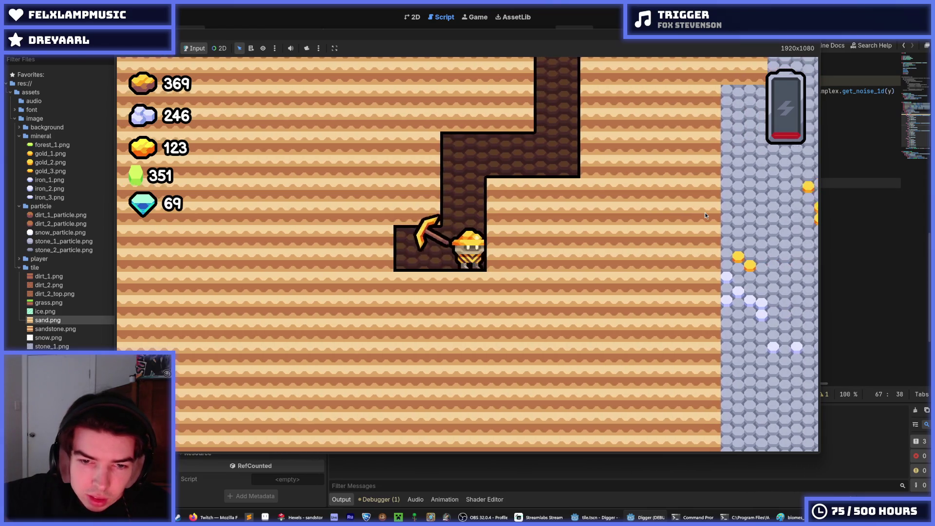
pyautogui.press('Left')
pyautogui.press('Left')
pyautogui.press('Left')
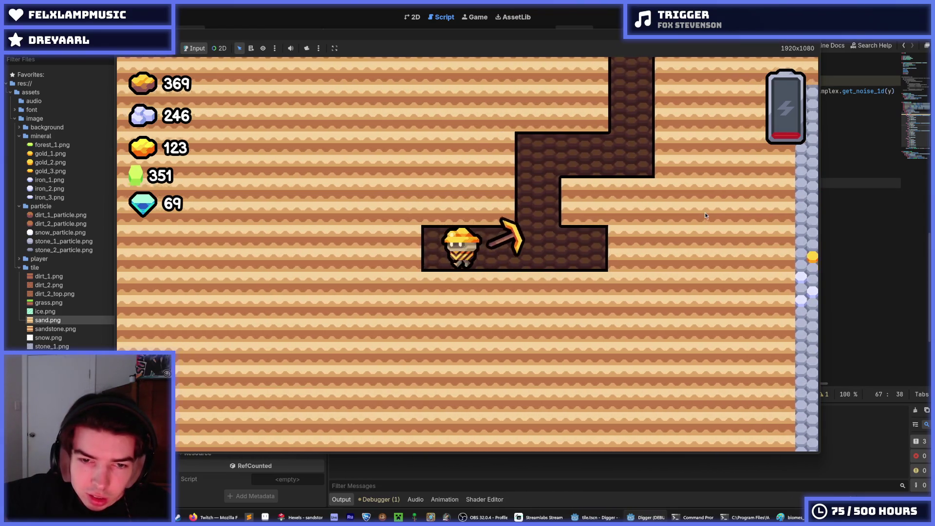
pyautogui.press('Right')
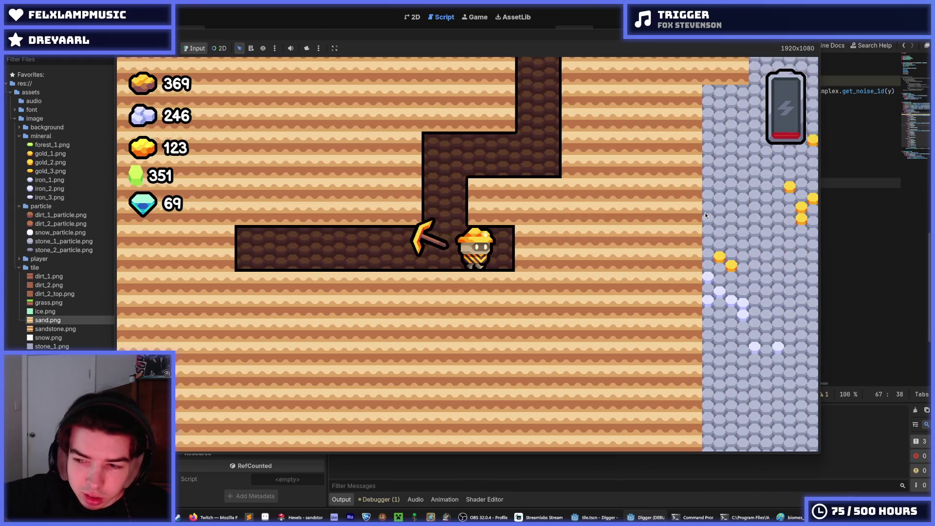
pyautogui.press('Down')
pyautogui.press('Left')
pyautogui.press('Left')
pyautogui.press('Left')
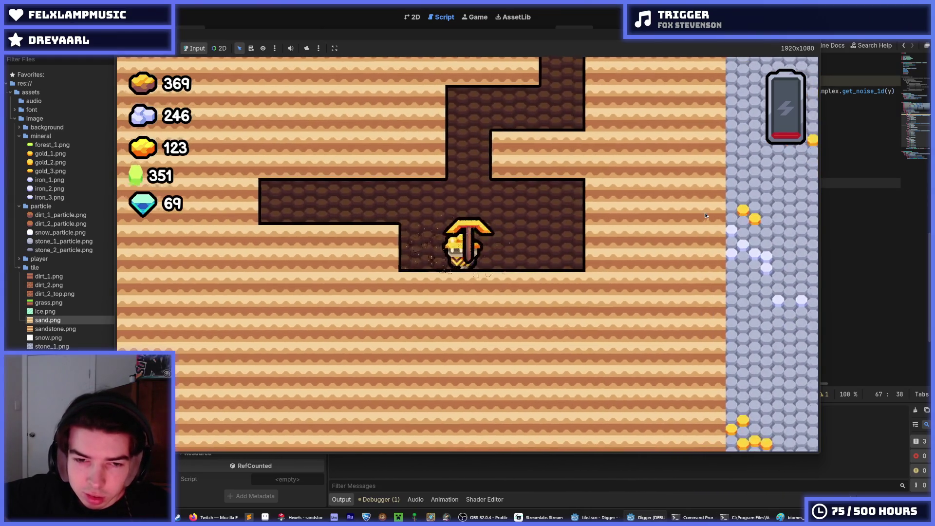
pyautogui.press('Right')
pyautogui.press('Right')
pyautogui.press('Right')
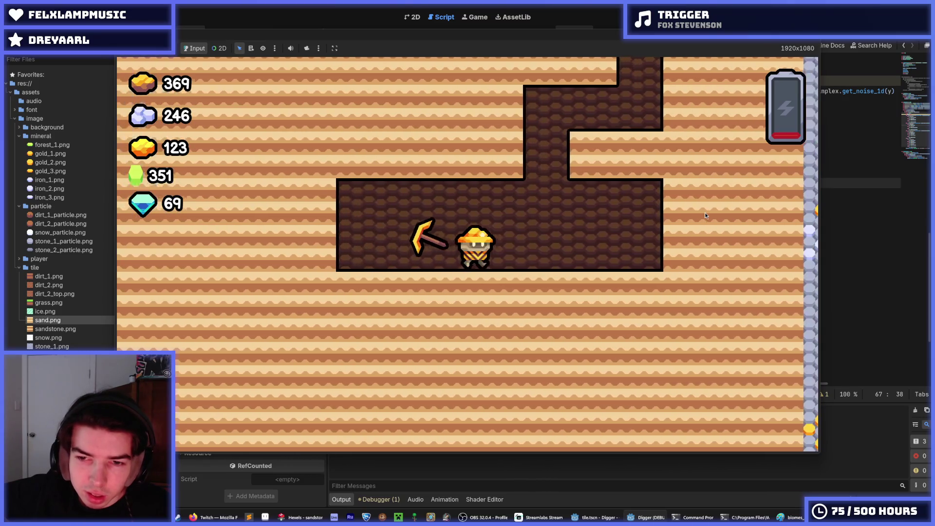
pyautogui.press('Down')
pyautogui.press('Left')
pyautogui.press('Left')
pyautogui.press('Left')
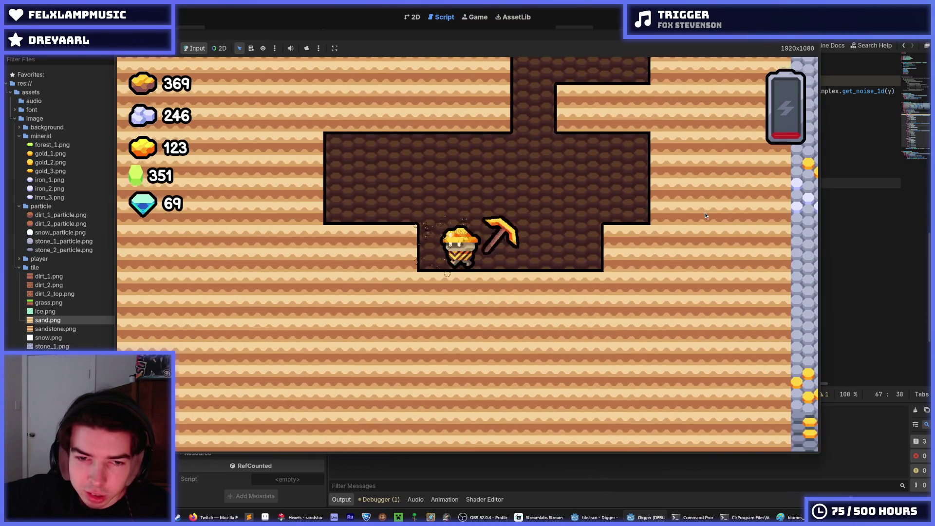
# Climb back up the shaft and dig rightward into the stone and up into dirt
pyautogui.press('Right')
pyautogui.press('Right')
pyautogui.press('Right')
pyautogui.press('Up')
pyautogui.press('Up')
pyautogui.press('Up')
pyautogui.press('Right')
pyautogui.press('Up')
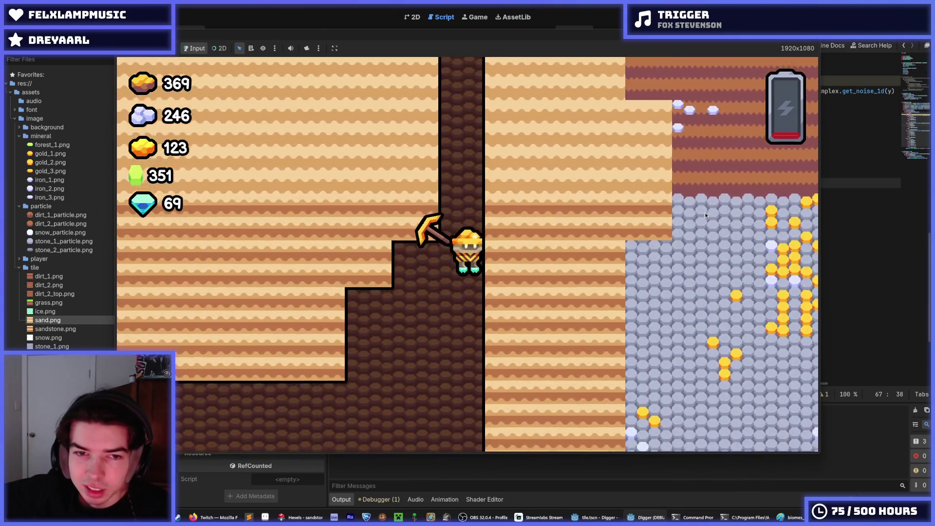
pyautogui.press('Up')
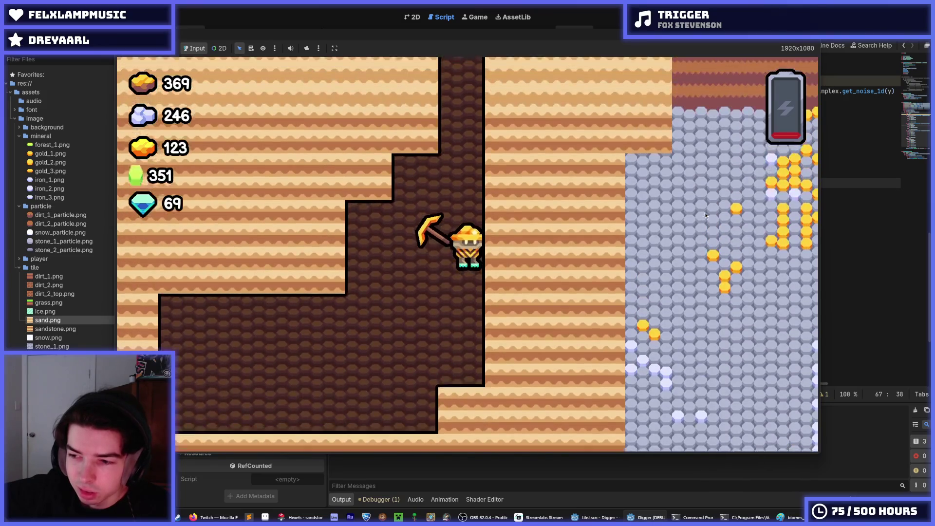
pyautogui.press('Right')
pyautogui.press('Right')
pyautogui.press('Right')
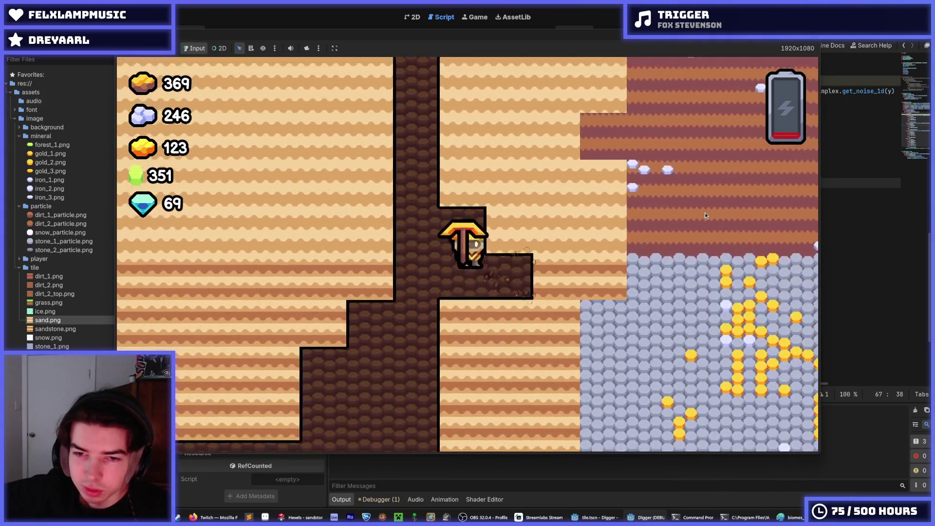
pyautogui.press('Right')
pyautogui.press('Right')
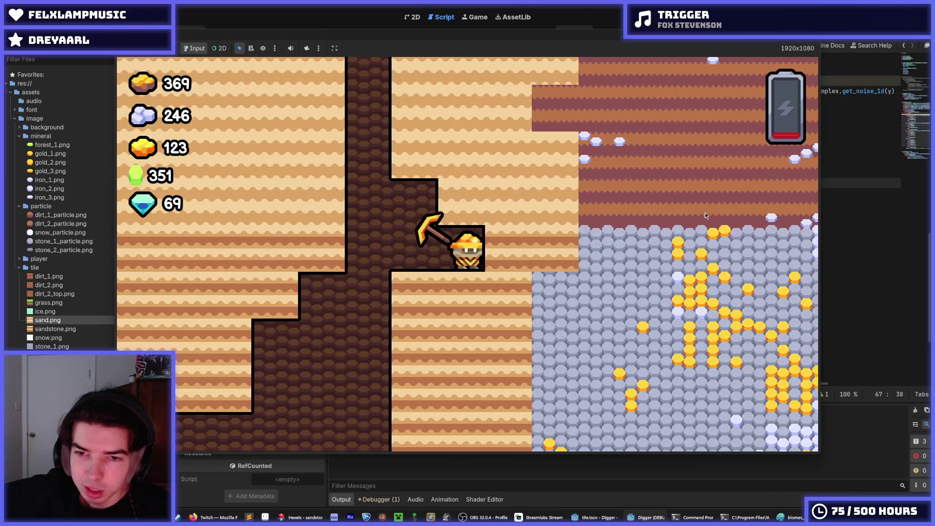
pyautogui.press('Right')
pyautogui.press('Up')
pyautogui.press('Up')
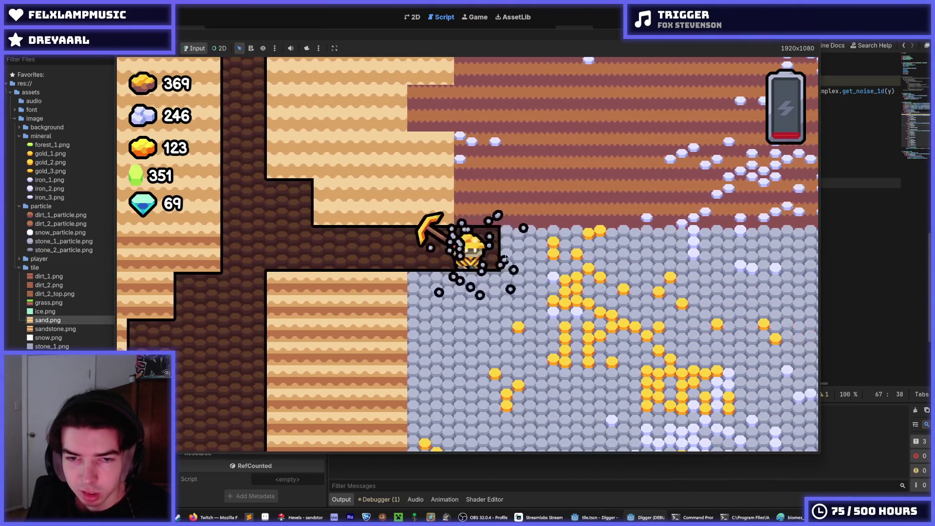
pyautogui.press('Right')
pyautogui.press('Up')
pyautogui.press('Up')
# Dig upward through the striped dirt layer above the miner
pyautogui.press('Right')
pyautogui.press('Left')
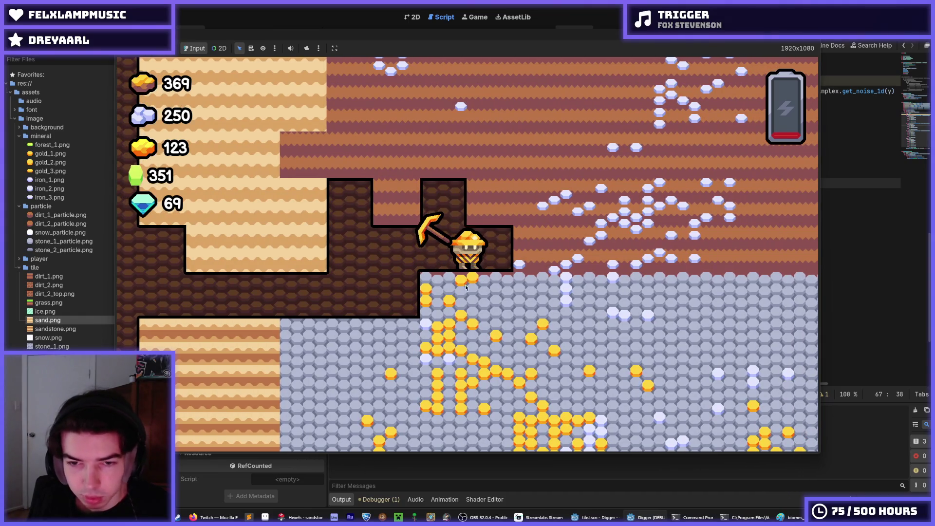
pyautogui.press('Up')
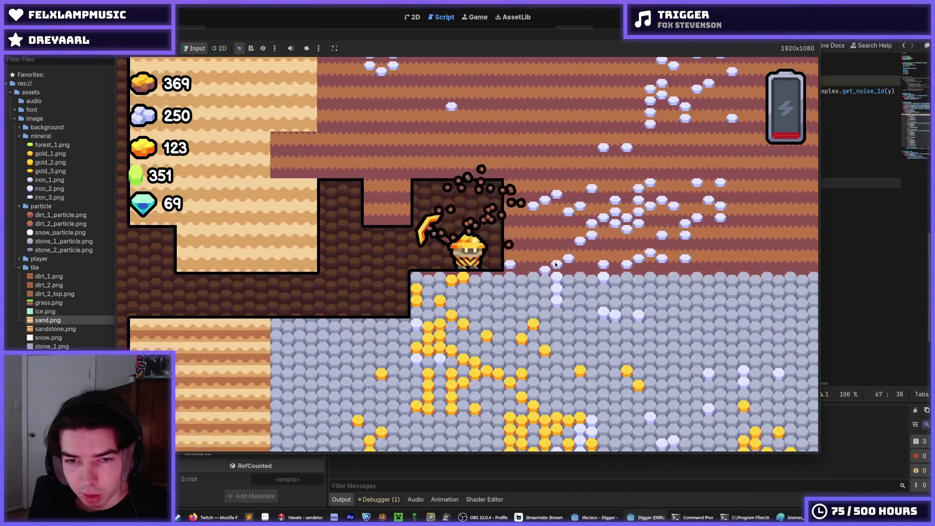
pyautogui.press('Right')
pyautogui.press('Up')
pyautogui.press('Left')
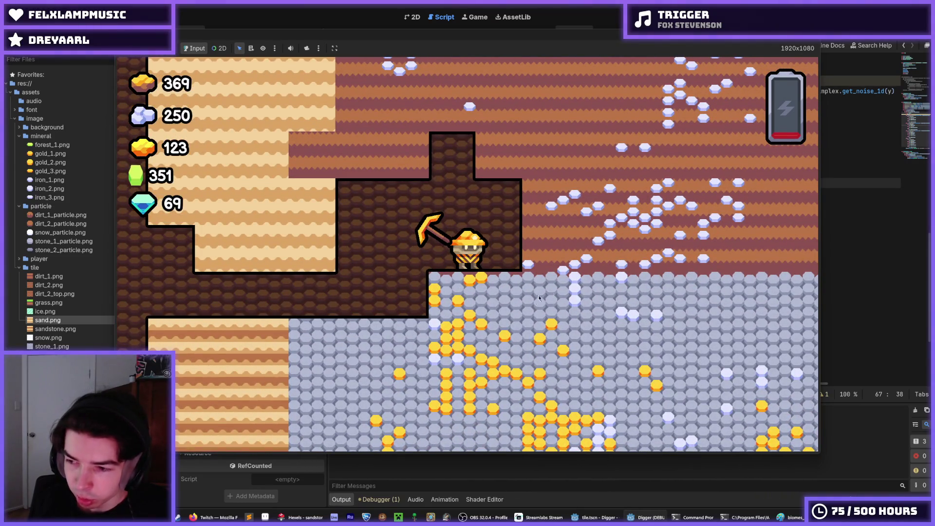
pyautogui.press('Left')
pyautogui.press('Right')
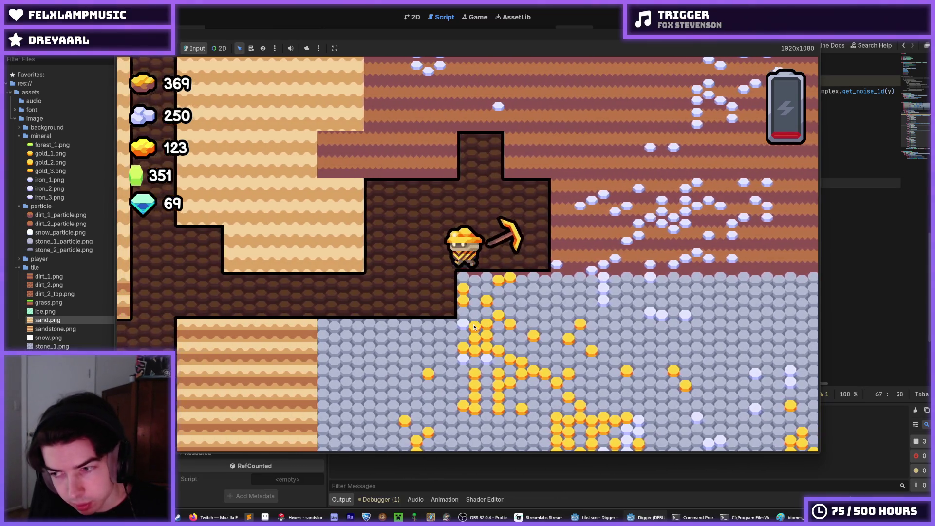
# Tunnel left through the sand and dig a shaft down toward the stone
pyautogui.press('Left')
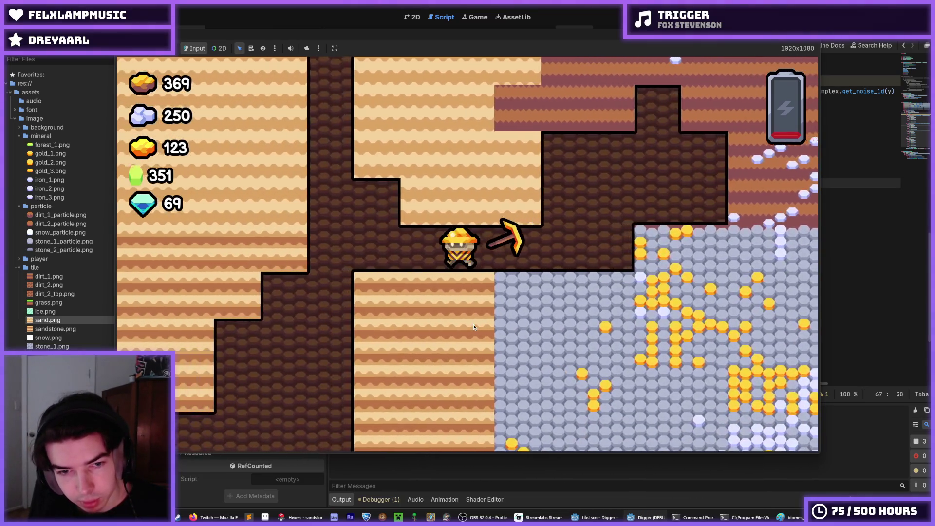
pyautogui.press('Down')
pyautogui.press('Left')
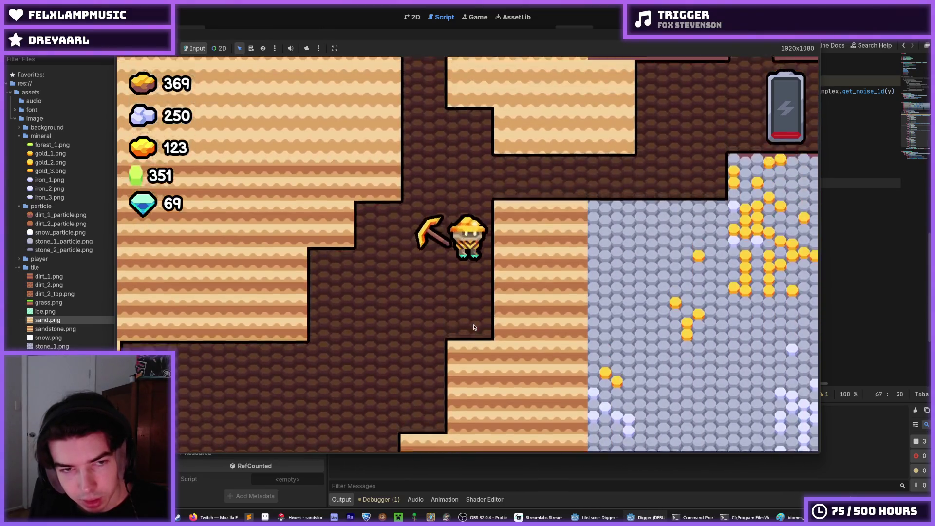
pyautogui.press('Right')
pyautogui.press('Down')
pyautogui.press('Left')
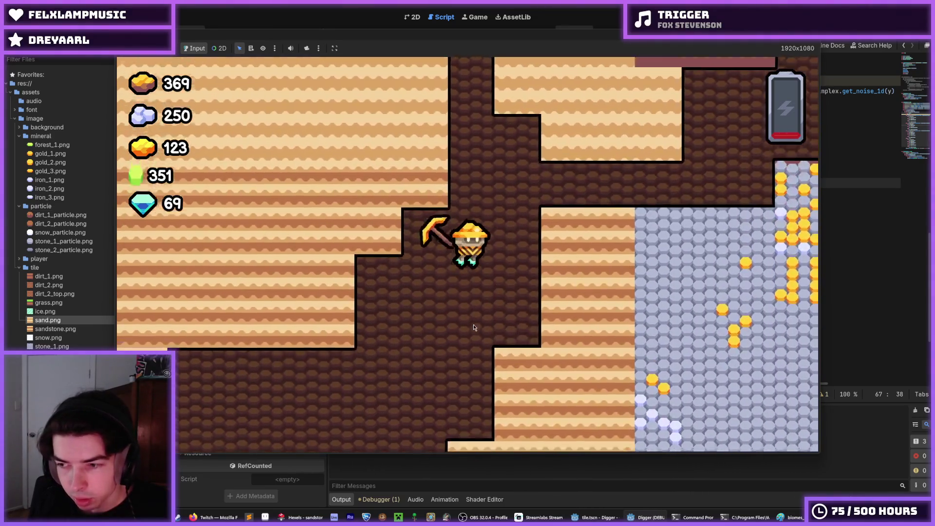
pyautogui.press('Right')
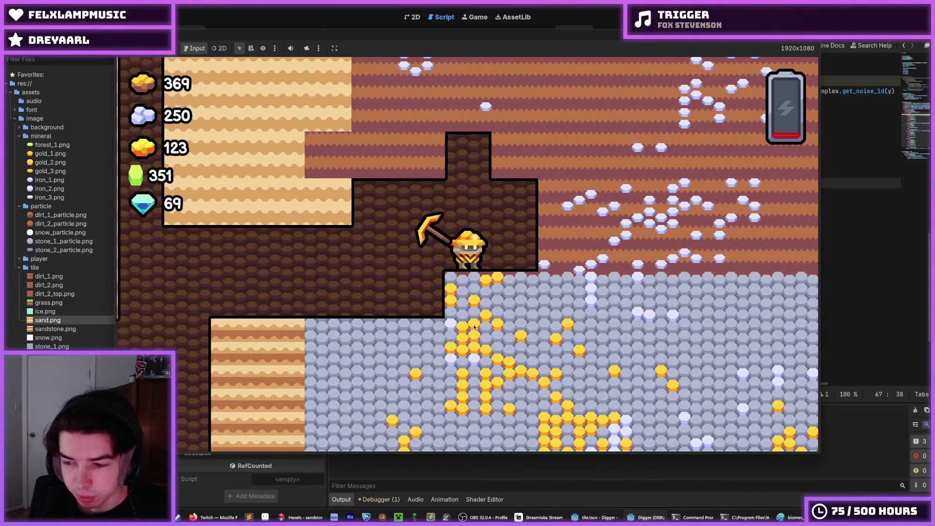
pyautogui.press('Left')
pyautogui.press('Right')
# Dig up and right through the dirt collecting iron, then back down through the rock
pyautogui.press('d')
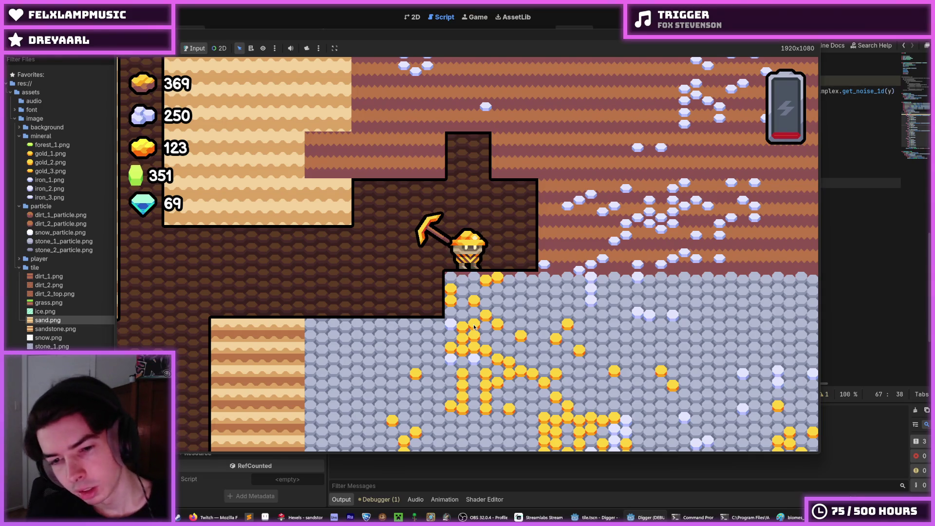
pyautogui.press('d')
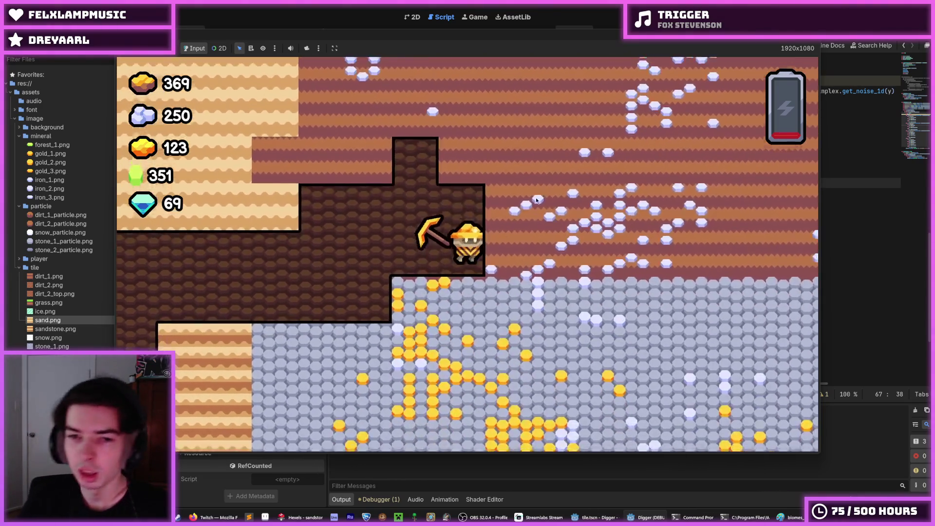
pyautogui.press('w')
pyautogui.press('w')
pyautogui.press('w')
pyautogui.press('d')
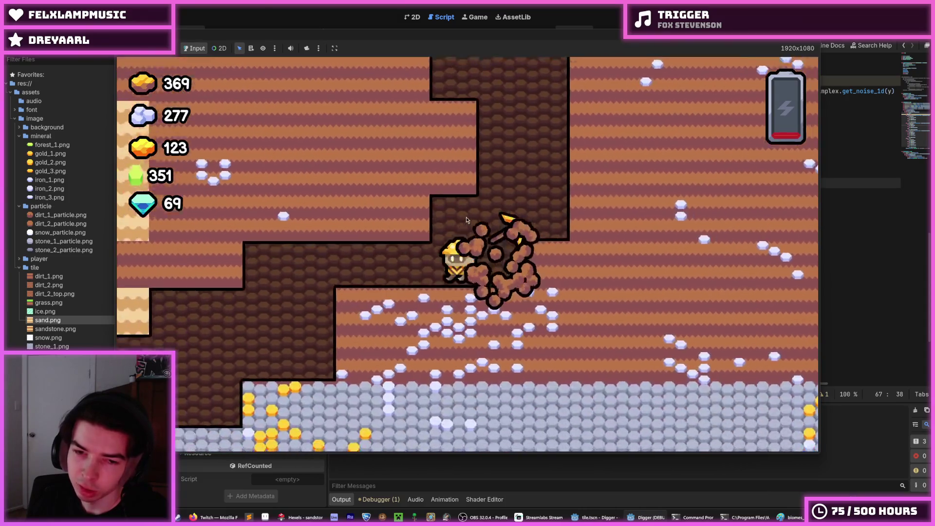
pyautogui.press('a')
pyautogui.press('s')
pyautogui.press('s')
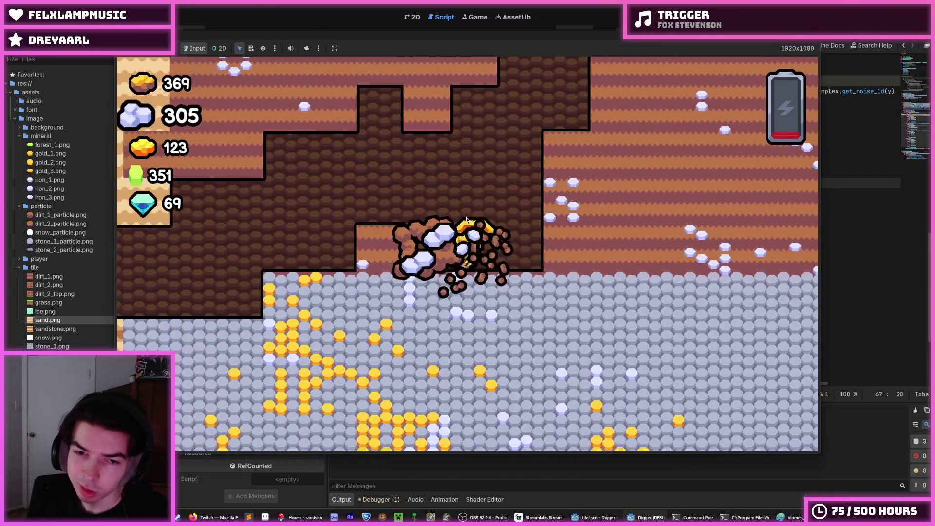
pyautogui.scroll(-5, 465, 218)
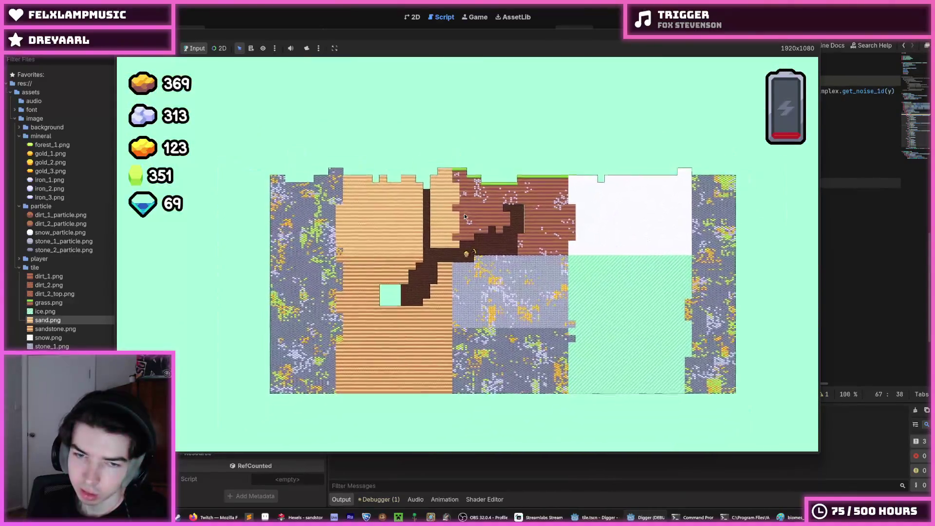
# Collect gold, zoom the camera out over every biome and back, then dig down through sand
pyautogui.press('d')
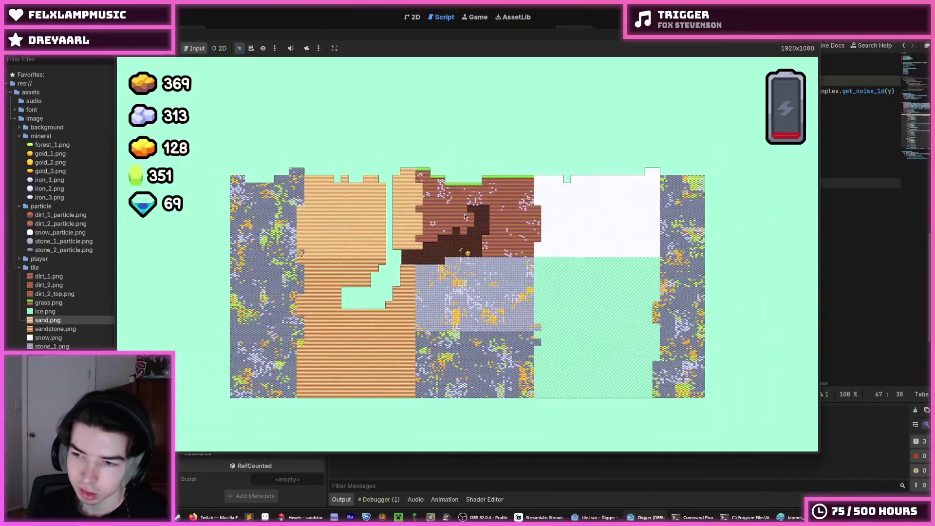
pyautogui.scroll(5, 464, 217)
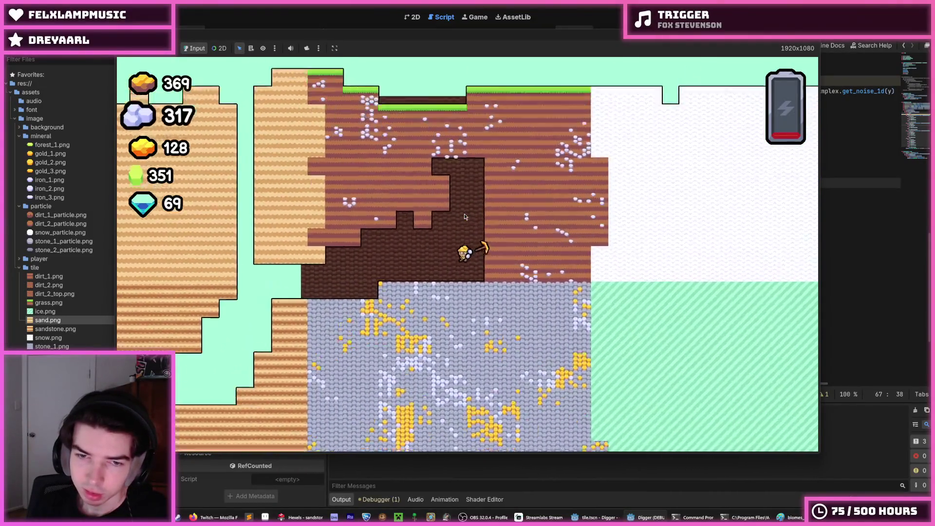
pyautogui.scroll(-5, 464, 216)
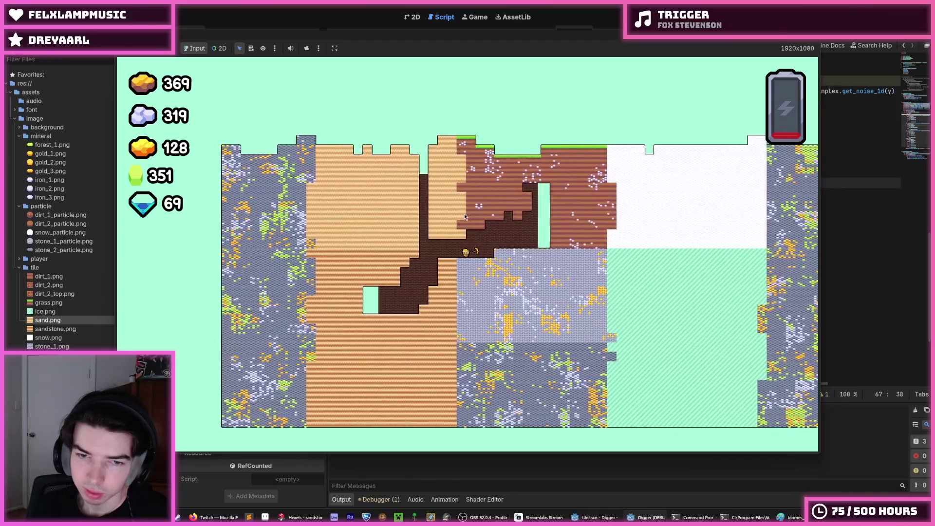
pyautogui.scroll(5, 464, 217)
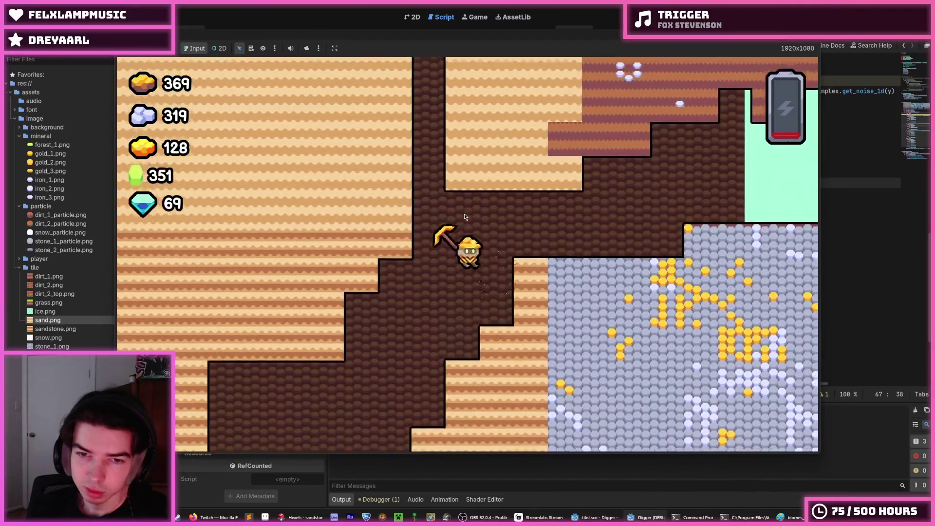
pyautogui.press('Down')
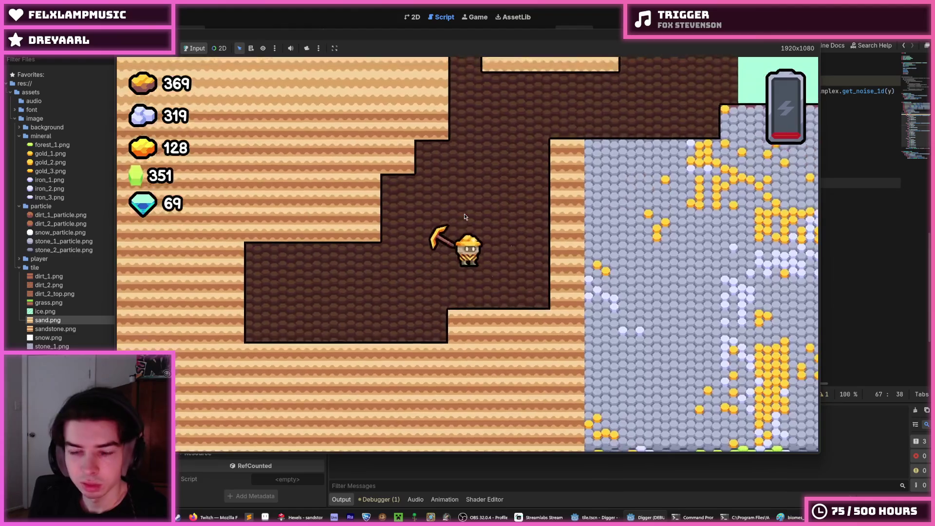
pyautogui.press('Left')
pyautogui.press('Down')
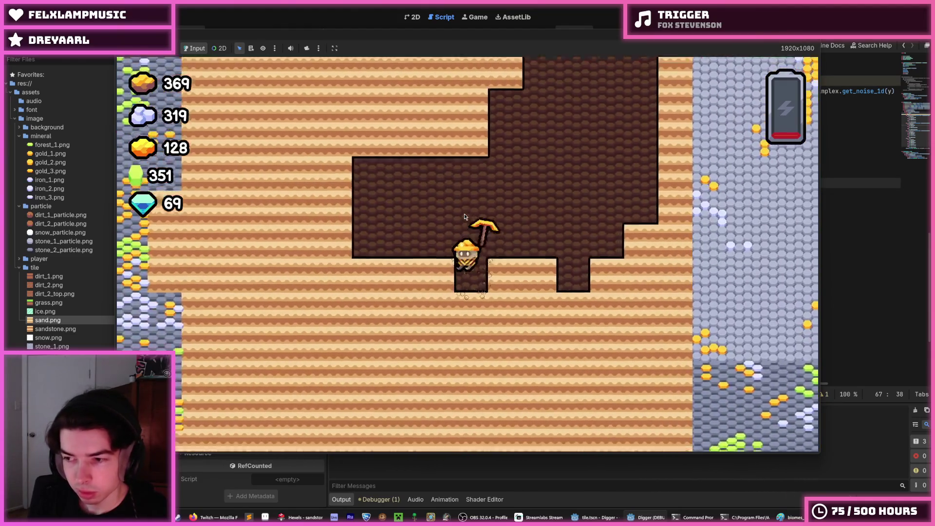
# Widen the sand cave along the bottom row and dig down toward the stone
pyautogui.press('Left')
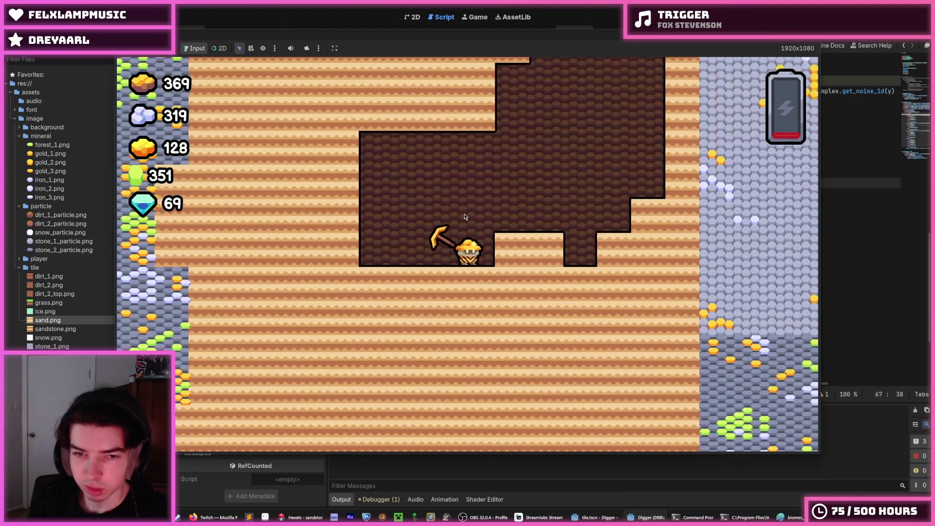
pyautogui.press('Right')
pyautogui.press('Left')
pyautogui.press('Down')
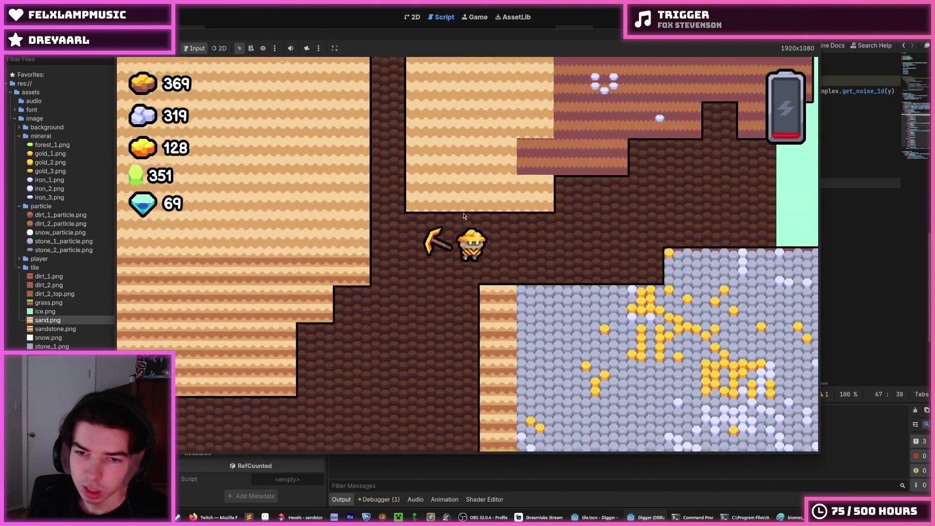
pyautogui.press('Right')
pyautogui.press('Down')
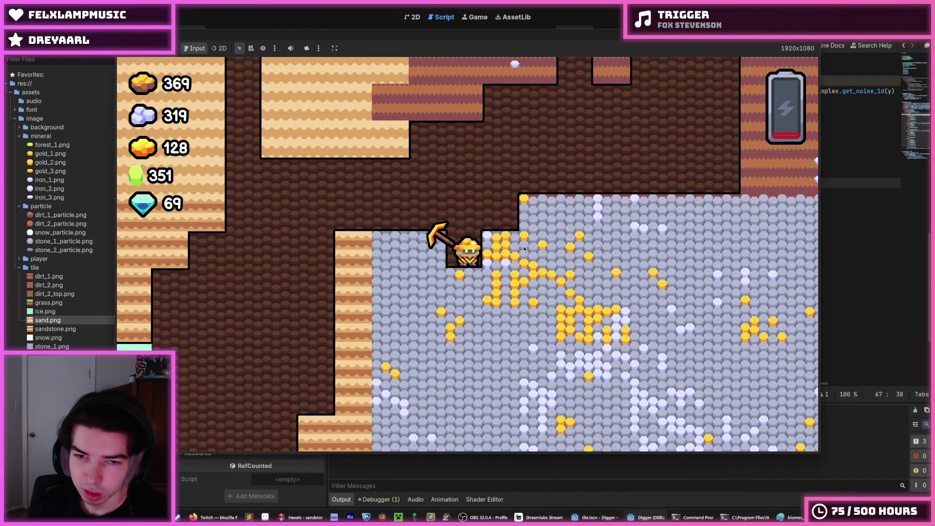
# Mine down into the stone for gold and iron, then climb back out of the shaft
pyautogui.press('Right')
pyautogui.press('Down')
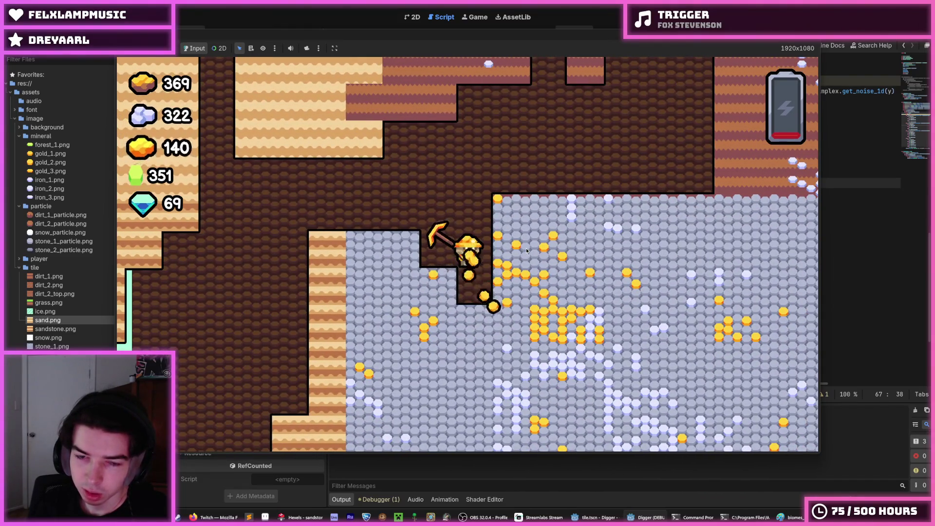
pyautogui.press('Right')
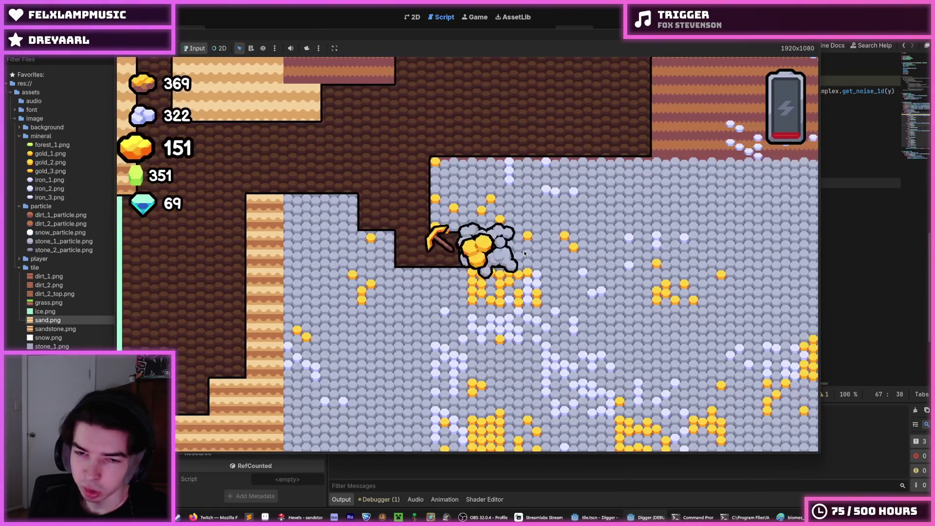
pyautogui.press('Down')
pyautogui.press('Down')
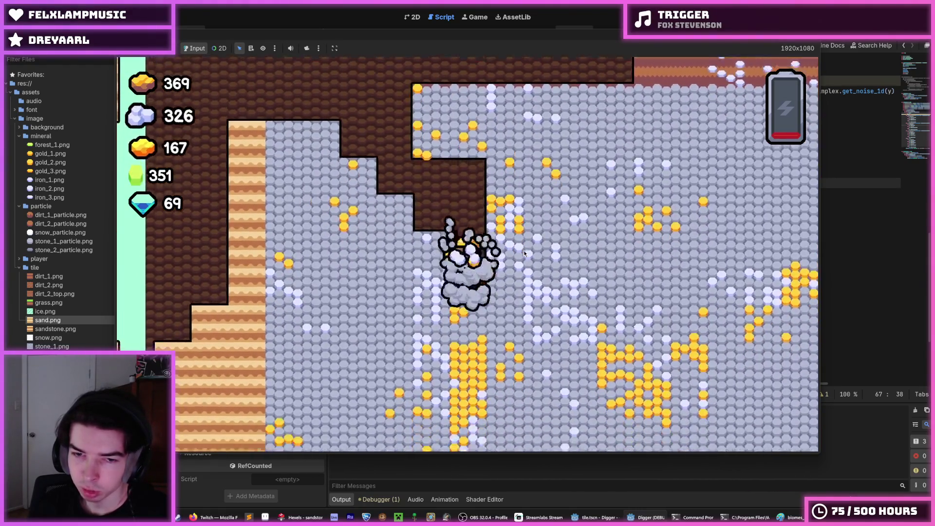
pyautogui.press('Down')
pyautogui.press('Right')
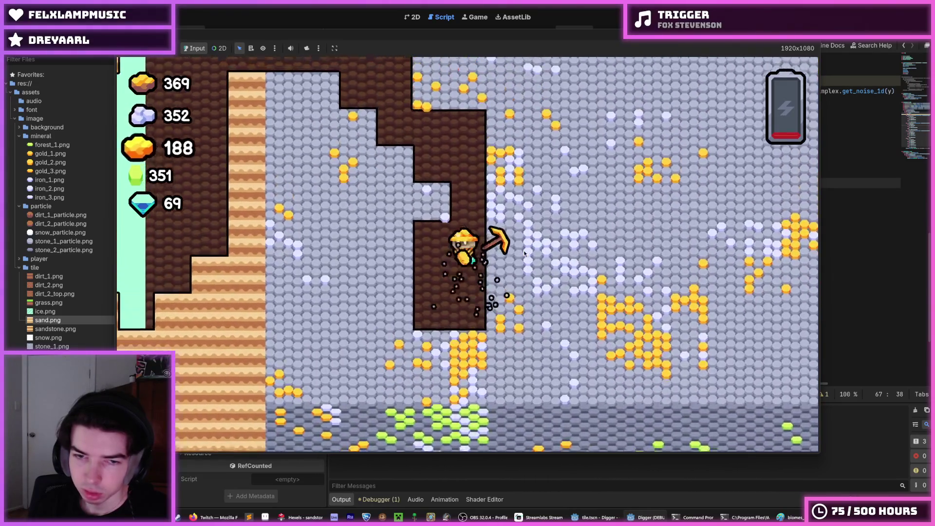
pyautogui.press('Up')
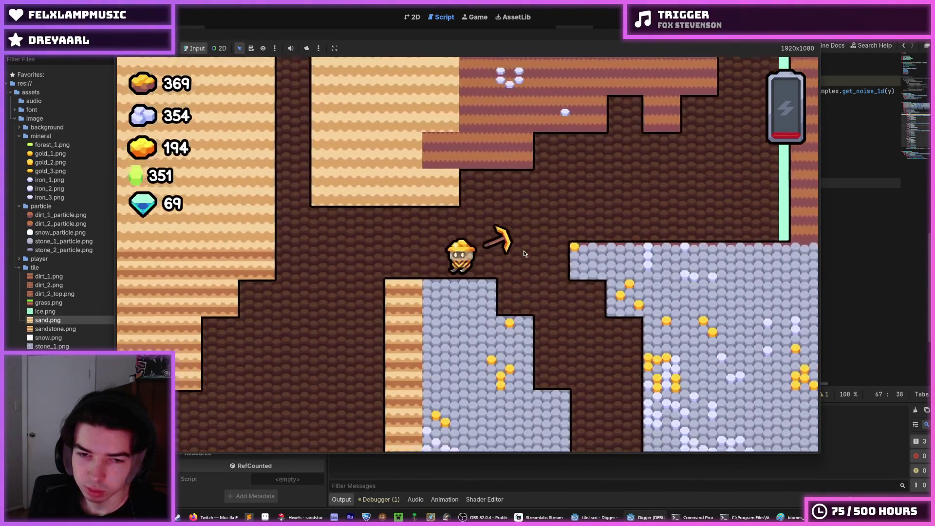
# Travel back through the dirt tunnels to the sand area and dig a hole down
pyautogui.press('Left')
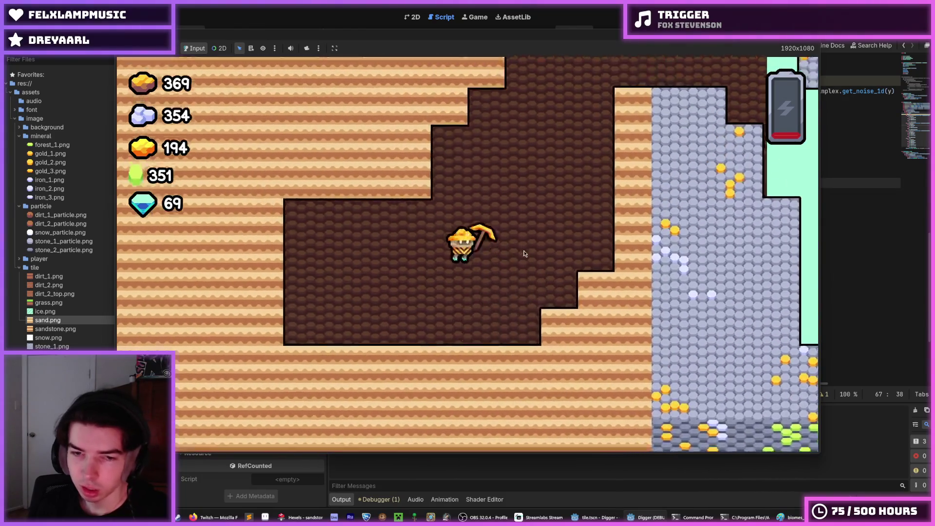
pyautogui.press('Right')
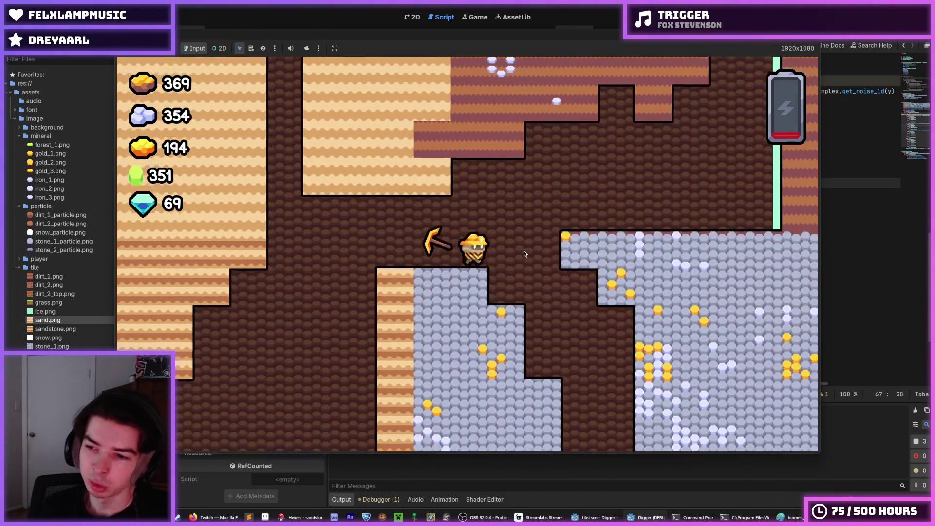
pyautogui.press('Down')
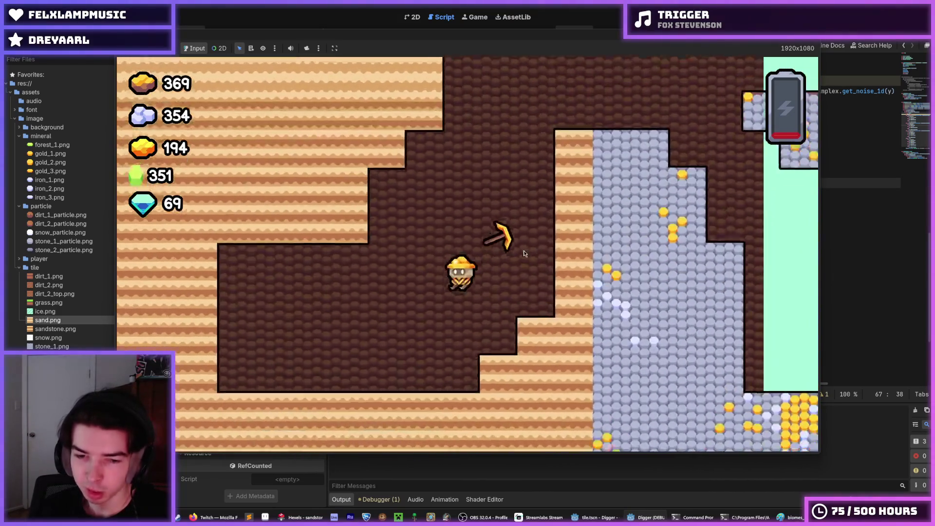
pyautogui.press('Left')
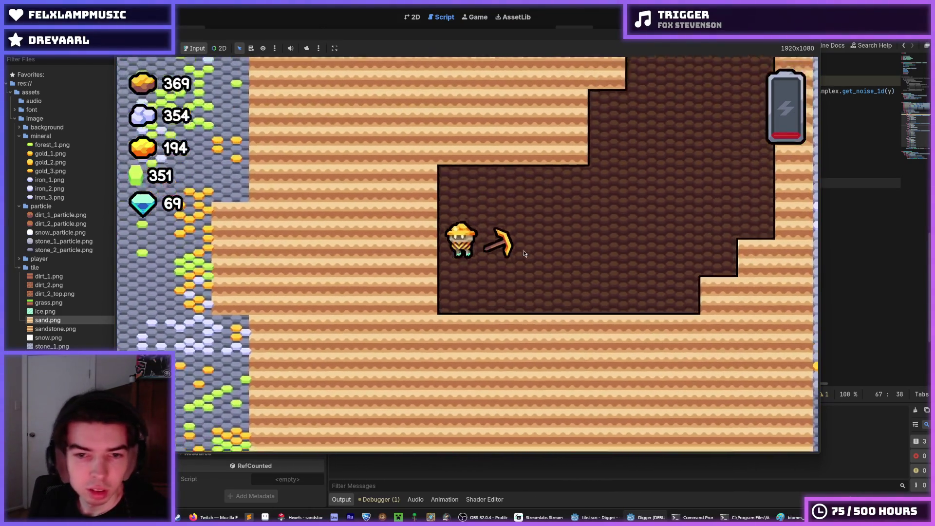
pyautogui.press('Left')
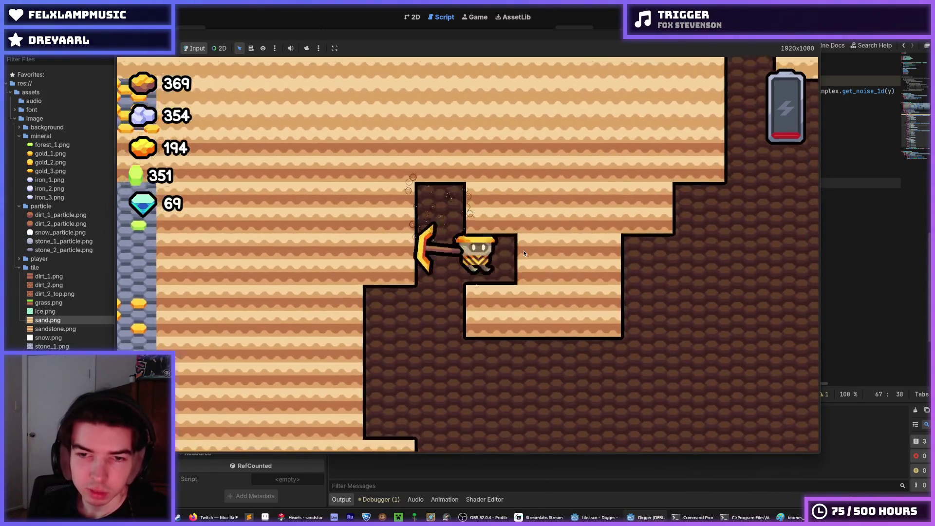
pyautogui.press('Up')
pyautogui.press('Right')
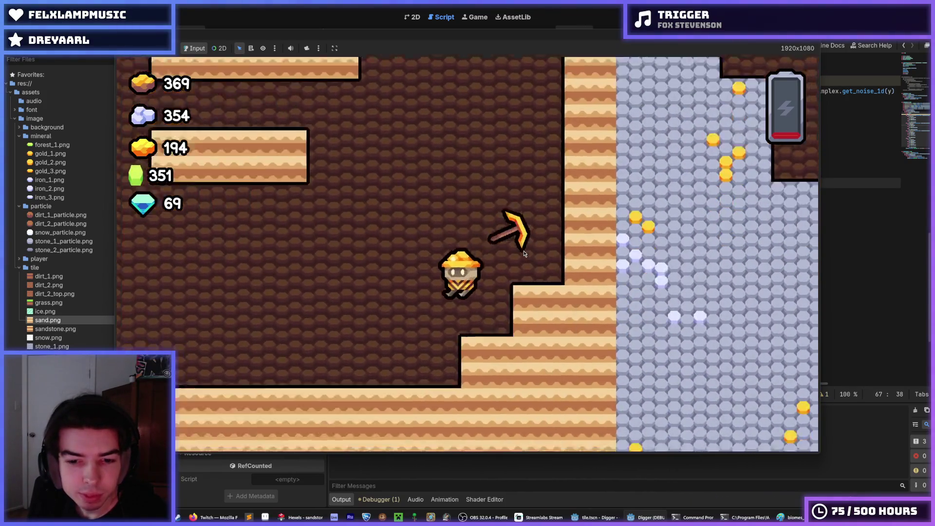
pyautogui.press('Right')
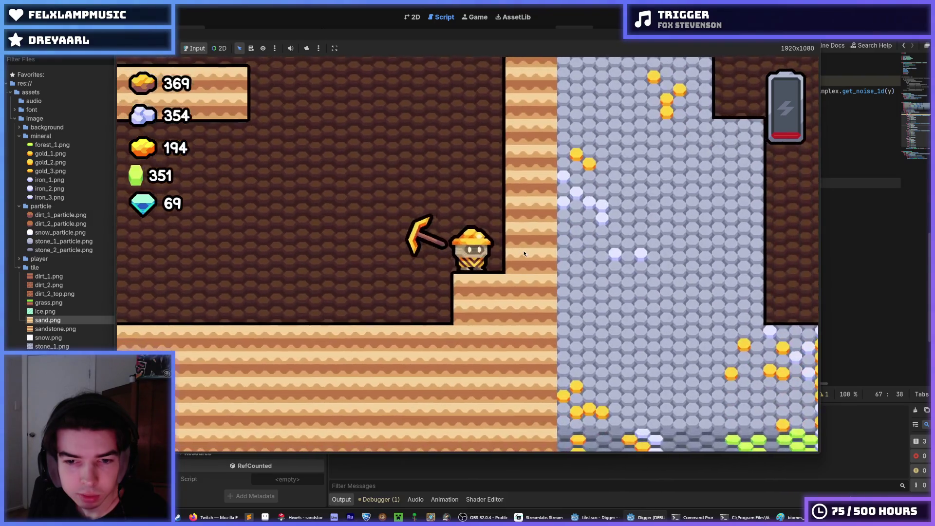
pyautogui.press('Down')
# Move left toward the ore-filled stone, digging sideways and upward through the sand
pyautogui.press('Left')
pyautogui.press('Up')
pyautogui.press('Right')
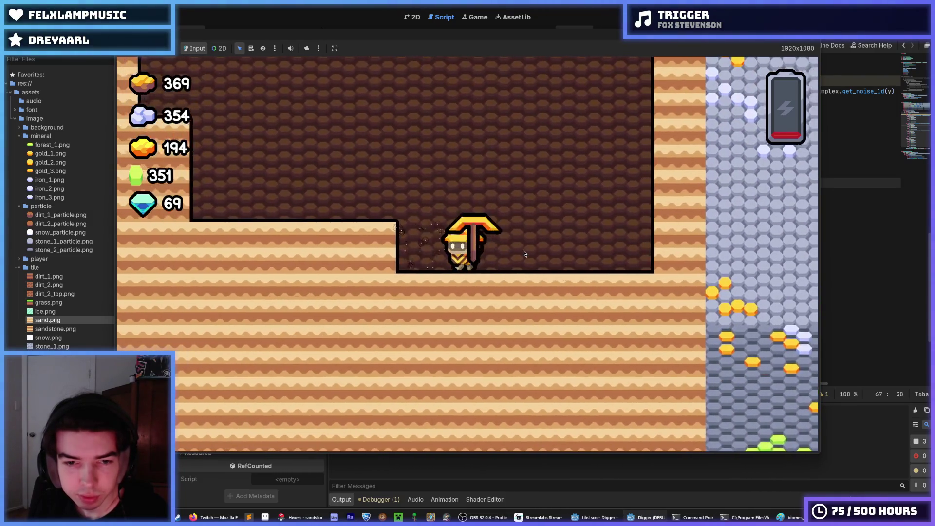
pyautogui.press('Left')
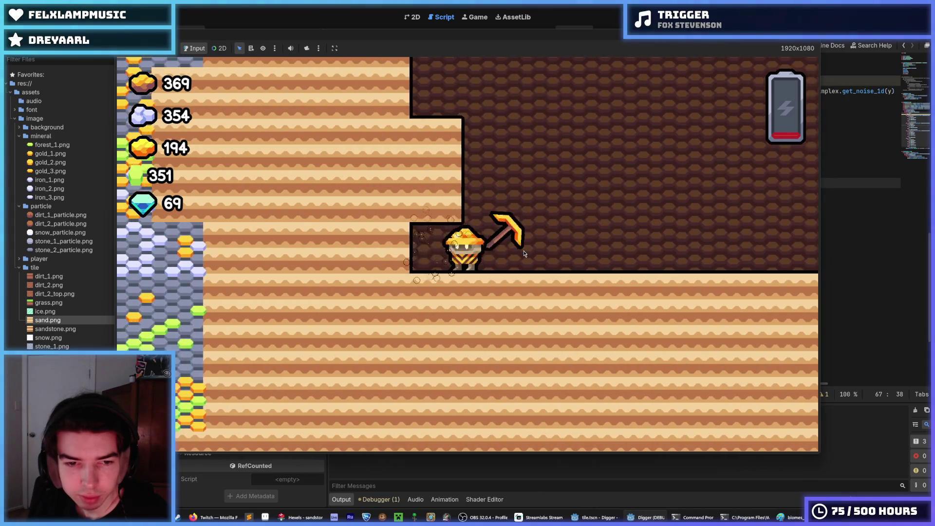
pyautogui.press('Left')
pyautogui.press('Up')
pyautogui.press('Right')
pyautogui.press('Left')
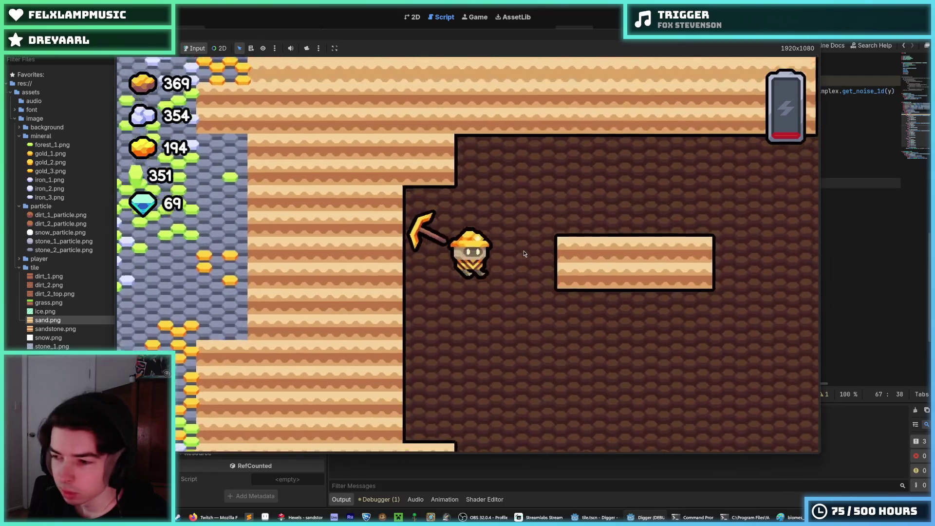
pyautogui.press('Right')
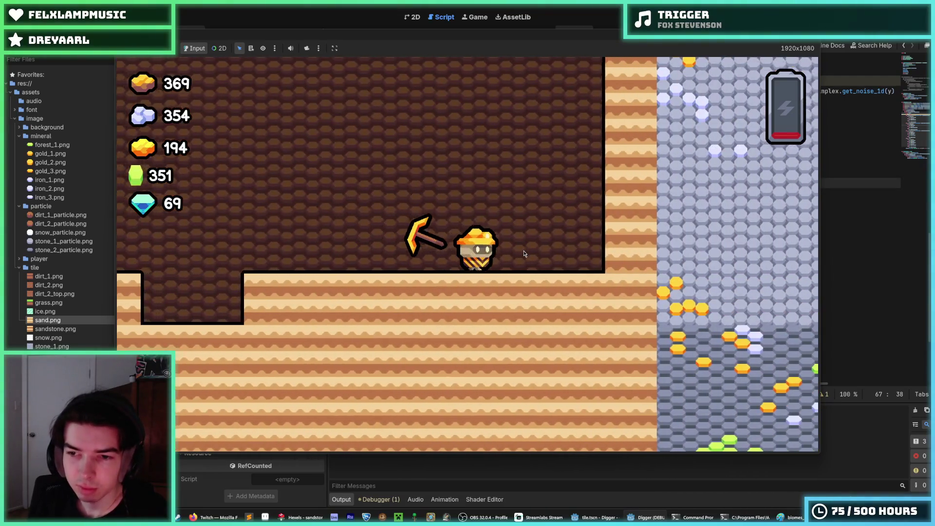
pyautogui.press('Down')
pyautogui.press('Down')
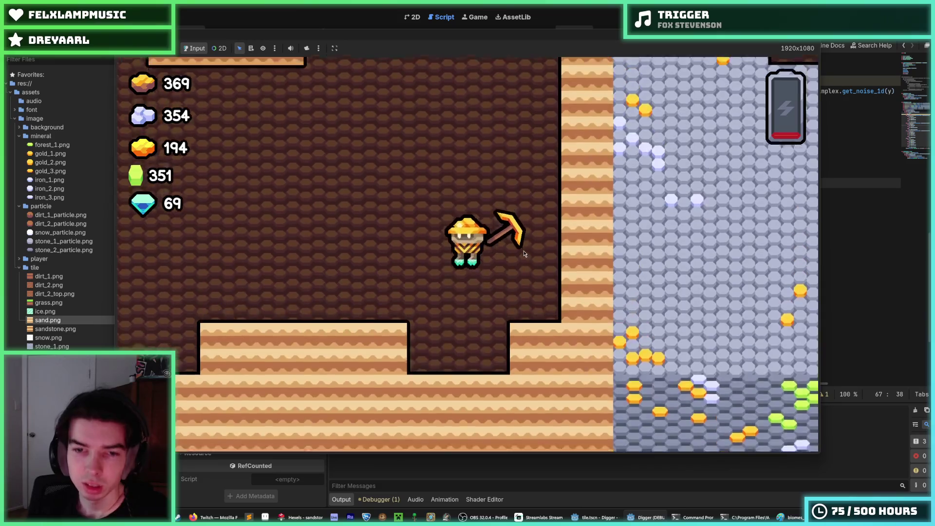
# Dig deeper down the sand cave floor while zooming the camera in and out
pyautogui.scroll(-2, 524, 253)
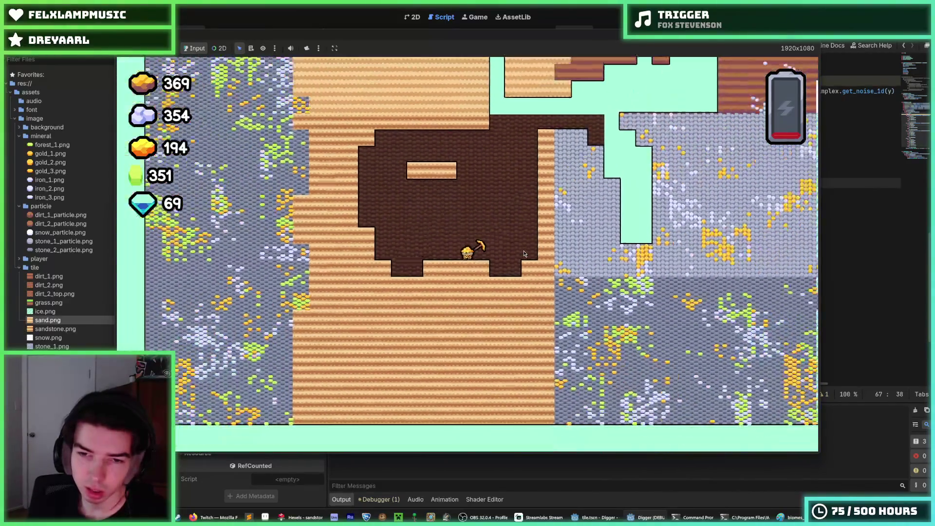
pyautogui.scroll(3, 524, 253)
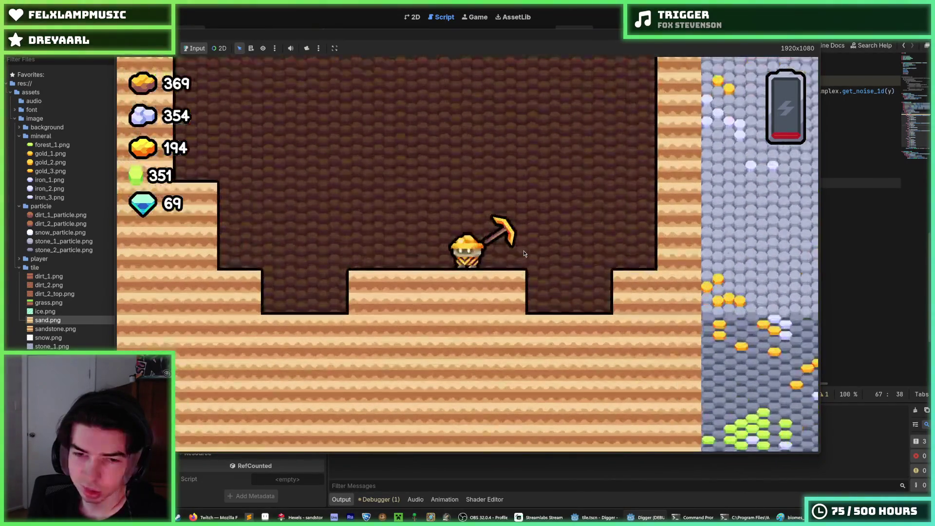
pyautogui.scroll(-2, 524, 253)
pyautogui.press('Left')
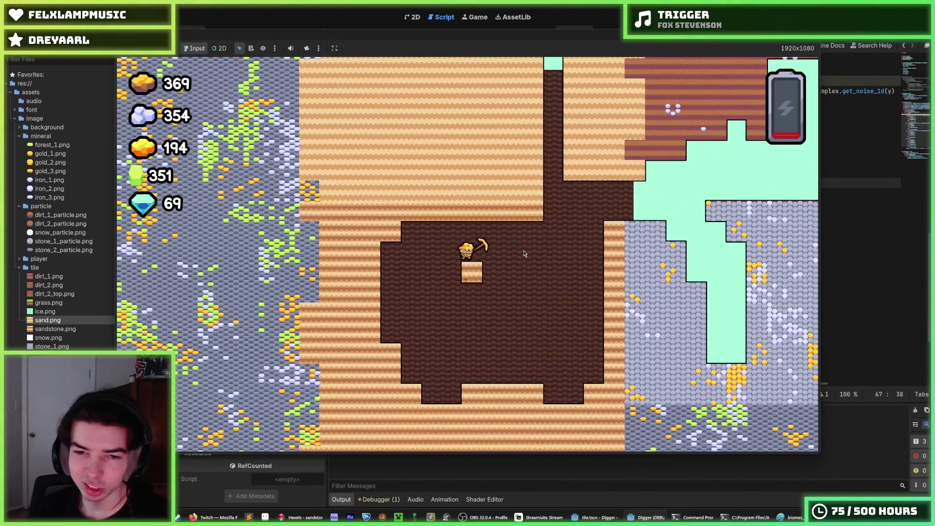
pyautogui.press('Down')
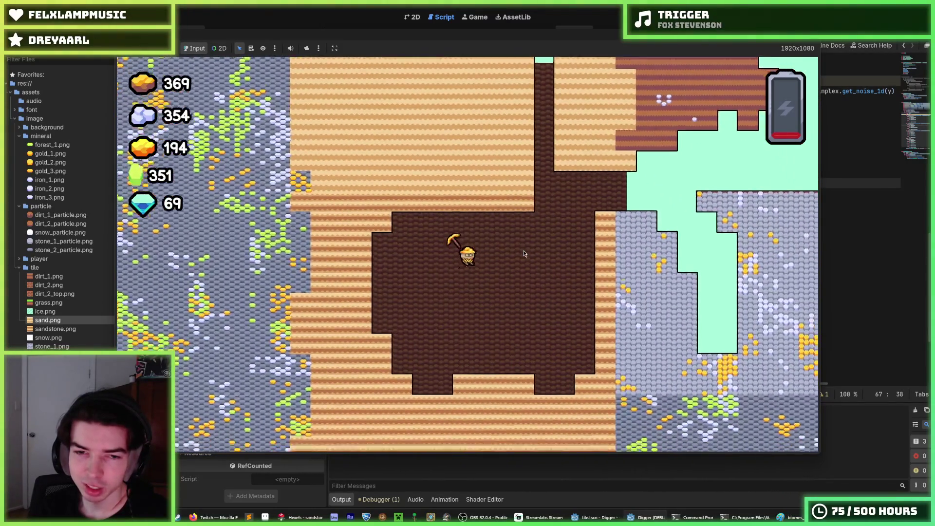
pyautogui.scroll(-2, 524, 253)
pyautogui.scroll(2, 523, 254)
pyautogui.press('Down')
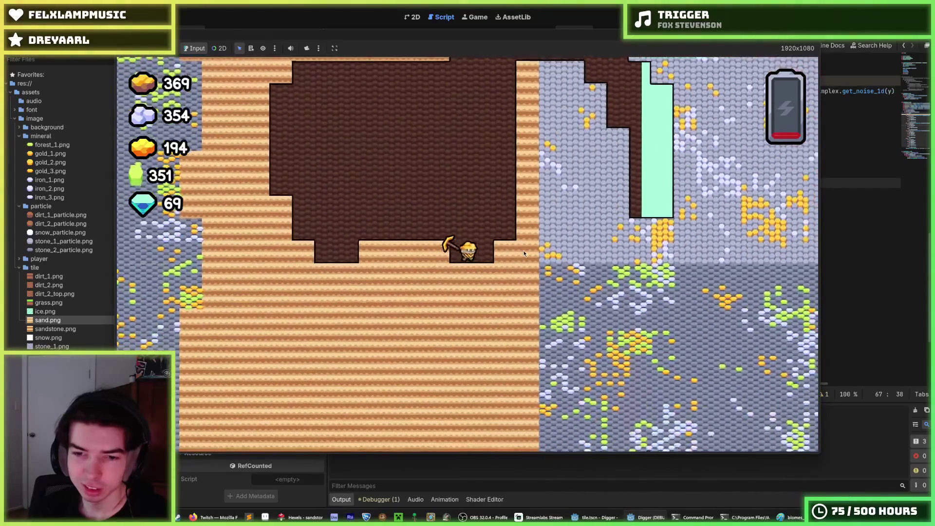
pyautogui.scroll(2, 524, 253)
pyautogui.press('Down')
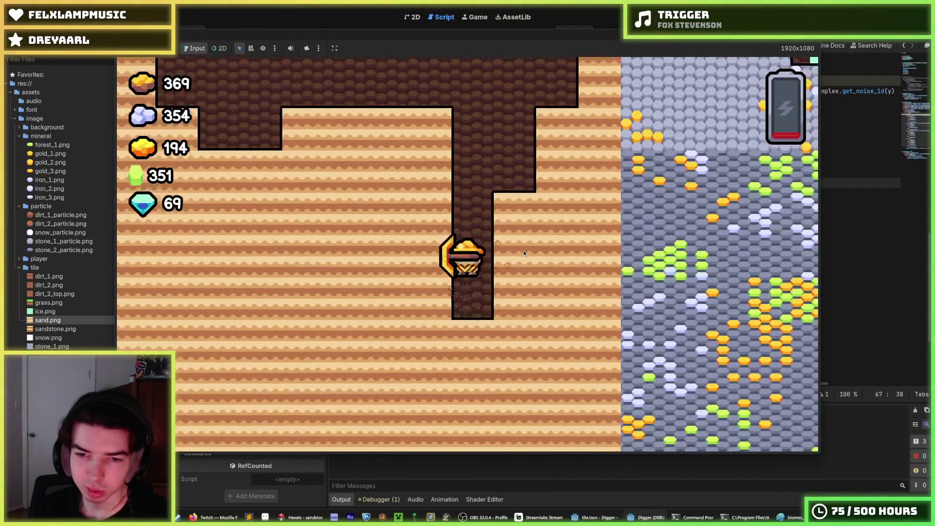
pyautogui.press('Right')
# Stop the game with F8 and switch back to the tile design in Hexels
pyautogui.press('F8')
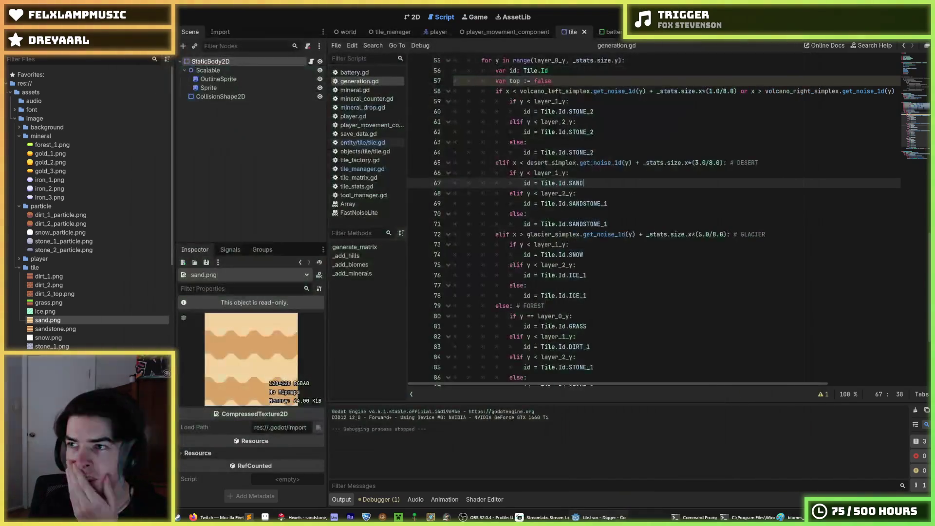
pyautogui.click(791, 104)
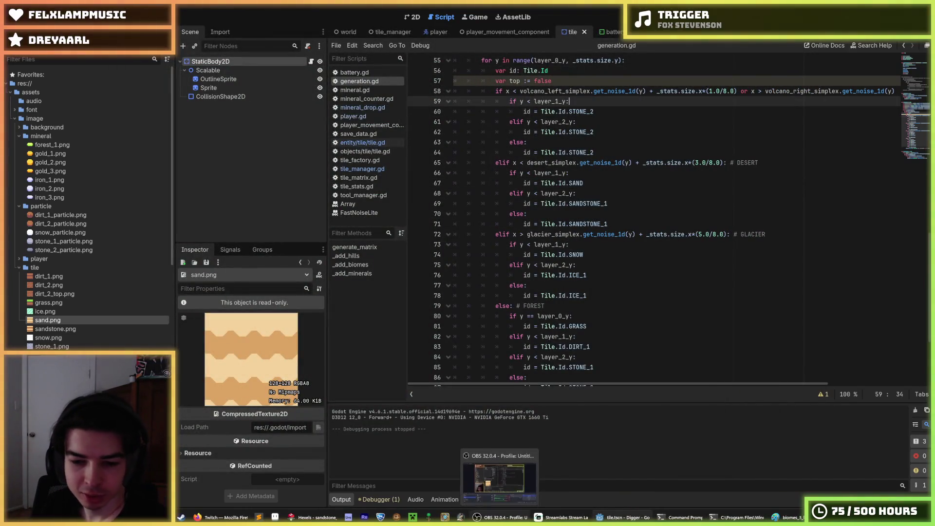
pyautogui.click(312, 517)
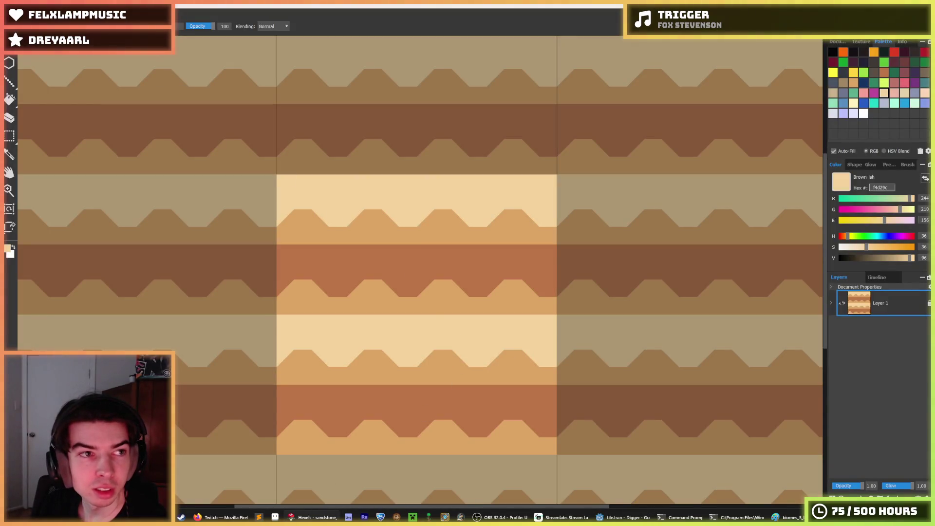
# Save the trapezoid-bump sand tile as a new file named sandstone_3
pyautogui.hotkey('alt', 'f')
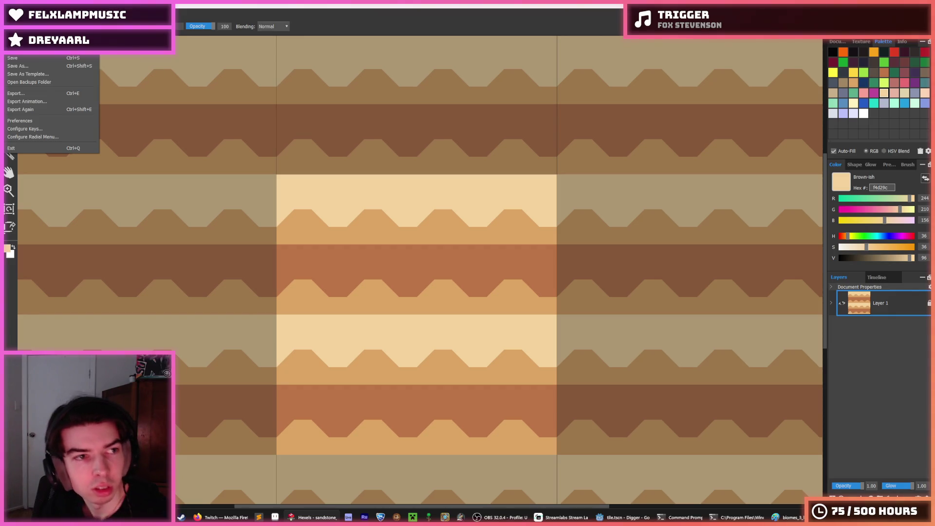
pyautogui.press('Escape')
pyautogui.hotkey('ctrl', 'shift', 's')
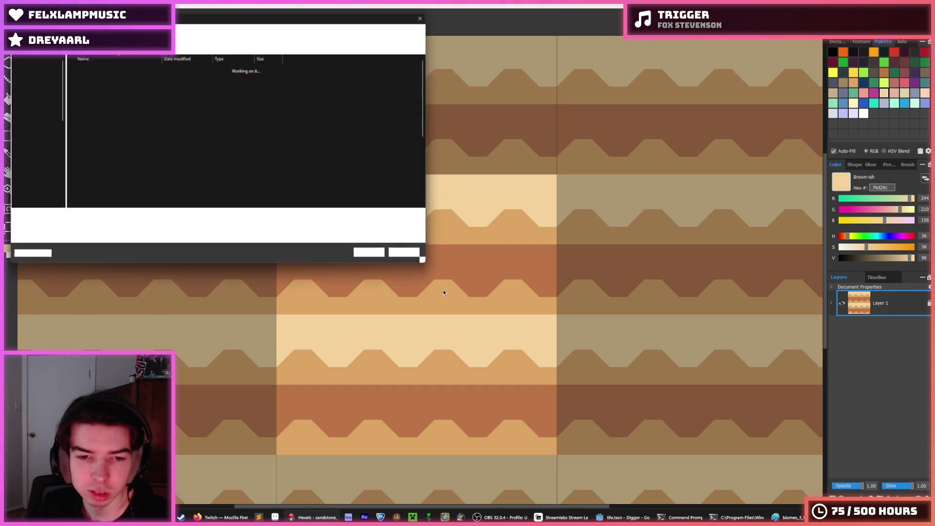
pyautogui.write('s')
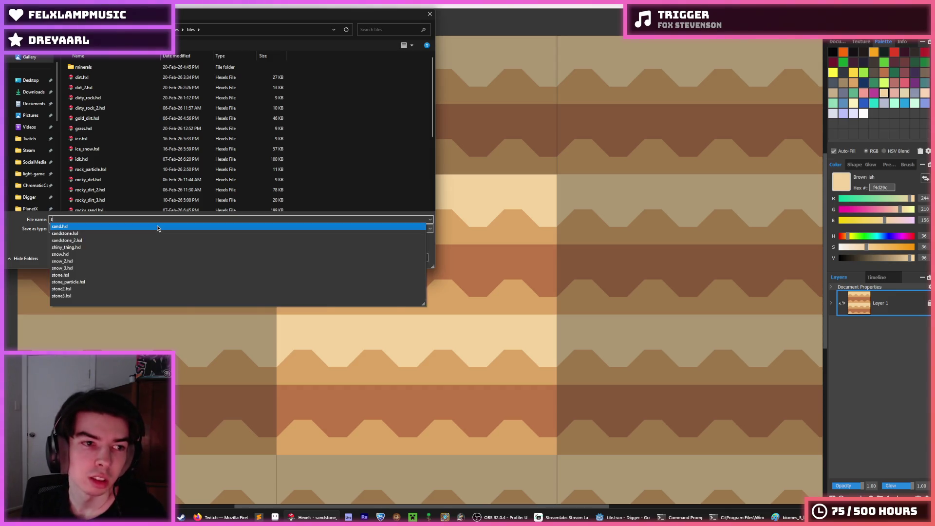
pyautogui.write('andstone_3')
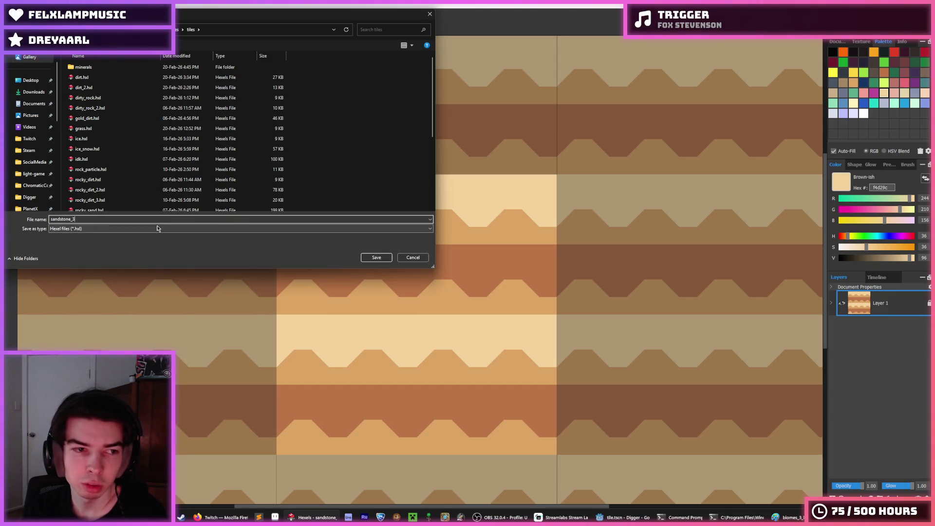
pyautogui.press('Return')
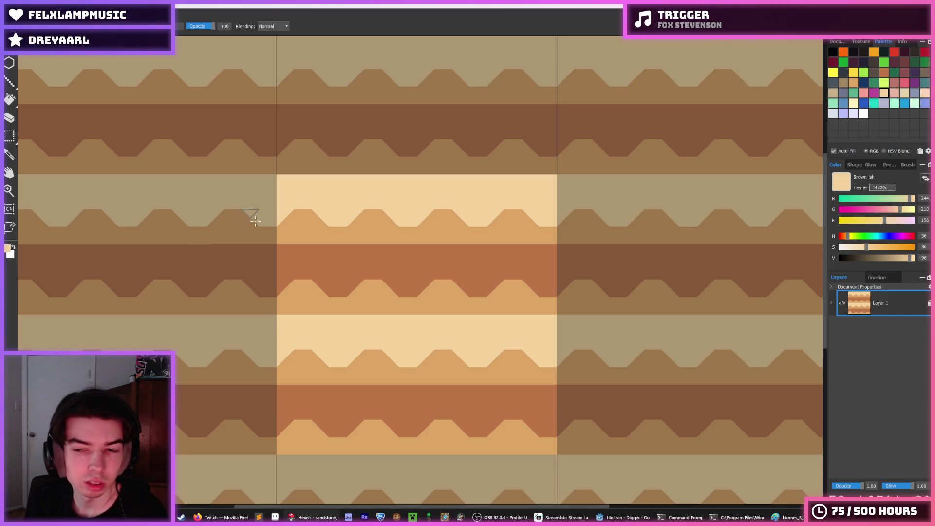
pyautogui.scroll(2, 369, 271)
# Paint light triangles over the bump row and fill the upper and lower cream bands tan
pyautogui.scroll(-1, 363, 278)
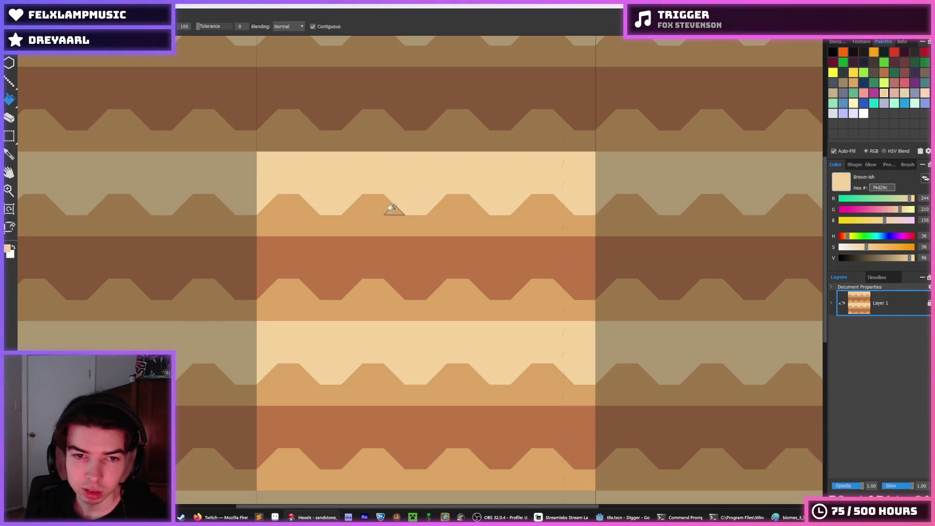
pyautogui.press('b')
pyautogui.moveTo(384, 203)
pyautogui.mouseDown()
pyautogui.moveTo(331, 199)
pyautogui.moveTo(288, 217)
pyautogui.moveTo(241, 196)
pyautogui.moveTo(386, 224)
pyautogui.moveTo(327, 146)
pyautogui.moveTo(382, 202)
pyautogui.moveTo(362, 224)
pyautogui.moveTo(313, 238)
pyautogui.moveTo(330, 232)
pyautogui.mouseUp()
pyautogui.keyDown('alt'); pyautogui.click(451, 225); pyautogui.keyUp('alt')
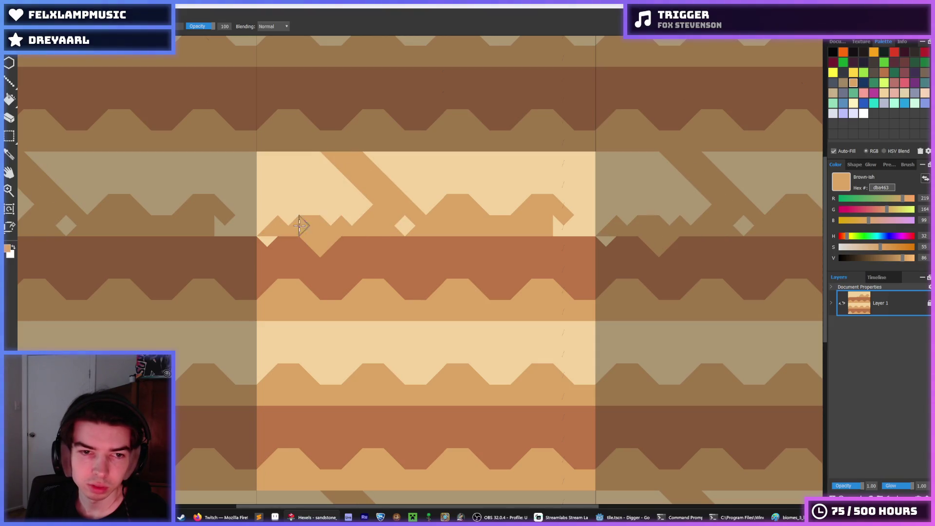
pyautogui.press('f')
pyautogui.click(346, 242)
pyautogui.hotkey('ctrl', 'z')
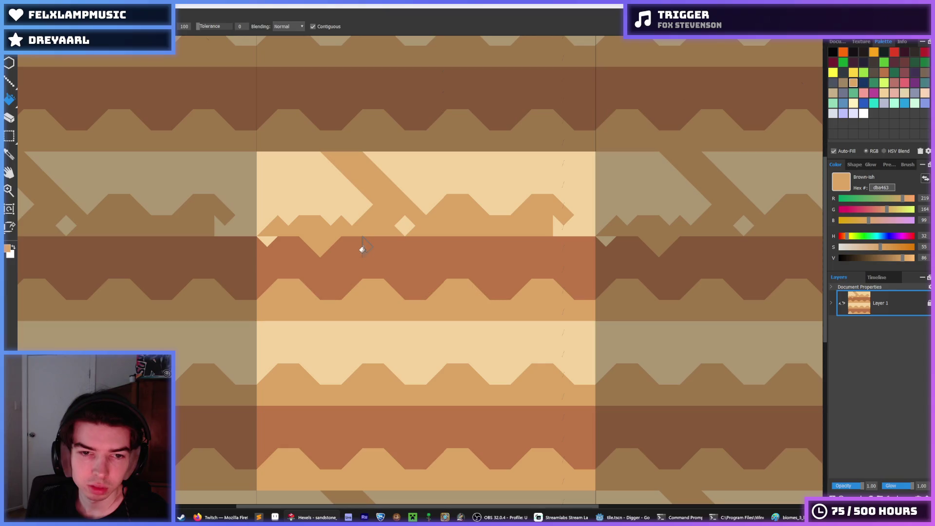
pyautogui.keyDown('alt'); pyautogui.click(393, 220); pyautogui.keyUp('alt')
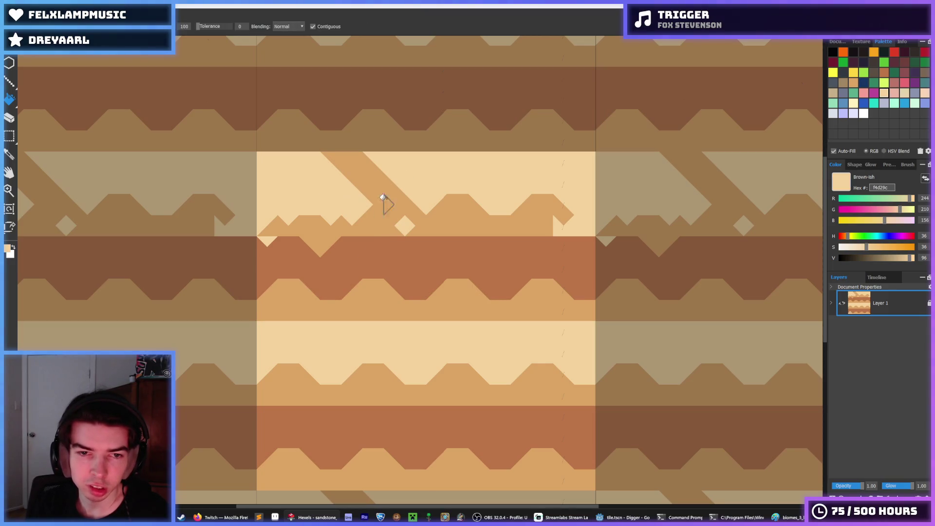
pyautogui.keyDown('alt'); pyautogui.click(383, 197); pyautogui.keyUp('alt')
pyautogui.click(321, 194)
pyautogui.click(355, 342)
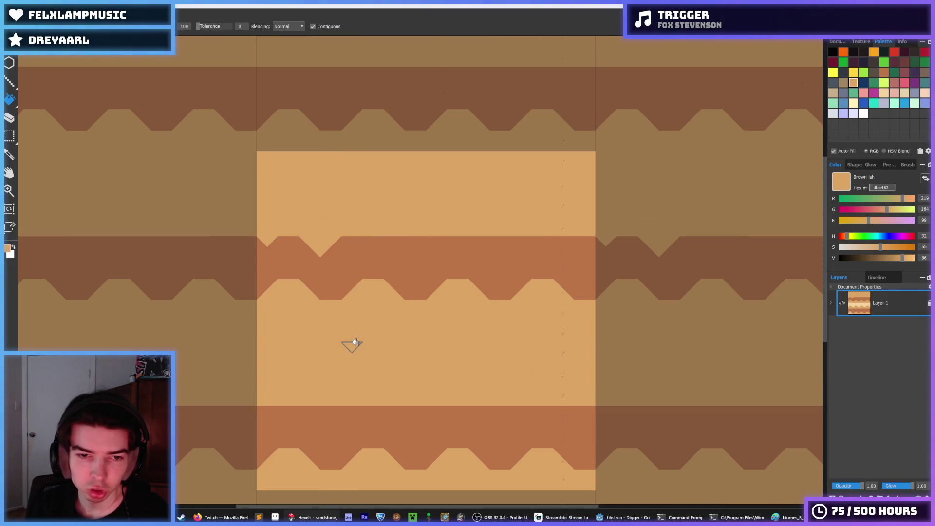
# Fill the upper tan band with orange-brown and paint brown hexes into the lower band
pyautogui.keyDown('alt'); pyautogui.click(419, 418); pyautogui.keyUp('alt')
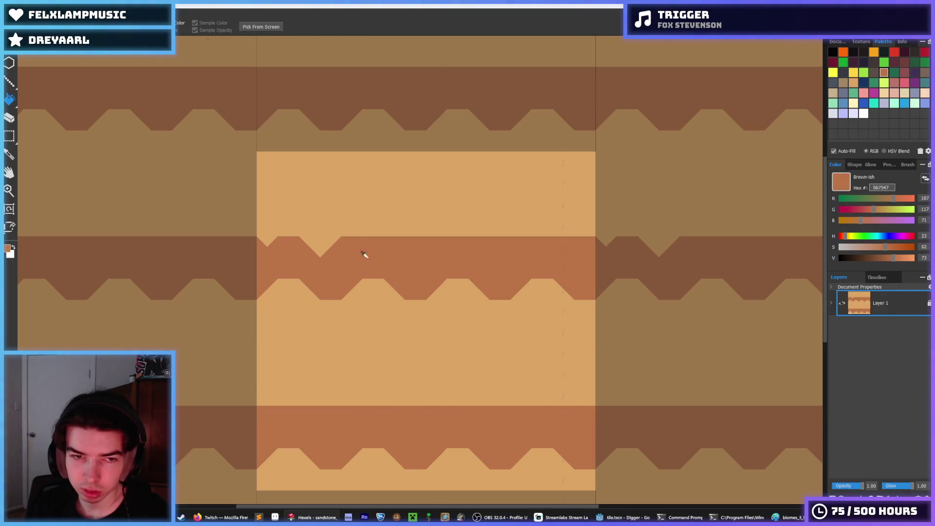
pyautogui.moveTo(276, 243)
pyautogui.mouseDown()
pyautogui.moveTo(344, 242)
pyautogui.moveTo(356, 221)
pyautogui.mouseUp()
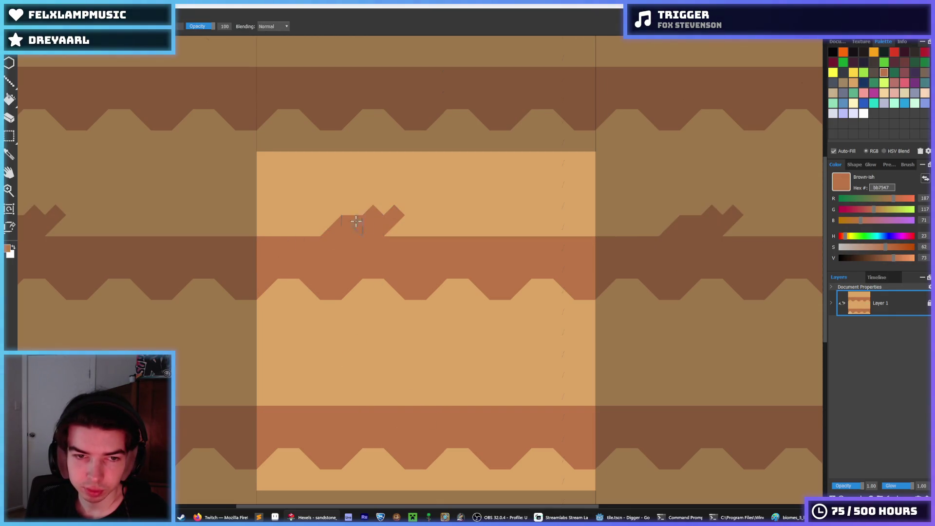
pyautogui.press('f')
pyautogui.click(600, 155)
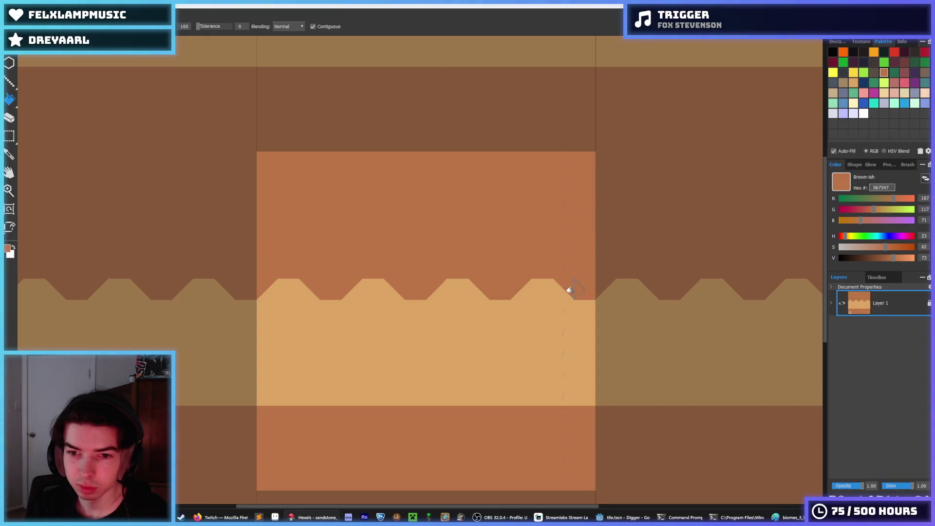
pyautogui.press('i')
pyautogui.press('b')
pyautogui.moveTo(307, 381)
pyautogui.mouseDown()
pyautogui.moveTo(288, 373)
pyautogui.moveTo(326, 314)
pyautogui.mouseUp()
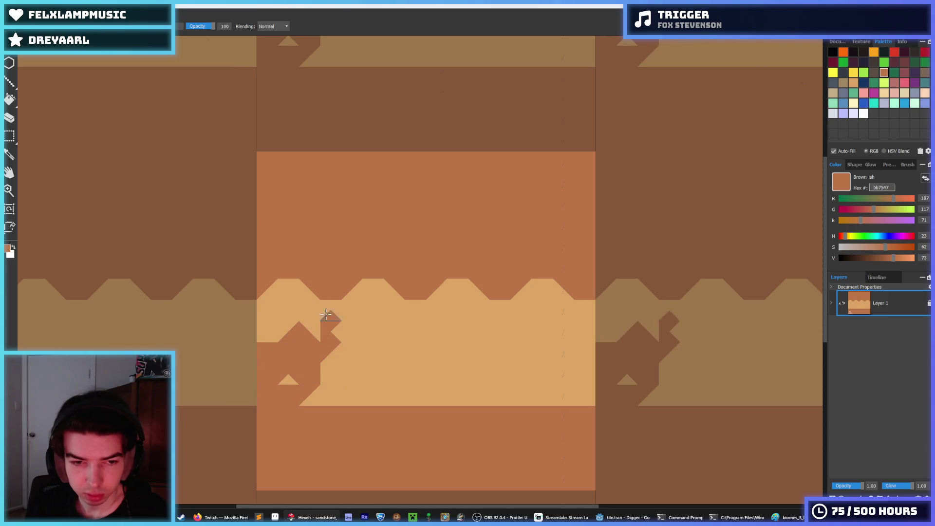
pyautogui.keyDown('alt'); pyautogui.click(277, 298); pyautogui.keyUp('alt')
pyautogui.moveTo(292, 357); pyautogui.dragTo(307, 305)
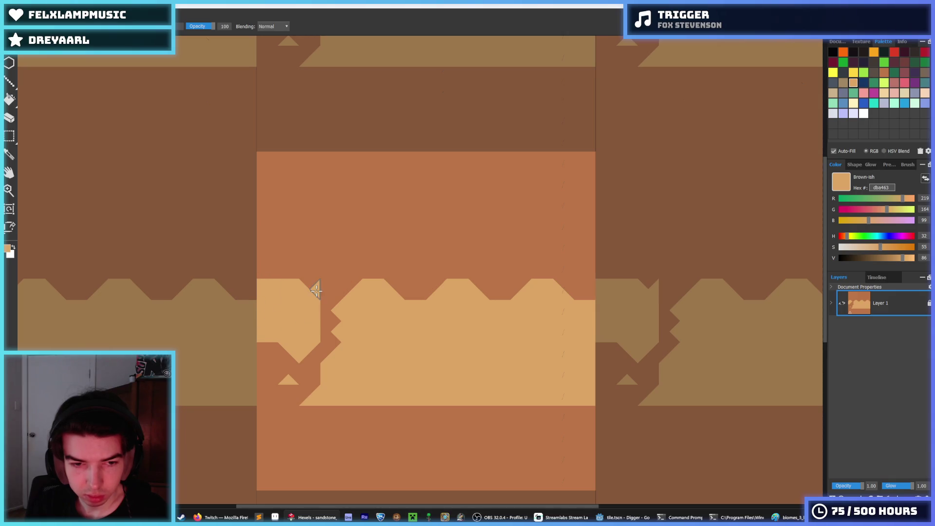
pyautogui.keyDown('alt'); pyautogui.click(309, 356); pyautogui.keyUp('alt')
pyautogui.moveTo(309, 356); pyautogui.dragTo(269, 351)
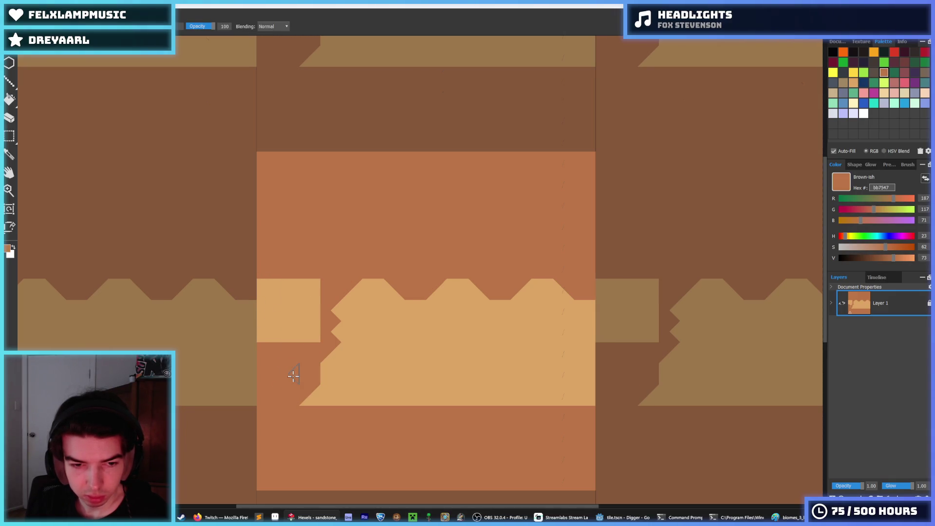
# Fill the lower tan band with brown after closing its right edge
pyautogui.press('f')
pyautogui.click(345, 359)
pyautogui.hotkey('ctrl', 'z')
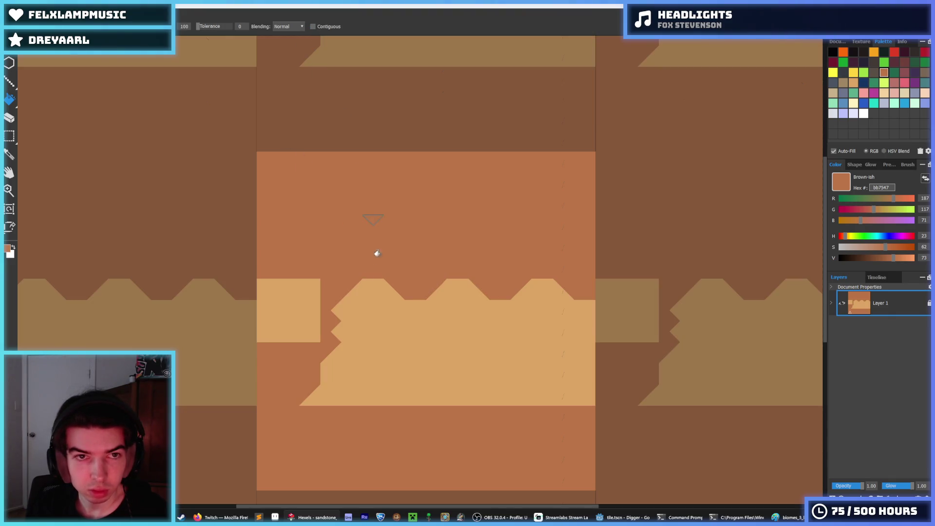
pyautogui.click(403, 357)
pyautogui.hotkey('ctrl', 'z')
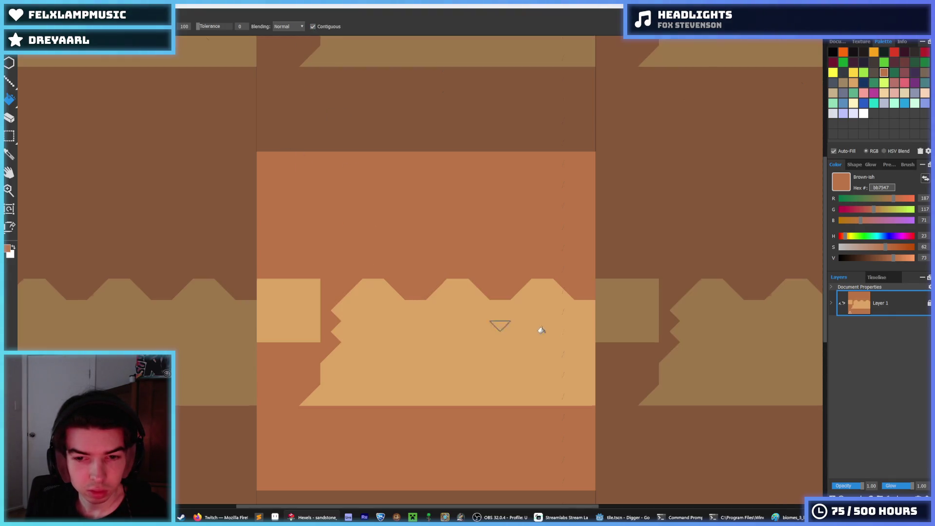
pyautogui.press('b')
pyautogui.moveTo(587, 309); pyautogui.dragTo(580, 352)
pyautogui.press('f')
pyautogui.click(563, 345)
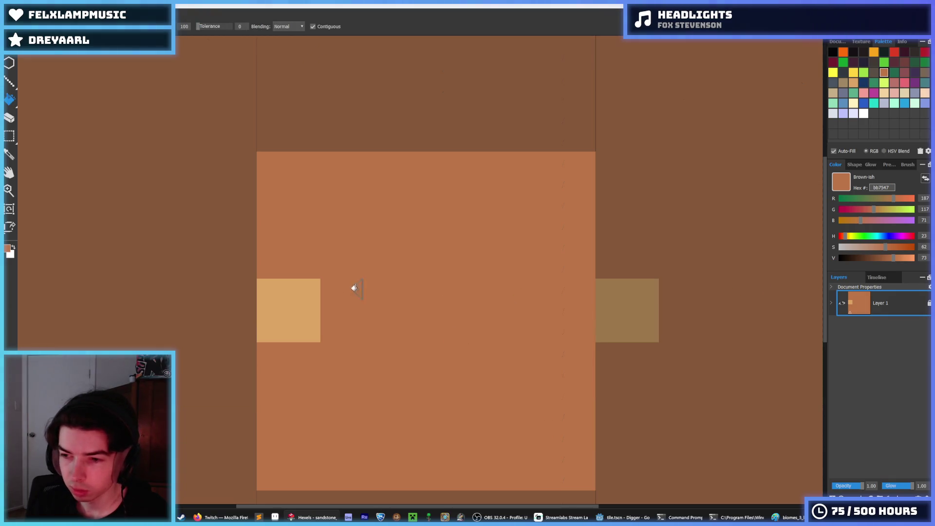
# Fill the top triangle tan and turn the leftover tan square brown
pyautogui.keyDown('alt'); pyautogui.click(290, 291); pyautogui.keyUp('alt')
pyautogui.click(286, 182)
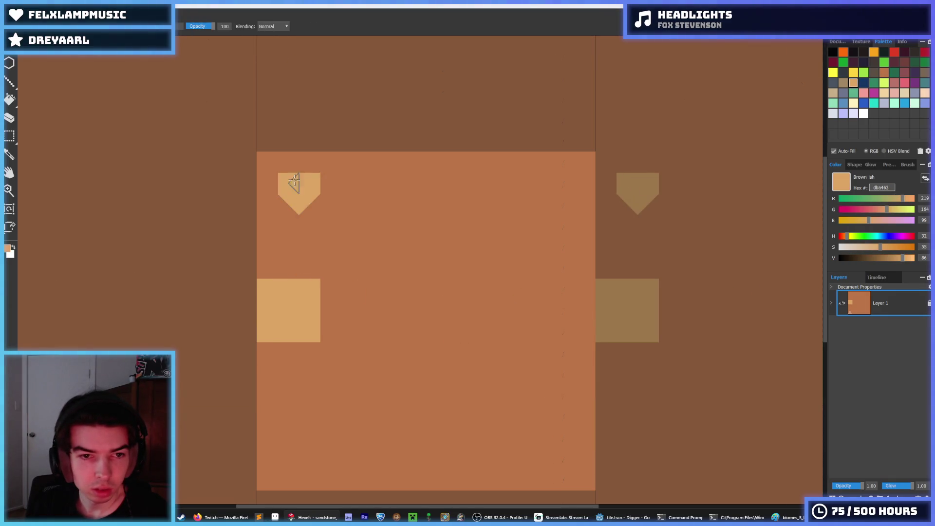
pyautogui.keyDown('alt'); pyautogui.click(290, 243); pyautogui.keyUp('alt')
pyautogui.click(289, 303)
pyautogui.click(299, 289)
# Shape a tan trapezoid along the tile's top-left edge and paint its bottom row brown
pyautogui.press('b')
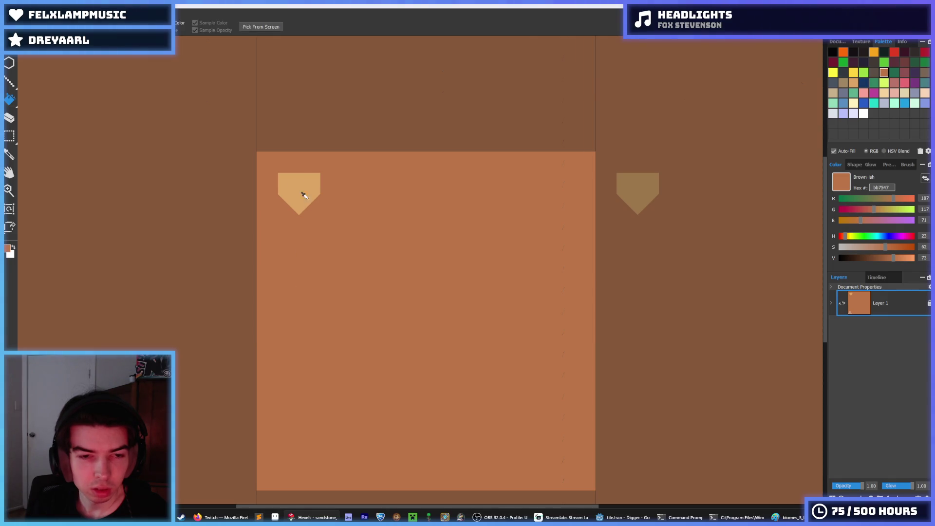
pyautogui.keyDown('alt'); pyautogui.click(303, 192); pyautogui.keyUp('alt')
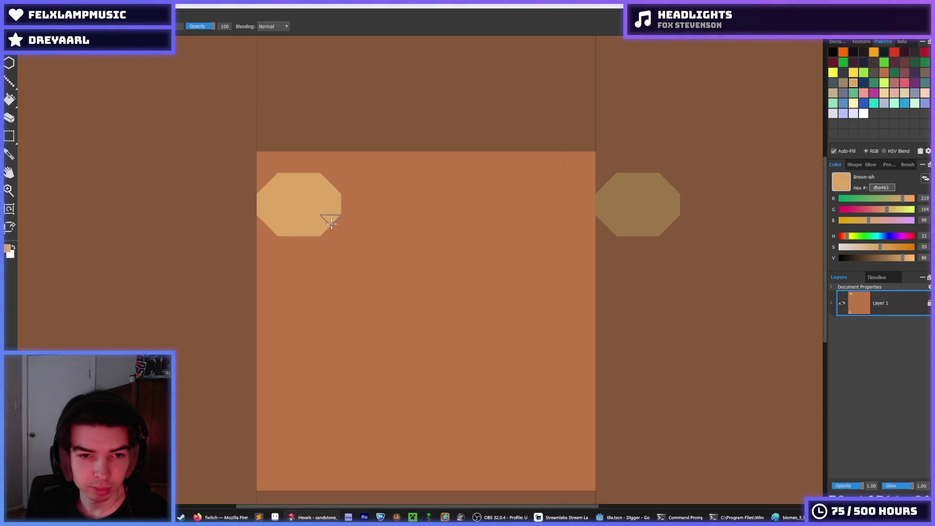
pyautogui.click(267, 179)
pyautogui.click(253, 204)
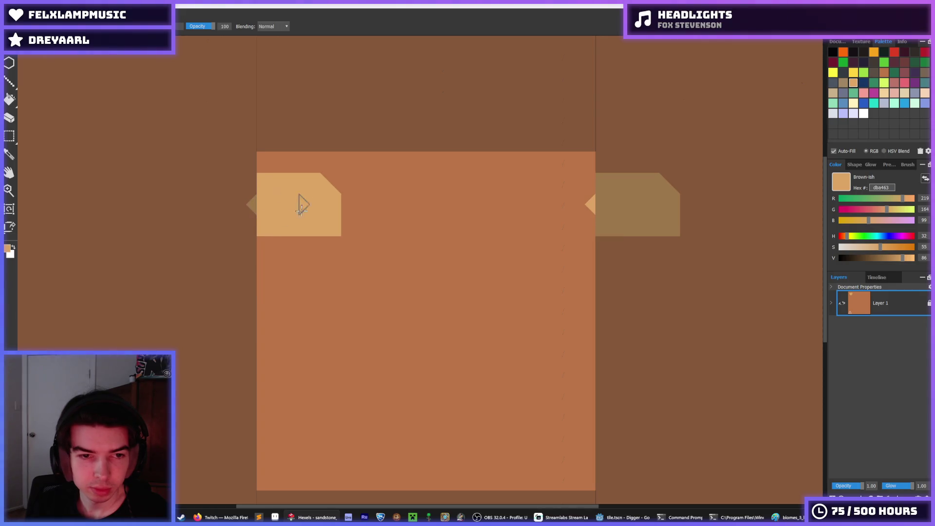
pyautogui.click(331, 181)
pyautogui.keyDown('alt'); pyautogui.click(267, 199); pyautogui.keyUp('alt')
pyautogui.keyDown('alt'); pyautogui.click(275, 173); pyautogui.keyUp('alt')
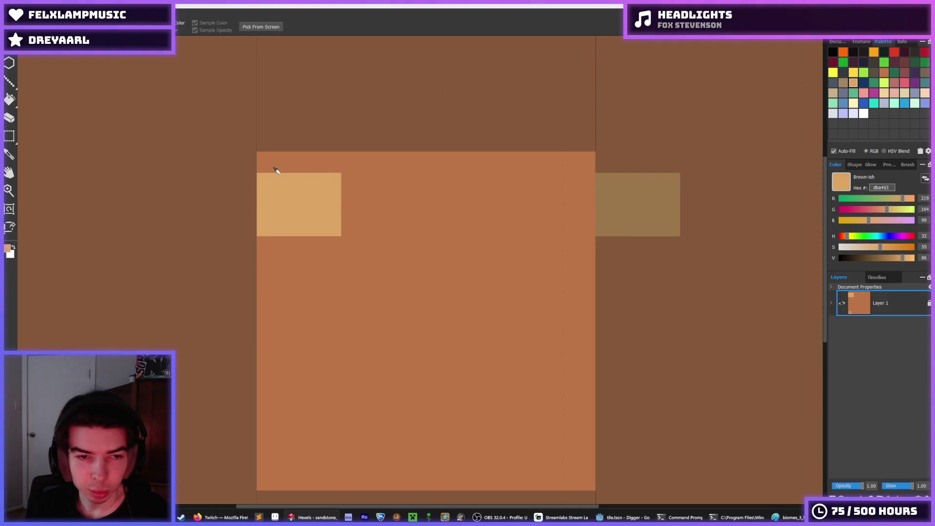
pyautogui.click(289, 161)
pyautogui.moveTo(289, 168); pyautogui.dragTo(313, 164)
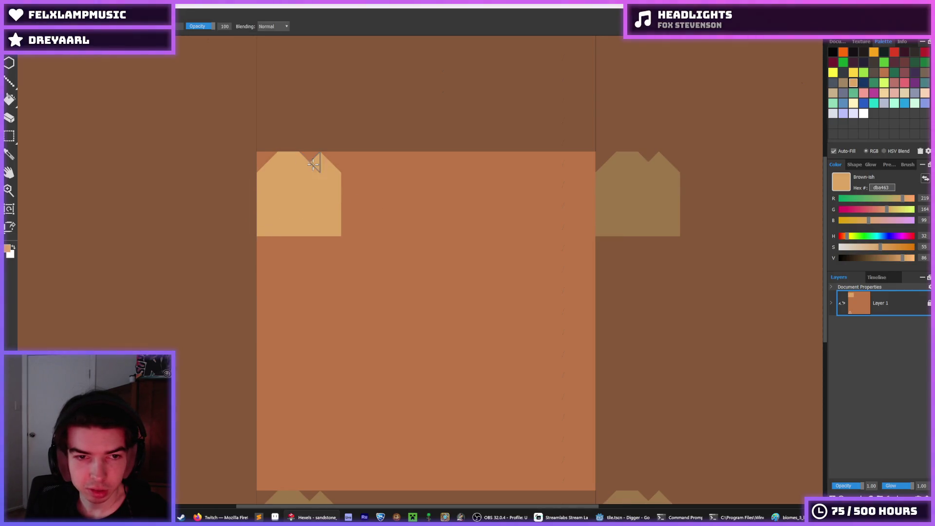
pyautogui.keyDown('alt'); pyautogui.click(370, 204); pyautogui.keyUp('alt')
pyautogui.moveTo(346, 225); pyautogui.dragTo(276, 228)
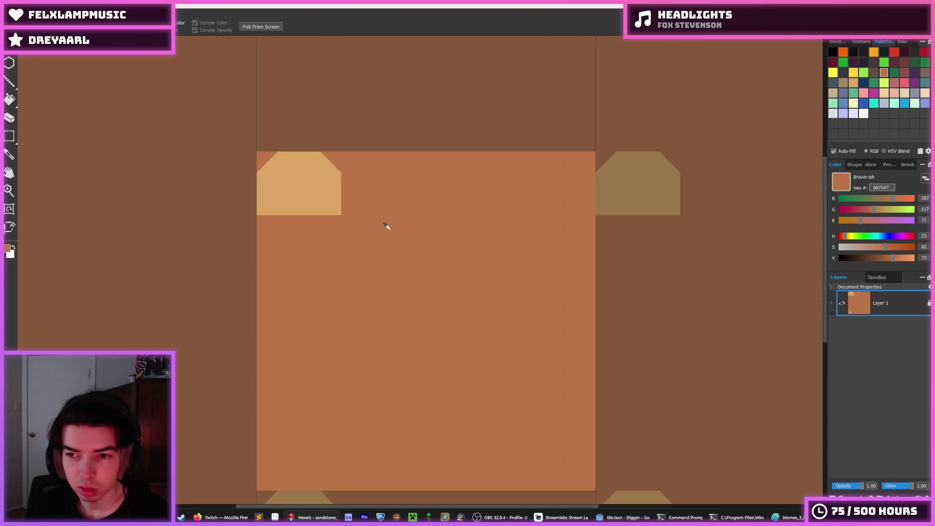
# Paint the trapezoid's tan spikes brown and fill the notch between them tan
pyautogui.scroll(2, 345, 187)
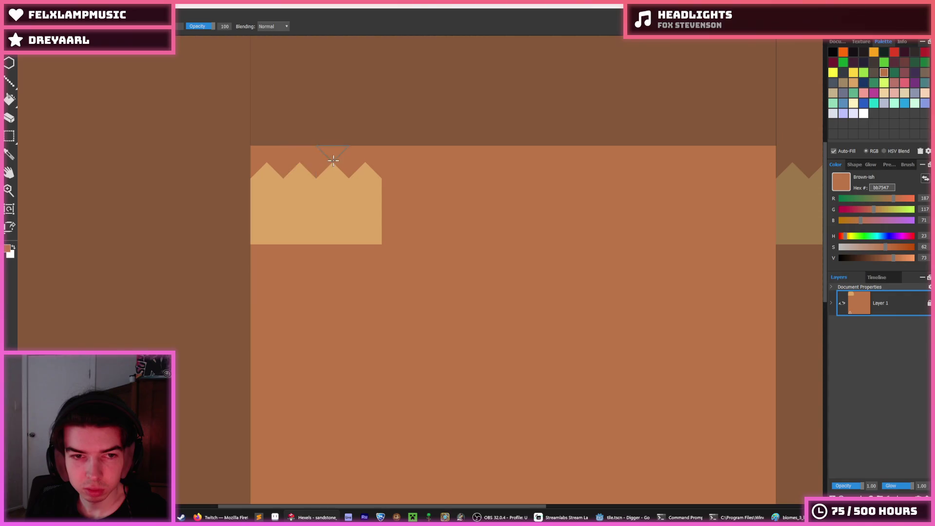
pyautogui.keyDown('alt'); pyautogui.click(307, 198); pyautogui.keyUp('alt')
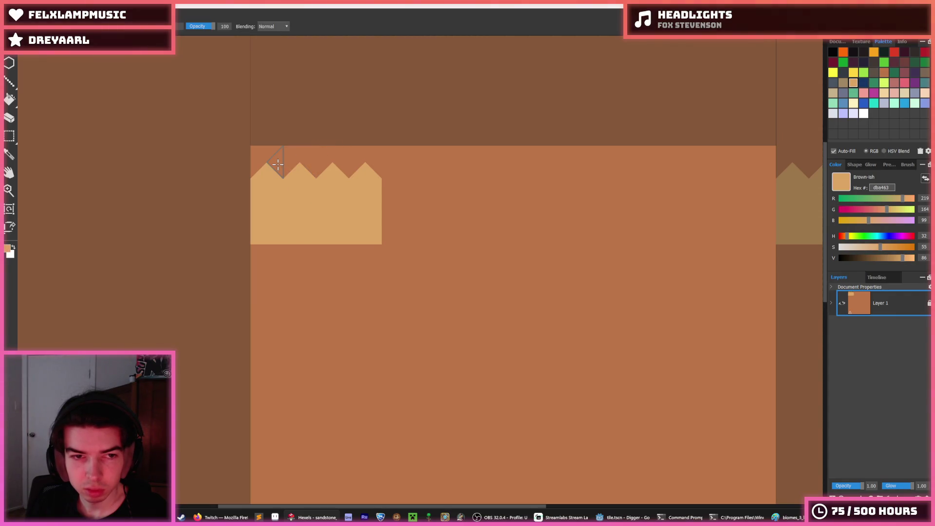
pyautogui.keyDown('alt'); pyautogui.click(292, 155); pyautogui.keyUp('alt')
pyautogui.click(268, 173)
pyautogui.click(382, 191)
pyautogui.click(270, 192)
pyautogui.keyDown('alt'); pyautogui.click(292, 204); pyautogui.keyUp('alt')
pyautogui.click(336, 185)
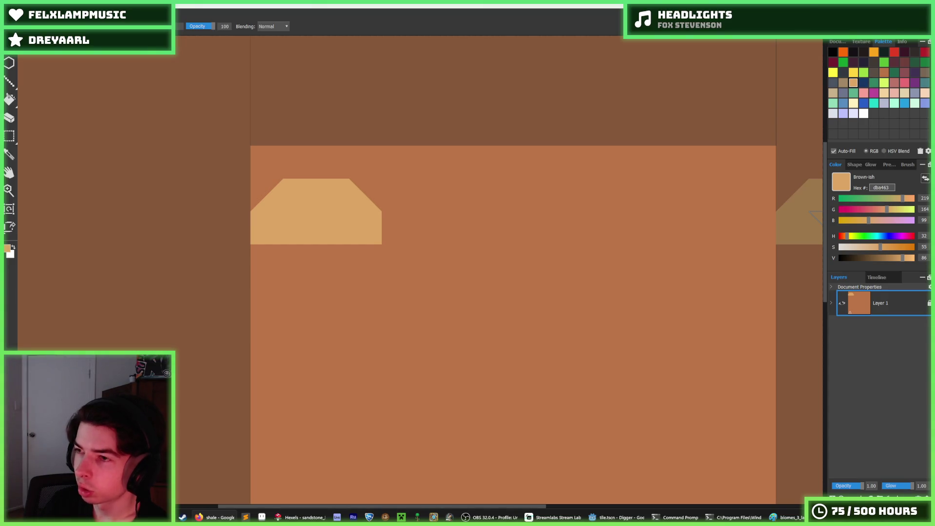
# Preview shale reference photos, including the Shale And Slate and Rock of the Week images
pyautogui.click(214, 517)
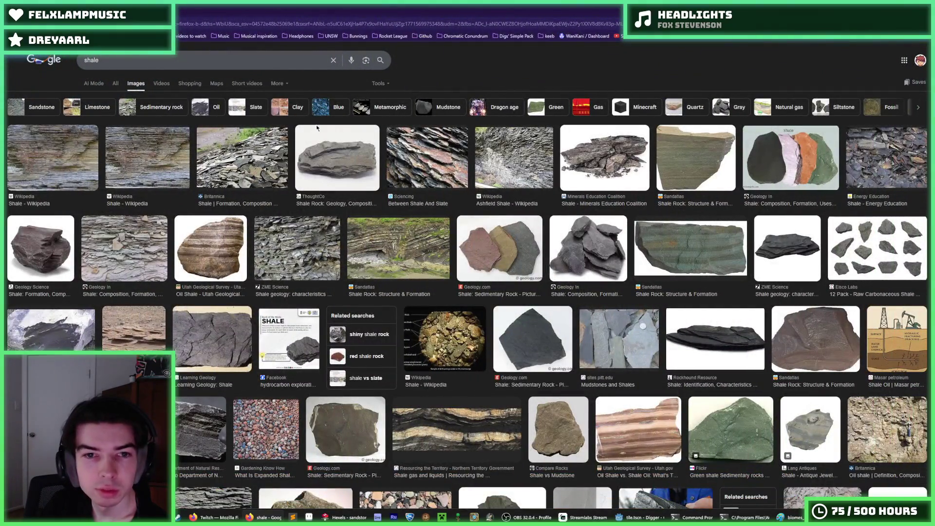
pyautogui.click(69, 149)
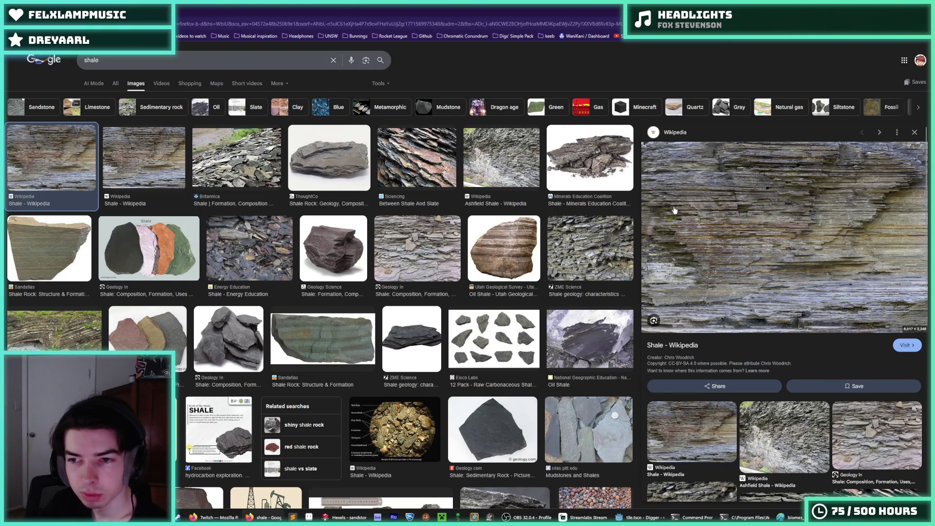
pyautogui.click(657, 207)
pyautogui.hotkey('alt', 'Left')
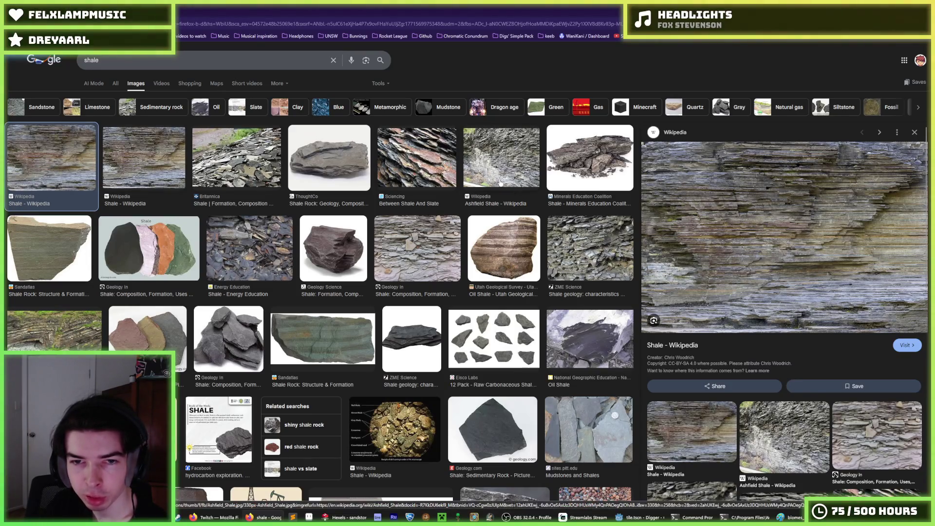
pyautogui.click(435, 167)
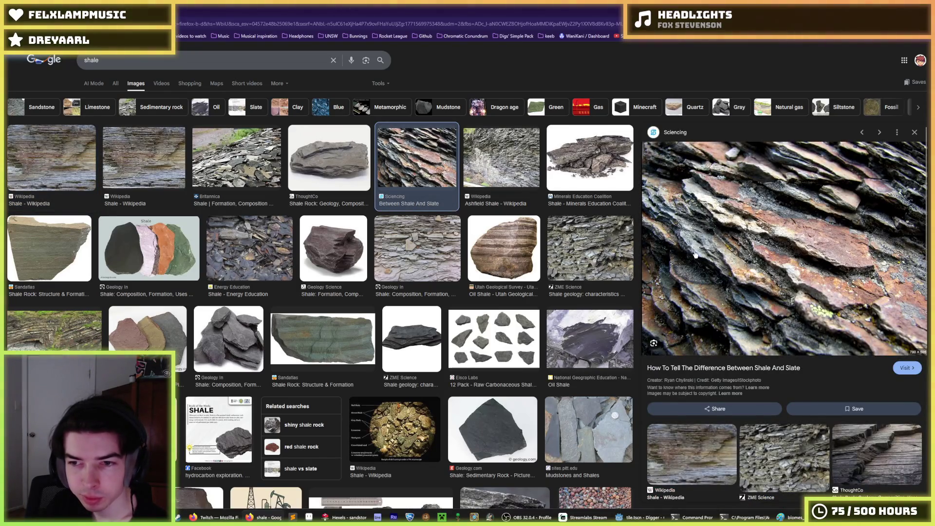
pyautogui.scroll(-3, 262, 276)
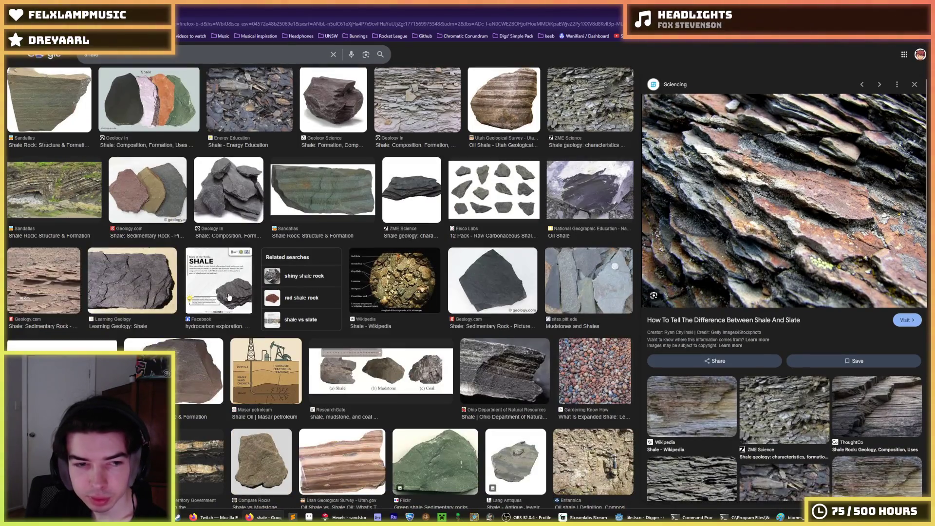
pyautogui.click(229, 297)
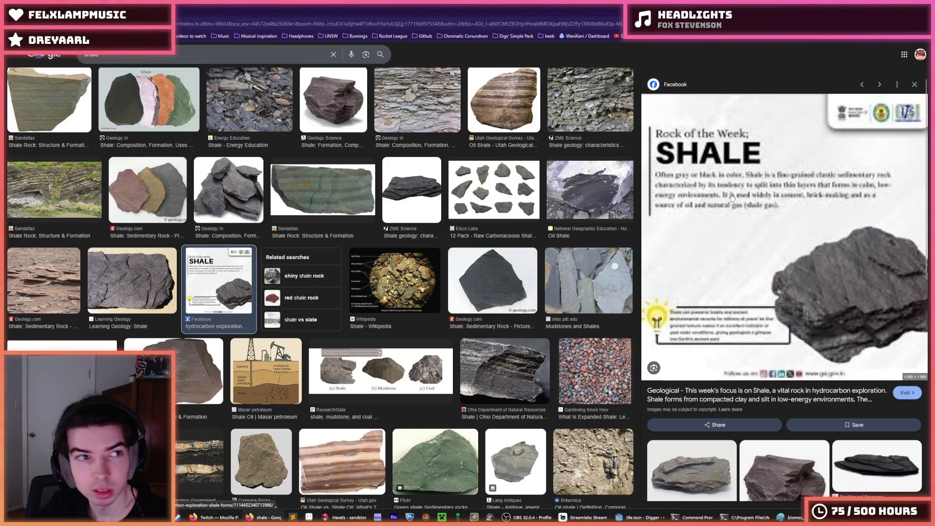
pyautogui.hotkey('alt', 'Left')
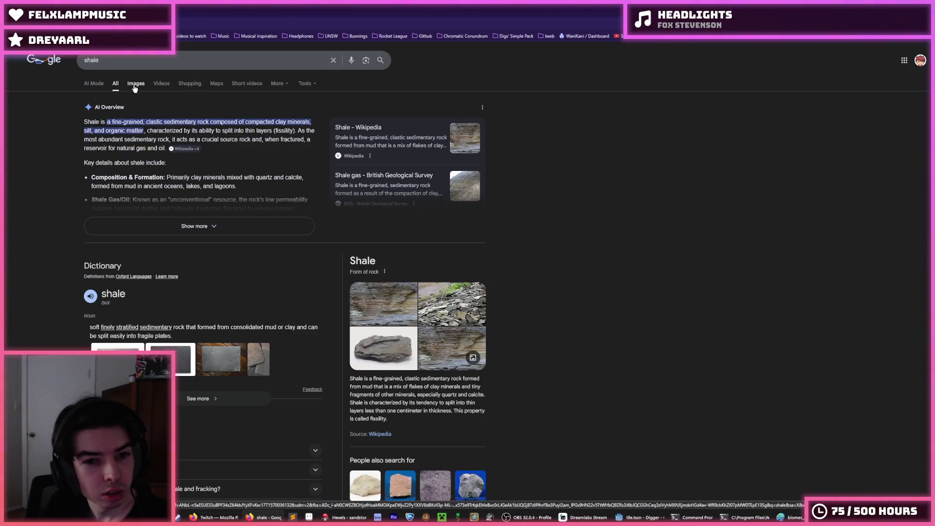
# Read through the shale dictionary definition, highlighting 'consolidated mud'
pyautogui.scroll(-1, 146, 258)
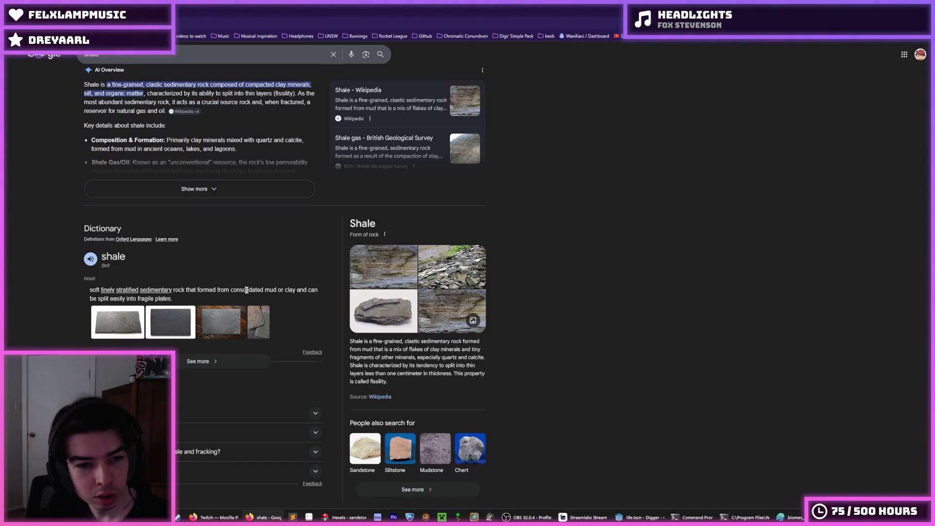
pyautogui.moveTo(230, 290); pyautogui.dragTo(280, 300)
pyautogui.click(279, 300)
pyautogui.scroll(-5, 279, 300)
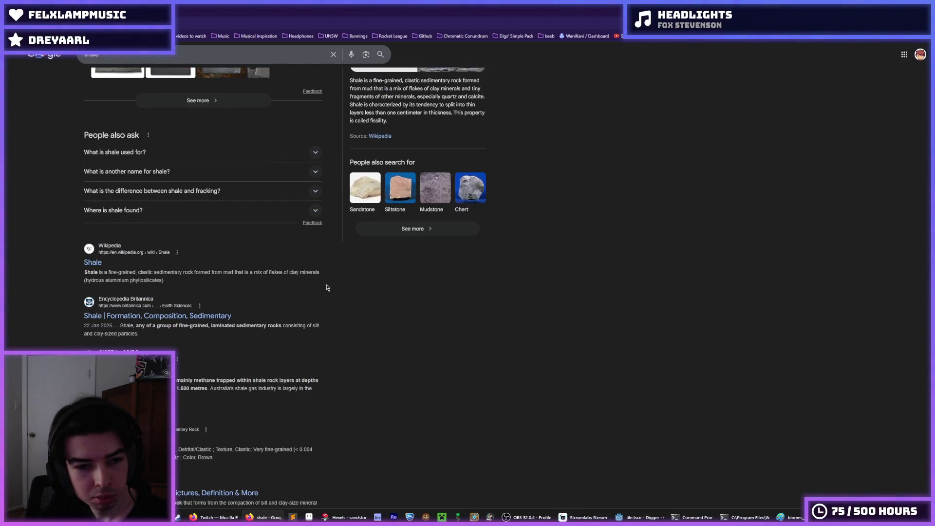
pyautogui.scroll(-1, 299, 295)
pyautogui.scroll(5, 484, 351)
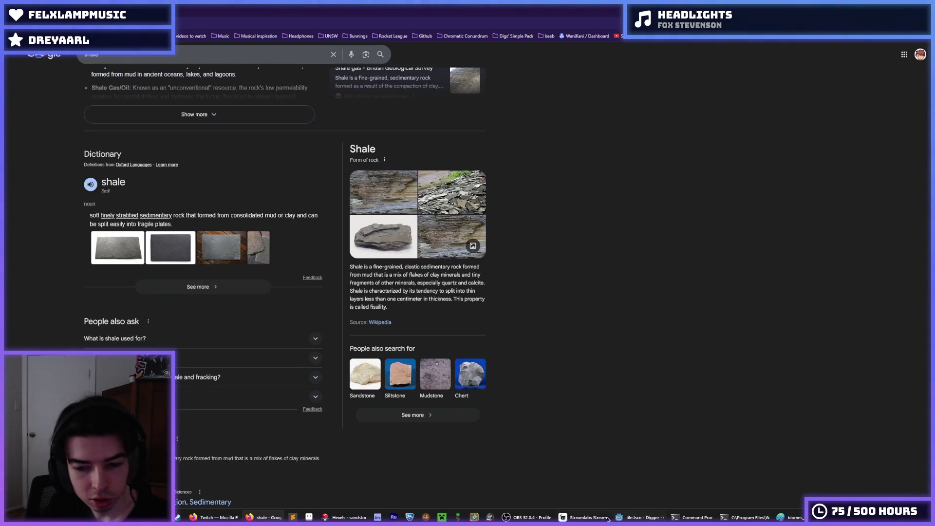
# Undo the extra shapes in Hexels and paint light trapezoids across the band
pyautogui.moveTo(525, 517)
pyautogui.click(346, 517)
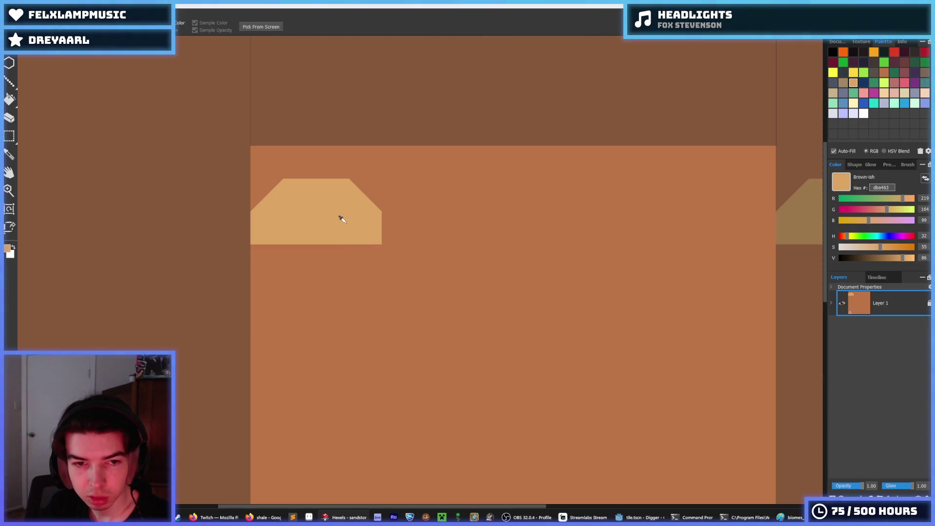
pyautogui.hotkey('ctrl', 'z')
pyautogui.hotkey('ctrl', 'z')
pyautogui.hotkey('ctrl', 'z')
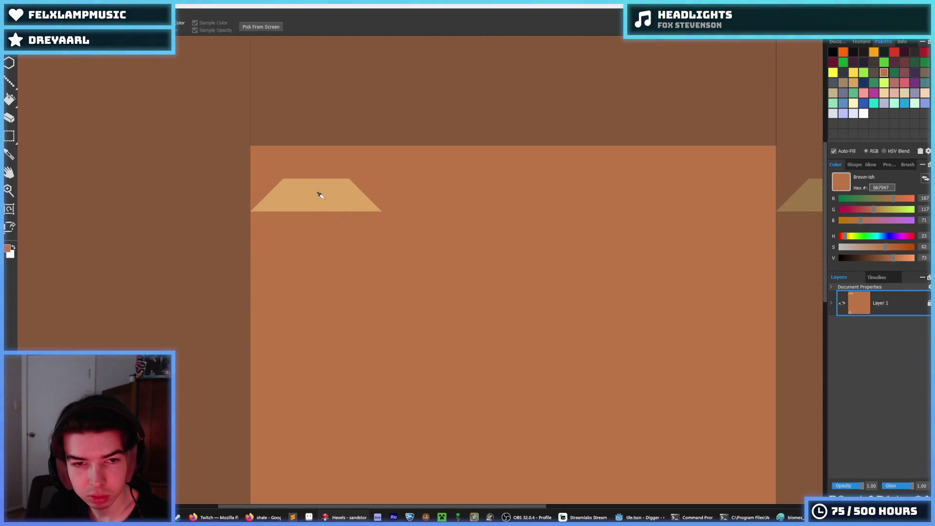
pyautogui.moveTo(409, 207)
pyautogui.mouseDown()
pyautogui.moveTo(474, 195)
pyautogui.moveTo(545, 200)
pyautogui.moveTo(570, 187)
pyautogui.moveTo(736, 210)
pyautogui.moveTo(693, 184)
pyautogui.moveTo(726, 184)
pyautogui.moveTo(737, 226)
pyautogui.mouseUp()
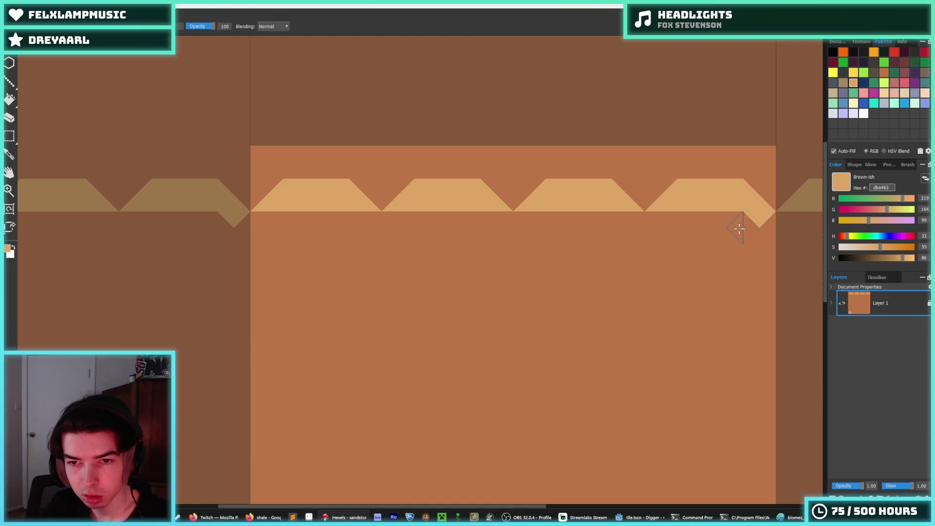
pyautogui.keyDown('alt'); pyautogui.click(771, 223); pyautogui.keyUp('alt')
pyautogui.click(769, 223)
# Paint dark grey and reddish 8e5252 notches below the trapezoids, then repaint the middle notches tan
pyautogui.press('alt')
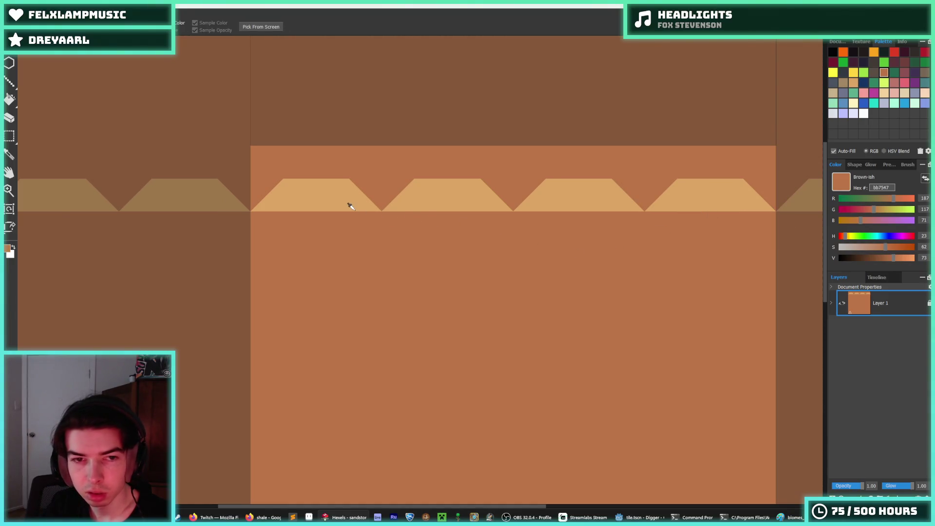
pyautogui.scroll(-2, 601, 207)
pyautogui.click(873, 72)
pyautogui.moveTo(394, 218)
pyautogui.mouseDown()
pyautogui.moveTo(432, 224)
pyautogui.moveTo(441, 214)
pyautogui.moveTo(411, 221)
pyautogui.moveTo(498, 234)
pyautogui.moveTo(563, 217)
pyautogui.moveTo(518, 217)
pyautogui.moveTo(521, 230)
pyautogui.moveTo(501, 217)
pyautogui.moveTo(518, 234)
pyautogui.moveTo(550, 228)
pyautogui.mouseUp()
pyautogui.click(904, 72)
pyautogui.keyDown('alt'); pyautogui.click(555, 210); pyautogui.keyUp('alt')
pyautogui.scroll(3, 506, 220)
pyautogui.keyDown('alt'); pyautogui.click(484, 221); pyautogui.keyUp('alt')
pyautogui.keyDown('alt'); pyautogui.click(570, 218); pyautogui.keyUp('alt')
pyautogui.moveTo(619, 206)
pyautogui.mouseDown()
pyautogui.moveTo(489, 229)
pyautogui.moveTo(455, 214)
pyautogui.mouseUp()
pyautogui.moveTo(584, 208); pyautogui.dragTo(553, 219)
# Try tan on the hexagon's lower half, then restore it to the brown base colour
pyautogui.keyDown('alt'); pyautogui.click(440, 240); pyautogui.keyUp('alt')
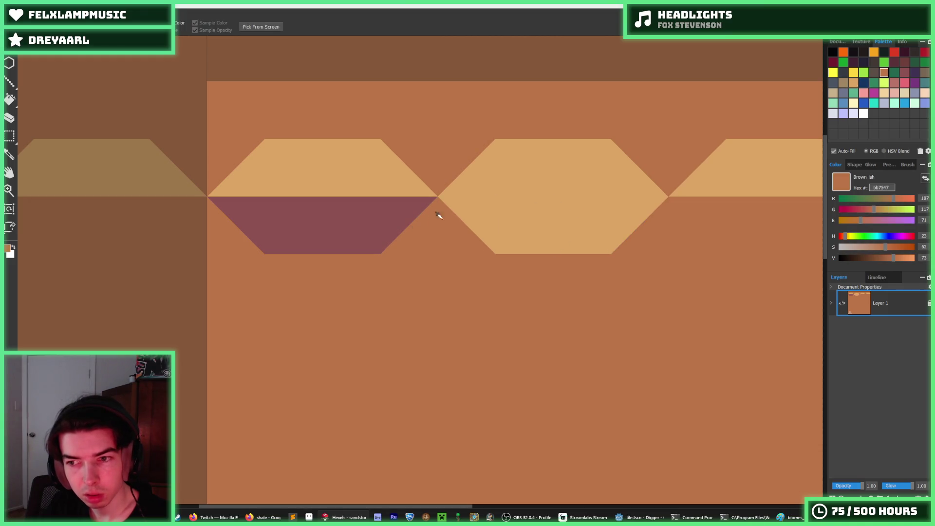
pyautogui.scroll(-2, 463, 219)
pyautogui.keyDown('alt'); pyautogui.click(422, 195); pyautogui.keyUp('alt')
pyautogui.moveTo(441, 222); pyautogui.dragTo(331, 214)
pyautogui.keyDown('alt'); pyautogui.click(400, 231); pyautogui.keyUp('alt')
pyautogui.keyDown('alt'); pyautogui.click(440, 229); pyautogui.keyUp('alt')
pyautogui.moveTo(404, 217); pyautogui.dragTo(578, 218)
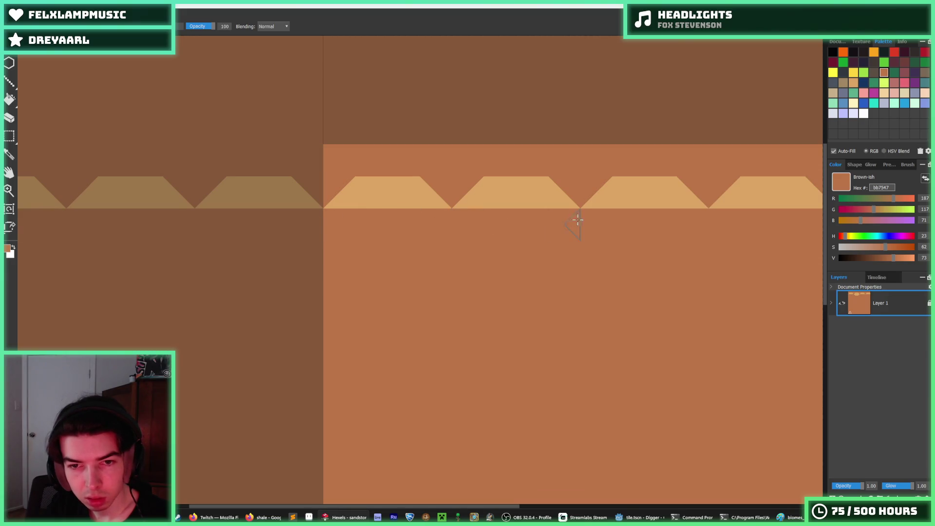
pyautogui.moveTo(661, 234); pyautogui.dragTo(466, 213)
# Select the trapezoid row and paint a tan strip beneath it
pyautogui.hotkey('ctrl', 'a')
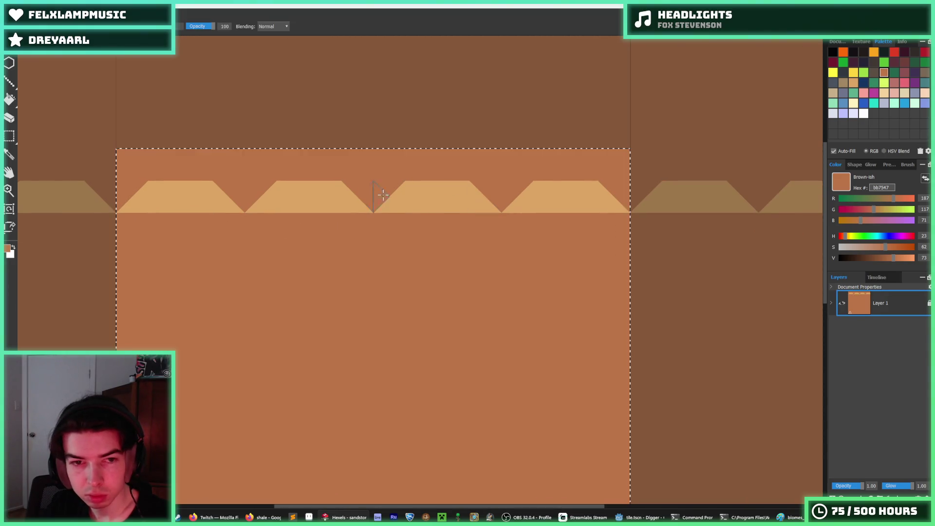
pyautogui.press('m')
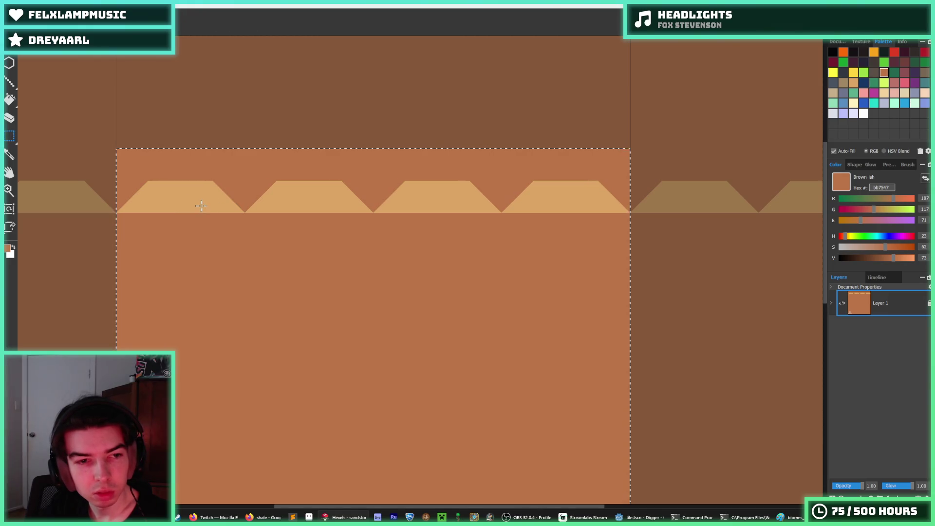
pyautogui.click(141, 173)
pyautogui.moveTo(126, 179)
pyautogui.mouseDown()
pyautogui.moveTo(501, 219)
pyautogui.moveTo(628, 215)
pyautogui.mouseUp()
pyautogui.press('b')
pyautogui.keyDown('alt'); pyautogui.click(536, 194); pyautogui.keyUp('alt')
pyautogui.moveTo(493, 237)
pyautogui.mouseDown()
pyautogui.moveTo(484, 234)
pyautogui.moveTo(516, 217)
pyautogui.moveTo(498, 240)
pyautogui.mouseUp()
# Trim the tan strip's left end and extend it to the tile's left edge
pyautogui.press('e')
pyautogui.moveTo(409, 259)
pyautogui.mouseDown()
pyautogui.moveTo(419, 236)
pyautogui.moveTo(456, 215)
pyautogui.mouseUp()
pyautogui.press('b')
pyautogui.moveTo(344, 225)
pyautogui.mouseDown()
pyautogui.moveTo(376, 225)
pyautogui.moveTo(355, 215)
pyautogui.moveTo(410, 239)
pyautogui.moveTo(317, 224)
pyautogui.mouseUp()
pyautogui.press('e')
pyautogui.press('b')
pyautogui.moveTo(252, 232)
pyautogui.mouseDown()
pyautogui.moveTo(204, 226)
pyautogui.moveTo(288, 241)
pyautogui.mouseUp()
pyautogui.moveTo(163, 236); pyautogui.dragTo(105, 220)
pyautogui.keyDown('alt'); pyautogui.click(105, 220); pyautogui.keyUp('alt')
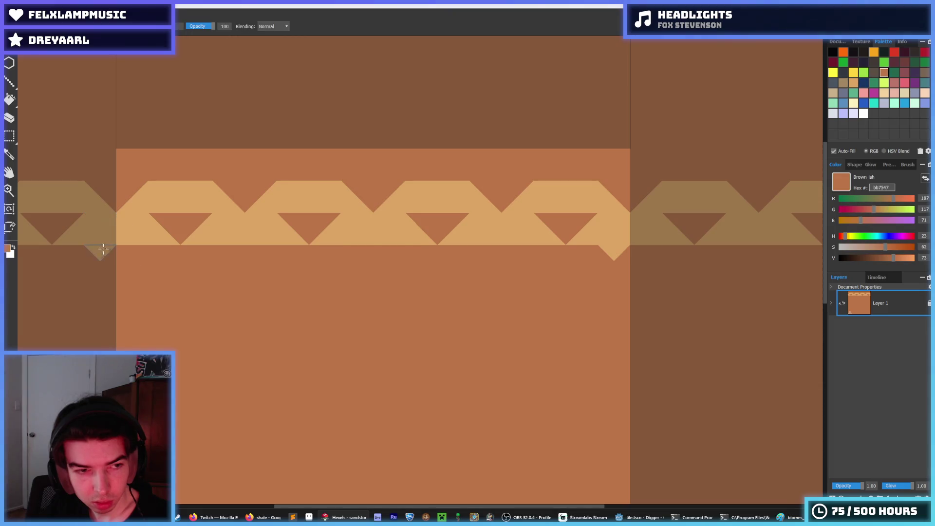
# Cover the stray tan trixel brown and duplicate the triangle band one row lower
pyautogui.click(97, 250)
pyautogui.press('i')
pyautogui.scroll(-10, 411, 271)
pyautogui.scroll(8, 390, 277)
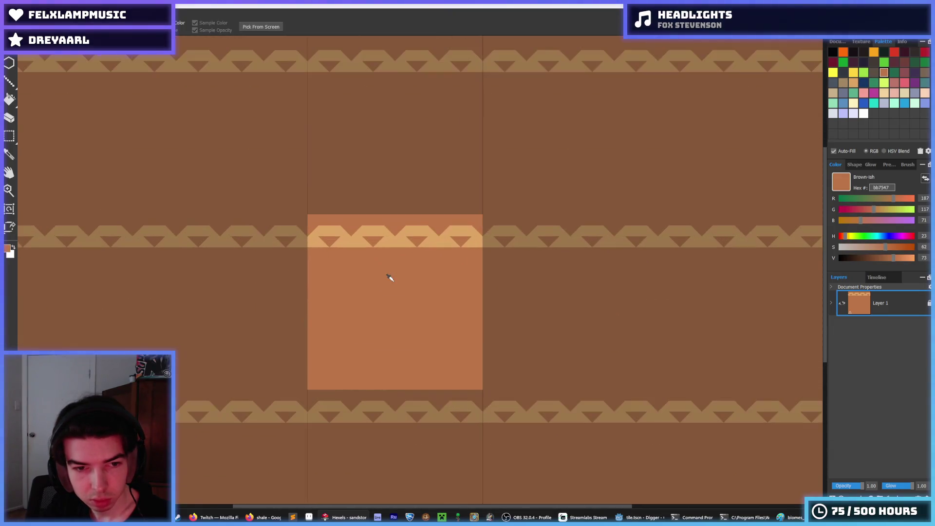
pyautogui.press('m')
pyautogui.moveTo(262, 234); pyautogui.dragTo(537, 199)
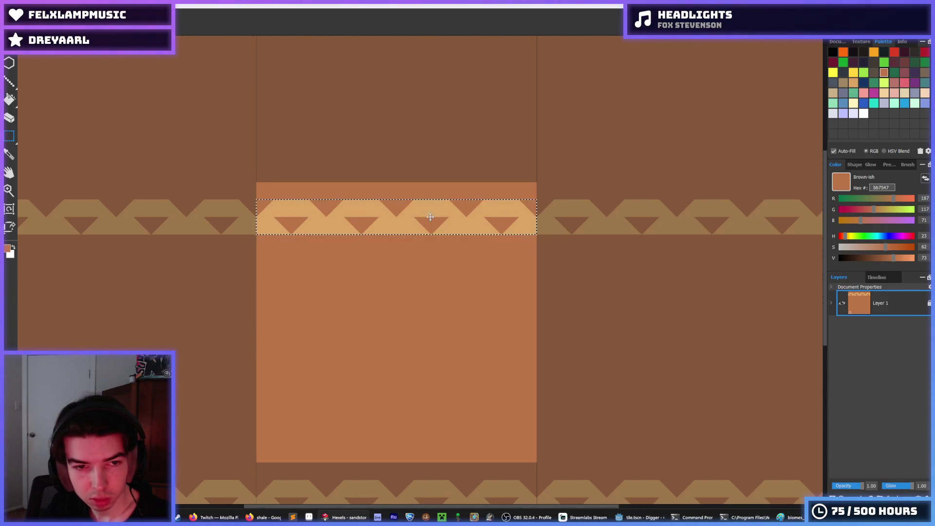
pyautogui.moveTo(404, 218)
pyautogui.mouseDown()
pyautogui.moveTo(366, 336)
pyautogui.moveTo(382, 451)
pyautogui.moveTo(380, 194)
pyautogui.mouseUp()
pyautogui.hotkey('ctrl', 'd')
# Delete the extra stacked triangle rows, leaving a single band
pyautogui.scroll(-5, 413, 298)
pyautogui.scroll(3, 413, 298)
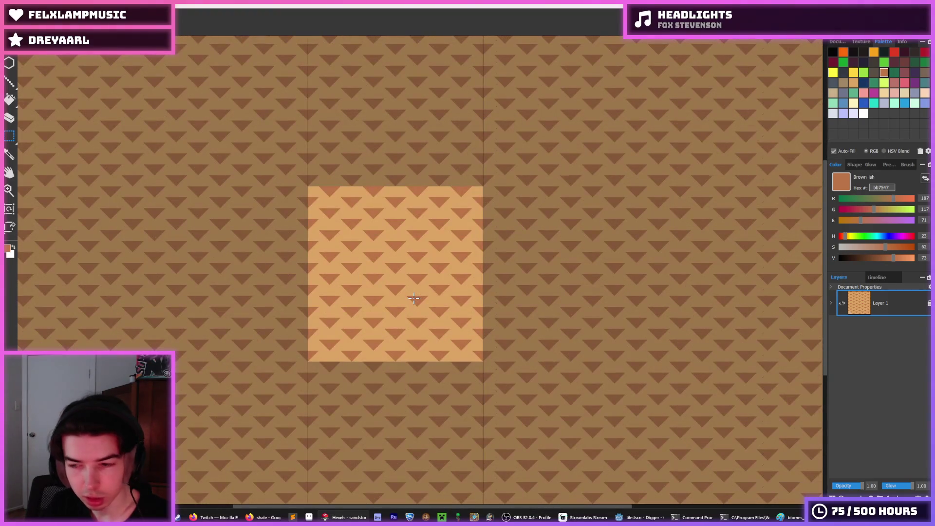
pyautogui.press('Delete')
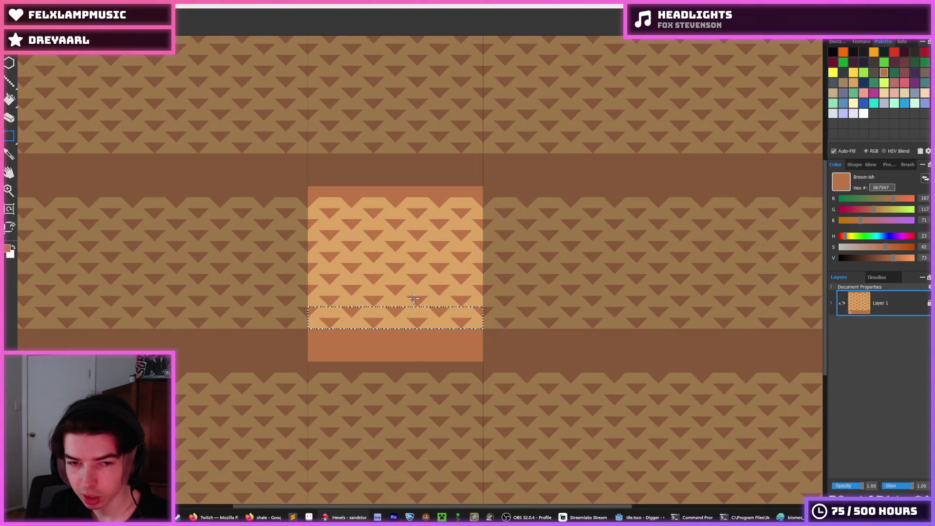
pyautogui.press('Delete')
pyautogui.press('Up')
pyautogui.press('Up')
pyautogui.press('Up')
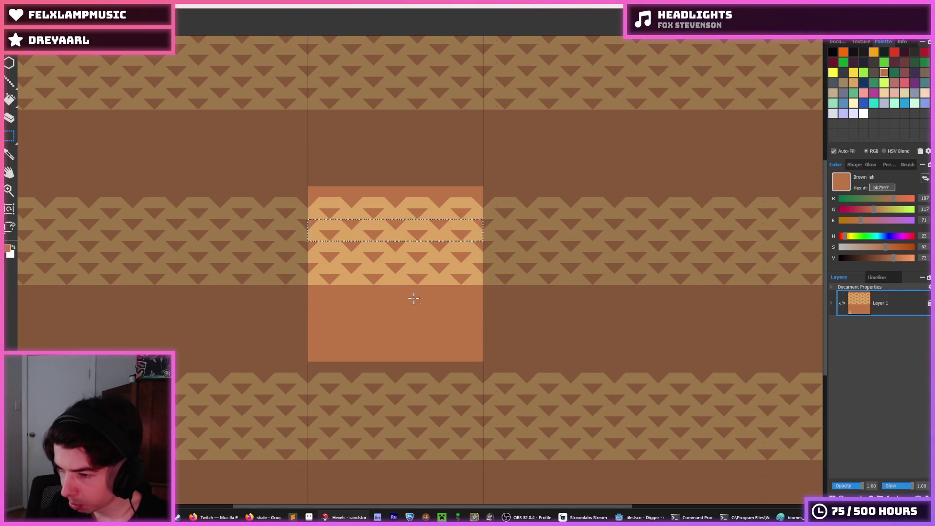
pyautogui.press('Delete')
pyautogui.press('Up')
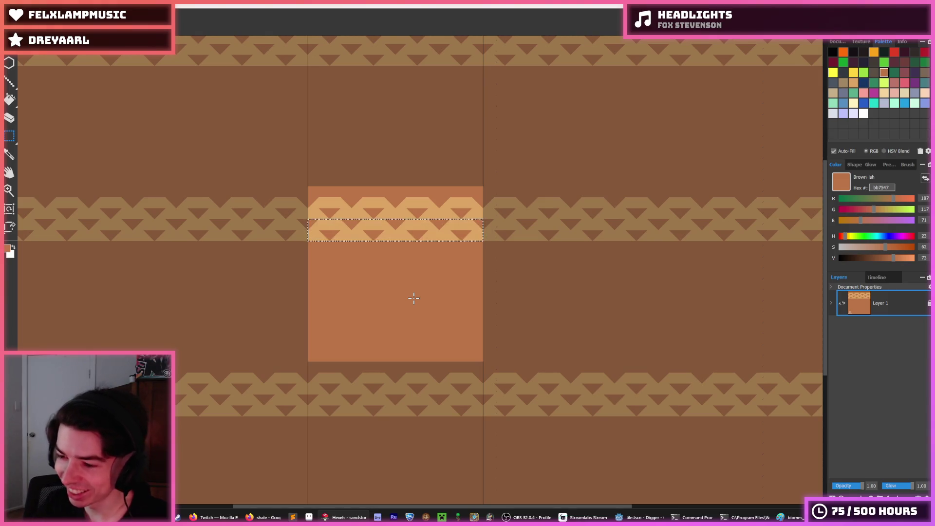
pyautogui.press('Delete')
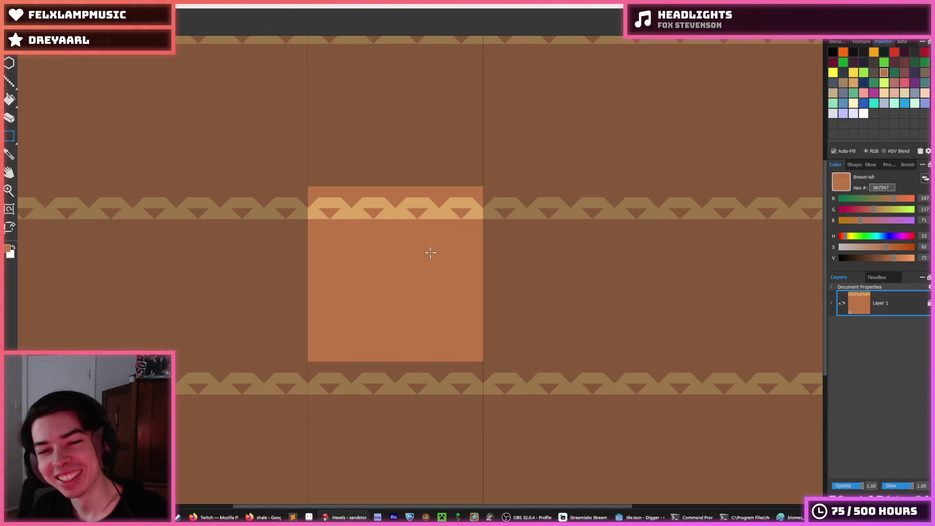
# Fill the emptied rows below the band with brown
pyautogui.press('m')
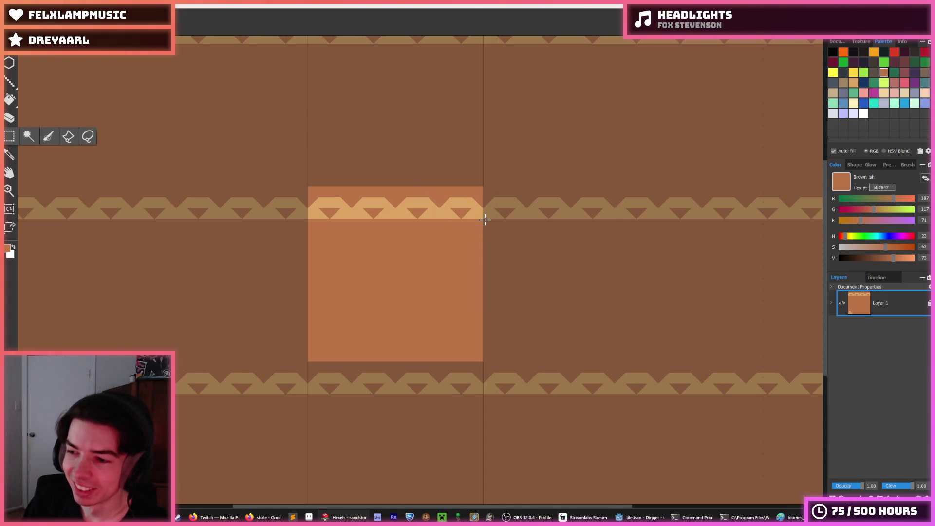
pyautogui.moveTo(484, 219)
pyautogui.mouseDown()
pyautogui.moveTo(310, 203)
pyautogui.moveTo(491, 261)
pyautogui.mouseUp()
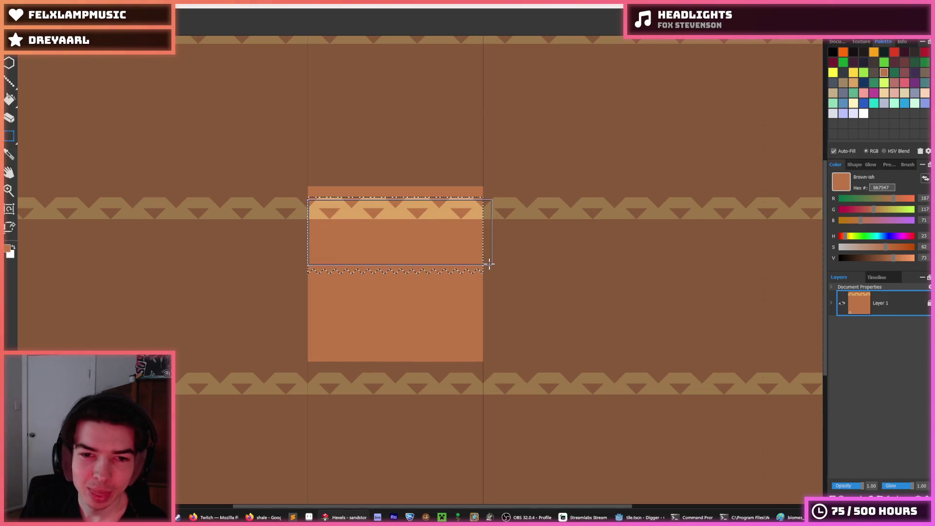
pyautogui.click(489, 263)
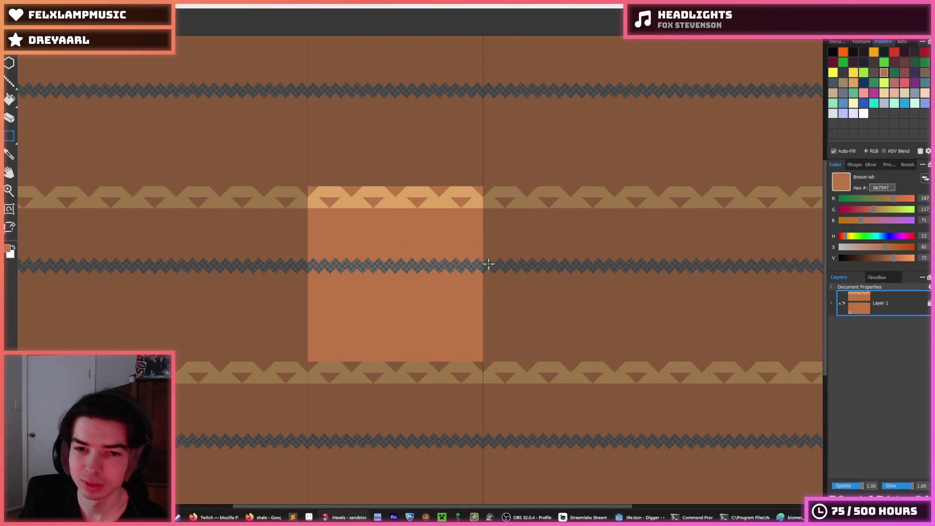
pyautogui.press('f')
pyautogui.click(411, 264)
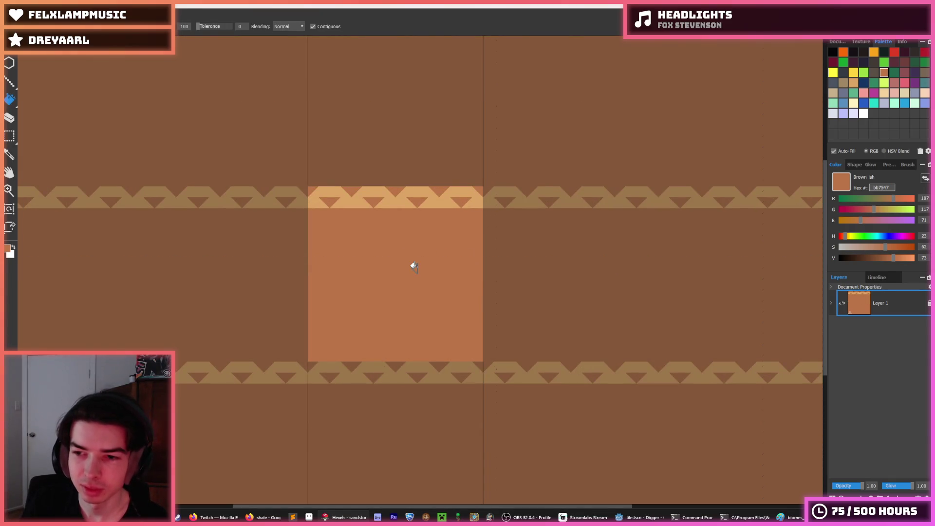
pyautogui.scroll(2, 368, 239)
pyautogui.press('alt')
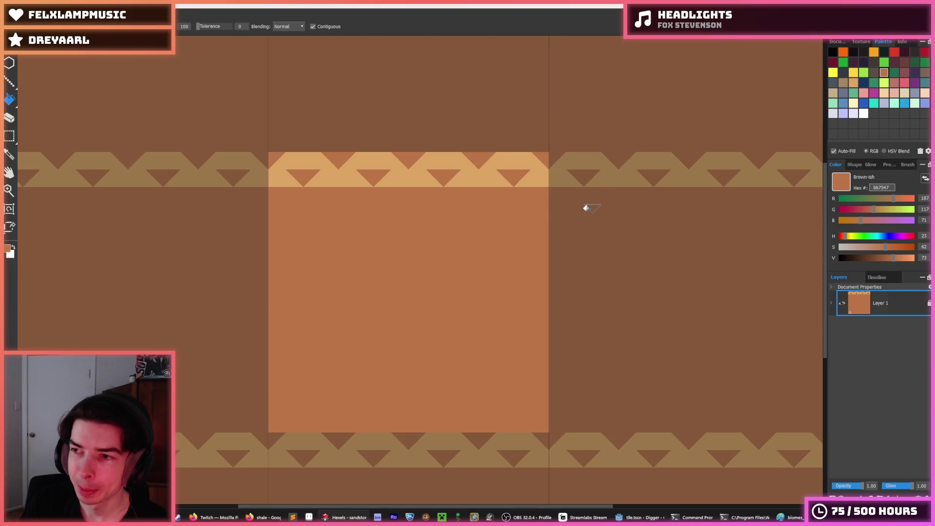
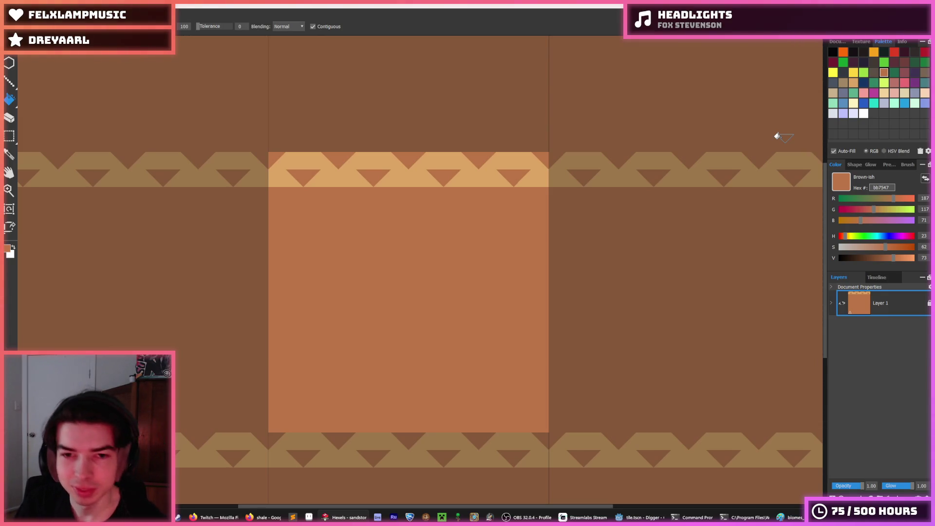
# Insert an empty row at the band's lower zigzag row and fill it brown
pyautogui.press('m')
pyautogui.moveTo(268, 156)
pyautogui.mouseDown()
pyautogui.moveTo(512, 187)
pyautogui.moveTo(236, 174)
pyautogui.mouseUp()
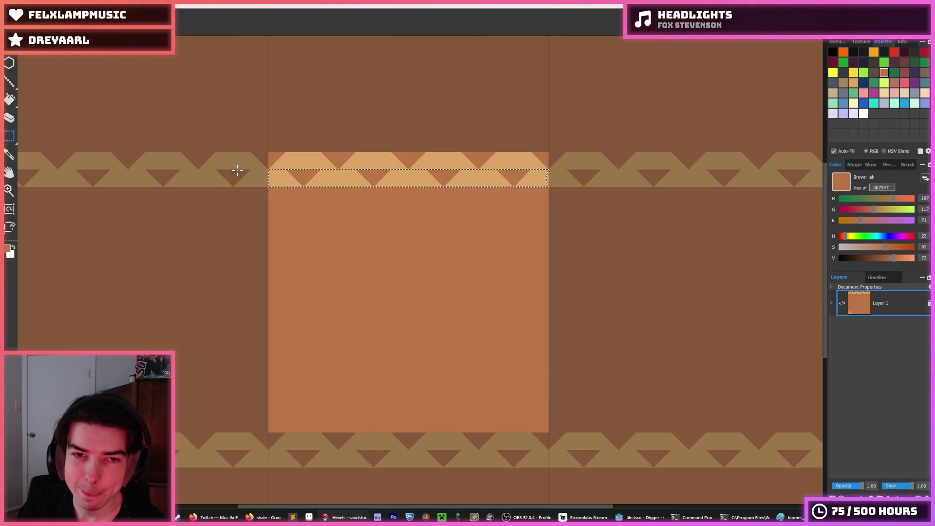
pyautogui.press('Insert')
pyautogui.press('f')
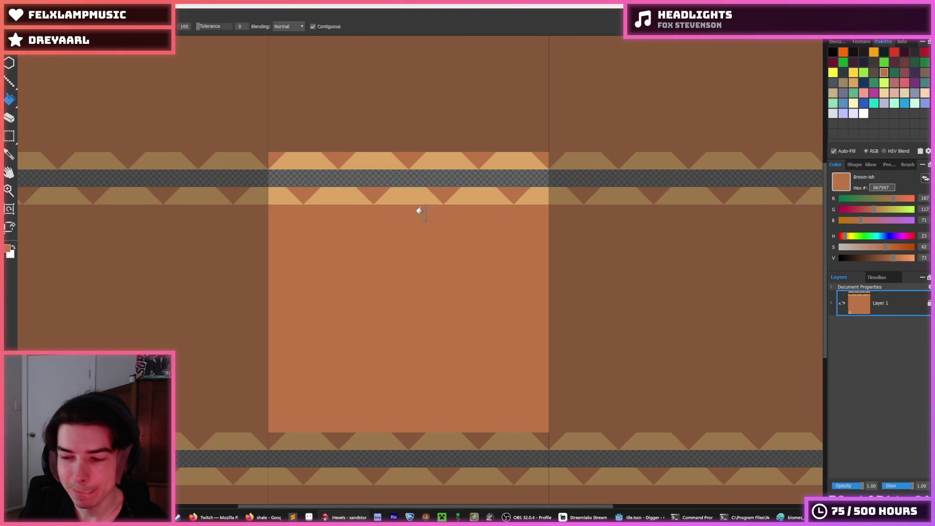
pyautogui.click(359, 182)
# Pick the dark brown 71413b colour from the palette
pyautogui.scroll(3, 356, 199)
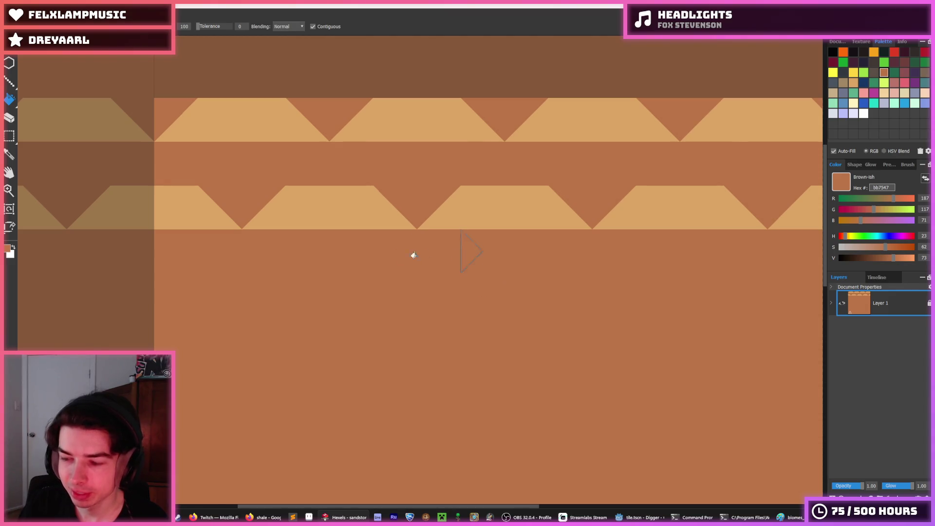
pyautogui.press('alt')
pyautogui.scroll(-3, 414, 263)
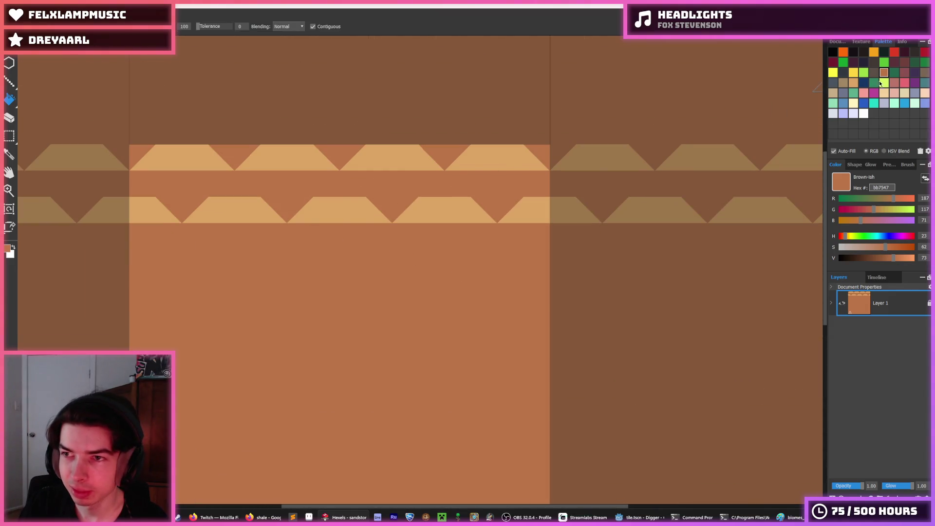
pyautogui.click(904, 63)
pyautogui.hscroll(-3, 413, 223)
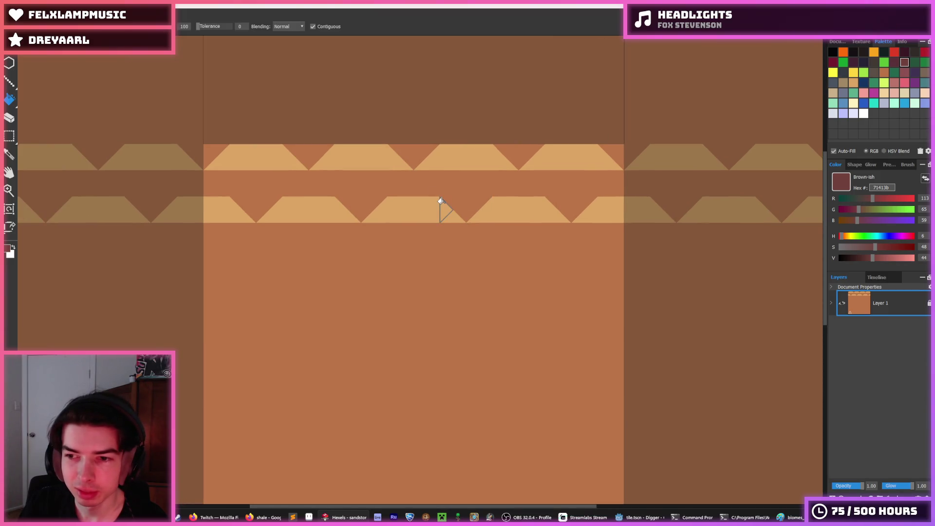
# Paint Grey-ish 8e5252 mauve triangles around a square in the brown strip
pyautogui.press('b')
pyautogui.moveTo(305, 173)
pyautogui.mouseDown()
pyautogui.moveTo(282, 179)
pyautogui.moveTo(316, 182)
pyautogui.mouseUp()
pyautogui.hotkey('ctrl', 'z')
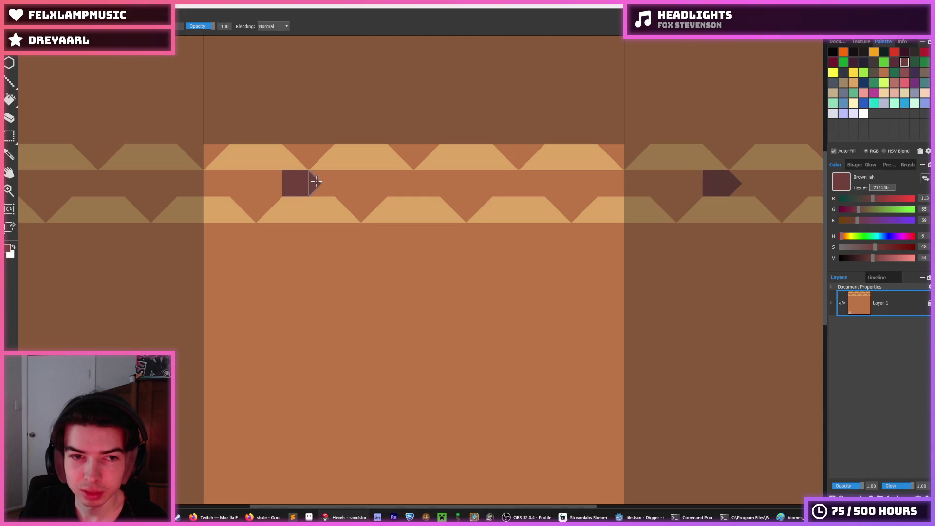
pyautogui.click(904, 72)
pyautogui.press('f')
pyautogui.click(316, 179)
pyautogui.press('b')
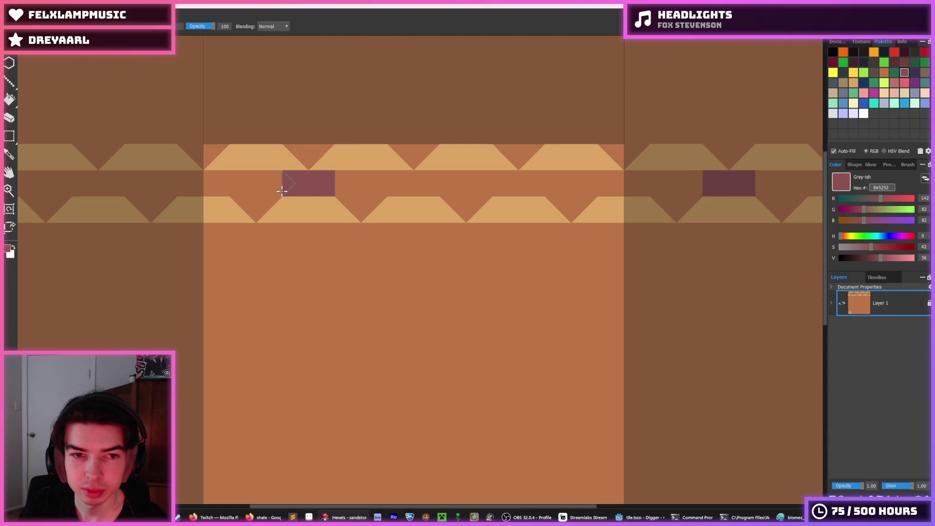
pyautogui.click(343, 187)
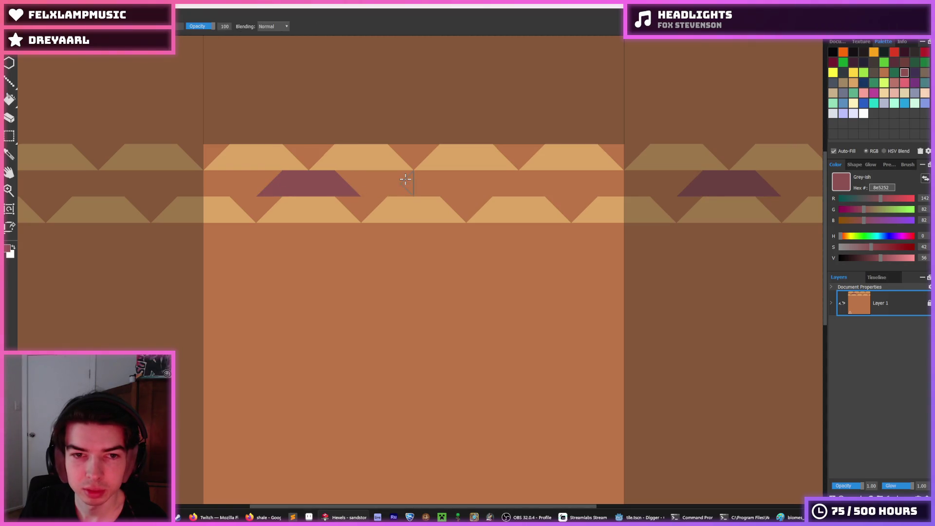
pyautogui.press('b')
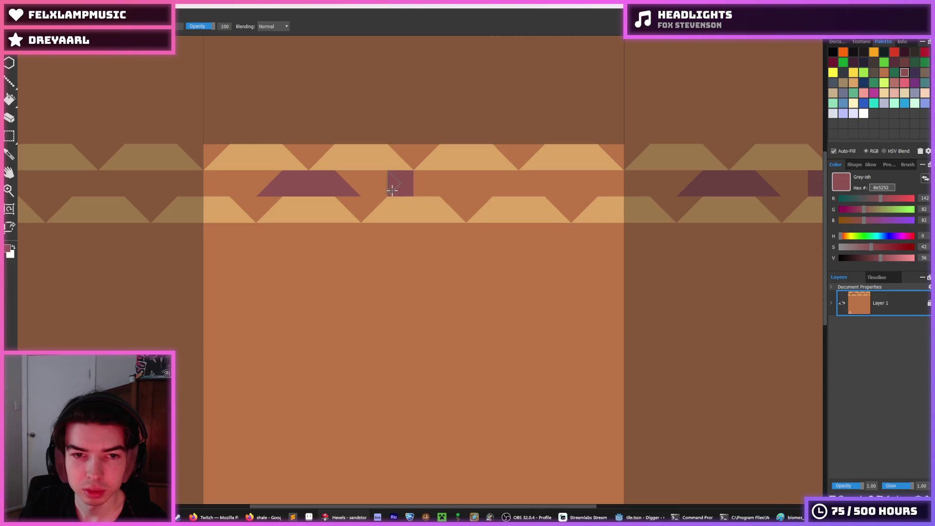
pyautogui.moveTo(392, 190); pyautogui.dragTo(375, 197)
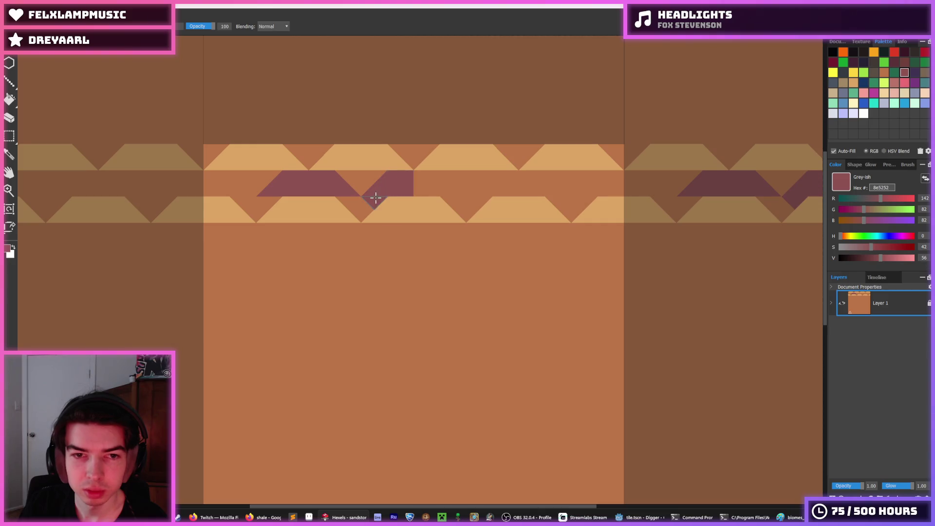
# Trim the mauve shape with sampled brown, then extend mauve triangles further right
pyautogui.keyDown('alt'); pyautogui.click(455, 191); pyautogui.keyUp('alt')
pyautogui.moveTo(444, 179); pyautogui.dragTo(403, 185)
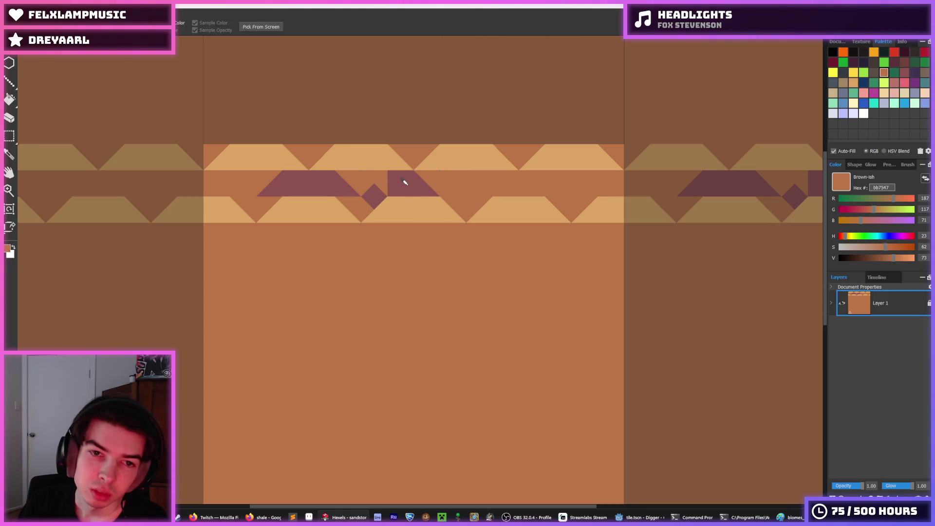
pyautogui.moveTo(369, 195)
pyautogui.mouseDown()
pyautogui.moveTo(330, 176)
pyautogui.moveTo(270, 189)
pyautogui.mouseUp()
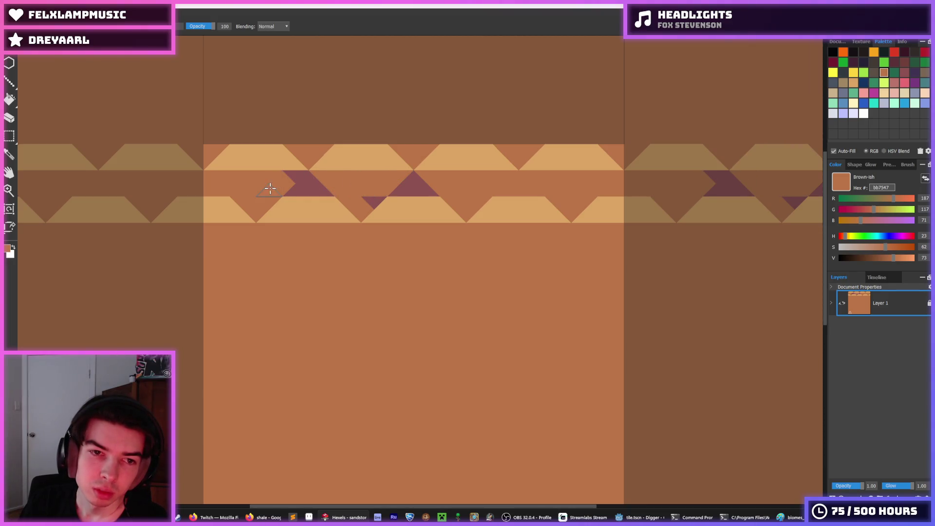
pyautogui.keyDown('alt'); pyautogui.click(309, 188); pyautogui.keyUp('alt')
pyautogui.moveTo(350, 200); pyautogui.dragTo(382, 204)
pyautogui.scroll(-5, 432, 184)
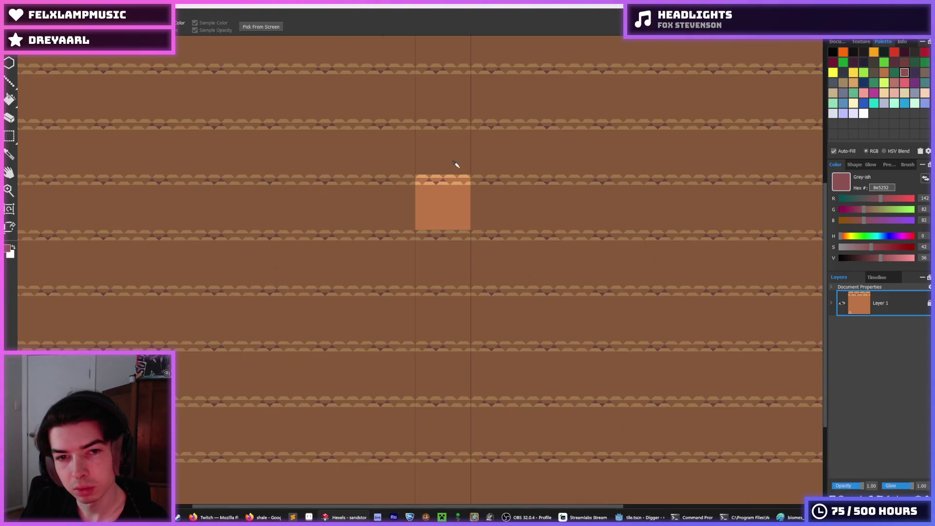
# Paint more mauve triangles along the strip, turning stray ones back to brown
pyautogui.scroll(5, 436, 160)
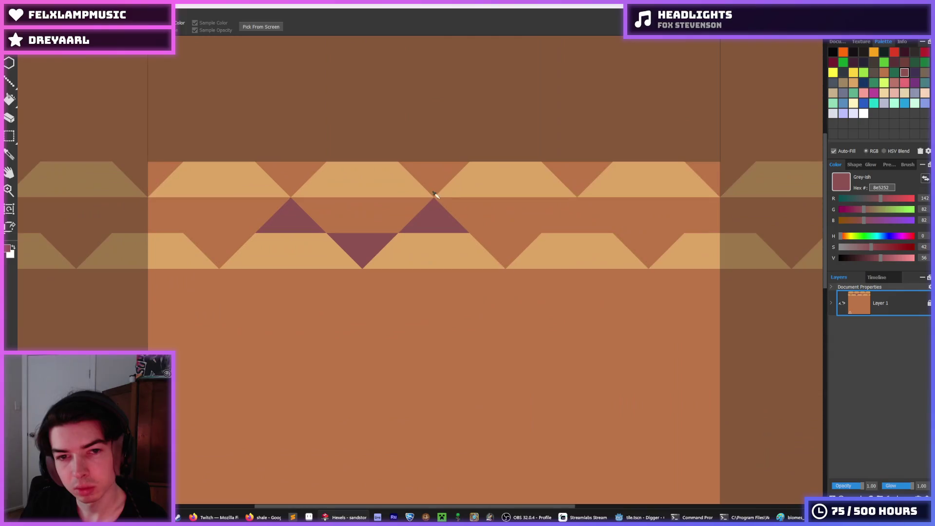
pyautogui.moveTo(489, 243); pyautogui.dragTo(524, 237)
pyautogui.moveTo(564, 210)
pyautogui.mouseDown()
pyautogui.moveTo(562, 228)
pyautogui.moveTo(641, 249)
pyautogui.moveTo(699, 221)
pyautogui.moveTo(732, 219)
pyautogui.mouseUp()
pyautogui.scroll(-6, 539, 240)
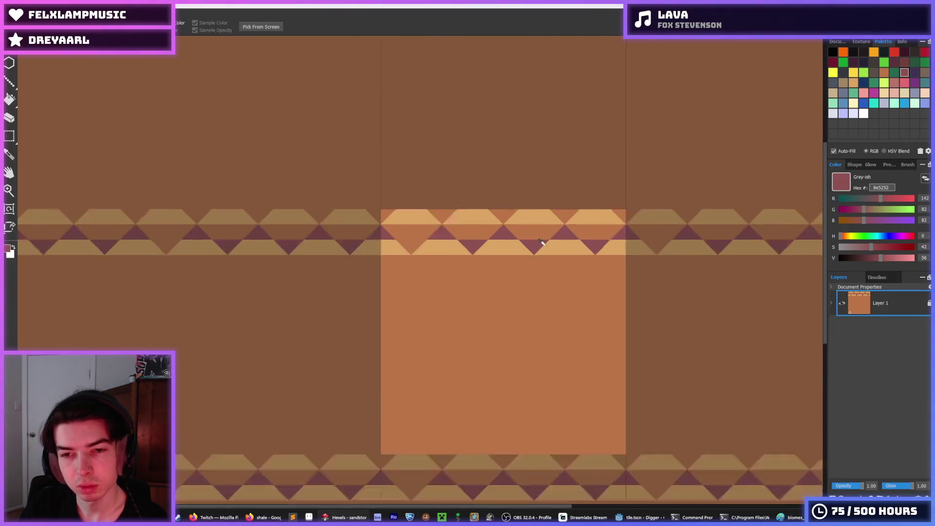
pyautogui.scroll(6, 543, 226)
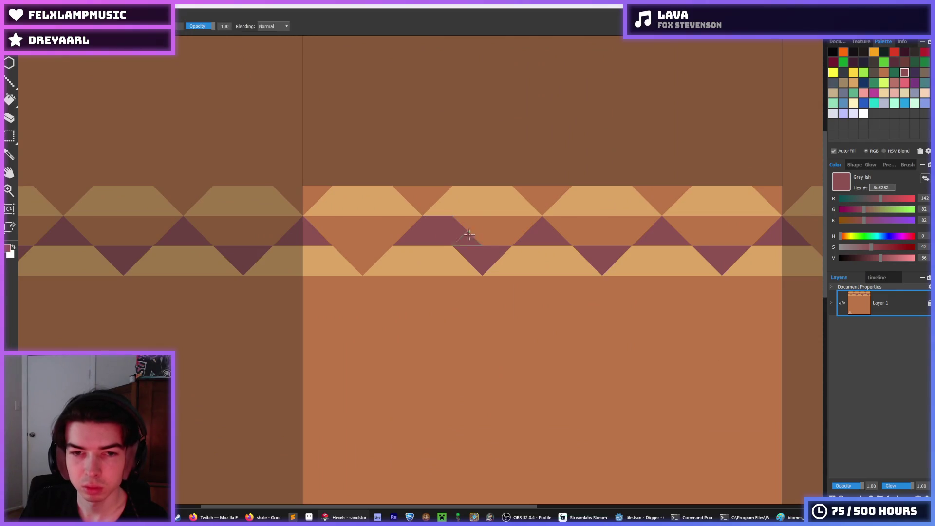
pyautogui.moveTo(469, 235)
pyautogui.mouseDown()
pyautogui.moveTo(476, 226)
pyautogui.moveTo(517, 223)
pyautogui.moveTo(526, 241)
pyautogui.mouseUp()
pyautogui.keyDown('alt'); pyautogui.click(523, 224); pyautogui.keyUp('alt')
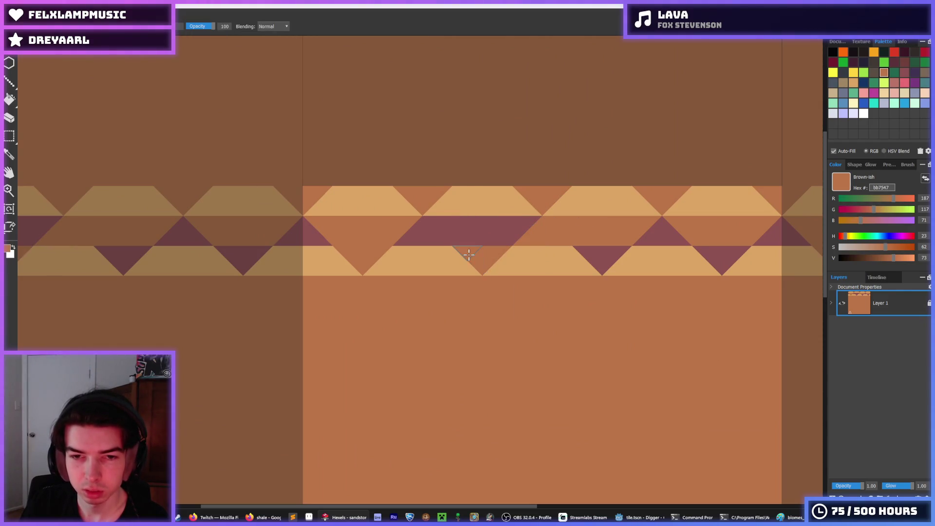
pyautogui.click(420, 231)
pyautogui.moveTo(603, 258)
pyautogui.mouseDown()
pyautogui.moveTo(588, 246)
pyautogui.moveTo(663, 235)
pyautogui.moveTo(793, 233)
pyautogui.mouseUp()
pyautogui.moveTo(587, 231)
pyautogui.mouseDown()
pyautogui.moveTo(534, 221)
pyautogui.moveTo(714, 216)
pyautogui.moveTo(717, 236)
pyautogui.moveTo(745, 234)
pyautogui.mouseUp()
pyautogui.keyDown('alt'); pyautogui.click(513, 219); pyautogui.keyUp('alt')
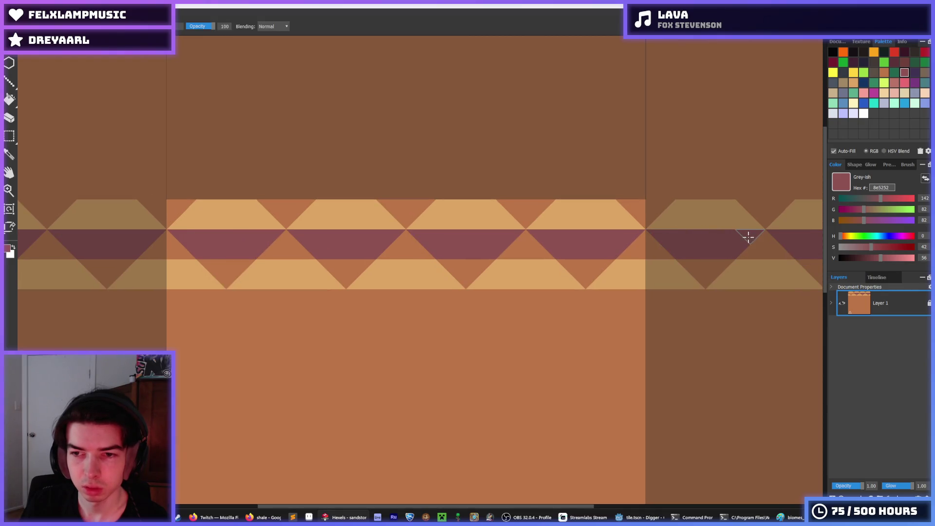
# Select the upper zigzag band and copy it one band down, offset right
pyautogui.scroll(-5, 555, 258)
pyautogui.scroll(-3, 556, 257)
pyautogui.scroll(5, 565, 256)
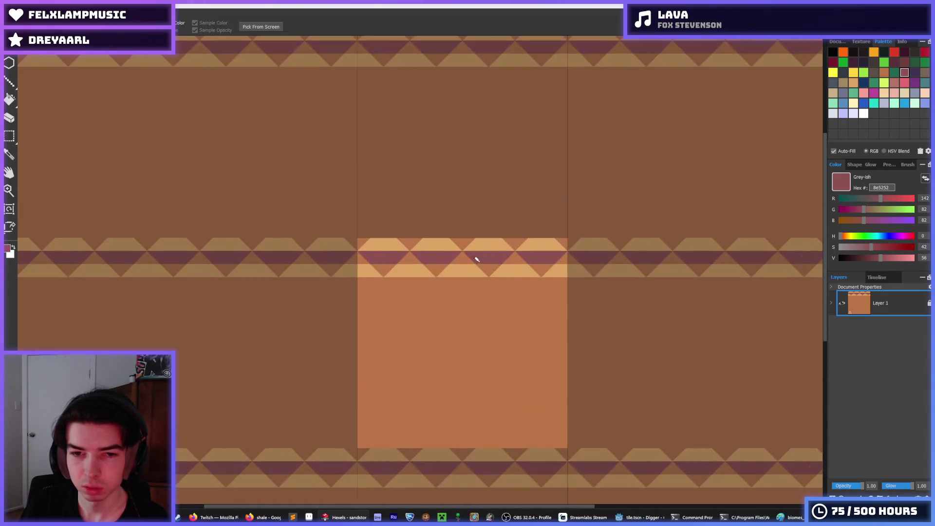
pyautogui.scroll(-2, 438, 257)
pyautogui.scroll(-2, 415, 255)
pyautogui.scroll(6, 395, 256)
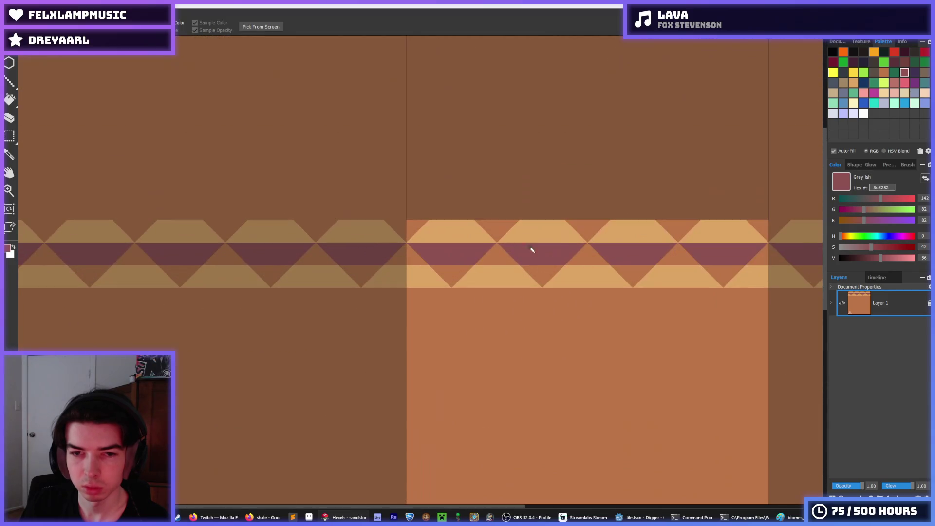
pyautogui.scroll(2, 626, 261)
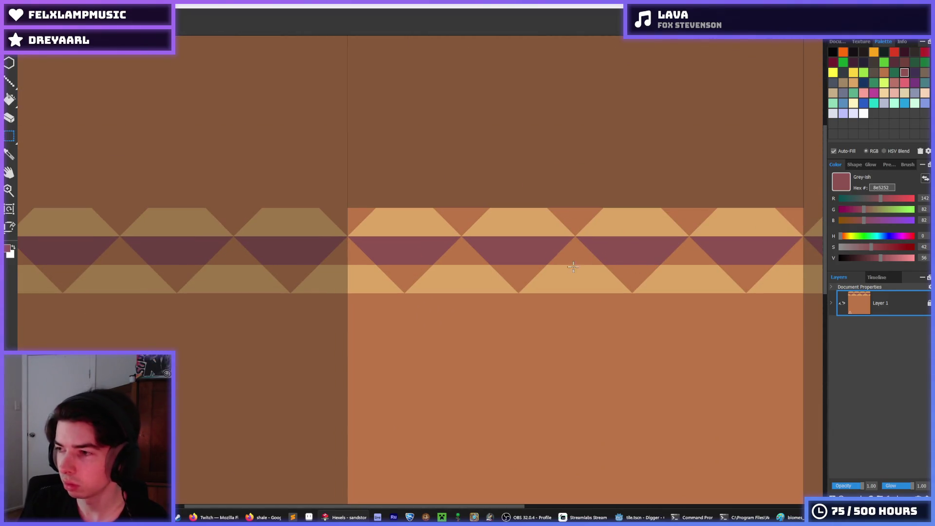
pyautogui.moveTo(347, 213)
pyautogui.mouseDown()
pyautogui.moveTo(517, 238)
pyautogui.moveTo(808, 254)
pyautogui.mouseUp()
pyautogui.moveTo(632, 242)
pyautogui.mouseDown()
pyautogui.moveTo(507, 236)
pyautogui.moveTo(476, 294)
pyautogui.moveTo(540, 291)
pyautogui.moveTo(472, 283)
pyautogui.moveTo(471, 350)
pyautogui.moveTo(411, 342)
pyautogui.moveTo(436, 353)
pyautogui.moveTo(423, 397)
pyautogui.moveTo(492, 410)
pyautogui.mouseUp()
pyautogui.moveTo(547, 340); pyautogui.dragTo(547, 330)
pyautogui.scroll(-5, 477, 239)
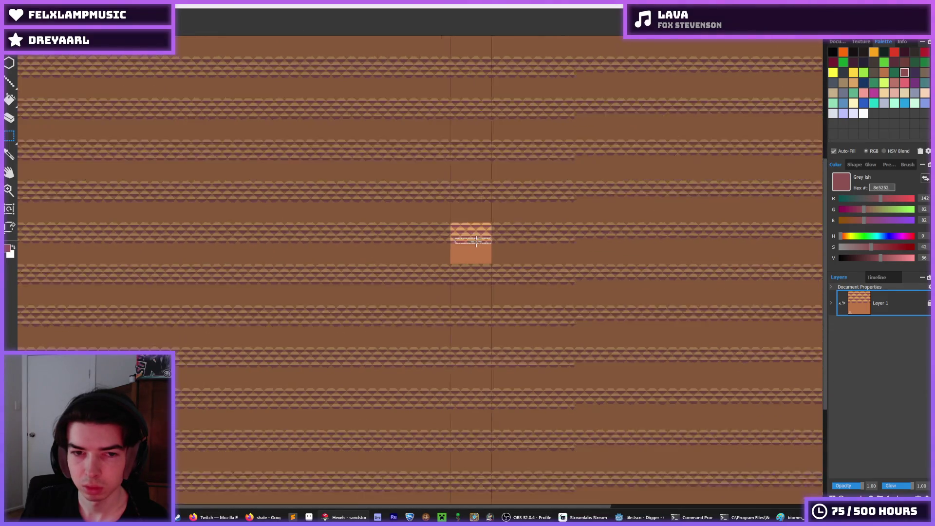
# Undo the copied band and paint brown over the light triangles below the band
pyautogui.scroll(5, 477, 241)
pyautogui.hotkey('ctrl', 'z')
pyautogui.hotkey('ctrl', 'z')
pyautogui.hotkey('ctrl', 'z')
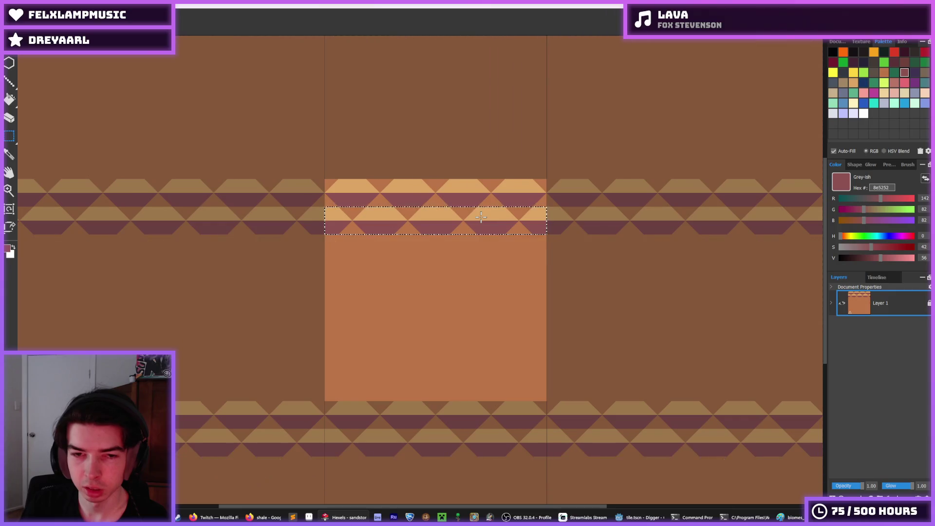
pyautogui.press('i')
pyautogui.click(387, 188)
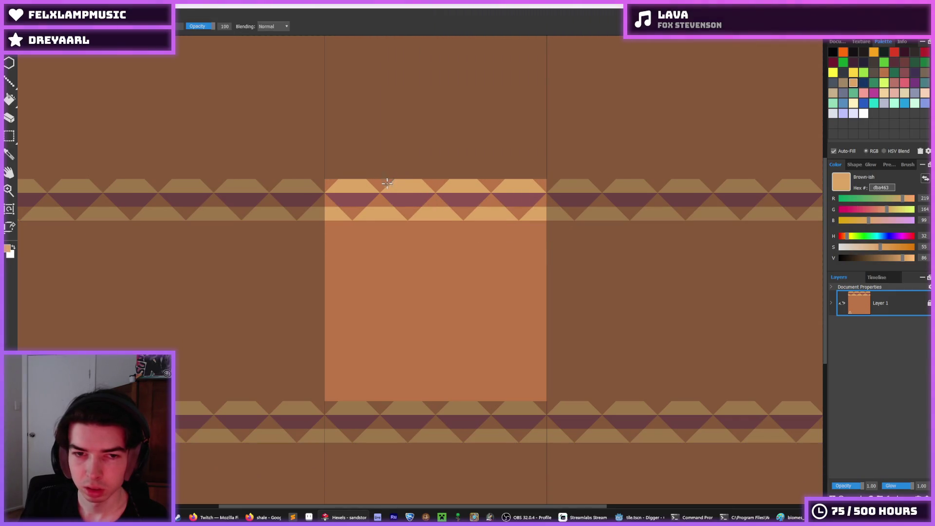
pyautogui.click(397, 198)
pyautogui.press('b')
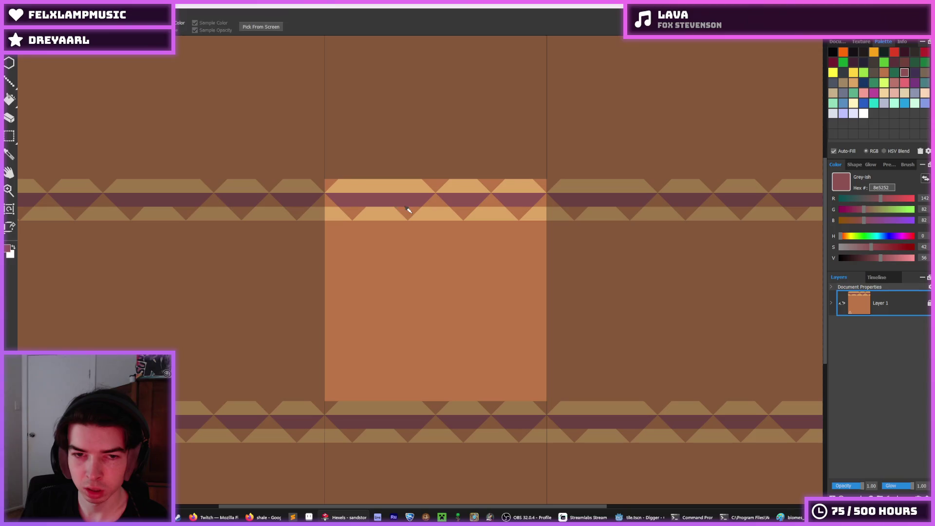
pyautogui.moveTo(403, 209)
pyautogui.mouseDown()
pyautogui.moveTo(390, 216)
pyautogui.moveTo(340, 198)
pyautogui.moveTo(424, 196)
pyautogui.mouseUp()
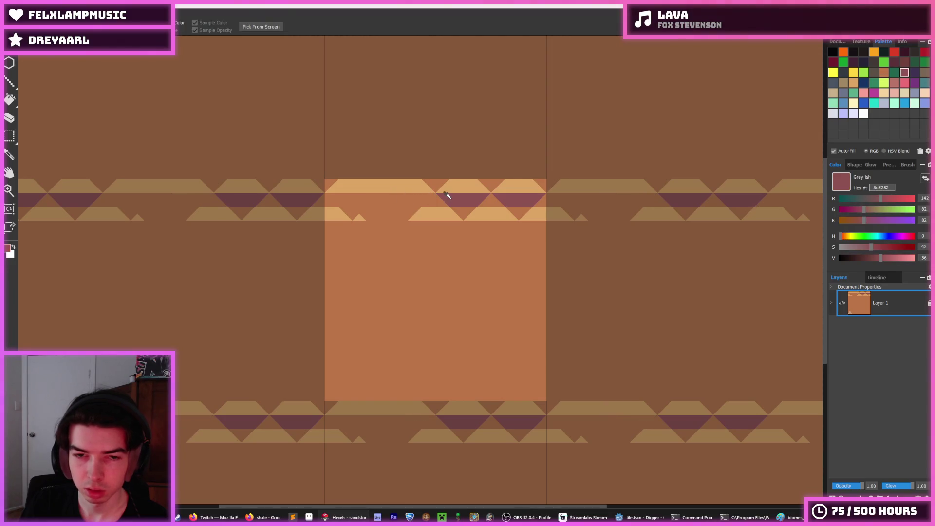
# Fill the gap in the top band with sampled mauve, then sample brown
pyautogui.keyDown('alt'); pyautogui.click(415, 181); pyautogui.keyUp('alt')
pyautogui.keyDown('alt'); pyautogui.click(470, 200); pyautogui.keyUp('alt')
pyautogui.moveTo(482, 199)
pyautogui.mouseDown()
pyautogui.moveTo(439, 213)
pyautogui.moveTo(560, 210)
pyautogui.mouseUp()
pyautogui.keyDown('alt'); pyautogui.click(461, 209); pyautogui.keyUp('alt')
pyautogui.scroll(2, 420, 213)
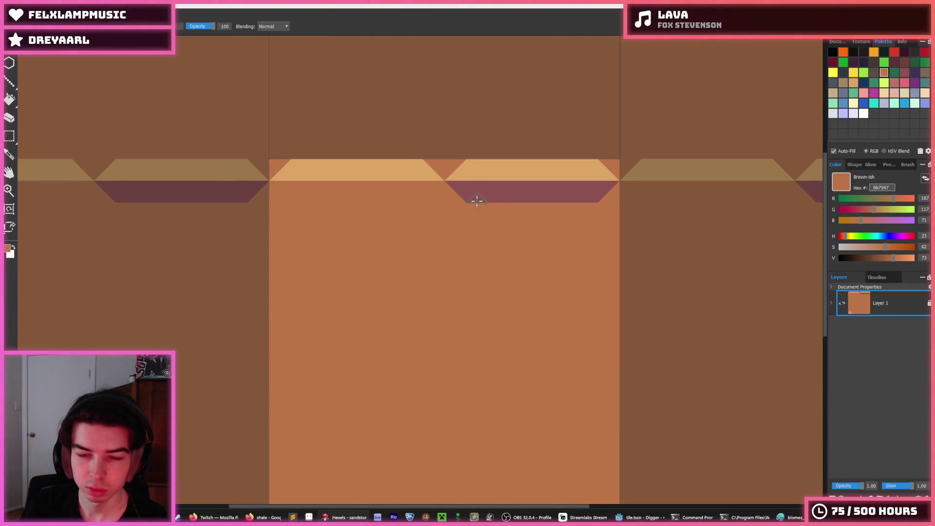
# Trim the band's ends with brown and repaint tan to shape the trapezoid slabs
pyautogui.moveTo(456, 188); pyautogui.dragTo(483, 192)
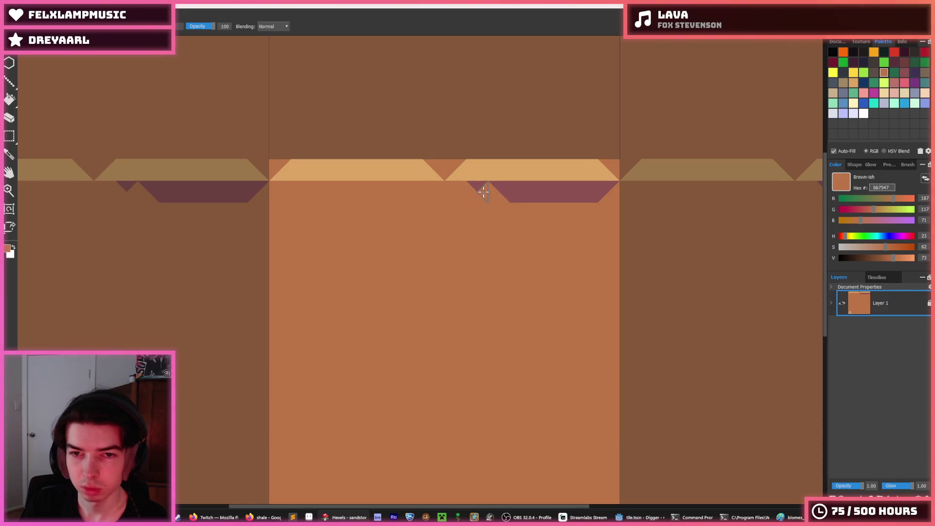
pyautogui.click(603, 188)
pyautogui.keyDown('alt'); pyautogui.click(516, 172); pyautogui.keyUp('alt')
pyautogui.moveTo(436, 223)
pyautogui.mouseDown()
pyautogui.moveTo(448, 212)
pyautogui.moveTo(394, 209)
pyautogui.moveTo(469, 214)
pyautogui.mouseUp()
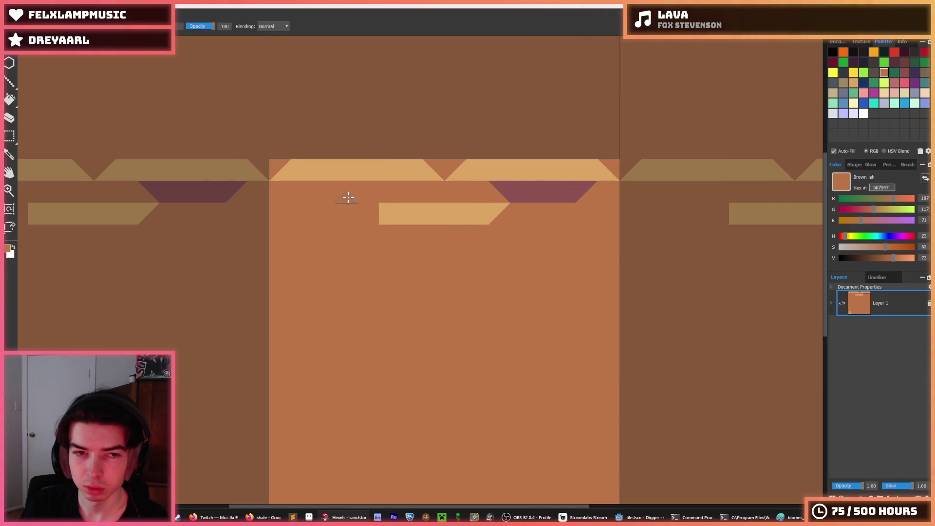
pyautogui.keyDown('alt'); pyautogui.click(280, 185); pyautogui.keyUp('alt')
pyautogui.moveTo(277, 179); pyautogui.dragTo(295, 190)
pyautogui.moveTo(435, 171)
pyautogui.mouseDown()
pyautogui.moveTo(396, 188)
pyautogui.moveTo(512, 171)
pyautogui.mouseUp()
pyautogui.scroll(2, 486, 224)
pyautogui.keyDown('alt'); pyautogui.click(331, 136); pyautogui.keyUp('alt')
pyautogui.click(369, 140)
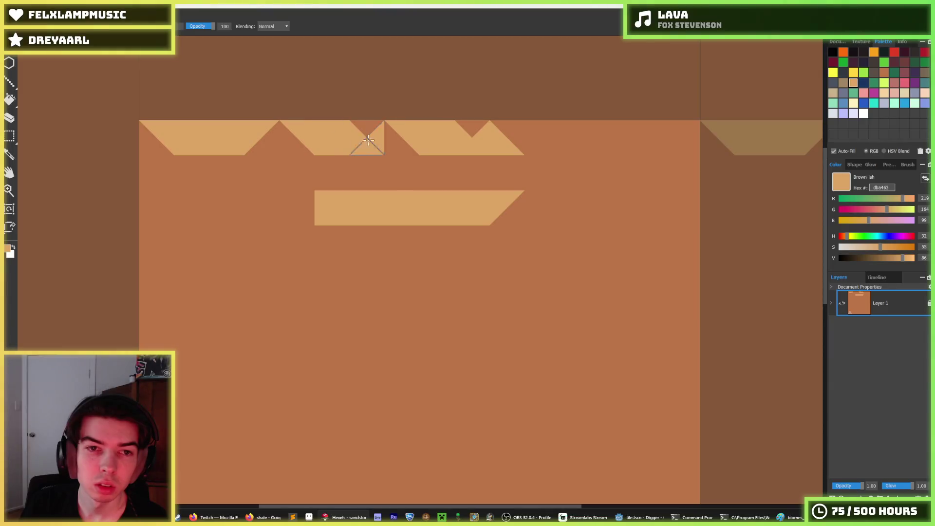
pyautogui.keyDown('alt'); pyautogui.click(407, 150); pyautogui.keyUp('alt')
pyautogui.moveTo(408, 150)
pyautogui.mouseDown()
pyautogui.moveTo(440, 146)
pyautogui.moveTo(476, 171)
pyautogui.moveTo(451, 206)
pyautogui.moveTo(299, 194)
pyautogui.moveTo(559, 177)
pyautogui.mouseUp()
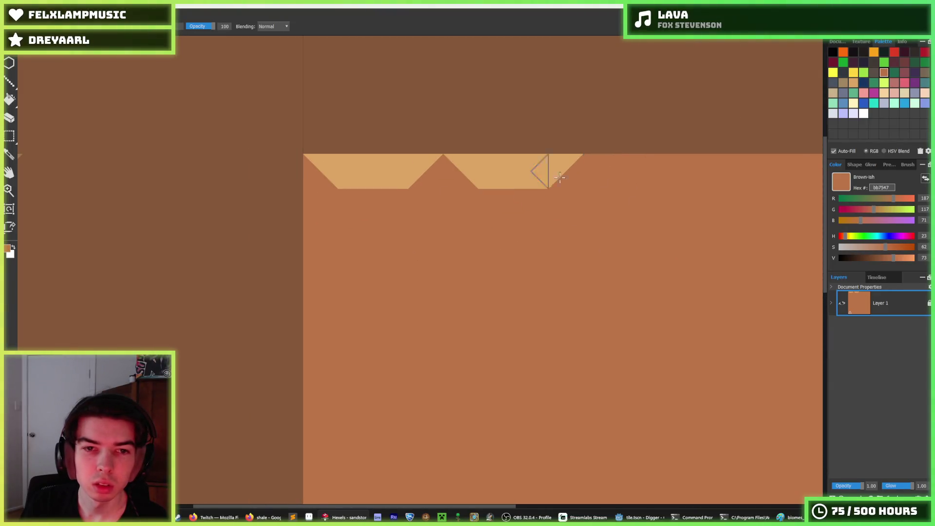
# Paint a Grey-ish 8e5252 mauve bevel chevron under the left and right tan trapezoids
pyautogui.click(904, 72)
pyautogui.moveTo(368, 209); pyautogui.dragTo(306, 169)
pyautogui.hotkey('ctrl', 'z')
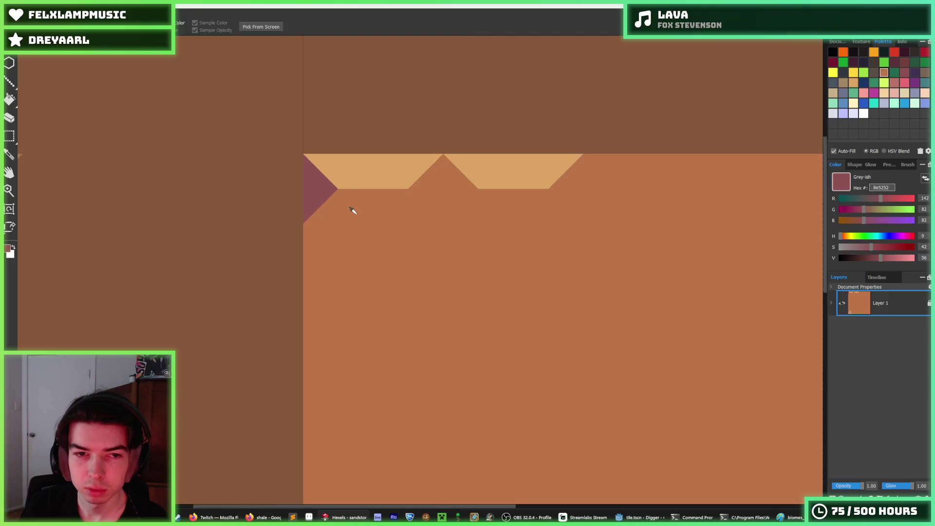
pyautogui.rightClick(320, 201)
pyautogui.moveTo(422, 180); pyautogui.dragTo(461, 178)
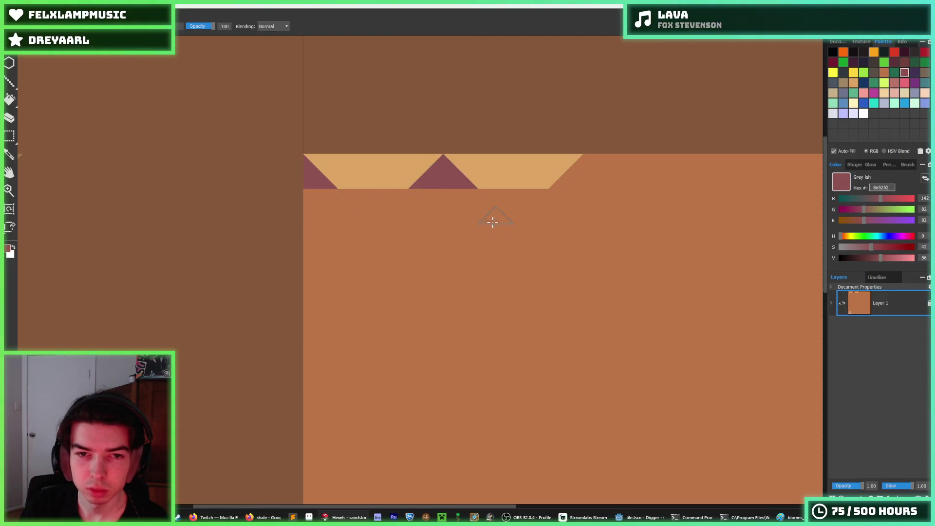
pyautogui.scroll(1, 452, 189)
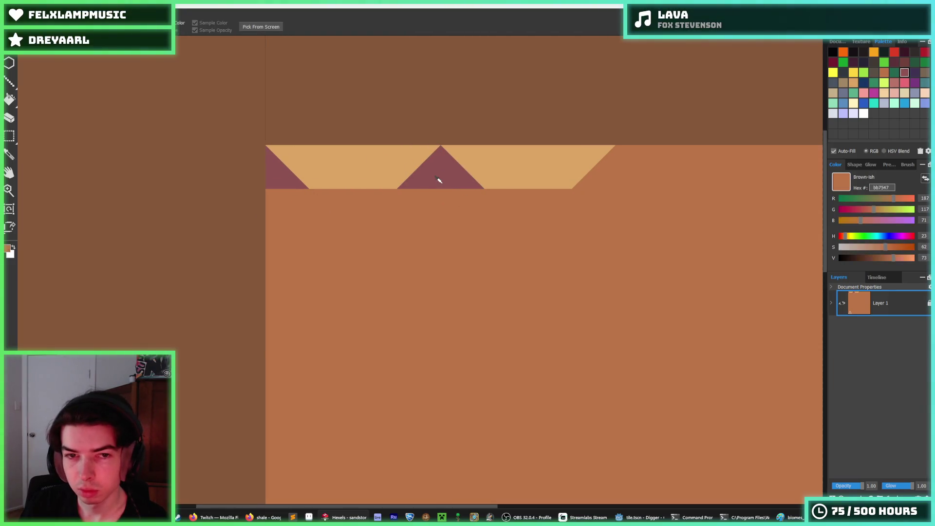
pyautogui.moveTo(409, 205)
pyautogui.mouseDown()
pyautogui.moveTo(345, 207)
pyautogui.moveTo(329, 222)
pyautogui.mouseUp()
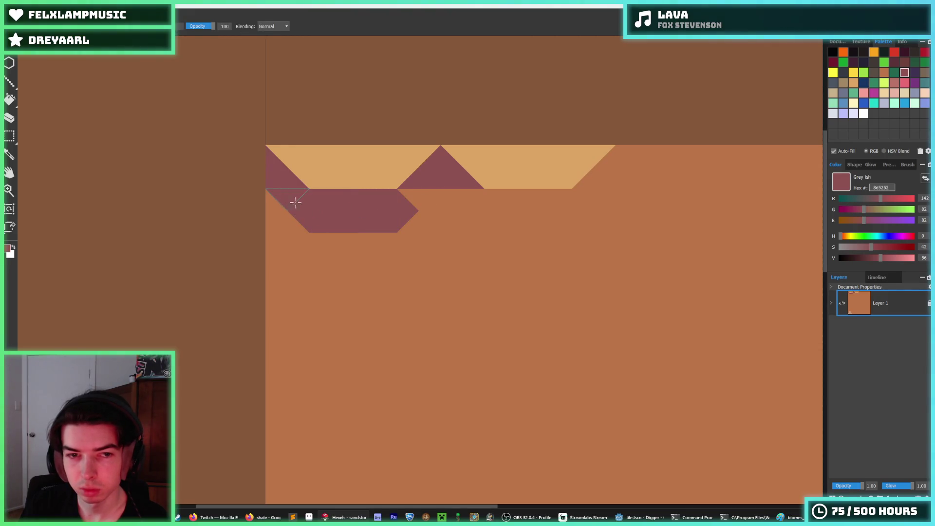
pyautogui.moveTo(436, 178); pyautogui.dragTo(386, 222)
pyautogui.scroll(-3, 390, 220)
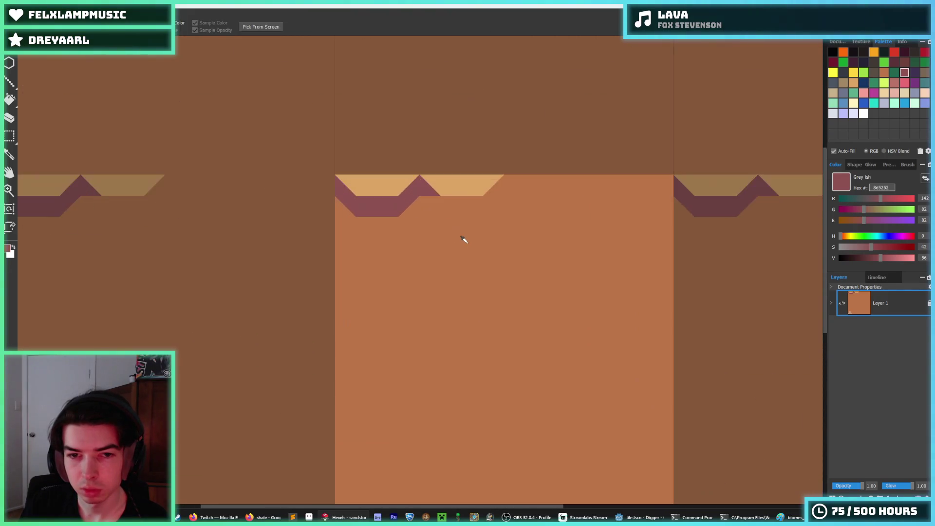
pyautogui.moveTo(417, 185)
pyautogui.mouseDown()
pyautogui.moveTo(445, 207)
pyautogui.moveTo(500, 183)
pyautogui.mouseUp()
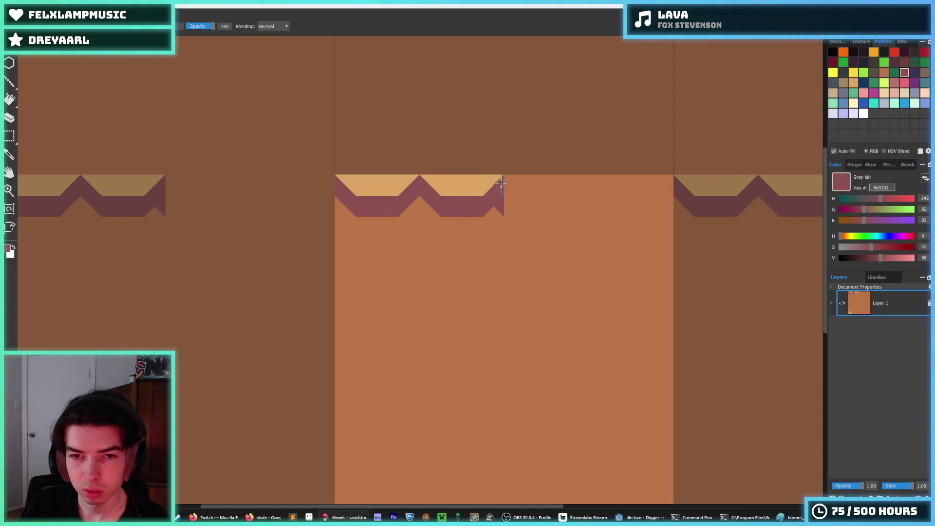
pyautogui.keyDown('alt'); pyautogui.click(487, 220); pyautogui.keyUp('alt')
pyautogui.scroll(-3, 527, 209)
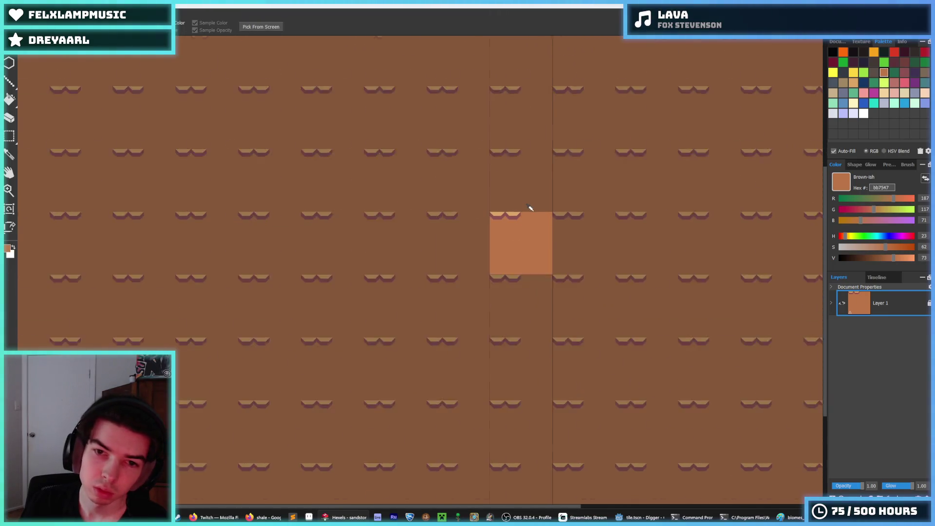
# Move the right chevron block lower and fill the gap above it with brown
pyautogui.scroll(5, 516, 215)
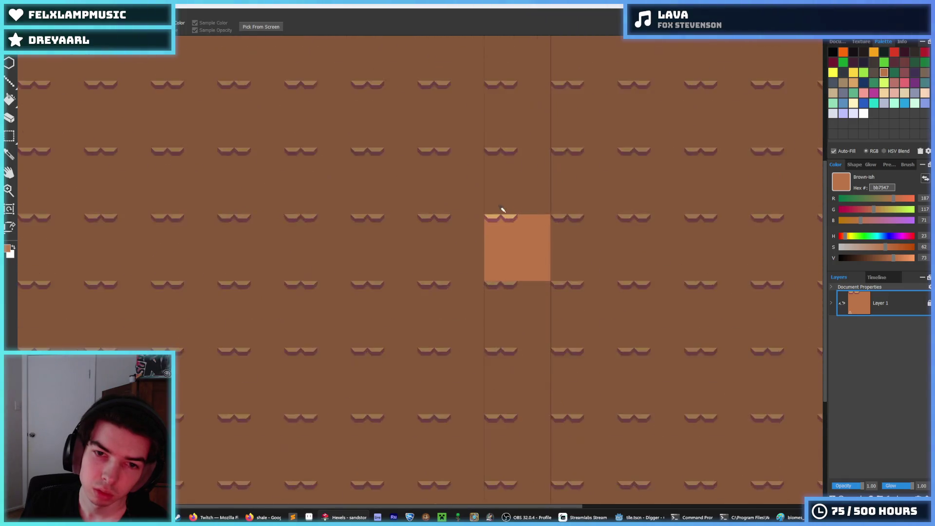
pyautogui.press('m')
pyautogui.moveTo(540, 181)
pyautogui.mouseDown()
pyautogui.moveTo(432, 317)
pyautogui.moveTo(404, 313)
pyautogui.mouseUp()
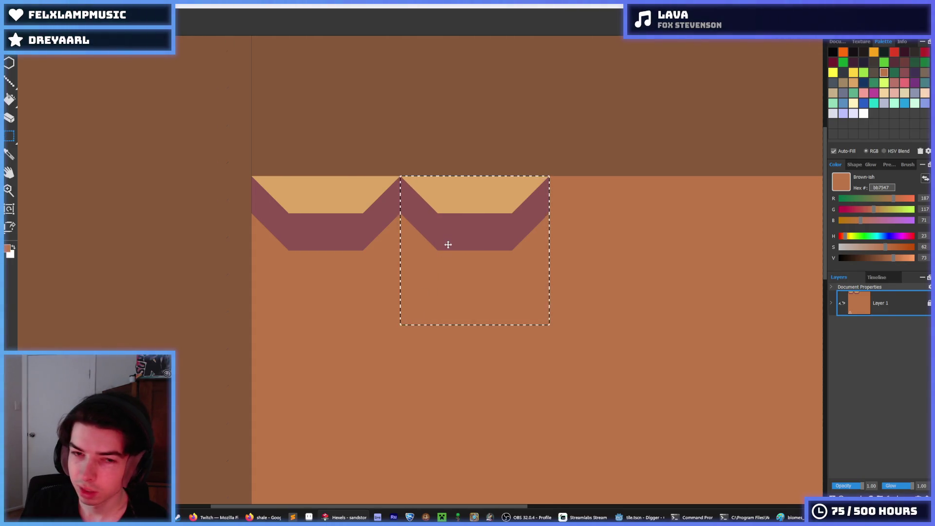
pyautogui.moveTo(448, 245); pyautogui.dragTo(443, 277)
pyautogui.press('f')
pyautogui.hotkey('ctrl', 'd')
pyautogui.click(480, 201)
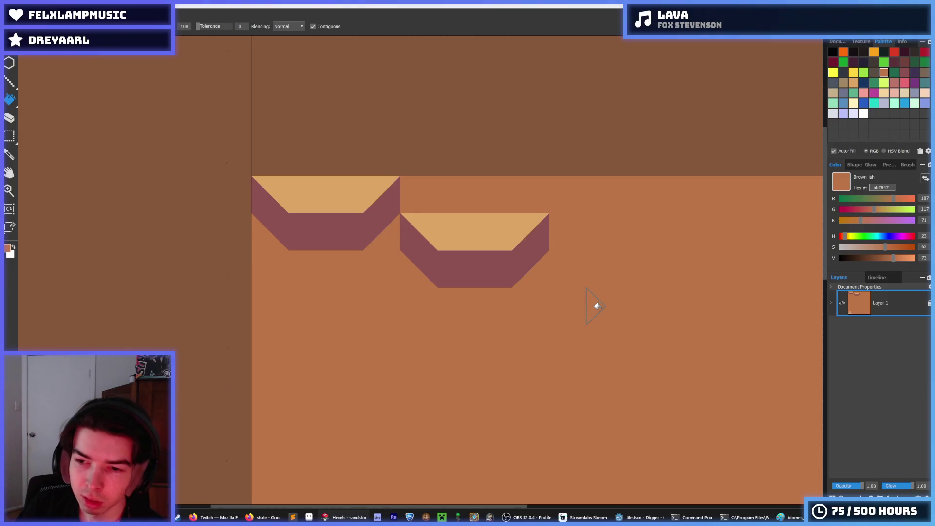
# Paint tan into the lower block's top and brown over its bottom bevel
pyautogui.press('b')
pyautogui.keyDown('alt'); pyautogui.click(443, 229); pyautogui.keyUp('alt')
pyautogui.moveTo(413, 204); pyautogui.dragTo(526, 203)
pyautogui.press('i')
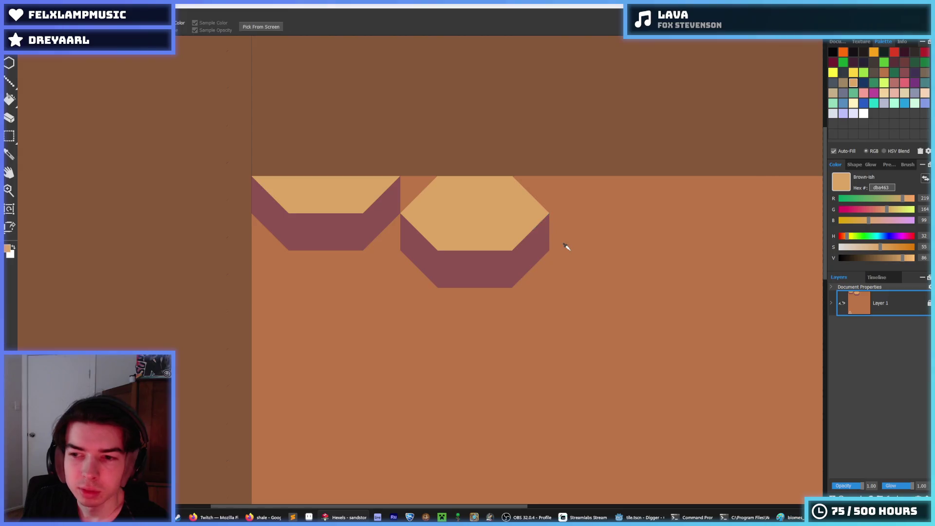
pyautogui.scroll(-3, 564, 246)
pyautogui.scroll(-4, 537, 232)
pyautogui.scroll(-3, 537, 232)
pyautogui.scroll(8, 537, 233)
pyautogui.scroll(5, 537, 233)
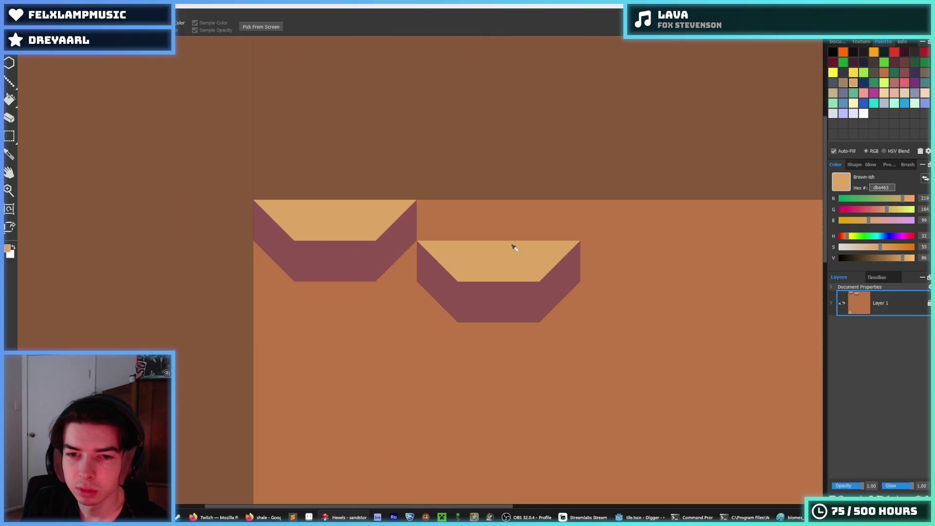
pyautogui.scroll(-3, 574, 242)
pyautogui.scroll(2, 510, 267)
pyautogui.press('b')
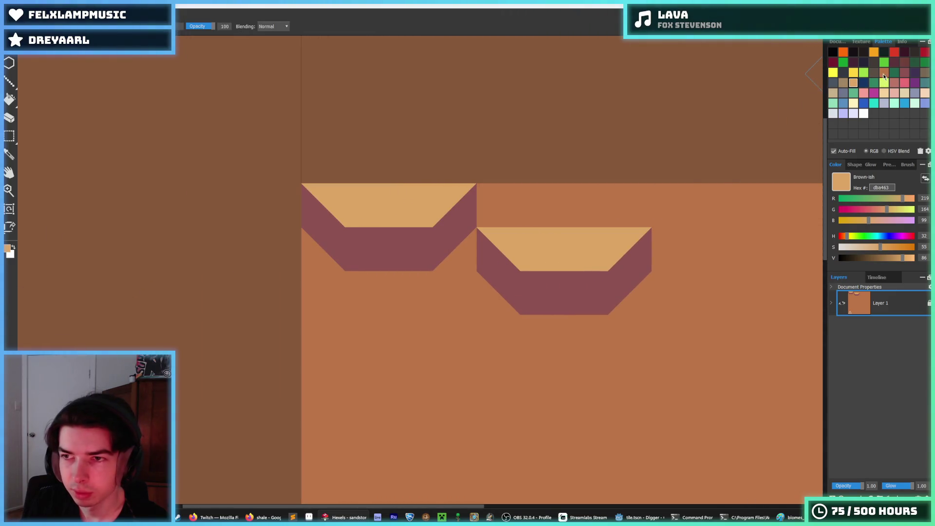
pyautogui.click(883, 74)
pyautogui.moveTo(579, 258)
pyautogui.mouseDown()
pyautogui.moveTo(538, 298)
pyautogui.moveTo(568, 288)
pyautogui.moveTo(580, 295)
pyautogui.mouseUp()
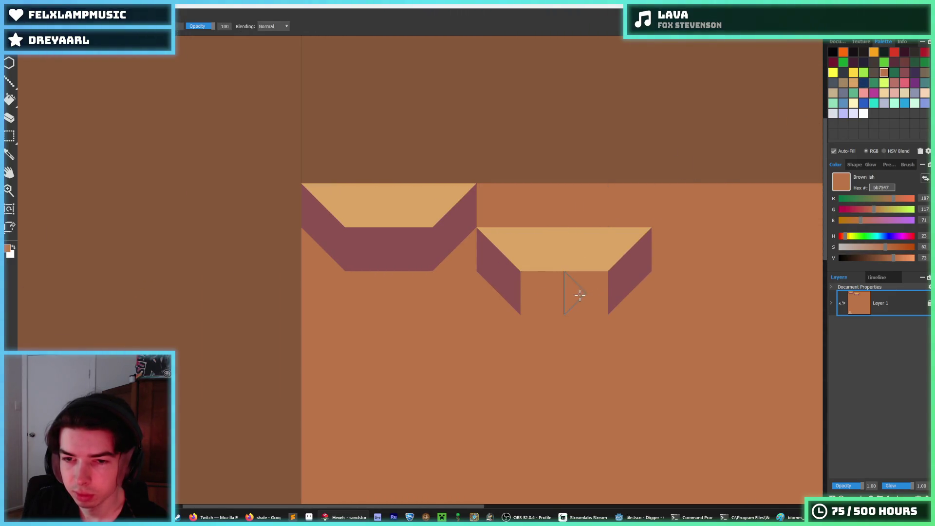
# Clear the left block's bottom bevel, separate the two blocks with brown, and trim its corner
pyautogui.press('i')
pyautogui.scroll(-2, 584, 293)
pyautogui.scroll(2, 605, 288)
pyautogui.scroll(-5, 606, 288)
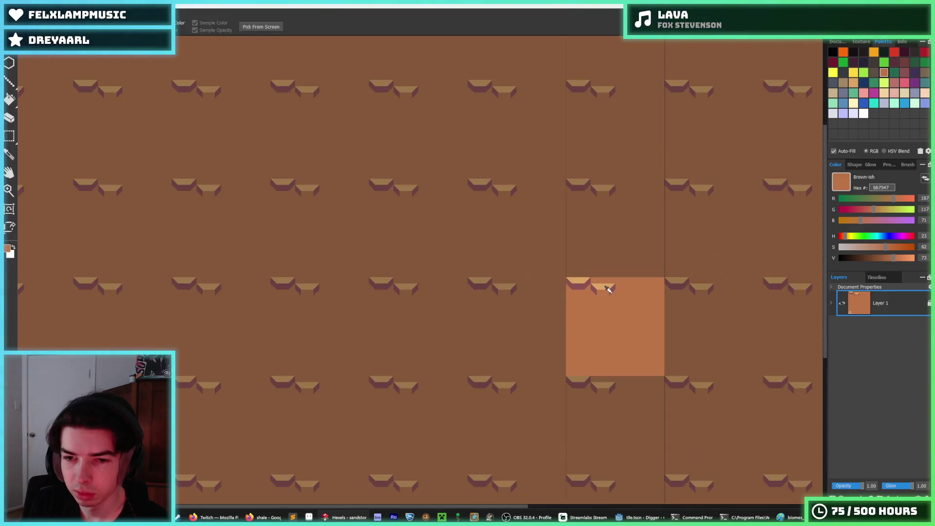
pyautogui.scroll(3, 608, 289)
pyautogui.press('b')
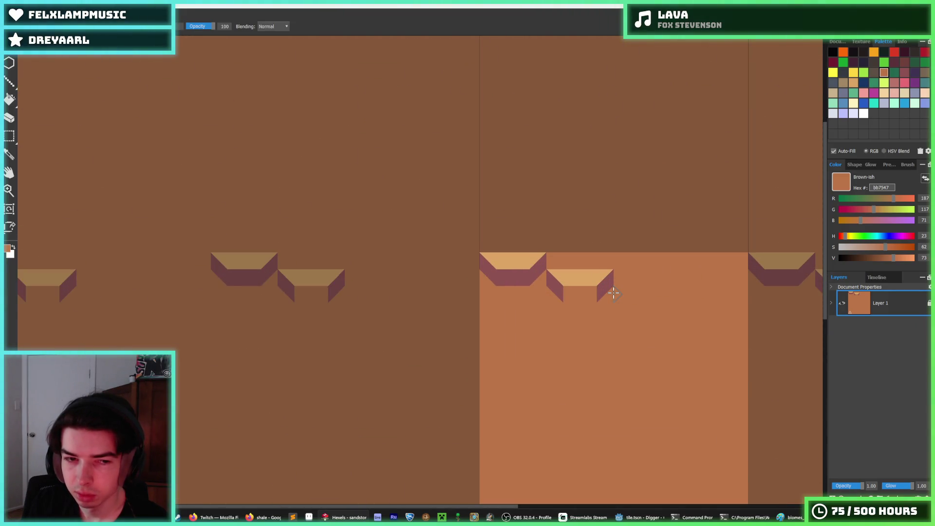
pyautogui.moveTo(510, 283); pyautogui.dragTo(524, 278)
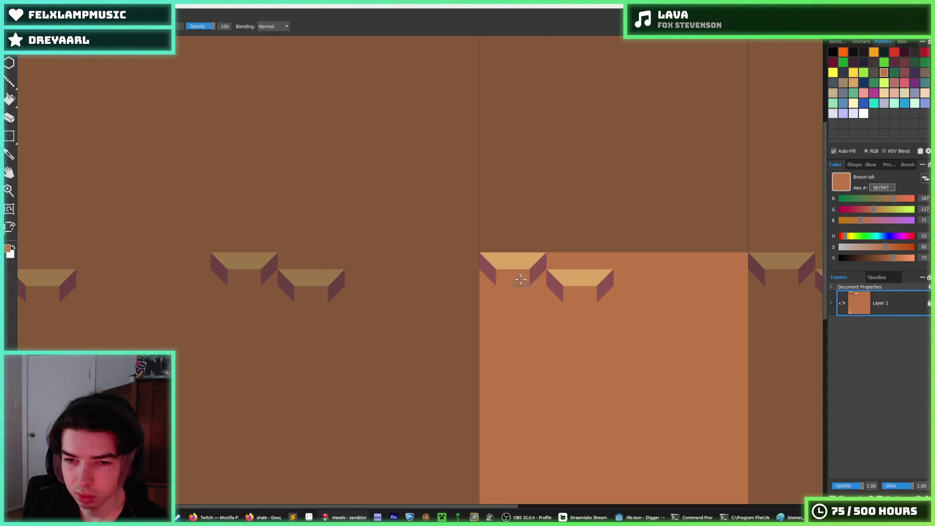
pyautogui.scroll(-4, 613, 289)
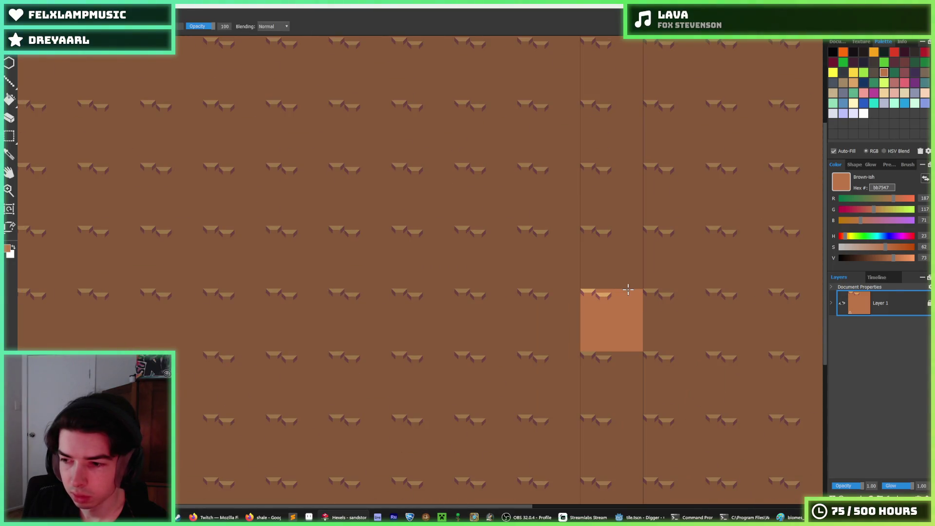
pyautogui.scroll(-2, 628, 290)
pyautogui.scroll(2, 628, 289)
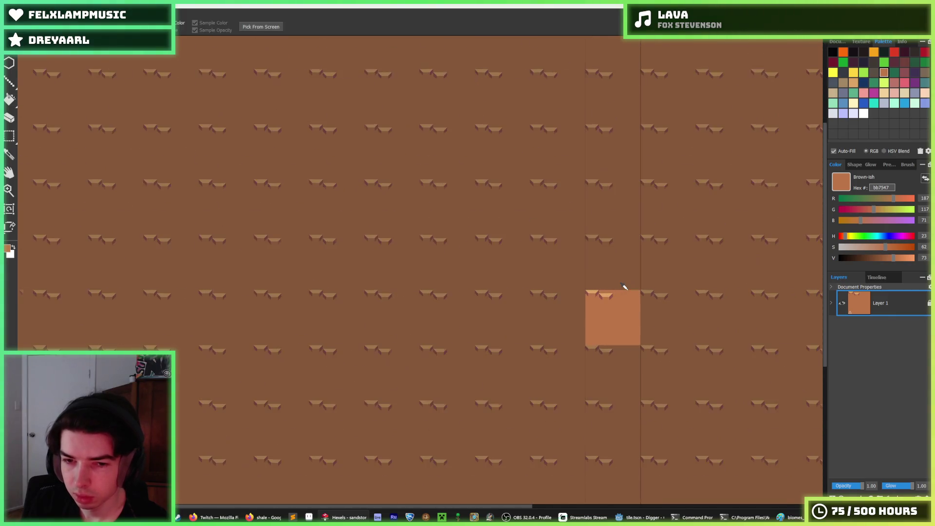
pyautogui.scroll(5, 627, 289)
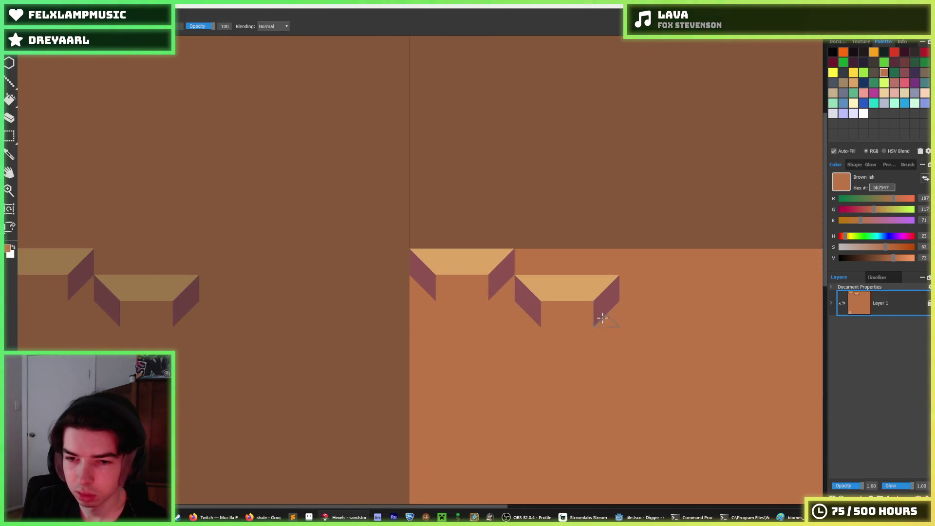
pyautogui.moveTo(527, 271); pyautogui.dragTo(537, 284)
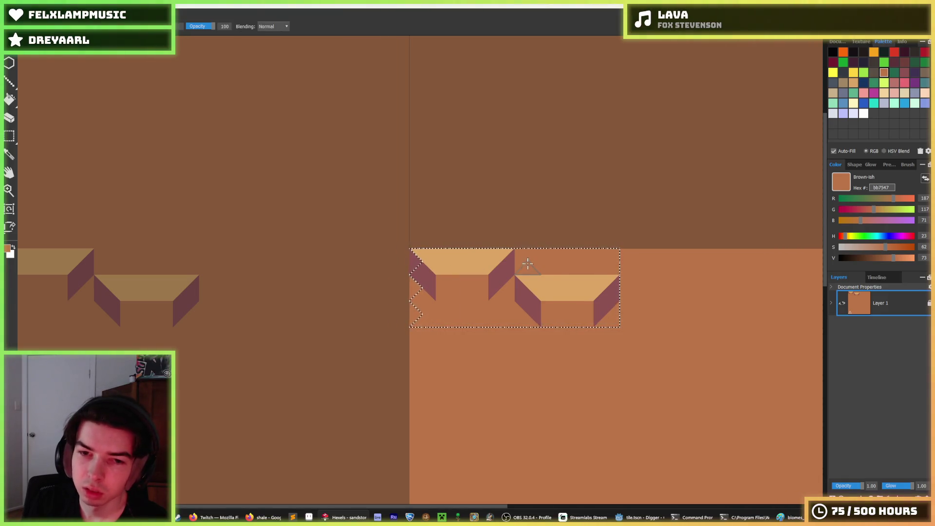
pyautogui.click(529, 276)
pyautogui.scroll(-2, 523, 275)
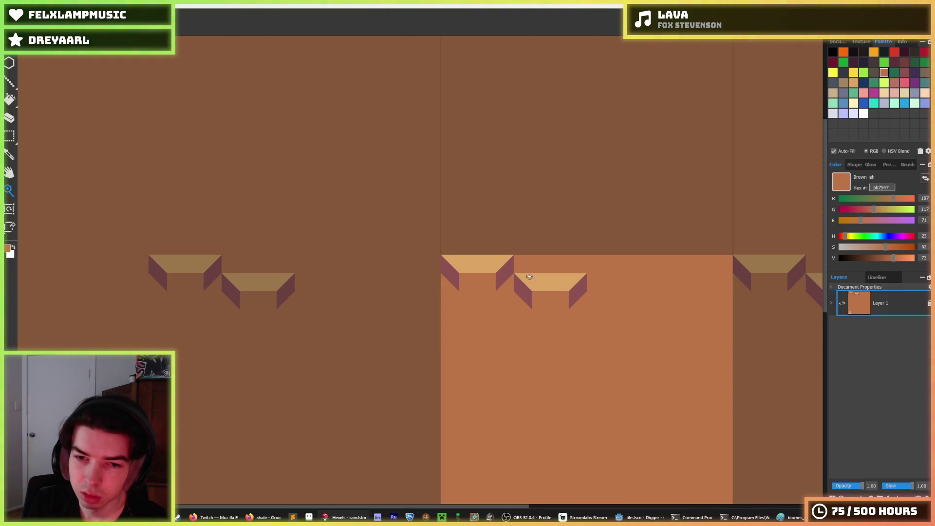
pyautogui.scroll(2, 516, 276)
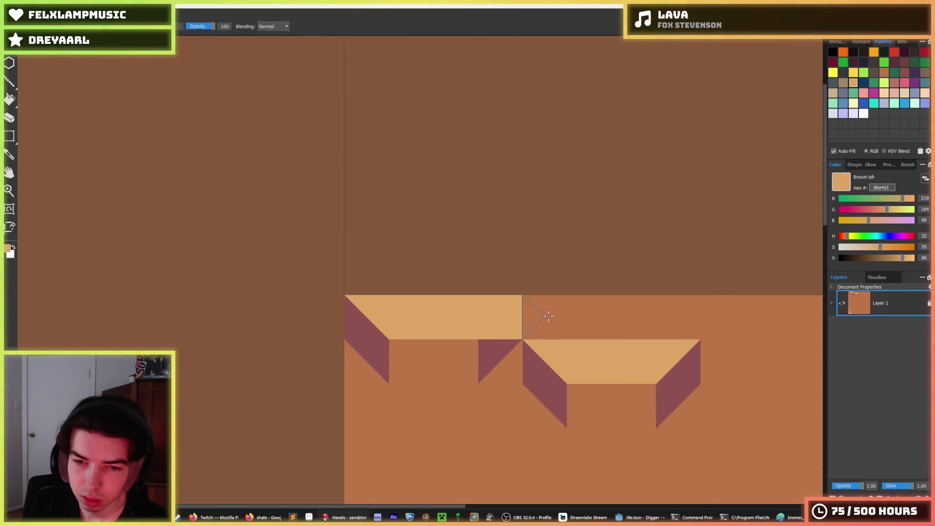
pyautogui.moveTo(528, 321); pyautogui.dragTo(518, 365)
pyautogui.moveTo(390, 305); pyautogui.dragTo(359, 318)
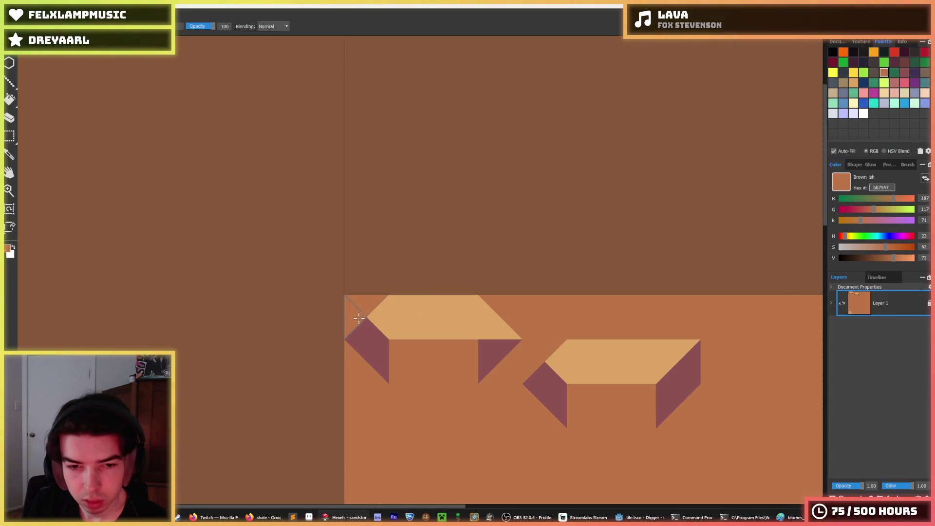
pyautogui.scroll(-5, 722, 368)
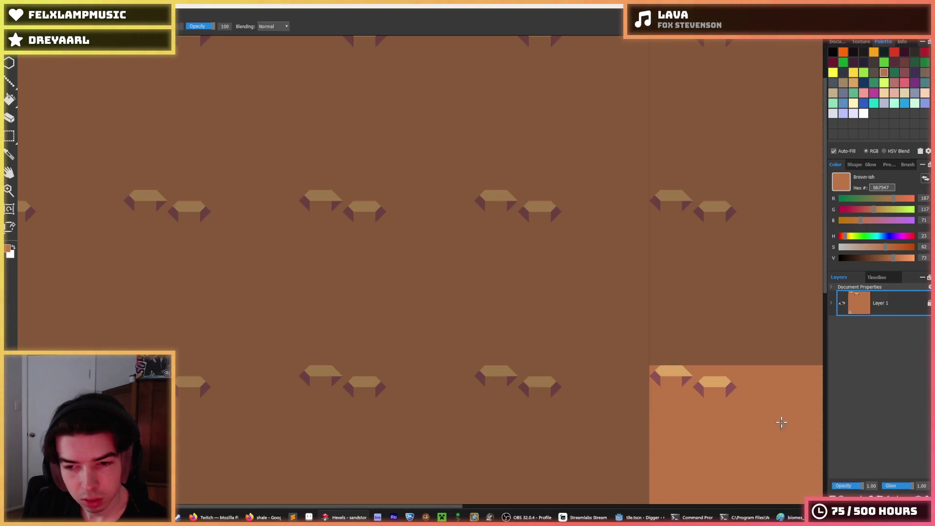
# Sample the light tan top and brown ground colours for final touch-ups
pyautogui.press('b')
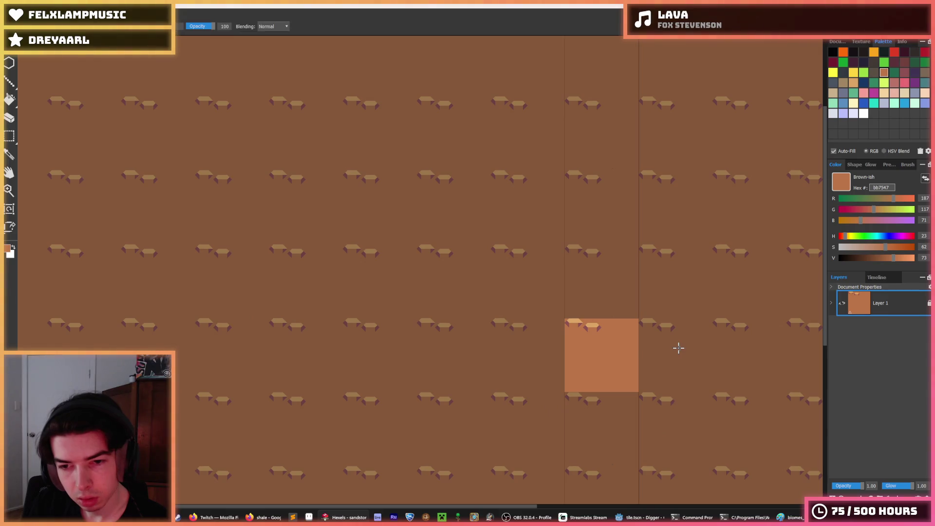
pyautogui.scroll(-3, 679, 348)
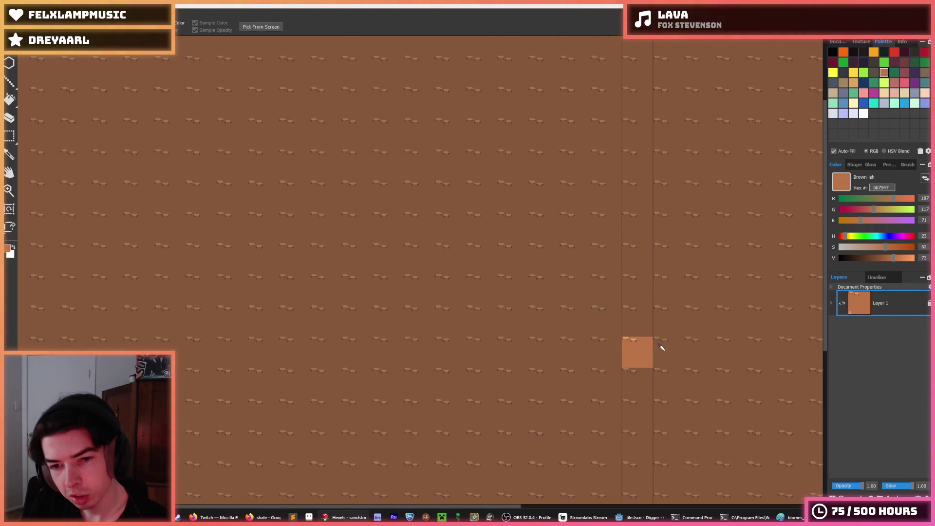
pyautogui.scroll(5, 660, 346)
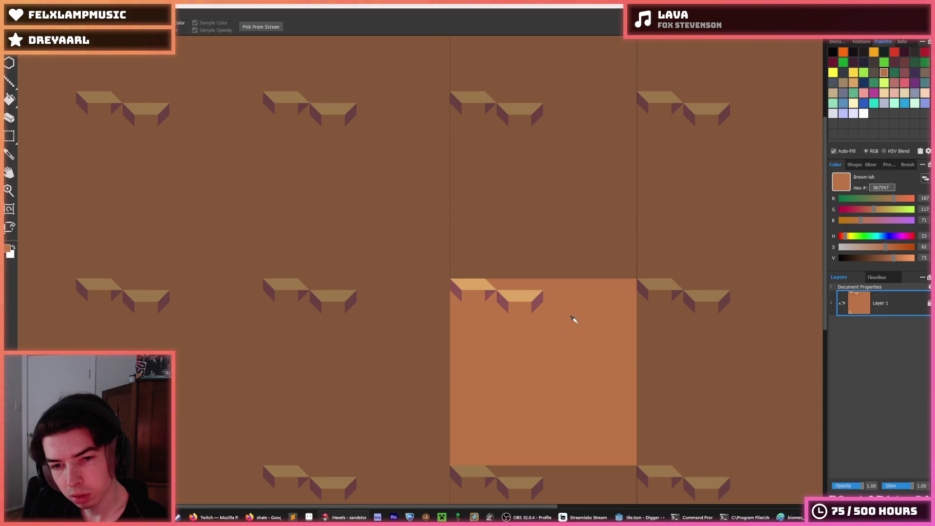
pyautogui.scroll(2, 536, 311)
pyautogui.click(503, 288)
pyautogui.press('b')
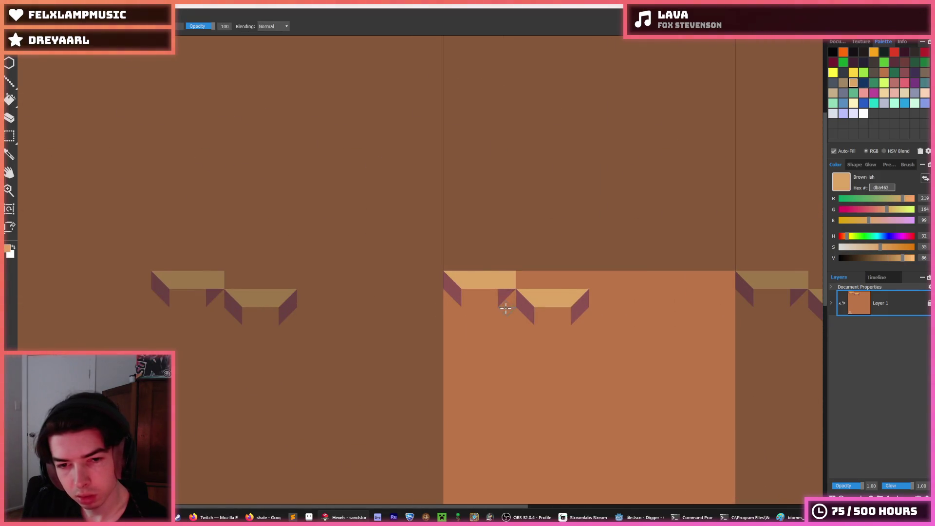
pyautogui.keyDown('alt'); pyautogui.click(507, 305); pyautogui.keyUp('alt')
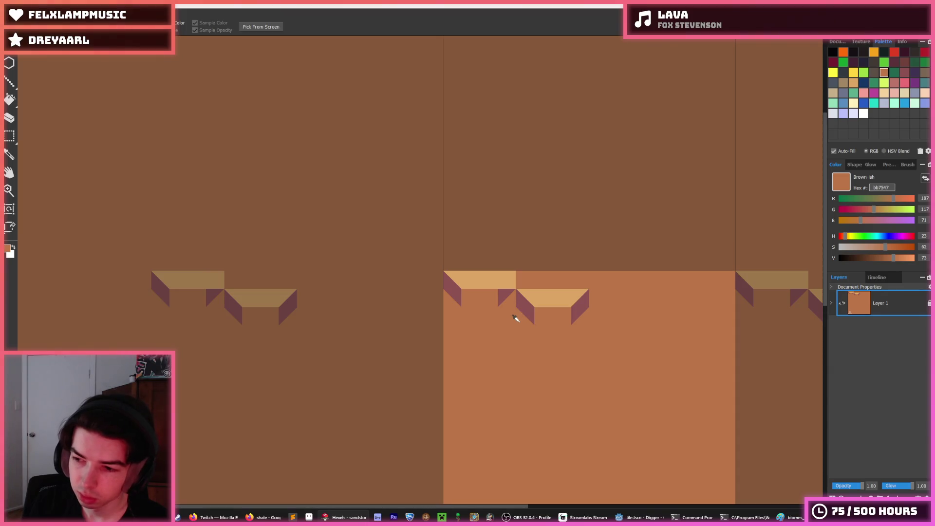
pyautogui.press('b')
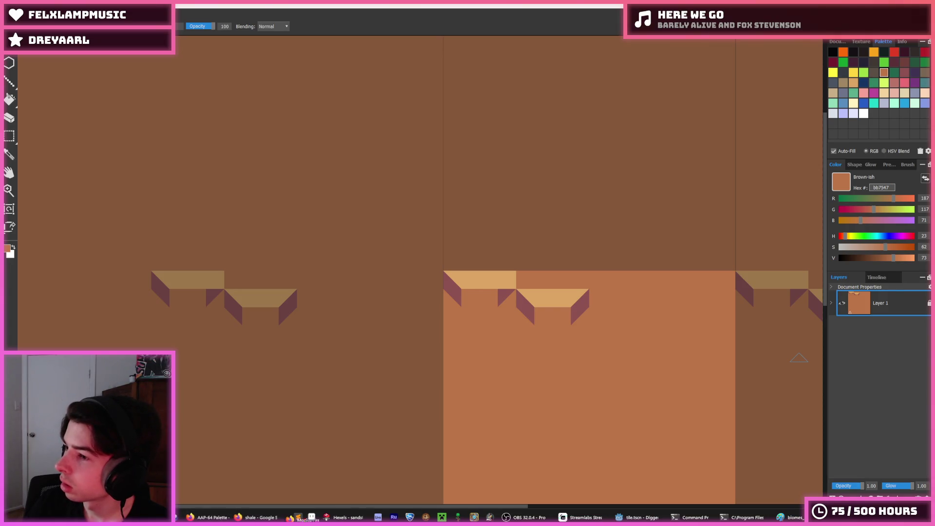
# Switch to Firefox showing the Lospec AAP-64 palette page
pyautogui.hotkey('alt', 'Tab')
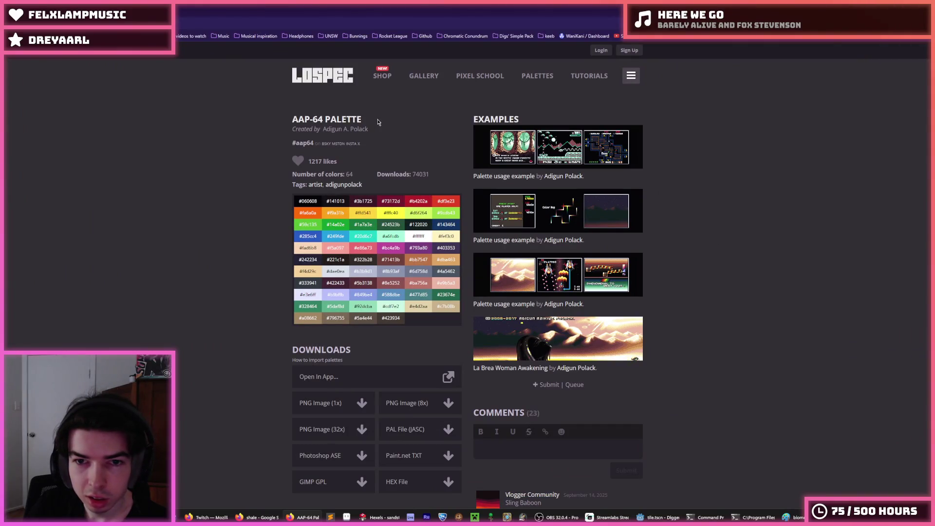
# View the second AAP-64 example image at full size, zooming in and out
pyautogui.rightClick(562, 216)
pyautogui.press('Escape')
pyautogui.click(562, 216)
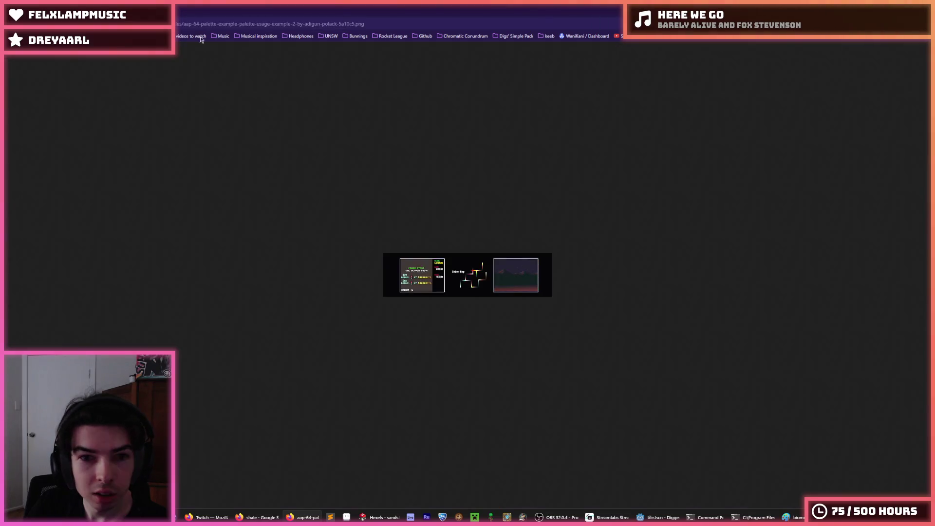
pyautogui.keyDown('ctrl'); pyautogui.scroll(6, 499, 275); pyautogui.keyUp('ctrl')
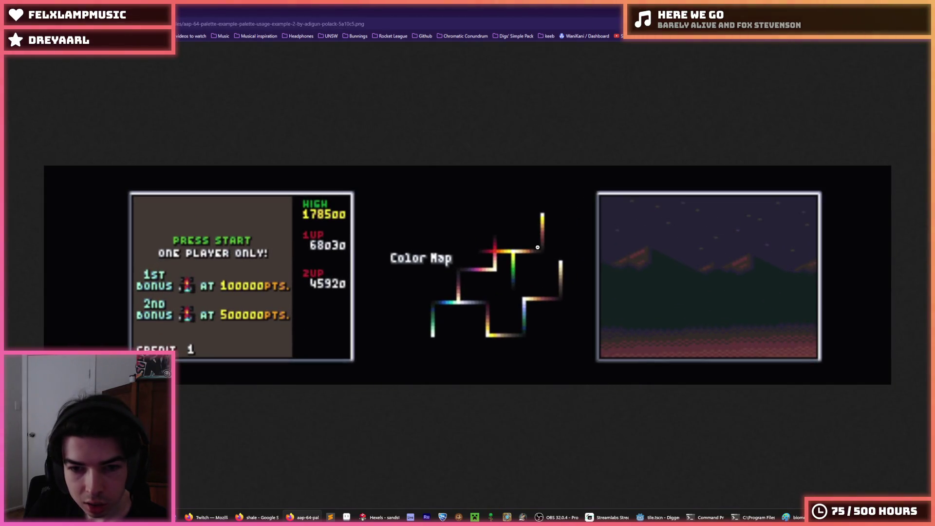
pyautogui.keyDown('ctrl'); pyautogui.scroll(-6, 538, 232); pyautogui.keyUp('ctrl')
# Return to the AAP-64 palette page and bring Hexels back to front
pyautogui.hotkey('alt', 'Left')
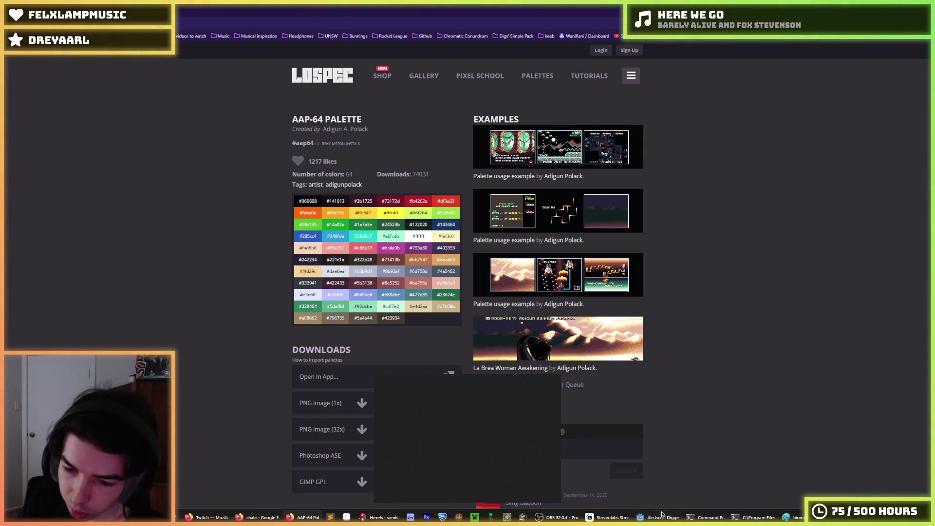
pyautogui.moveTo(663, 512)
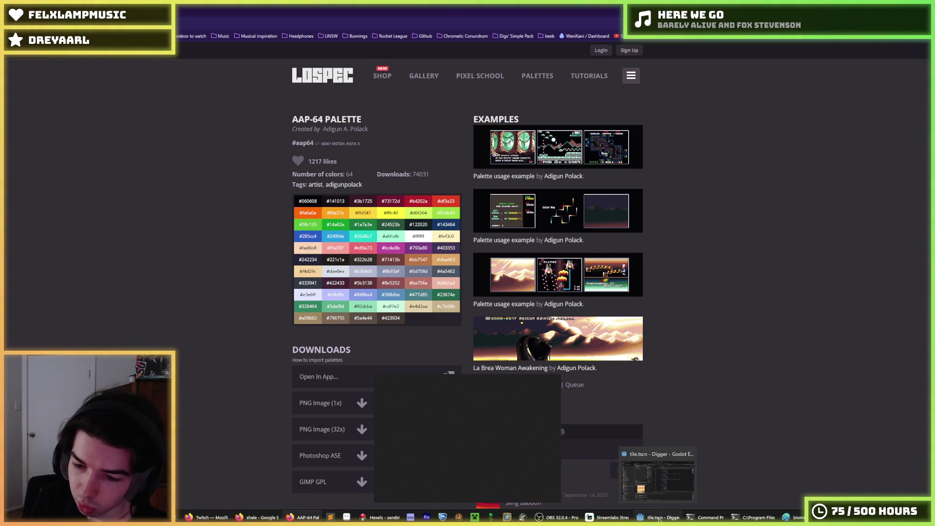
pyautogui.click(380, 517)
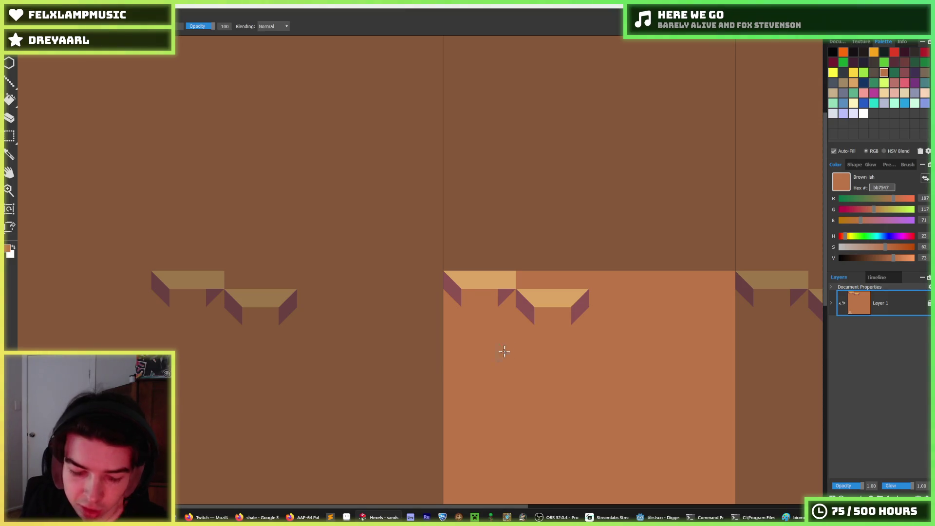
# Sample the mauve bevel colour and repaint the tan top's right-corner triangles mauve
pyautogui.press('alt')
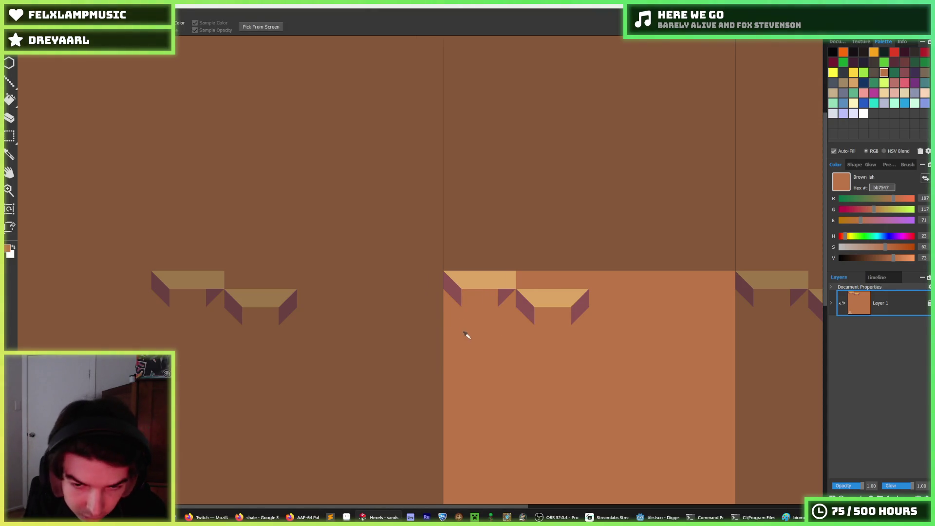
pyautogui.click(511, 280)
pyautogui.click(506, 292)
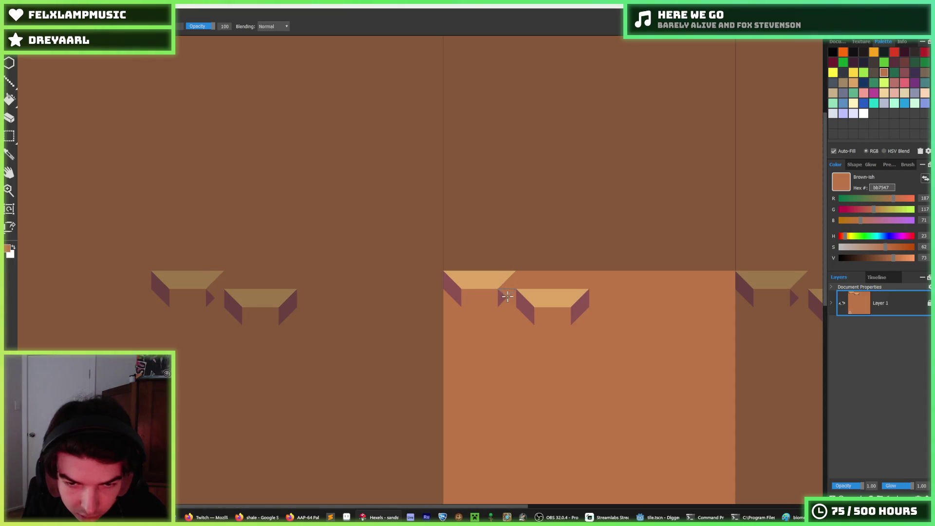
pyautogui.keyDown('alt'); pyautogui.click(453, 292); pyautogui.keyUp('alt')
pyautogui.click(499, 296)
pyautogui.click(510, 281)
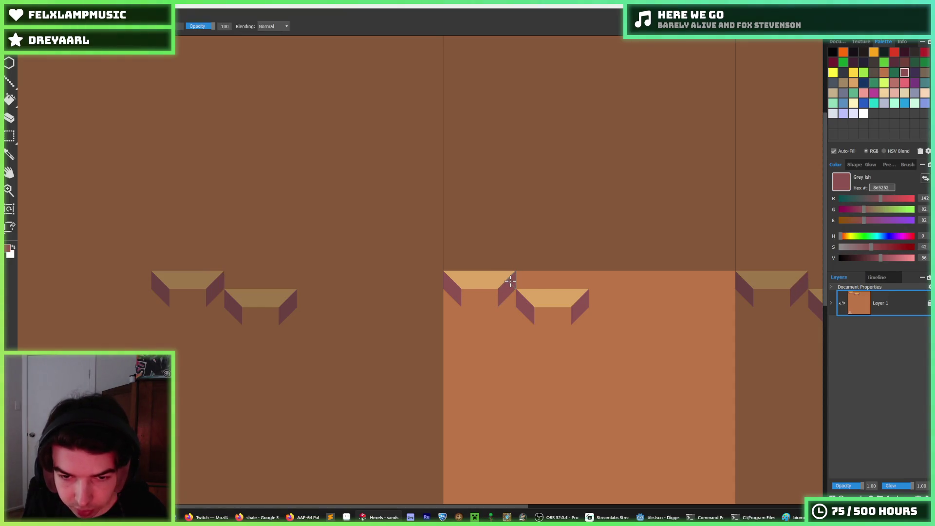
# Sample the tan top colour and fill the right block's upper triangles with tan
pyautogui.scroll(-2, 622, 298)
pyautogui.scroll(4, 568, 293)
pyautogui.click(518, 254)
pyautogui.click(465, 276)
pyautogui.press('b')
pyautogui.moveTo(425, 262)
pyautogui.mouseDown()
pyautogui.moveTo(429, 251)
pyautogui.moveTo(469, 251)
pyautogui.moveTo(567, 267)
pyautogui.mouseUp()
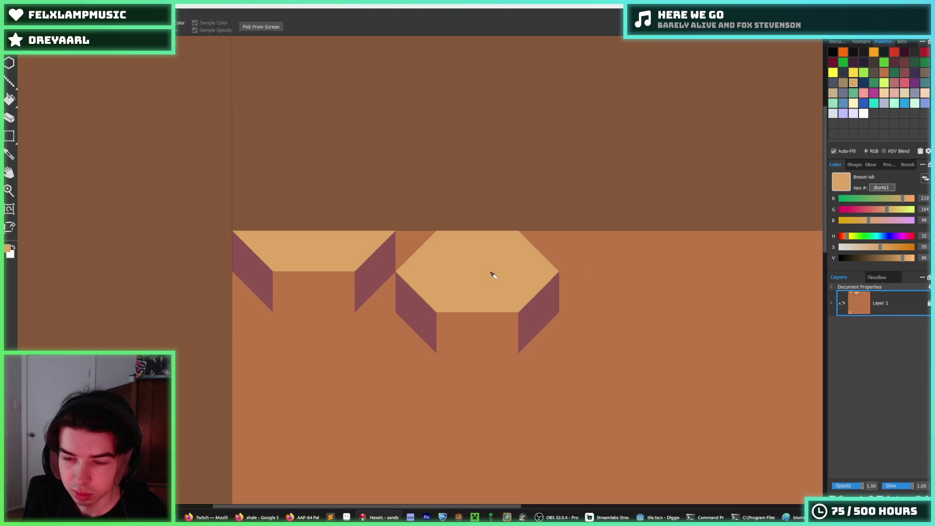
pyautogui.scroll(-4, 476, 271)
pyautogui.scroll(3, 476, 271)
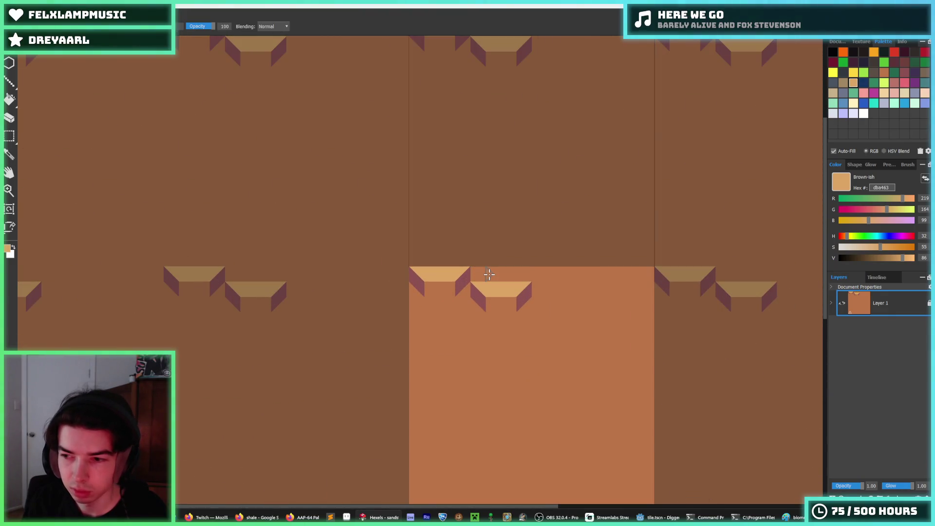
# Rectangle-select the two tan slab blocks and show the AAP-64 palette page
pyautogui.press('m')
pyautogui.moveTo(532, 312); pyautogui.dragTo(409, 265)
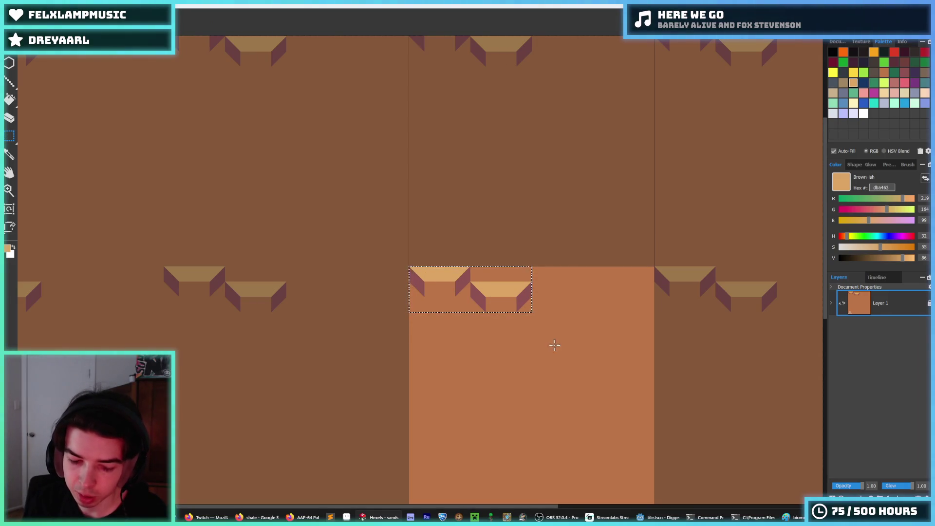
pyautogui.scroll(2, 522, 341)
pyautogui.scroll(-3, 458, 288)
pyautogui.scroll(2, 458, 287)
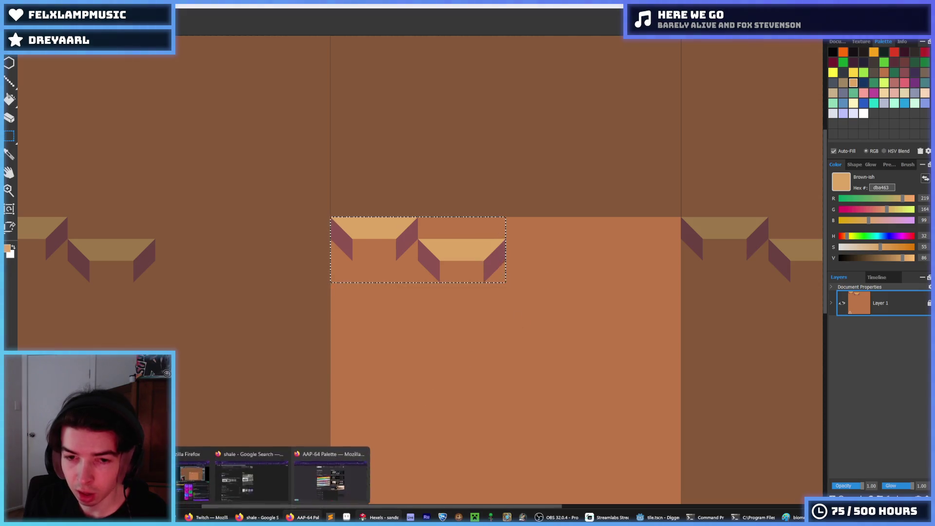
pyautogui.click(303, 517)
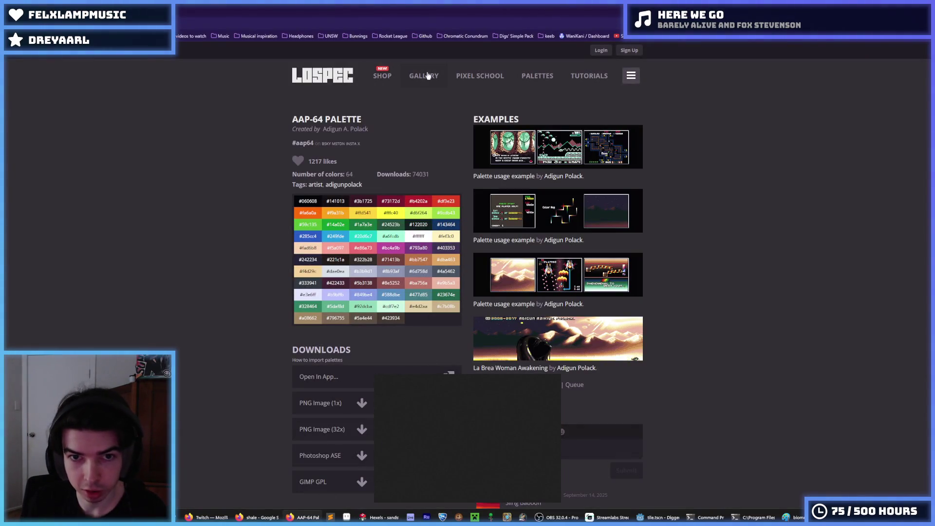
# Go from Lospec's palette list to its pixel art tutorials listing
pyautogui.moveTo(367, 124); pyautogui.dragTo(276, 122)
pyautogui.click(275, 122)
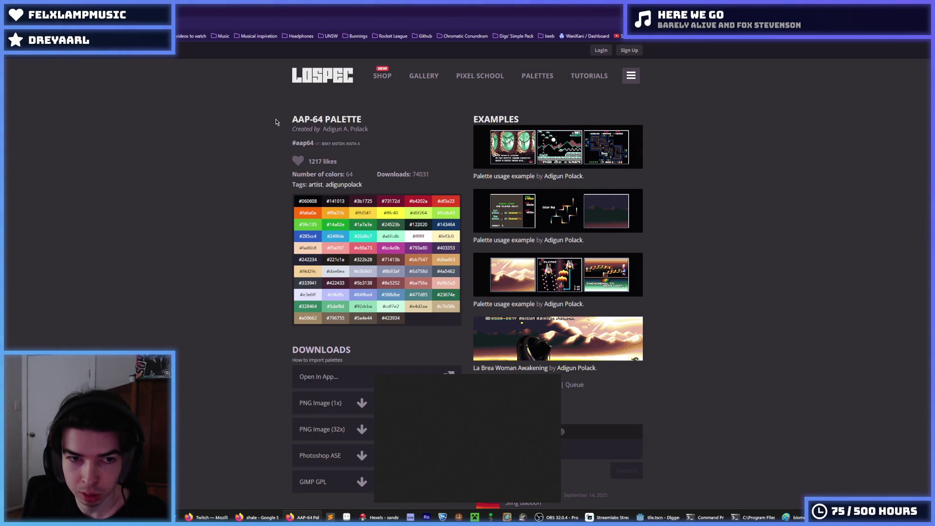
pyautogui.click(538, 84)
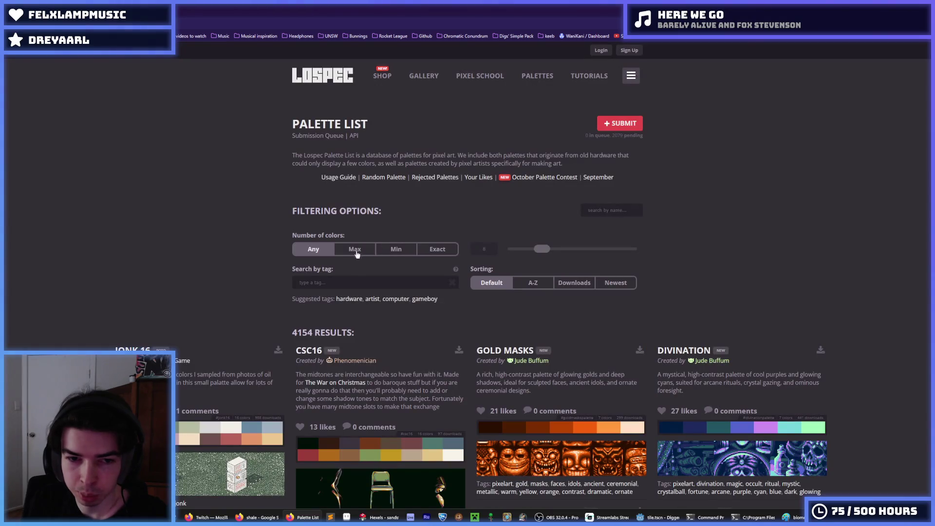
pyautogui.scroll(-10, 279, 273)
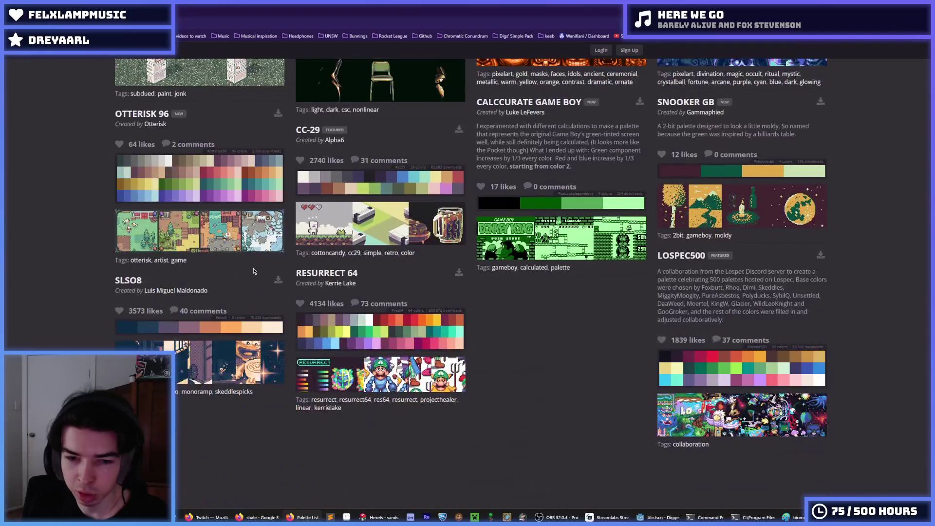
pyautogui.scroll(6, 302, 239)
pyautogui.scroll(5, 302, 240)
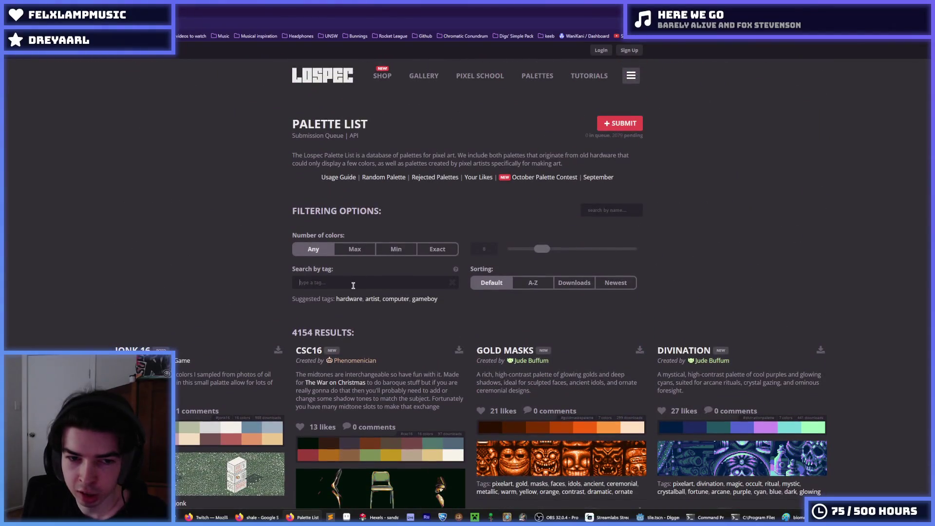
pyautogui.click(437, 249)
# Scroll the tutorials and filter to the Walk Cycle author's tutorials
pyautogui.scroll(-4, 437, 248)
pyautogui.scroll(4, 438, 249)
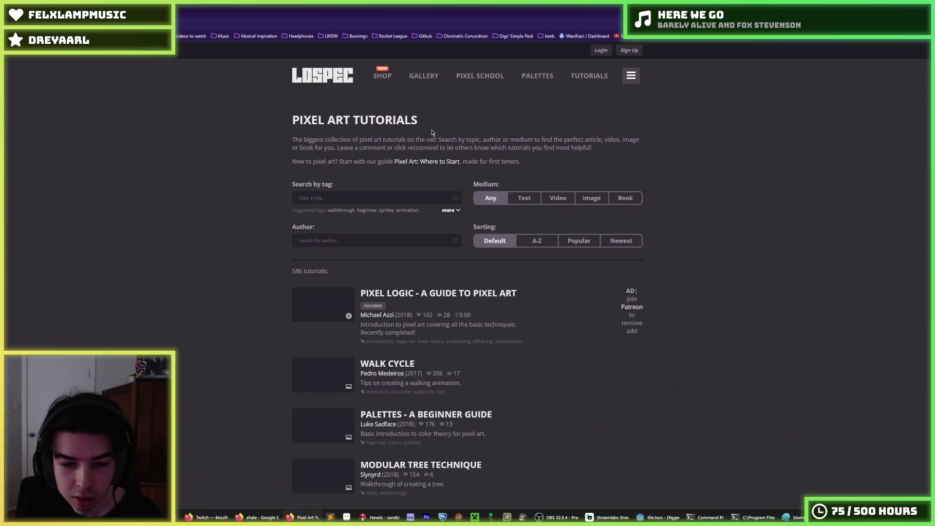
pyautogui.scroll(-3, 331, 175)
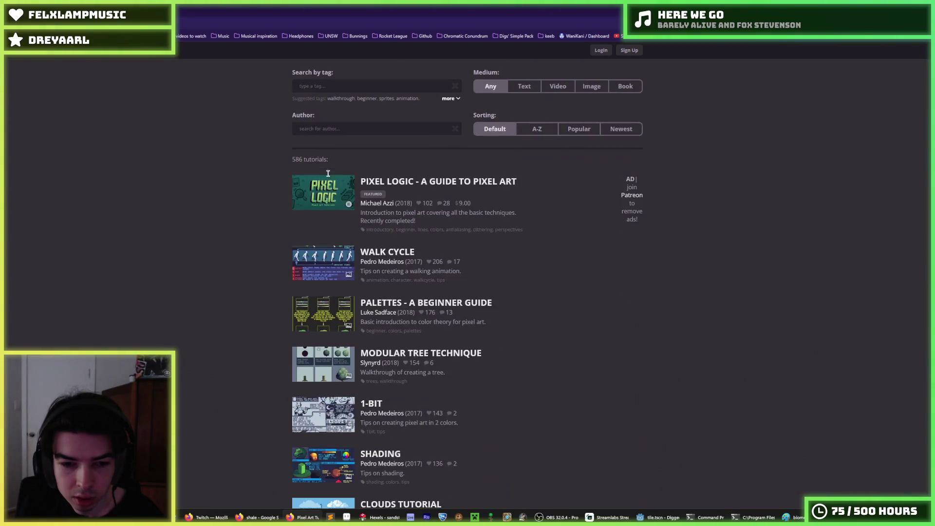
pyautogui.scroll(-2, 210, 194)
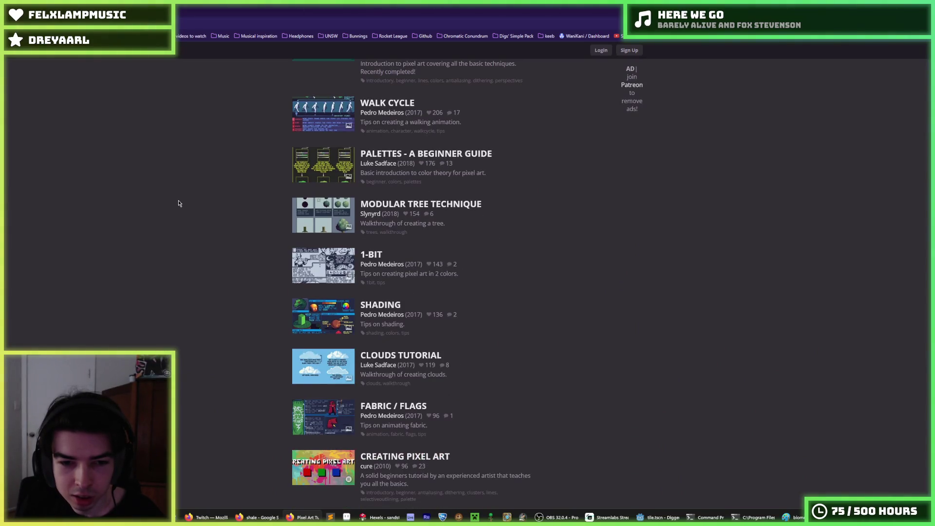
pyautogui.scroll(-2, 195, 202)
pyautogui.click(380, 241)
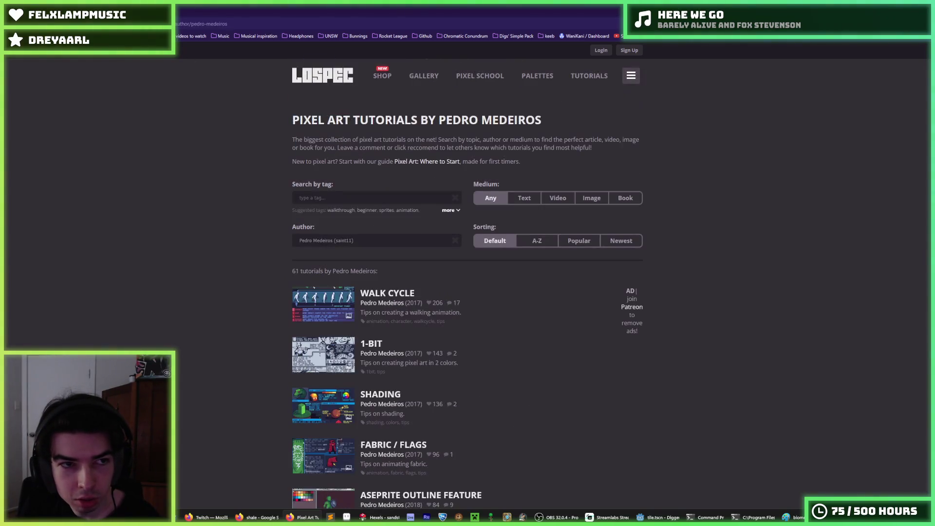
# Browse that author's list, then show all tutorials by the Modular Tree Technique author
pyautogui.moveTo(487, 119); pyautogui.dragTo(542, 120)
pyautogui.click(551, 123)
pyautogui.scroll(-12, 359, 274)
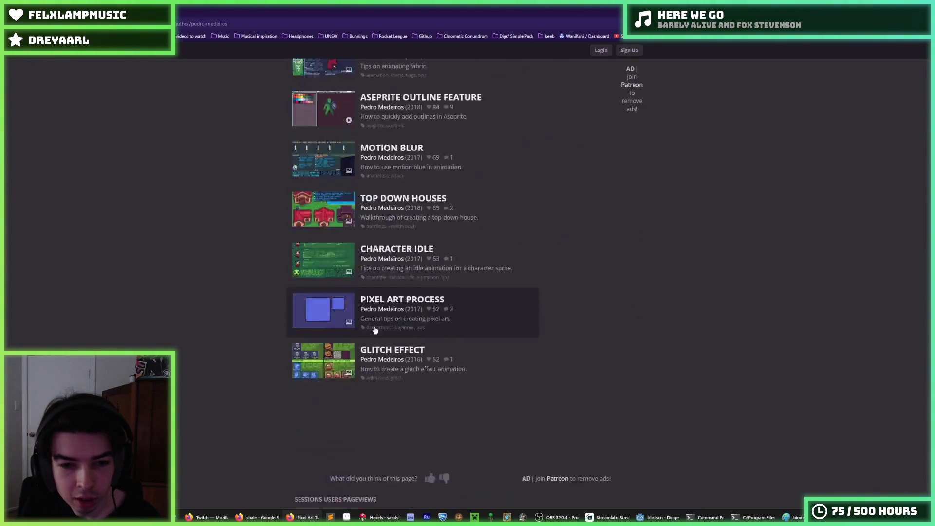
pyautogui.scroll(4, 484, 370)
pyautogui.scroll(-1, 483, 354)
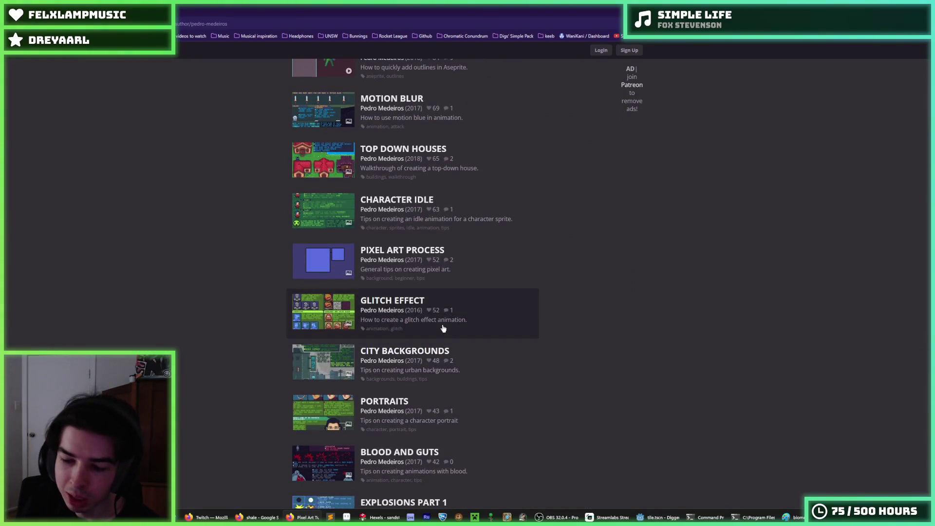
pyautogui.scroll(-10, 390, 251)
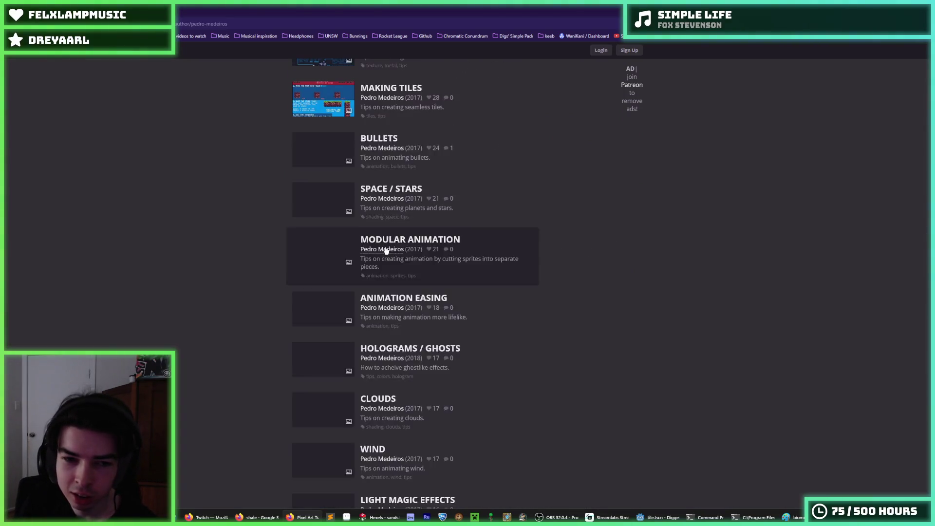
pyautogui.scroll(-10, 385, 250)
pyautogui.scroll(-15, 373, 262)
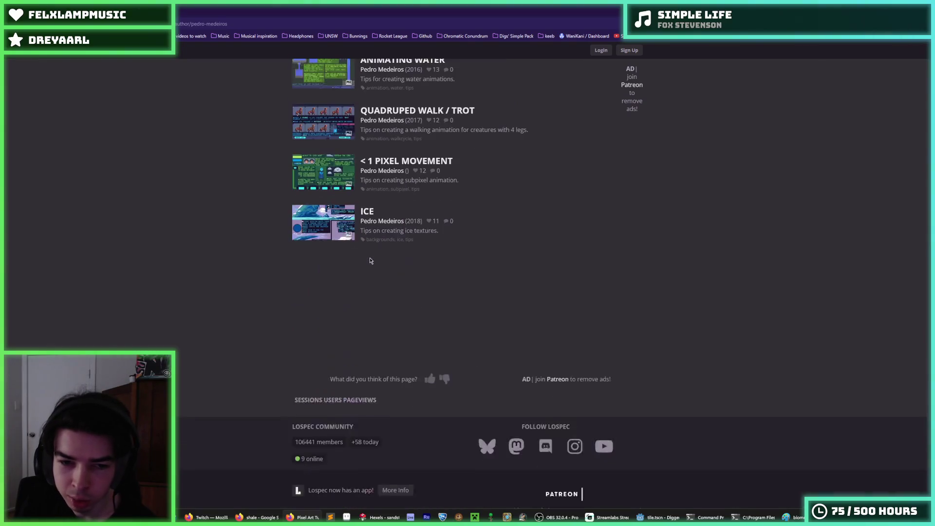
pyautogui.scroll(-5, 336, 264)
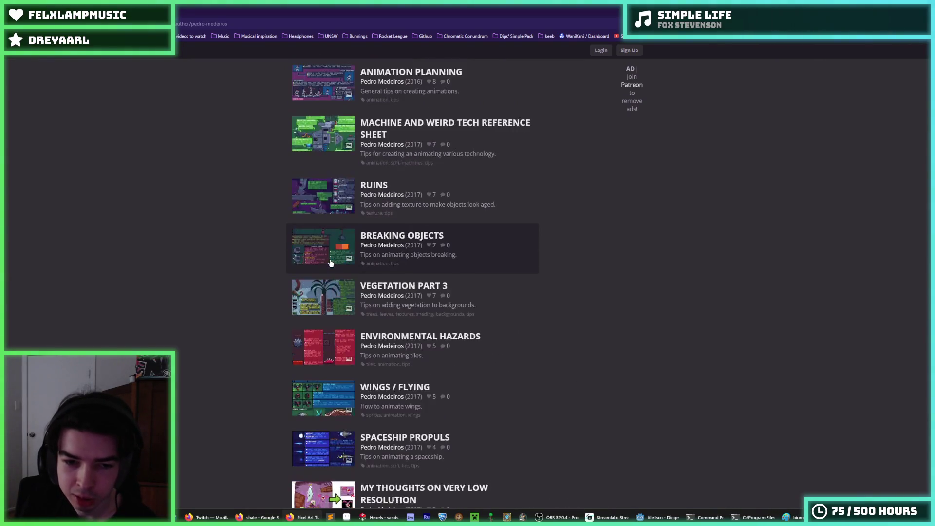
pyautogui.scroll(-6, 327, 259)
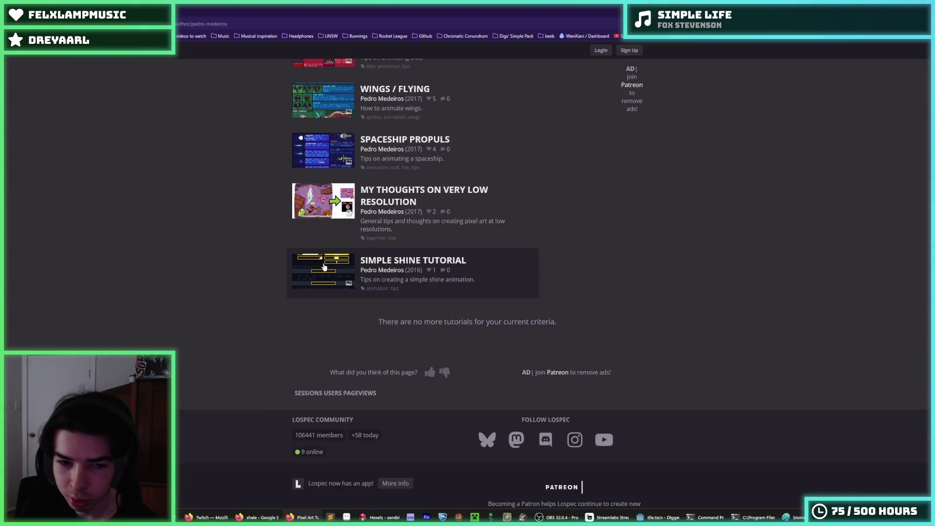
pyautogui.scroll(5, 274, 197)
pyautogui.scroll(15, 275, 198)
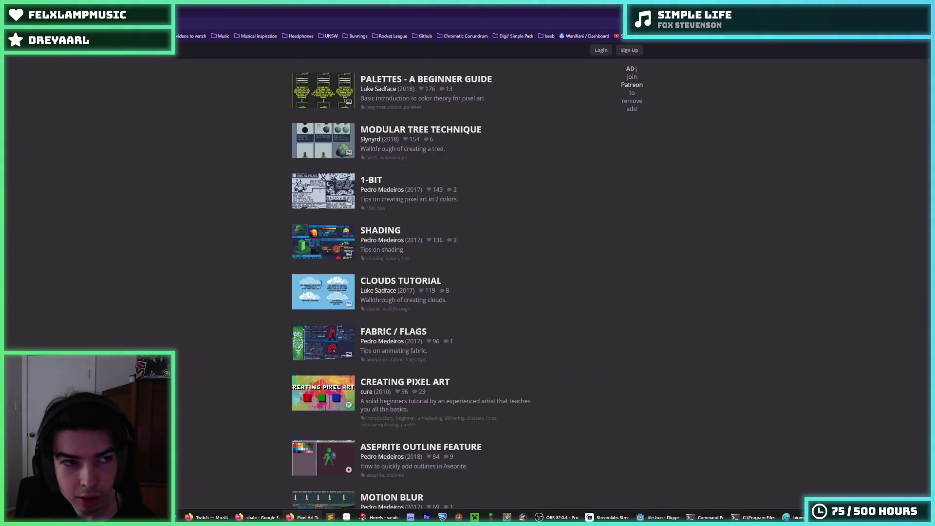
pyautogui.scroll(5, 286, 216)
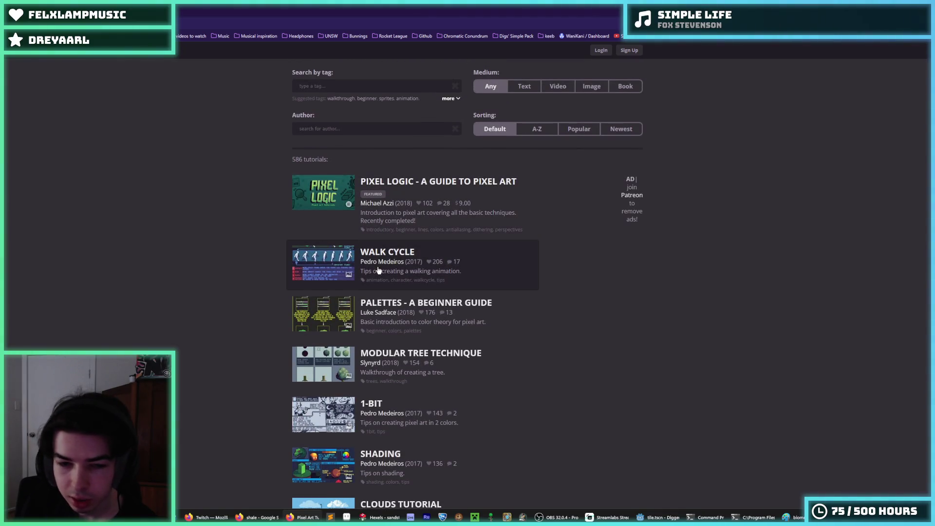
pyautogui.scroll(-2, 378, 269)
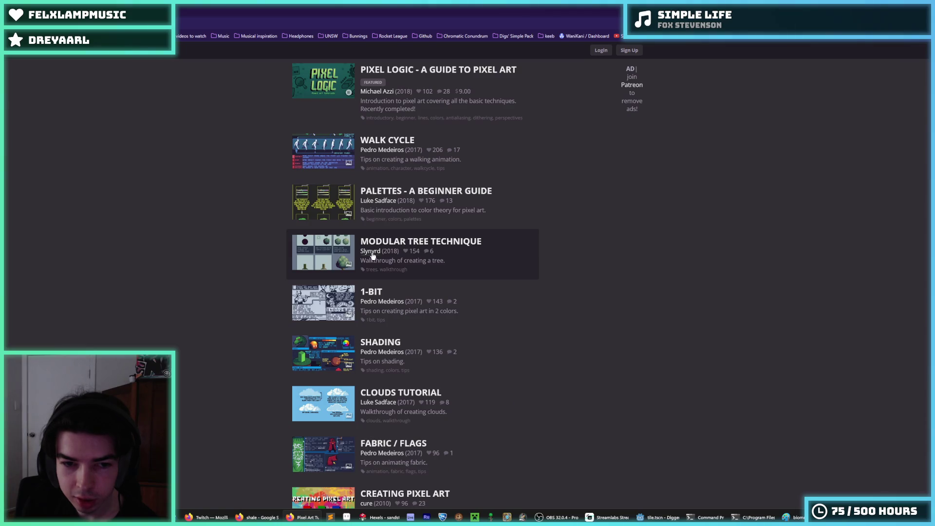
pyautogui.click(370, 255)
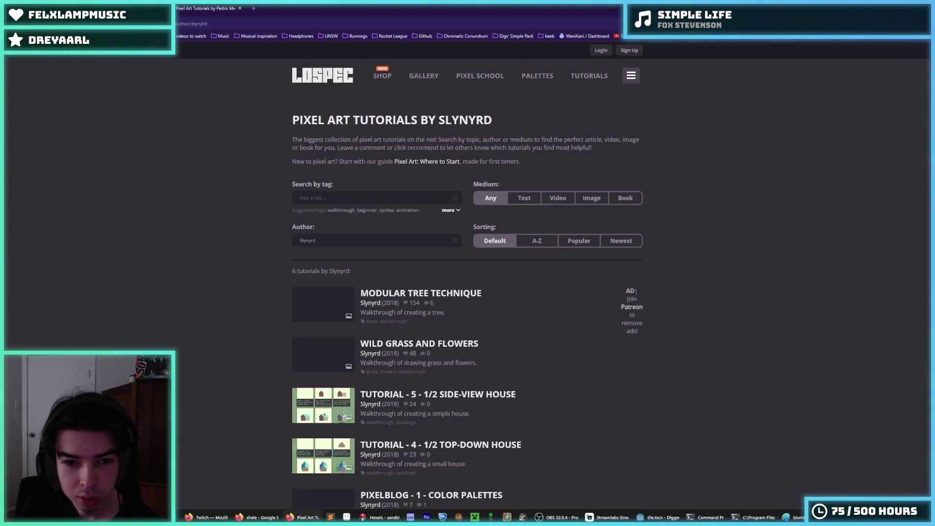
# Glance at Slynyrd's X profile, close it, and filter the full list to Luke Sadface
pyautogui.scroll(-5, 318, 240)
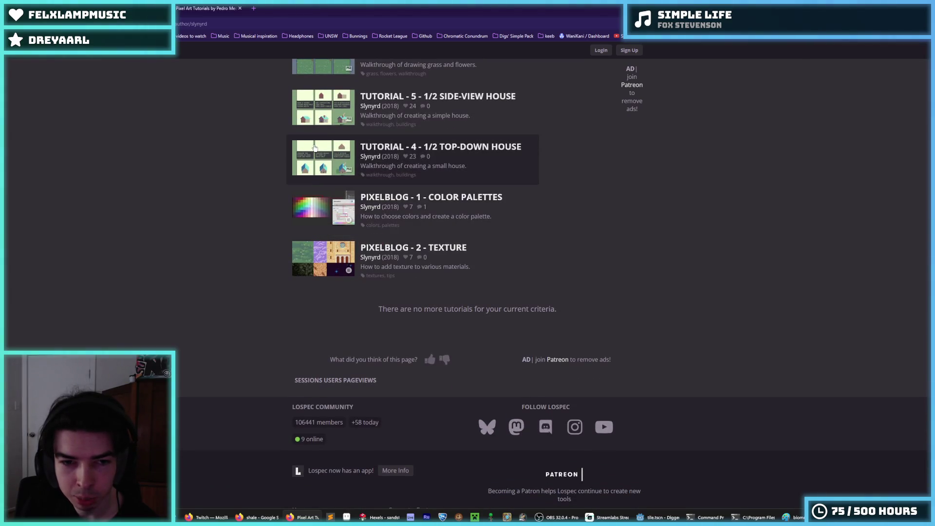
pyautogui.scroll(2, 320, 157)
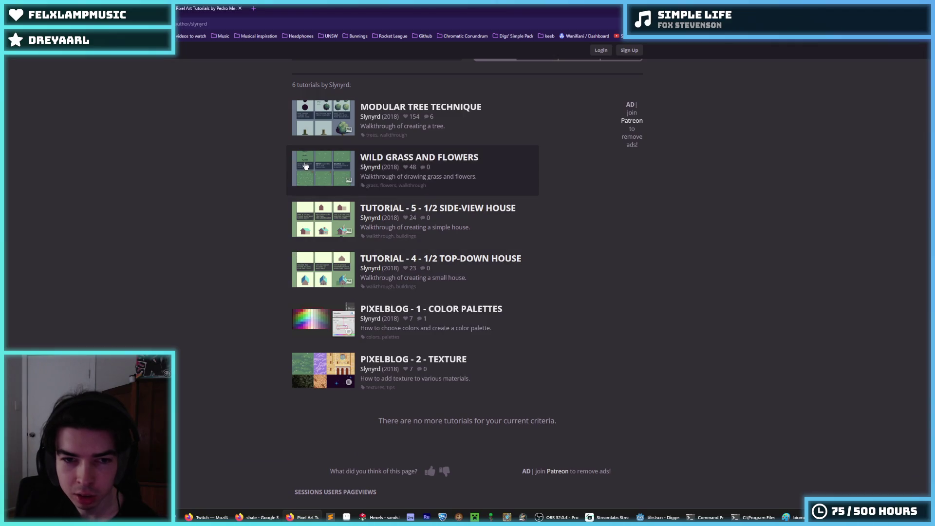
pyautogui.middleClick(320, 273)
pyautogui.click(206, 6)
pyautogui.click(287, 8)
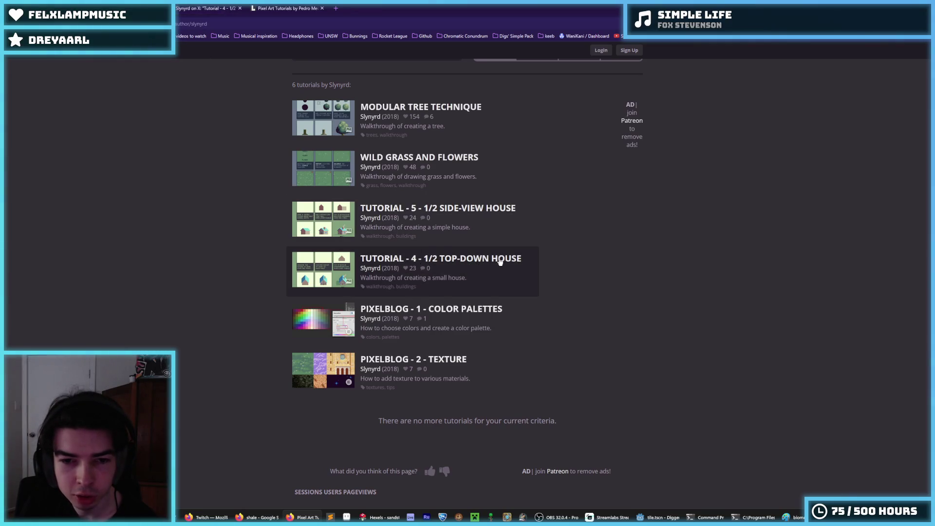
pyautogui.hotkey('alt', 'Left')
pyautogui.middleClick(215, 7)
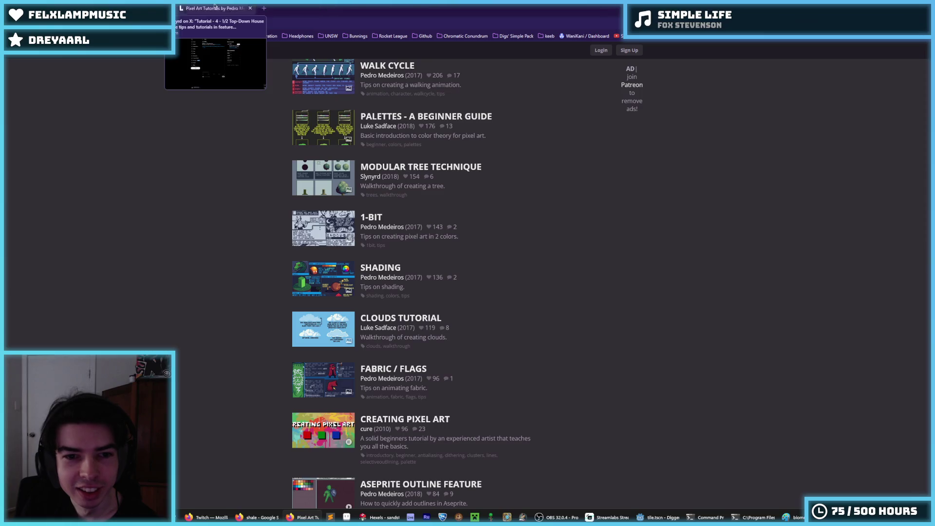
pyautogui.scroll(2, 386, 199)
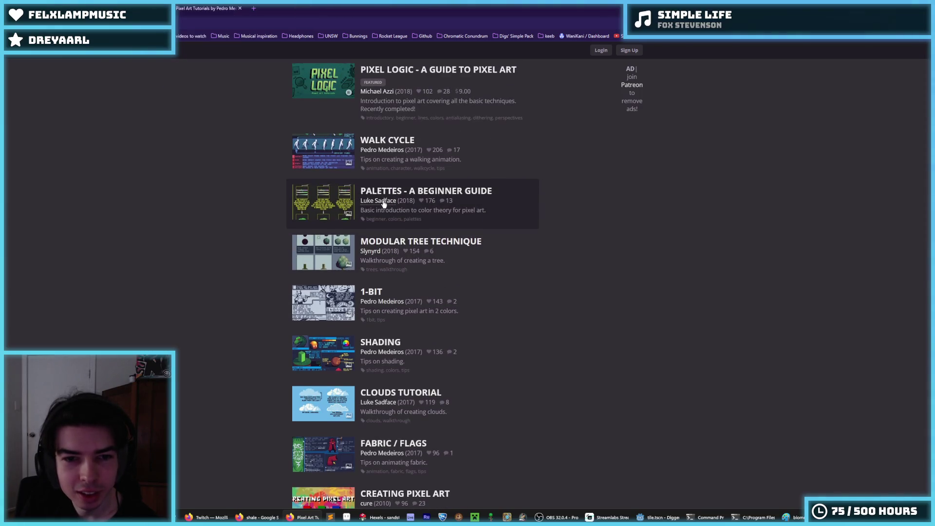
pyautogui.click(383, 203)
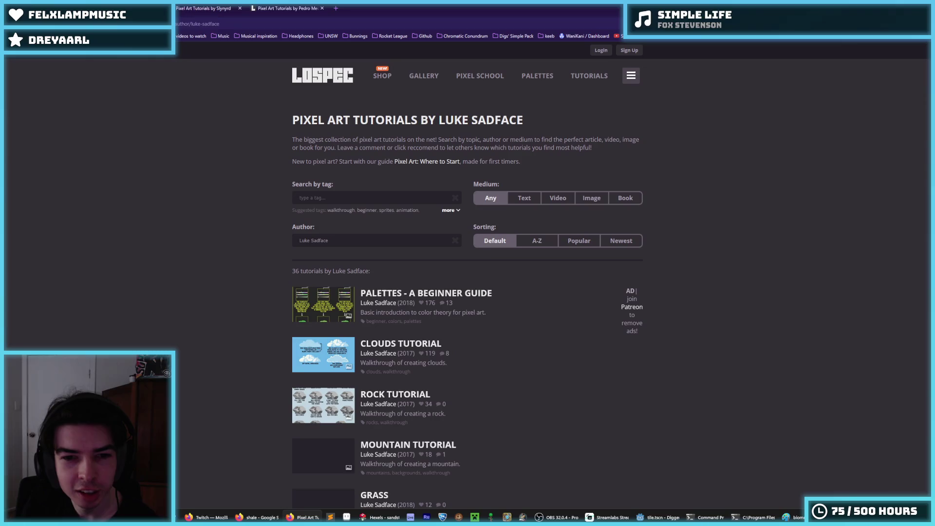
# Scroll through Luke Sadface's 36 tutorials
pyautogui.scroll(-3, 375, 245)
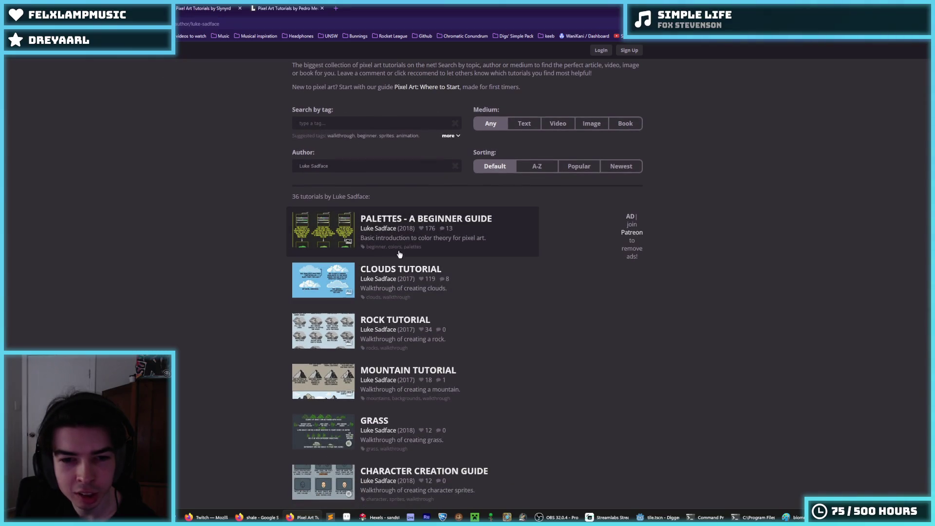
pyautogui.scroll(-3, 400, 257)
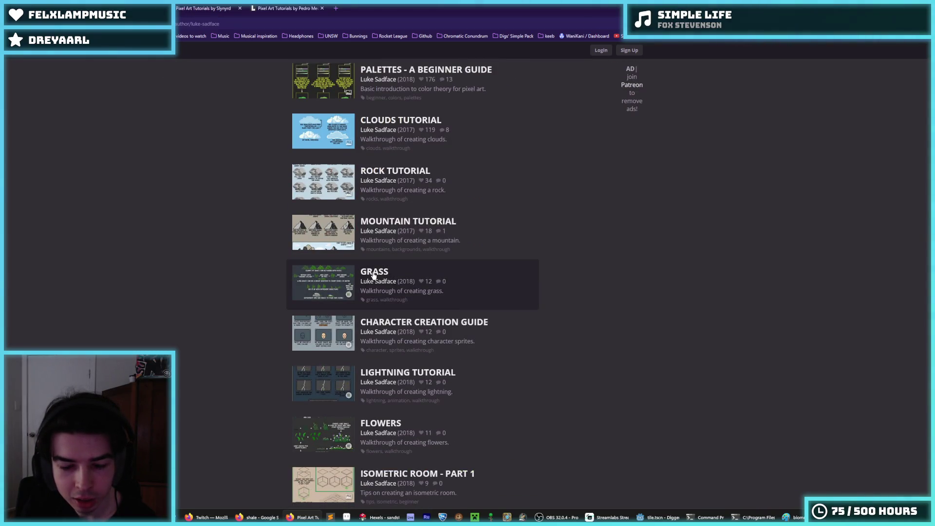
pyautogui.scroll(-6, 374, 275)
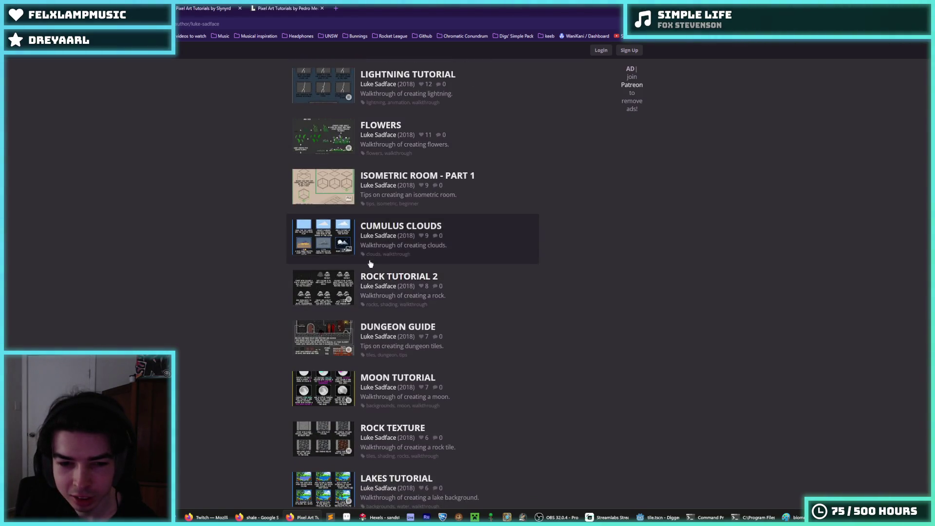
pyautogui.scroll(-3, 363, 258)
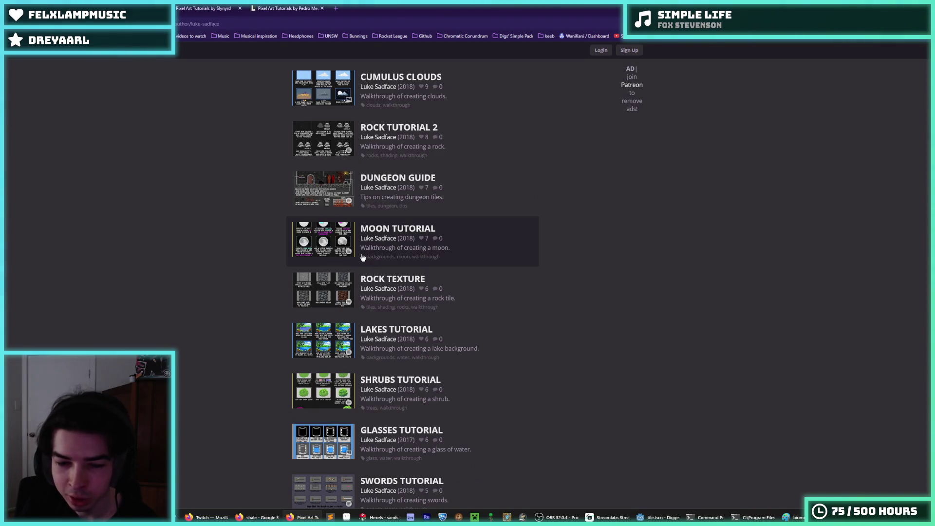
pyautogui.scroll(11, 362, 258)
pyautogui.scroll(2, 381, 281)
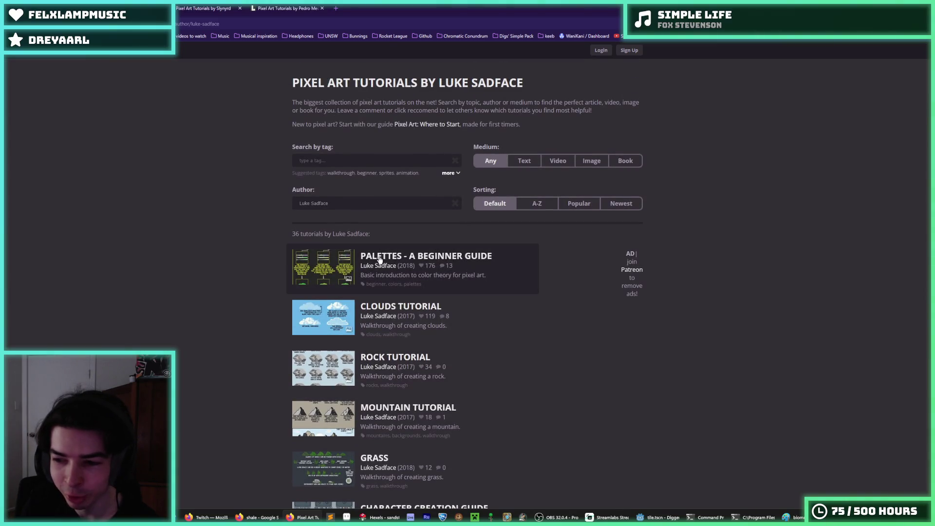
pyautogui.scroll(-5, 380, 258)
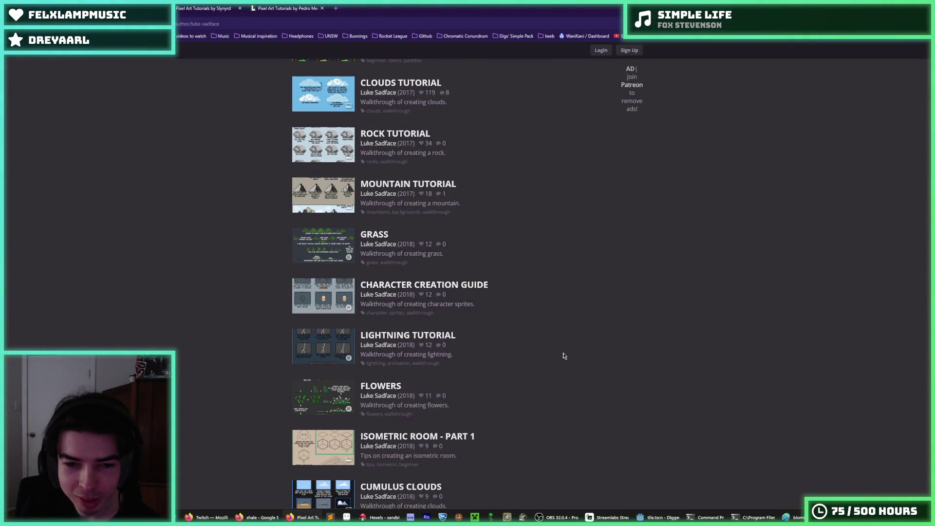
pyautogui.scroll(2, 395, 260)
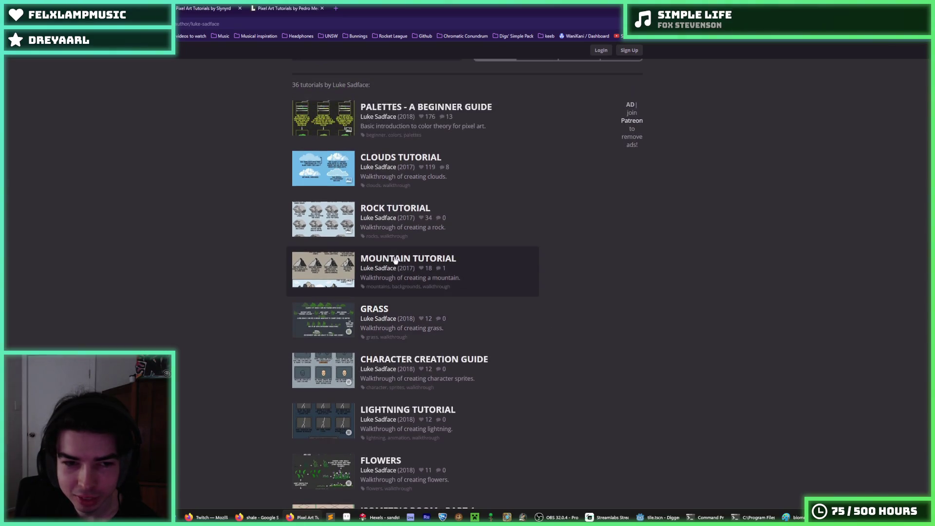
pyautogui.scroll(3, 381, 213)
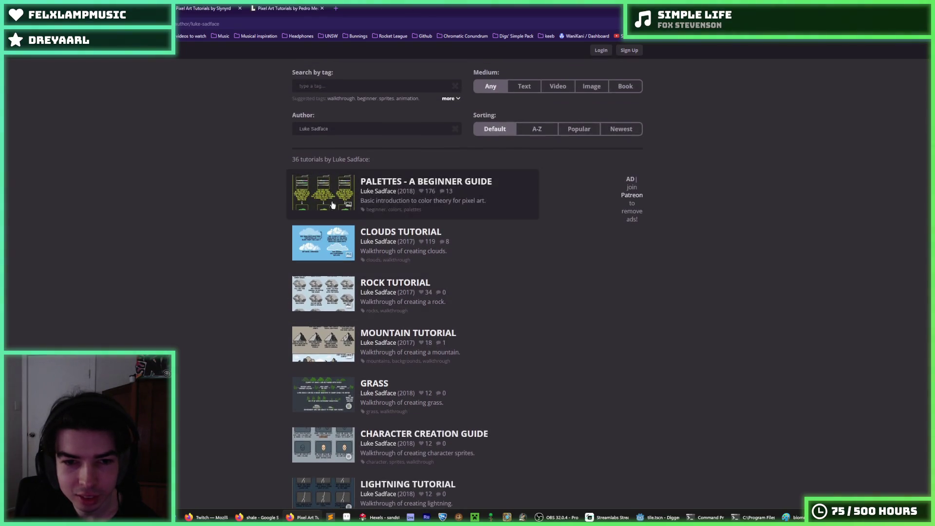
pyautogui.scroll(3, 230, 177)
# Return to the full list, close the Slynyrd page, and open Aseprite Guide for Beginners
pyautogui.hotkey('alt', 'Left')
pyautogui.click(240, 8)
pyautogui.scroll(-3, 292, 251)
pyautogui.scroll(-8, 382, 340)
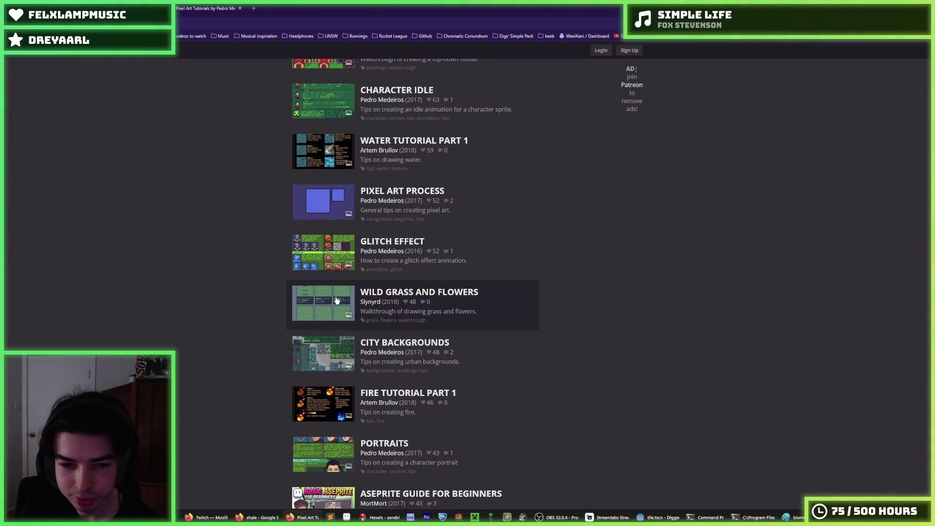
pyautogui.scroll(-2, 336, 304)
pyautogui.scroll(-1, 336, 301)
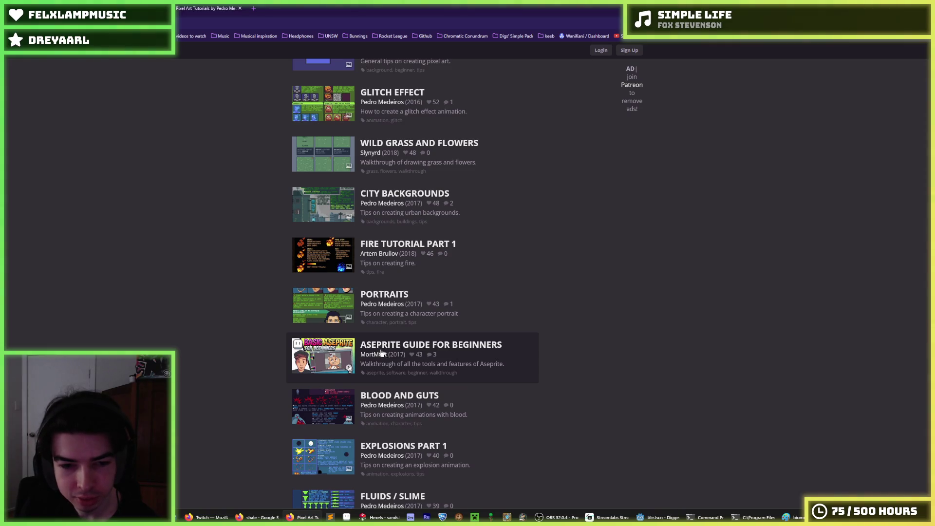
pyautogui.click(360, 306)
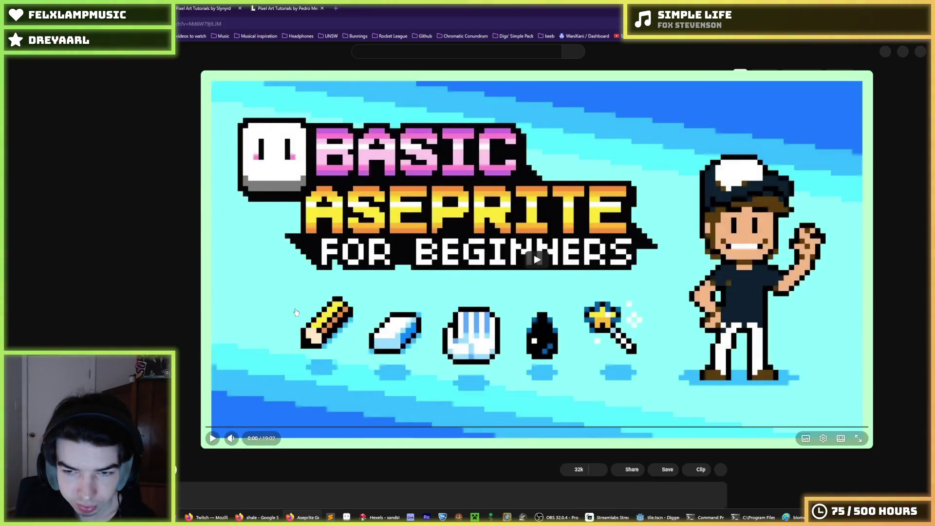
# From the MortMort channel's Videos, open My Tileset Workflow in a new tab
pyautogui.scroll(-1, 317, 303)
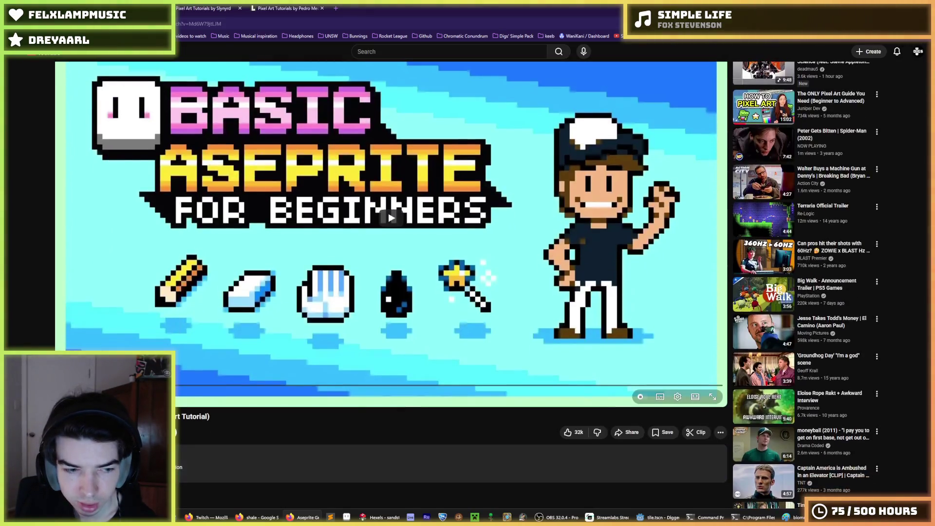
pyautogui.click(358, 263)
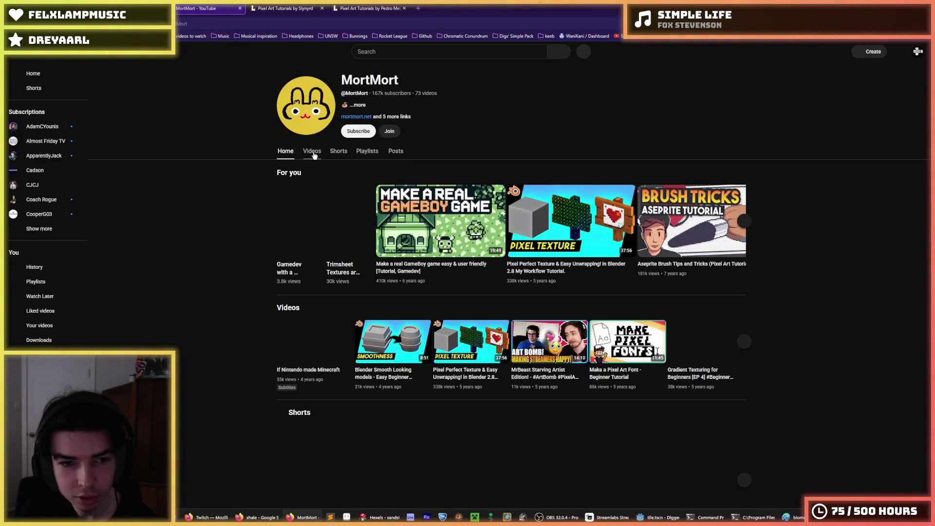
pyautogui.click(313, 153)
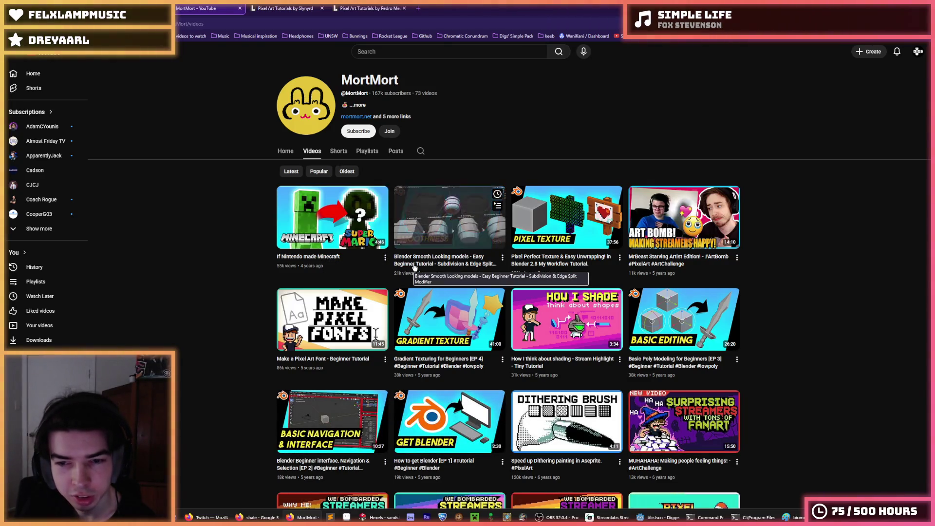
pyautogui.scroll(-2, 309, 332)
pyautogui.scroll(-5, 310, 332)
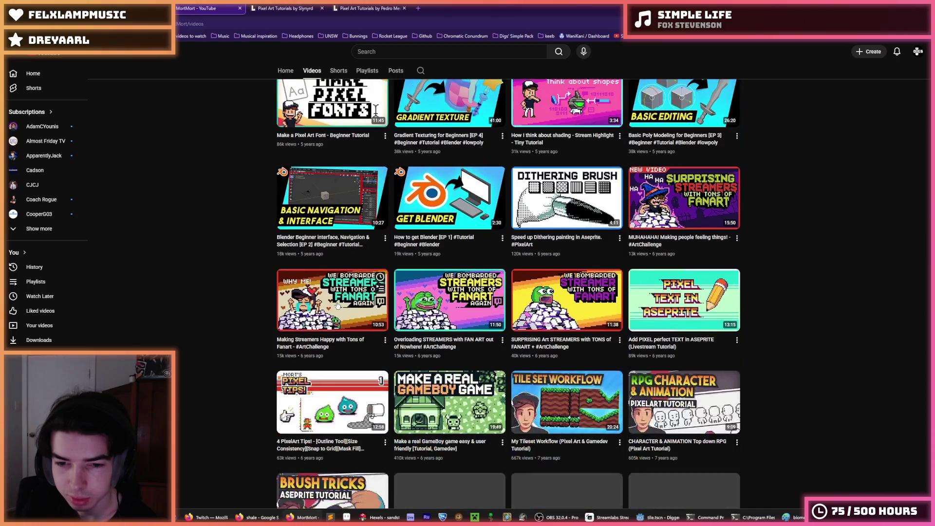
pyautogui.middleClick(539, 335)
# Play the Tileset Workflow video, jump to about 4:13, and pause it
pyautogui.scroll(7, 258, 142)
pyautogui.click(279, 5)
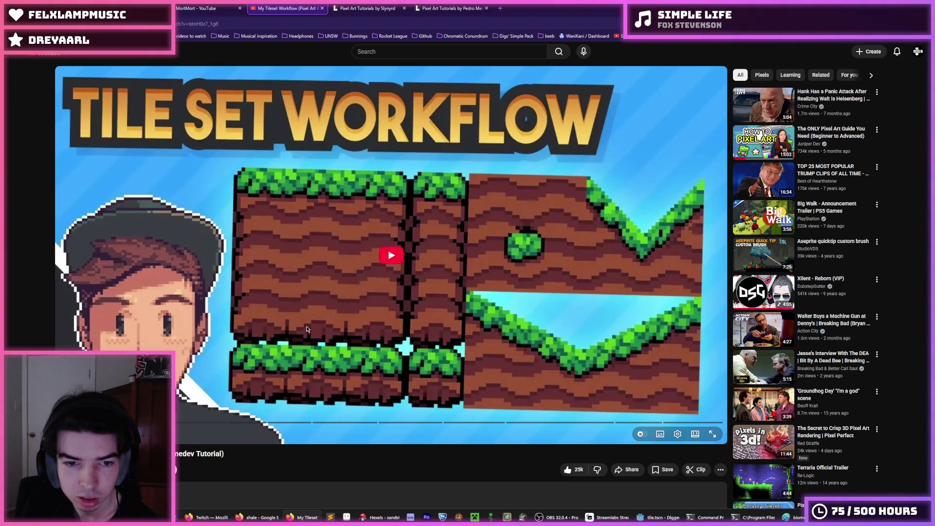
pyautogui.click(340, 329)
pyautogui.scroll(-1, 340, 323)
pyautogui.scroll(3, 337, 324)
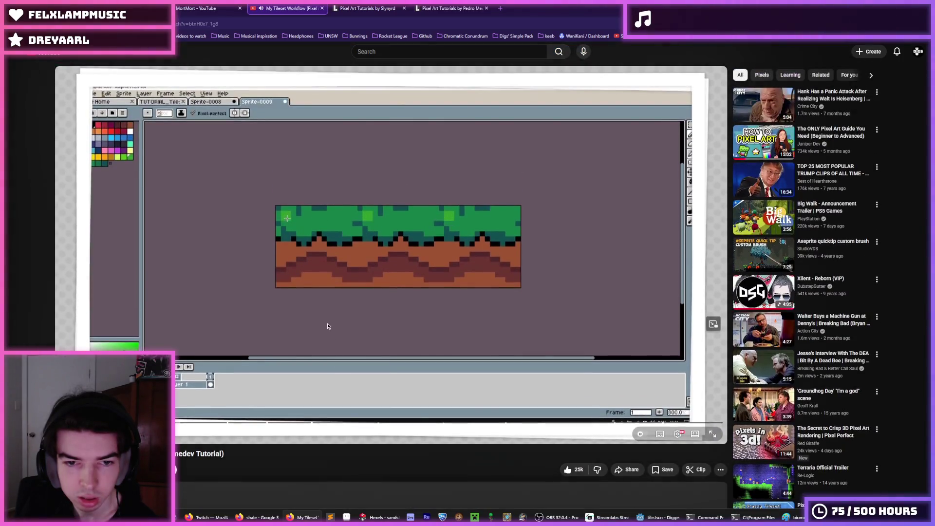
pyautogui.click(197, 422)
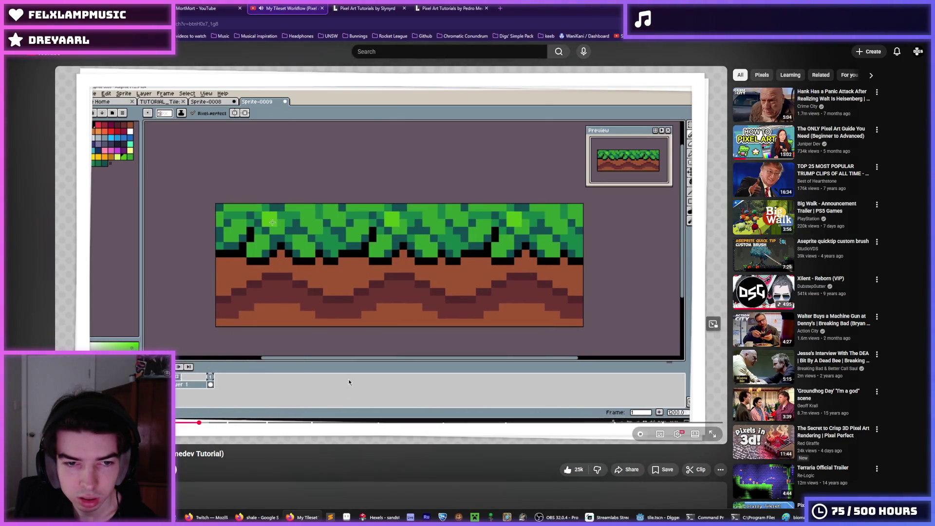
pyautogui.scroll(-4, 359, 365)
pyautogui.click(325, 248)
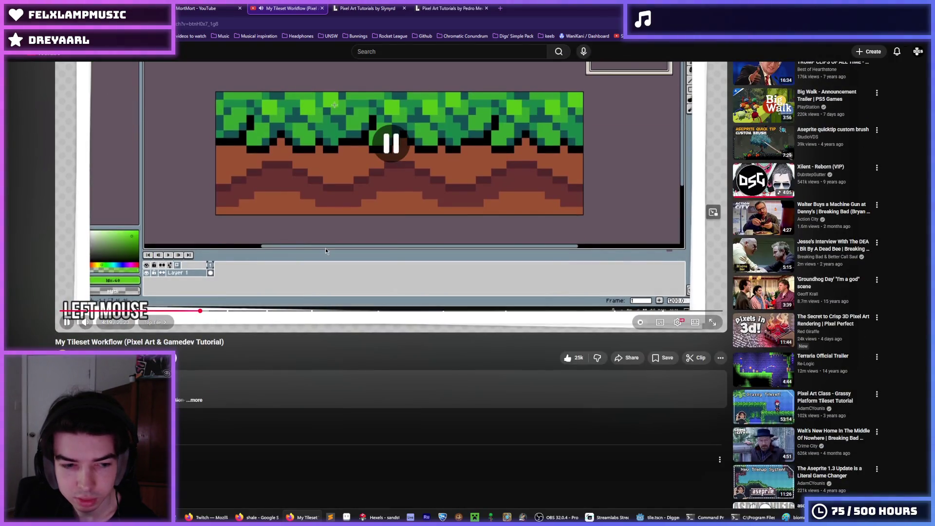
# Close the Tileset Workflow, MortMort channel and Aseprite beginners video tabs
pyautogui.scroll(-5, 324, 250)
pyautogui.scroll(5, 324, 258)
pyautogui.scroll(3, 324, 258)
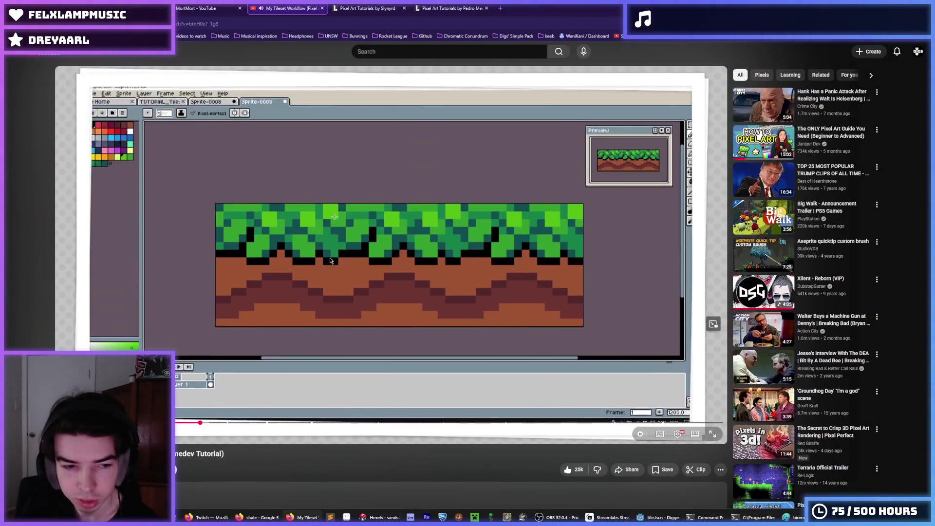
pyautogui.scroll(-6, 312, 248)
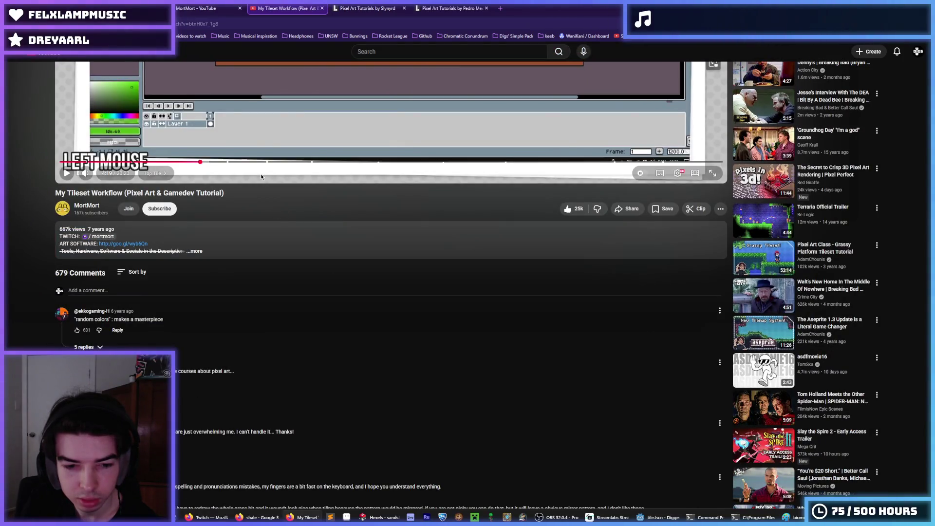
pyautogui.scroll(6, 261, 174)
pyautogui.click(321, 9)
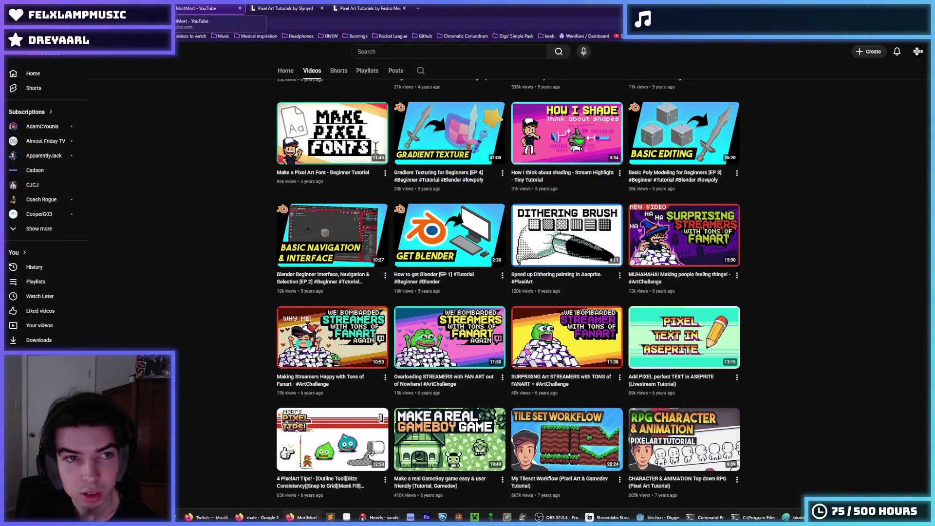
pyautogui.hotkey('ctrl', 'w')
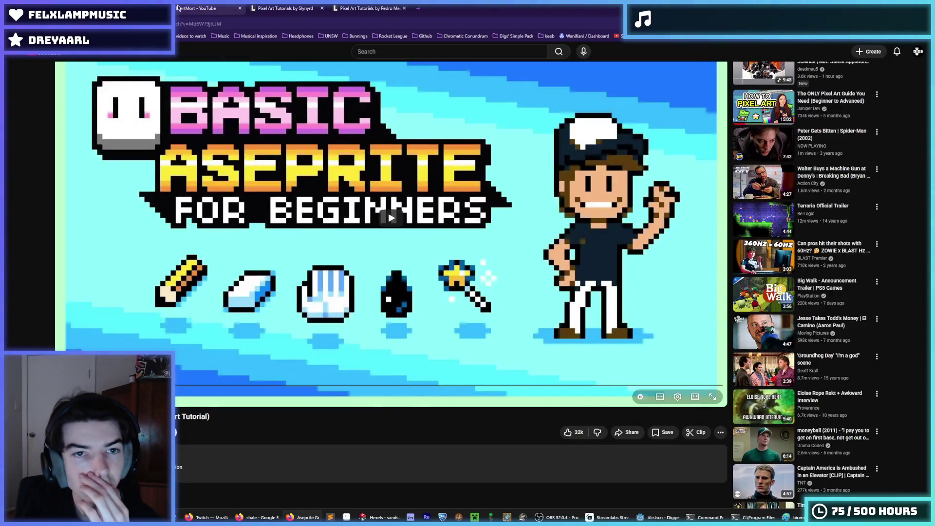
pyautogui.hotkey('ctrl', 'w')
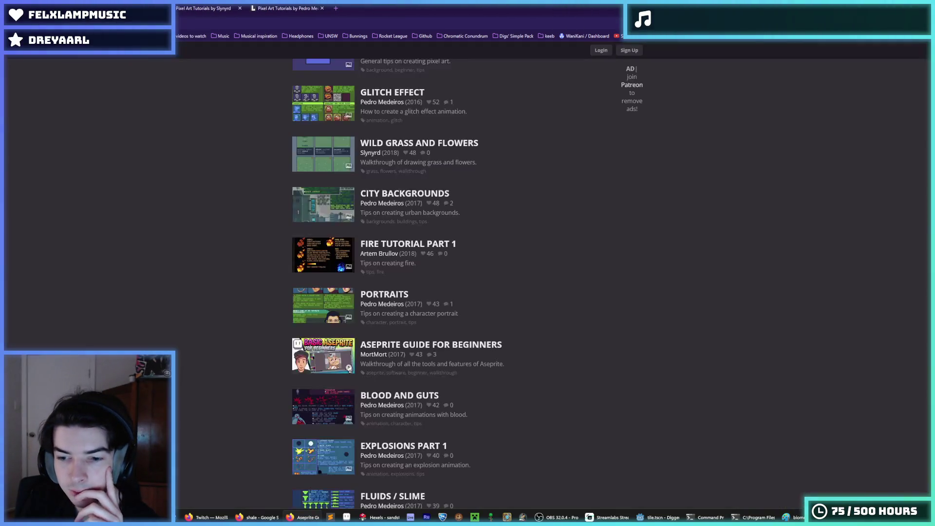
# Close the Slynyrd tutorials page and search for 'aseprite' in a new tab
pyautogui.click(240, 8)
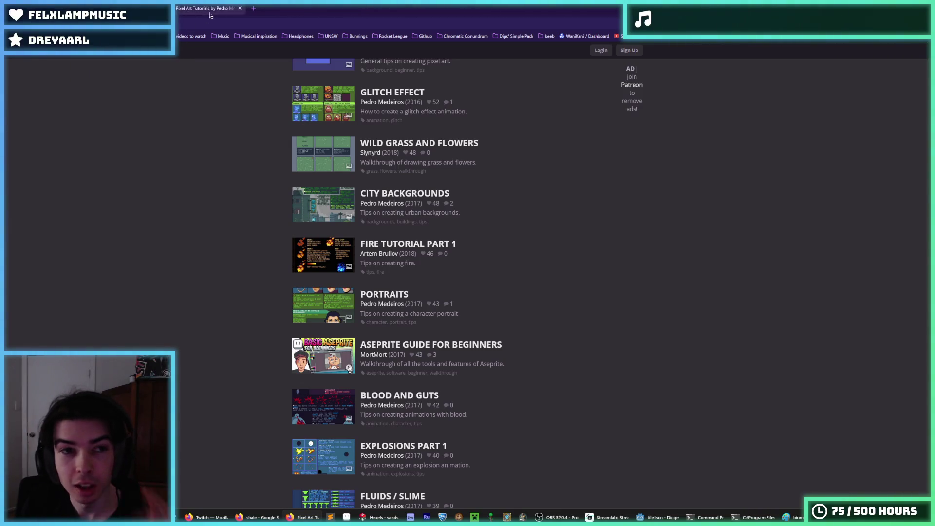
pyautogui.click(253, 9)
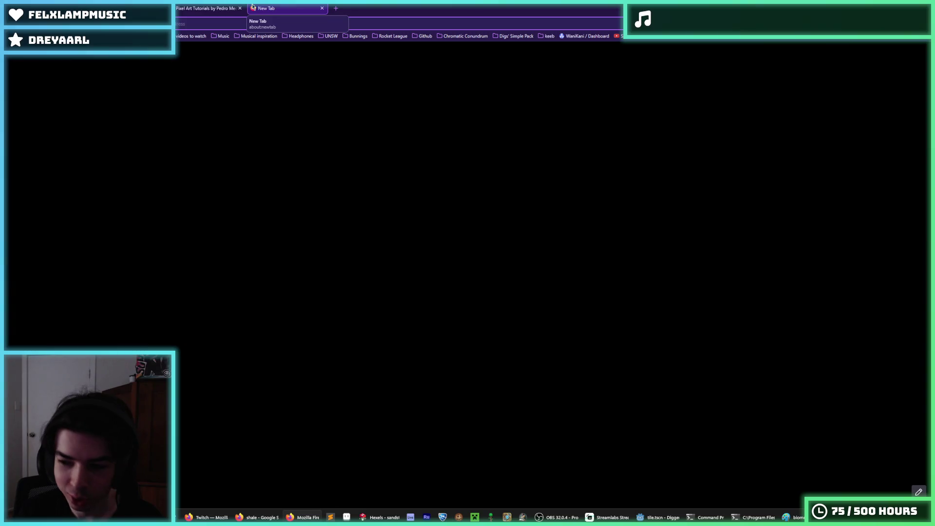
pyautogui.write('aseprite')
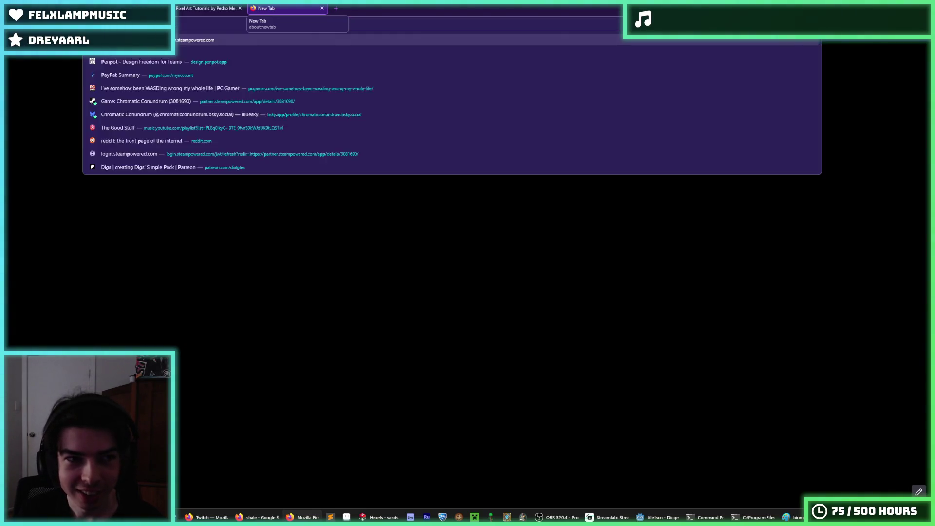
pyautogui.press('Return')
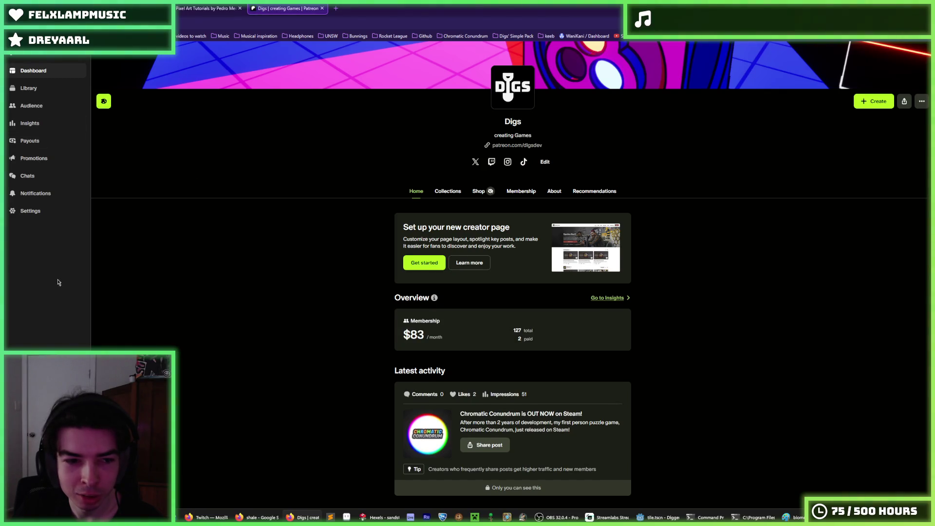
# Open the Digs creator page's Collections section, return Home briefly, then reopen Collections
pyautogui.click(450, 193)
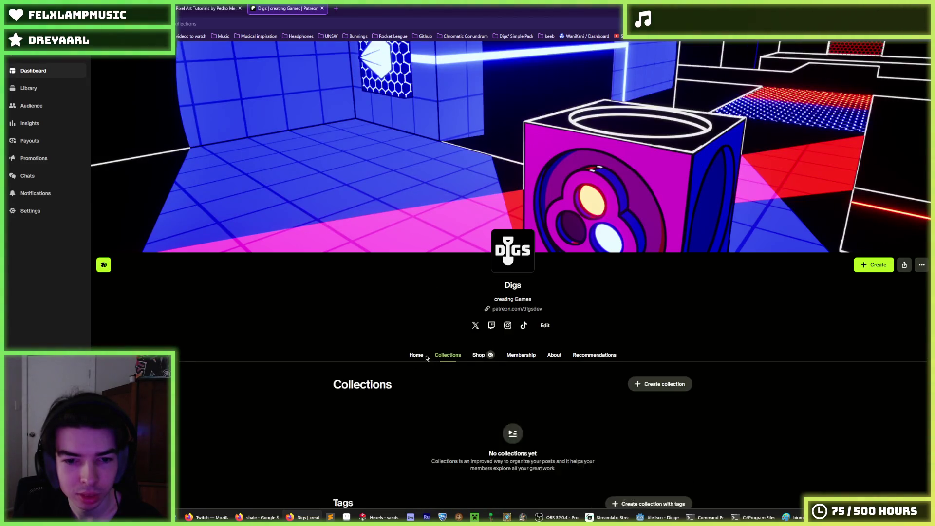
pyautogui.click(419, 356)
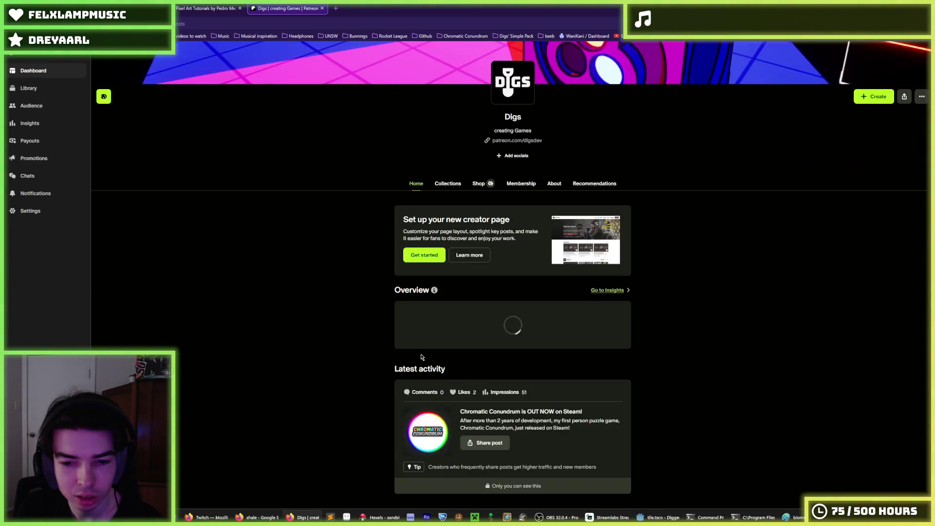
pyautogui.click(450, 189)
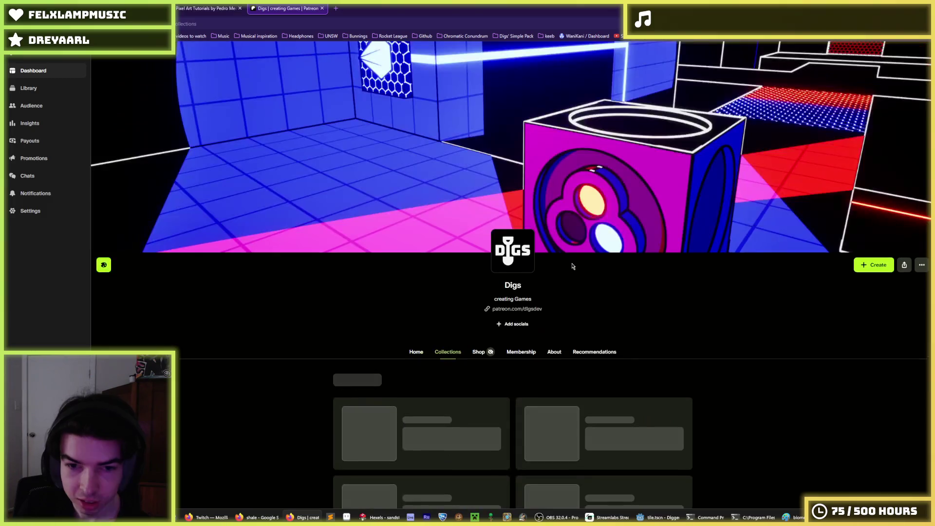
pyautogui.scroll(-2, 604, 292)
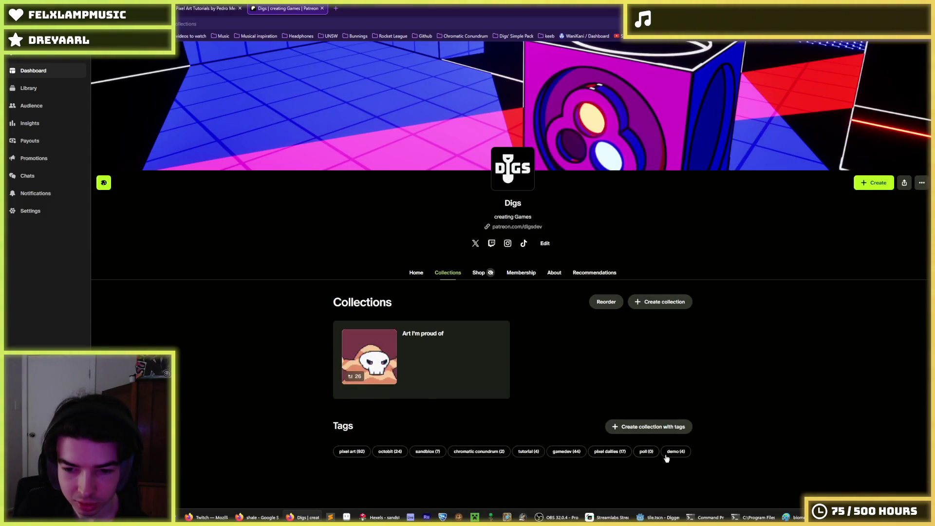
# Filter posts by the tutorial tag and open both Dos and Don'ts posts in new tabs
pyautogui.click(532, 453)
pyautogui.scroll(-3, 370, 276)
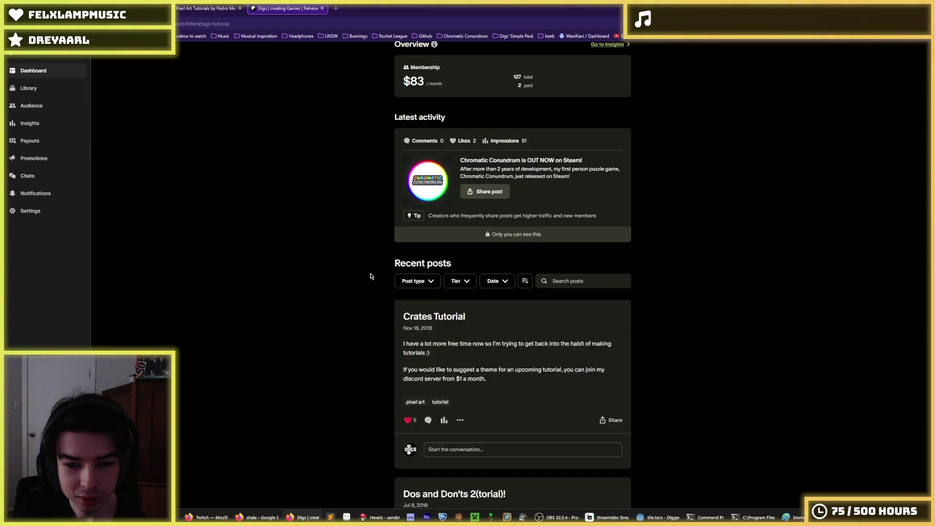
pyautogui.scroll(-3, 375, 268)
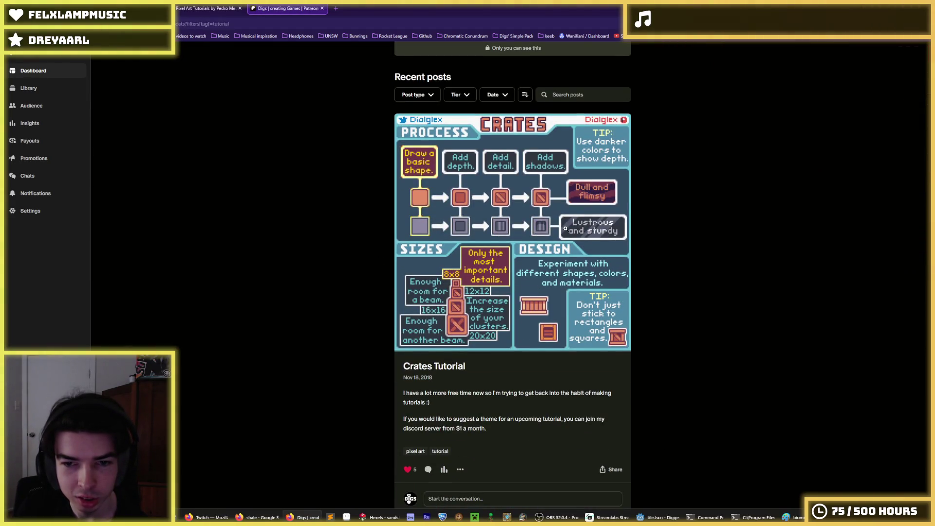
pyautogui.scroll(-9, 507, 223)
pyautogui.scroll(3, 503, 220)
pyautogui.middleClick(472, 358)
pyautogui.scroll(-13, 465, 361)
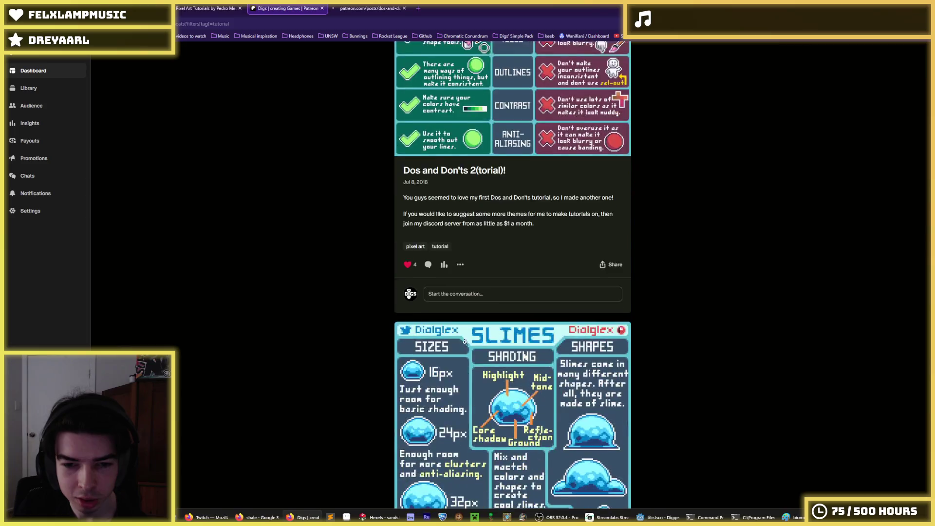
pyautogui.scroll(-3, 459, 363)
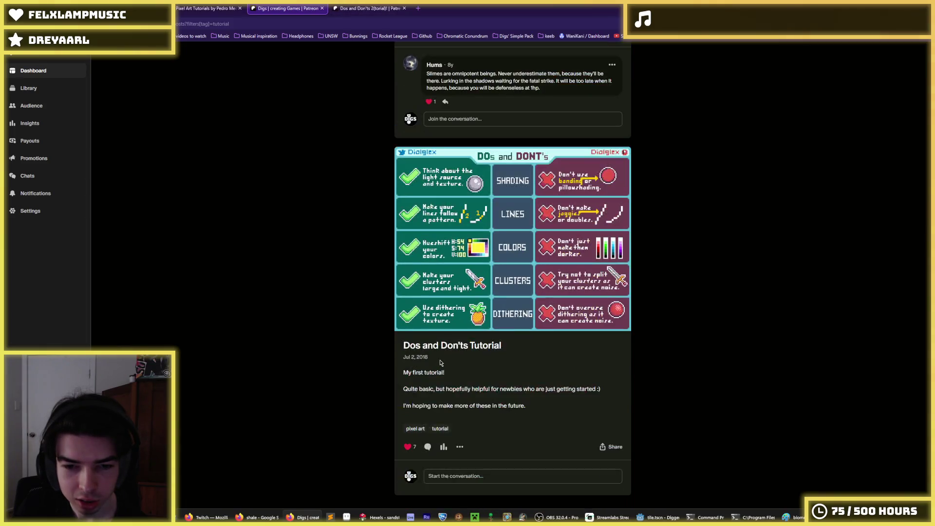
pyautogui.middleClick(445, 346)
pyautogui.scroll(6, 444, 346)
# Reorder the tabs and read the Dos and Don'ts Tutorial and Dos and Don'ts 2 posts
pyautogui.click(384, 6)
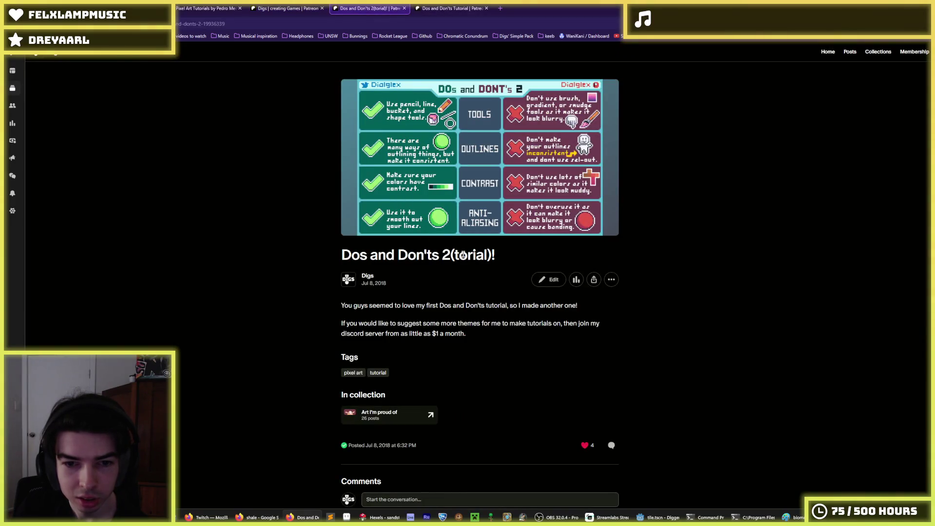
pyautogui.moveTo(451, 9); pyautogui.dragTo(350, 6)
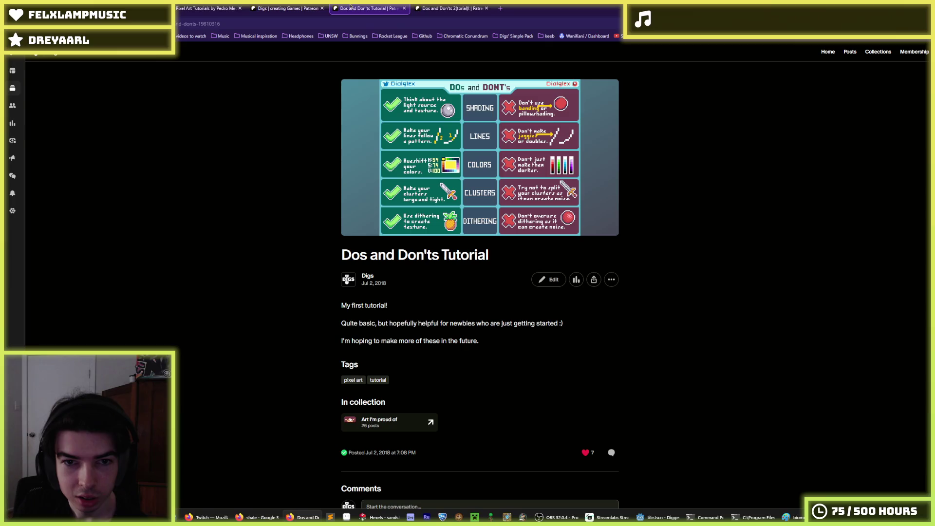
pyautogui.moveTo(503, 266); pyautogui.dragTo(335, 258)
pyautogui.click(336, 257)
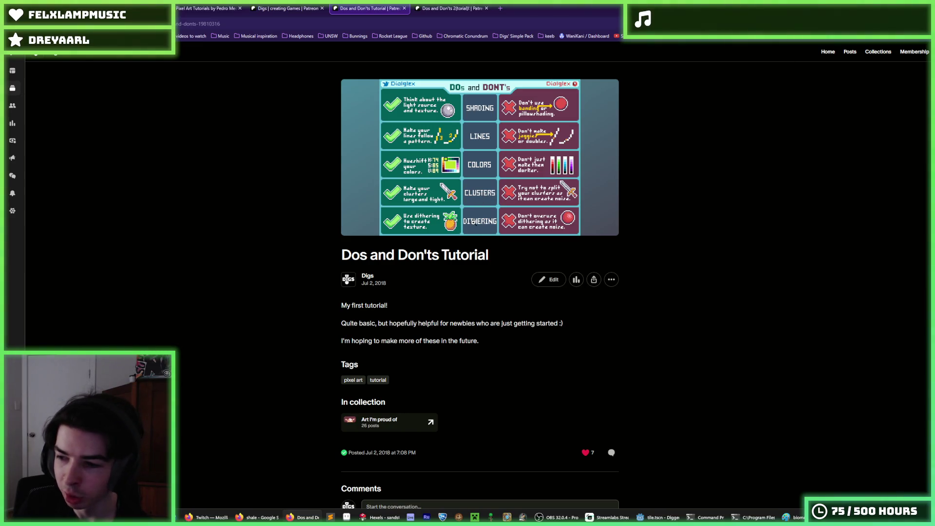
pyautogui.click(451, 10)
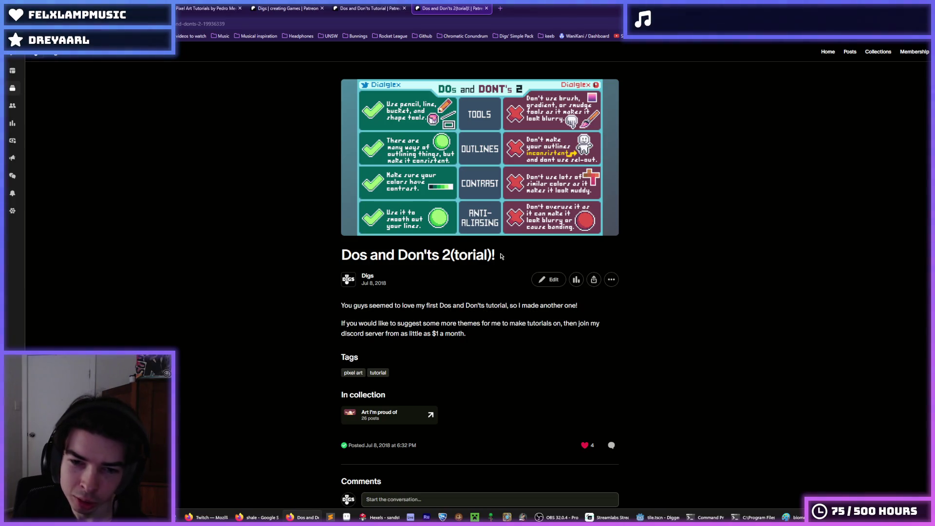
pyautogui.moveTo(502, 256); pyautogui.dragTo(341, 254)
pyautogui.click(344, 254)
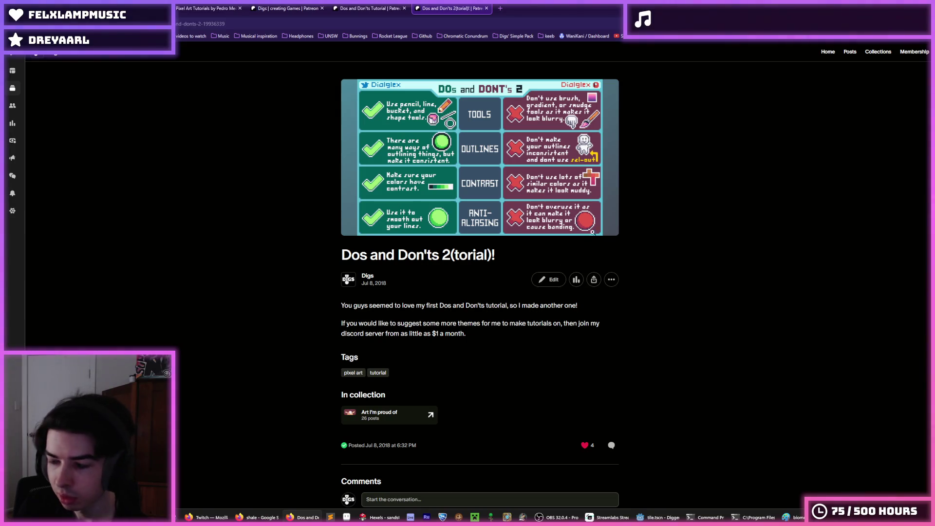
pyautogui.scroll(-3, 486, 183)
pyautogui.scroll(3, 454, 201)
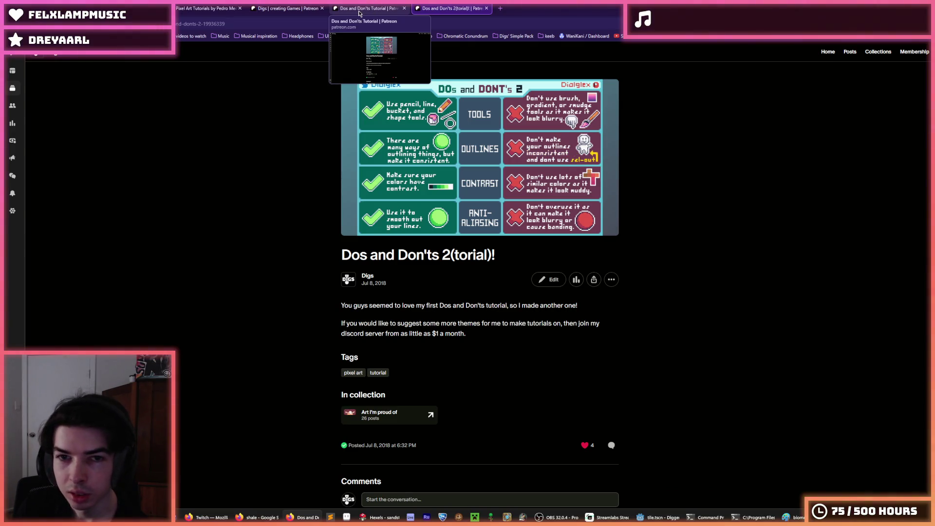
# Select each Dos and Don'ts post's web address in turn
pyautogui.click(363, 7)
pyautogui.click(346, 22)
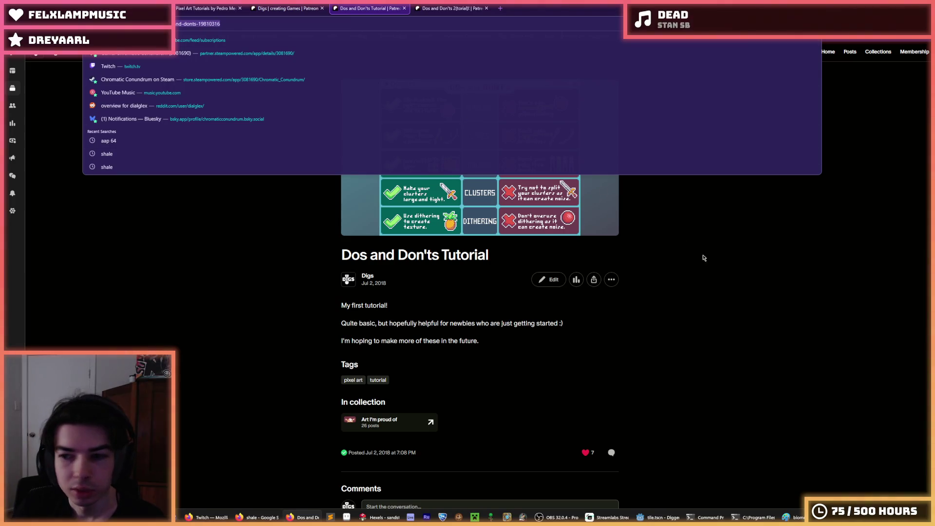
pyautogui.press('Escape')
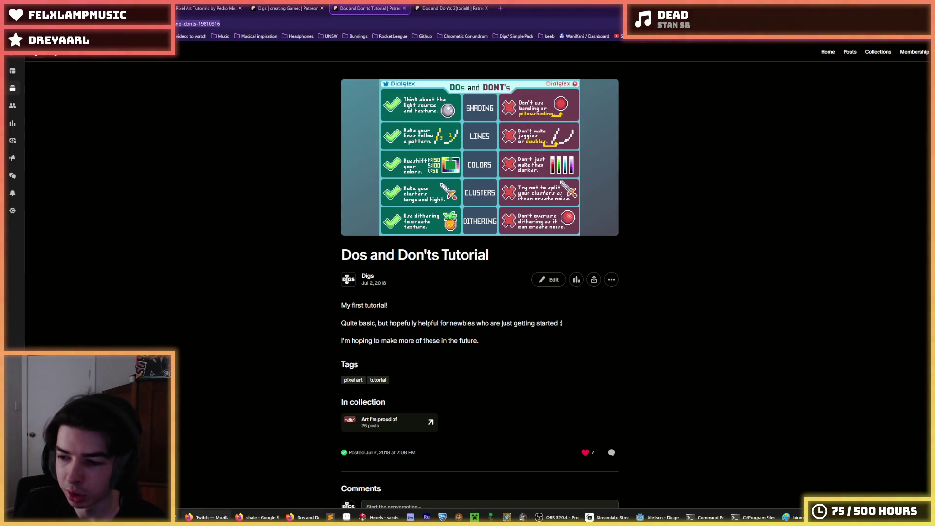
pyautogui.click(450, 9)
pyautogui.click(400, 27)
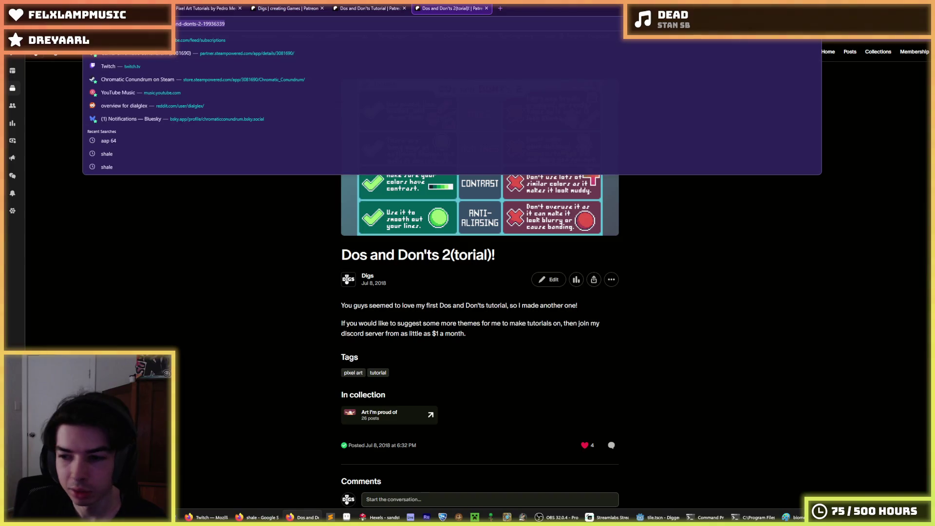
pyautogui.press('Escape')
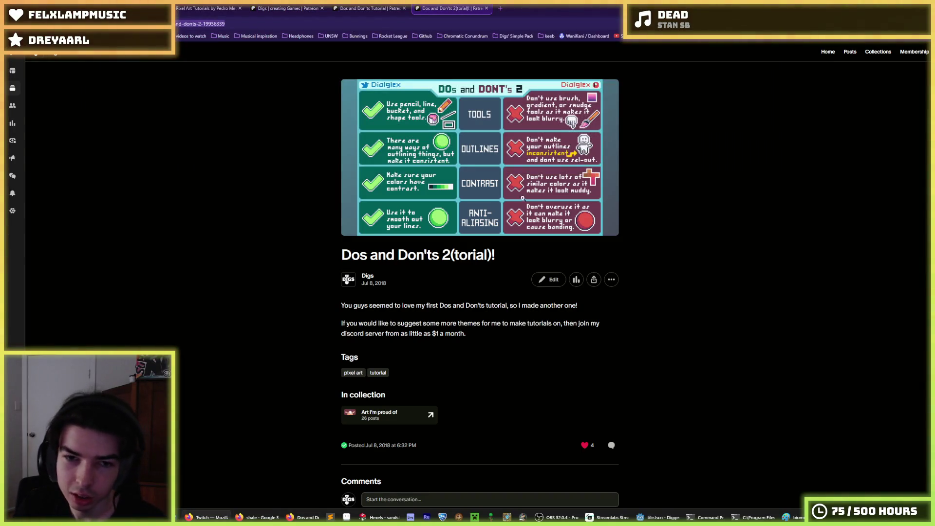
# Close the Dos and Don'ts post tabs and the Patreon creator tab
pyautogui.click(384, 8)
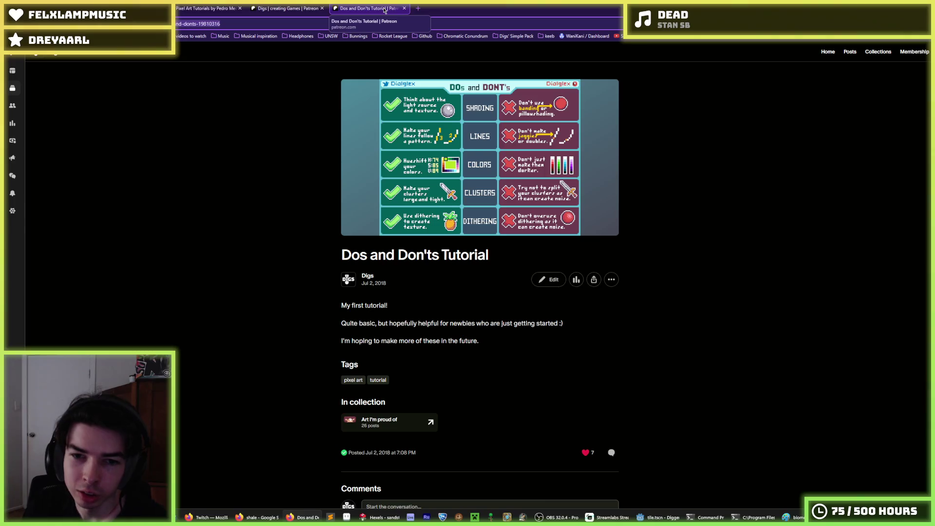
pyautogui.click(404, 8)
pyautogui.click(322, 8)
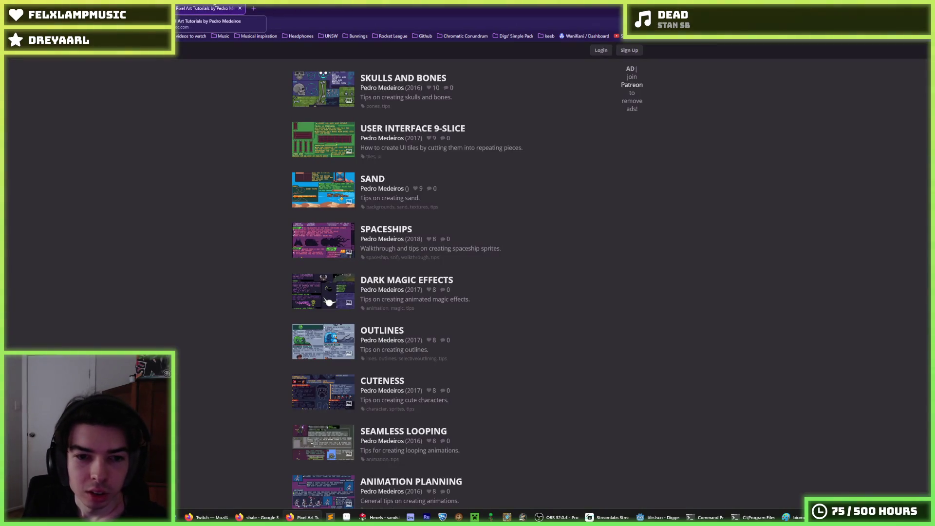
# Scroll the Lospec tutorial list, view shale image results, then return to Hexels
pyautogui.scroll(-15, 467, 282)
pyautogui.scroll(10, 468, 282)
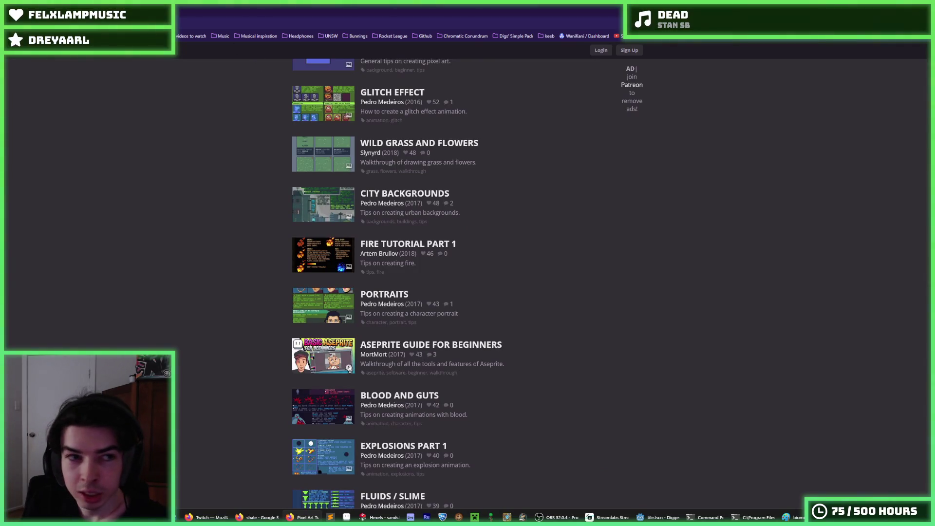
pyautogui.hotkey('alt', 'Tab')
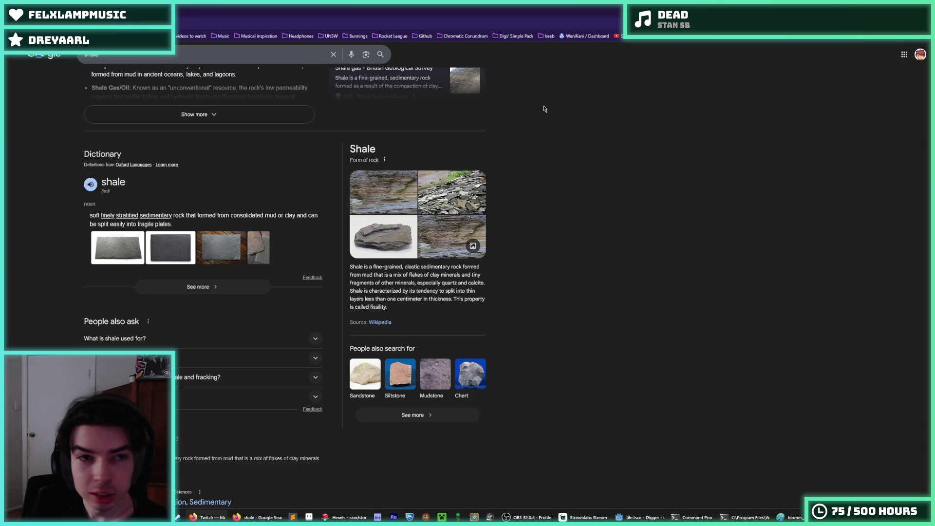
pyautogui.hotkey('alt', 'Left')
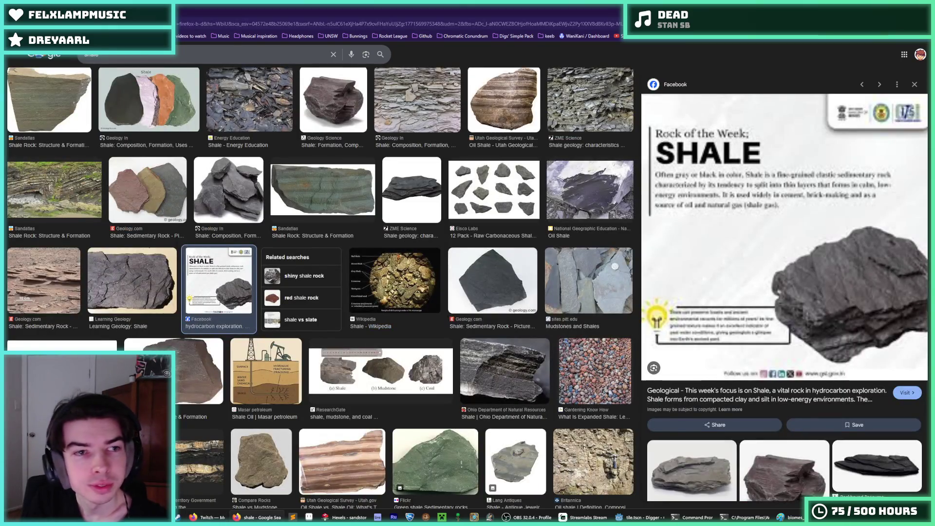
pyautogui.hotkey('alt', 'Tab')
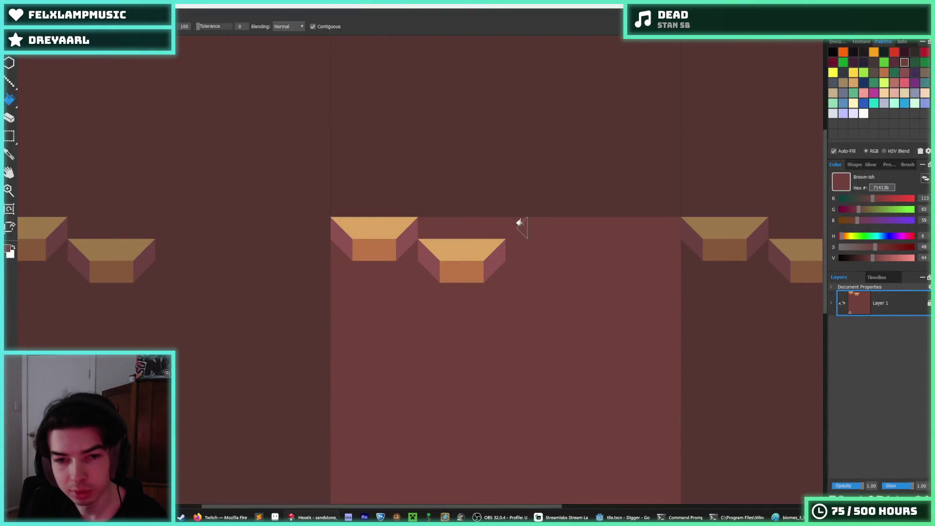
# Sample the tan front colour, try painting along the second block's top, then undo it
pyautogui.press('i')
pyautogui.click(449, 260)
pyautogui.press('b')
pyautogui.moveTo(425, 232)
pyautogui.mouseDown()
pyautogui.moveTo(463, 225)
pyautogui.moveTo(497, 235)
pyautogui.mouseUp()
pyautogui.hotkey('ctrl', 'z')
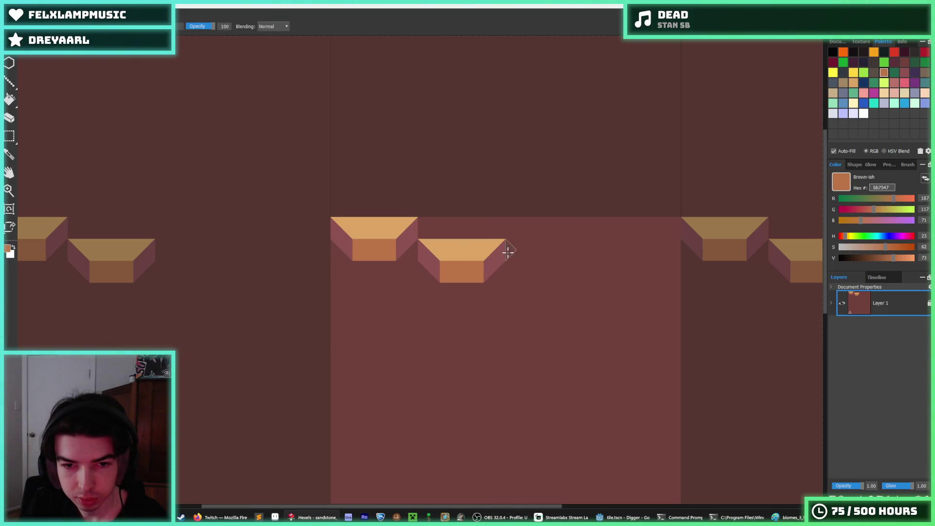
# Copy the two tan trapezoid blocks and place the copy directly beneath them
pyautogui.press('m')
pyautogui.moveTo(501, 275); pyautogui.dragTo(325, 215)
pyautogui.moveTo(419, 253)
pyautogui.mouseDown()
pyautogui.moveTo(467, 275)
pyautogui.moveTo(430, 328)
pyautogui.moveTo(419, 297)
pyautogui.mouseUp()
pyautogui.hotkey('ctrl', 'd')
# Patch the upper-right block's missing mauve gap, tan front face and mauve side bevel
pyautogui.keyDown('alt'); pyautogui.click(424, 247); pyautogui.keyUp('alt')
pyautogui.click(436, 271)
pyautogui.keyDown('alt'); pyautogui.click(455, 246); pyautogui.keyUp('alt')
pyautogui.keyDown('alt'); pyautogui.click(452, 313); pyautogui.keyUp('alt')
pyautogui.moveTo(444, 267); pyautogui.dragTo(472, 268)
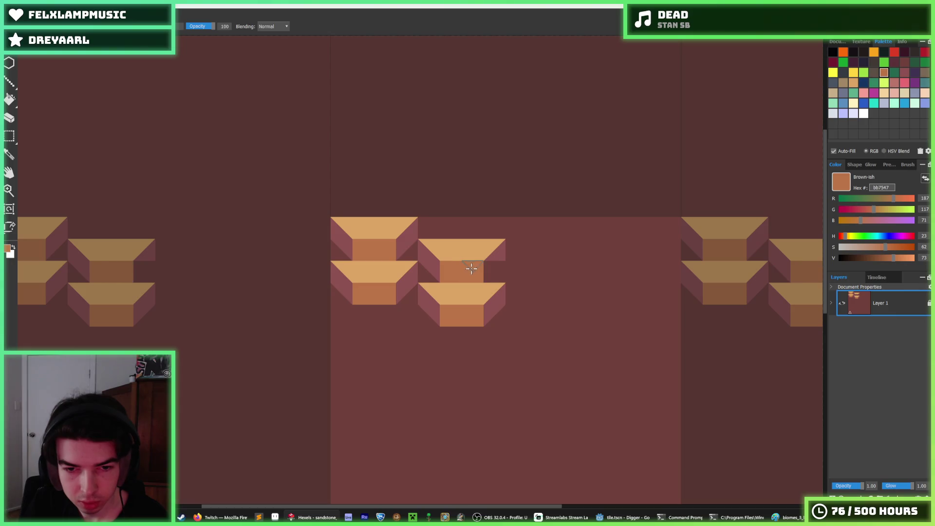
pyautogui.keyDown('alt'); pyautogui.click(491, 263); pyautogui.keyUp('alt')
pyautogui.click(492, 264)
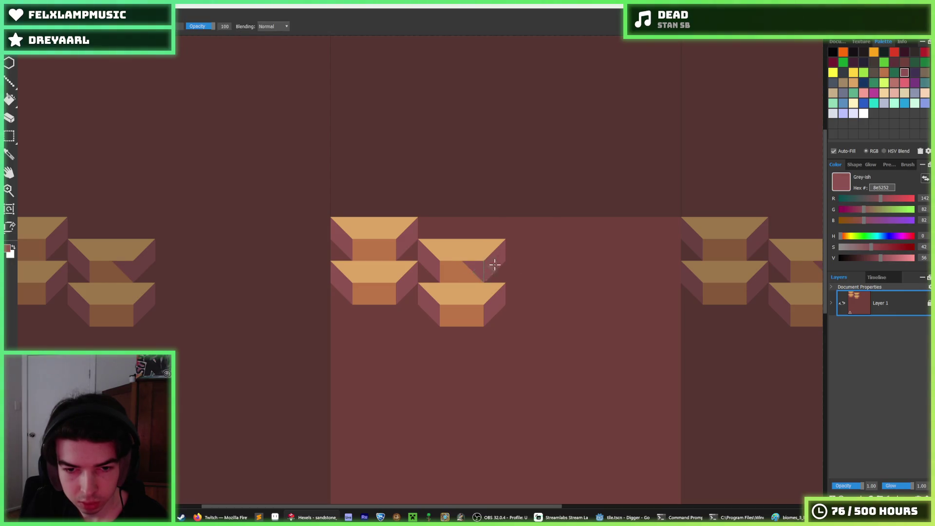
pyautogui.scroll(-3, 503, 258)
pyautogui.scroll(2, 503, 259)
pyautogui.keyDown('alt'); pyautogui.click(472, 268); pyautogui.keyUp('alt')
pyautogui.scroll(-4, 518, 264)
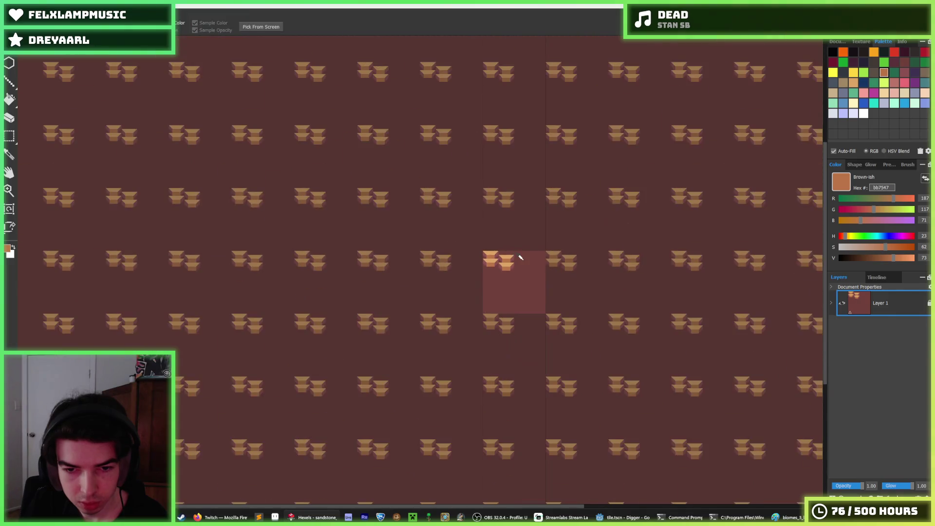
# Copy the stacked blocks to the right and lower the copy to stagger the row
pyautogui.scroll(4, 518, 265)
pyautogui.press('m')
pyautogui.moveTo(229, 120); pyautogui.dragTo(476, 271)
pyautogui.moveTo(323, 214); pyautogui.dragTo(580, 217)
pyautogui.scroll(-3, 553, 253)
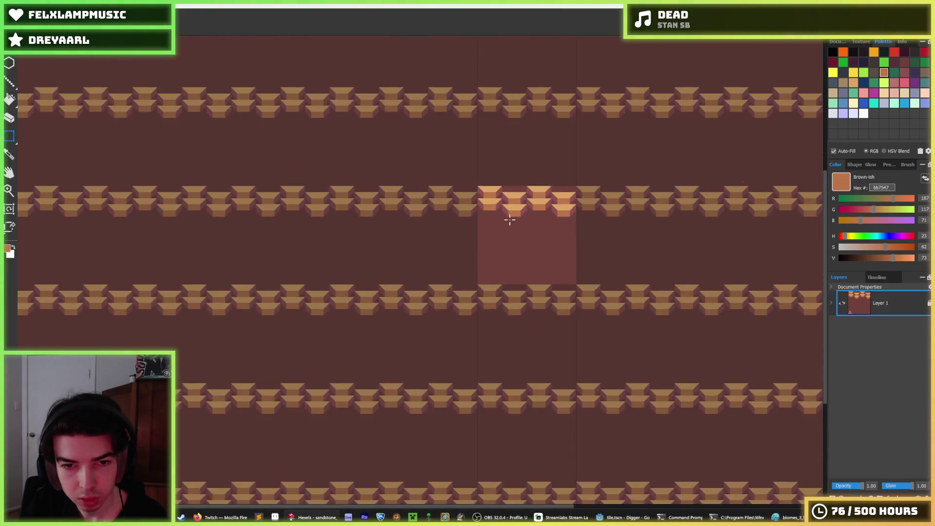
pyautogui.scroll(2, 509, 217)
pyautogui.moveTo(454, 134)
pyautogui.mouseDown()
pyautogui.moveTo(657, 211)
pyautogui.moveTo(734, 217)
pyautogui.mouseUp()
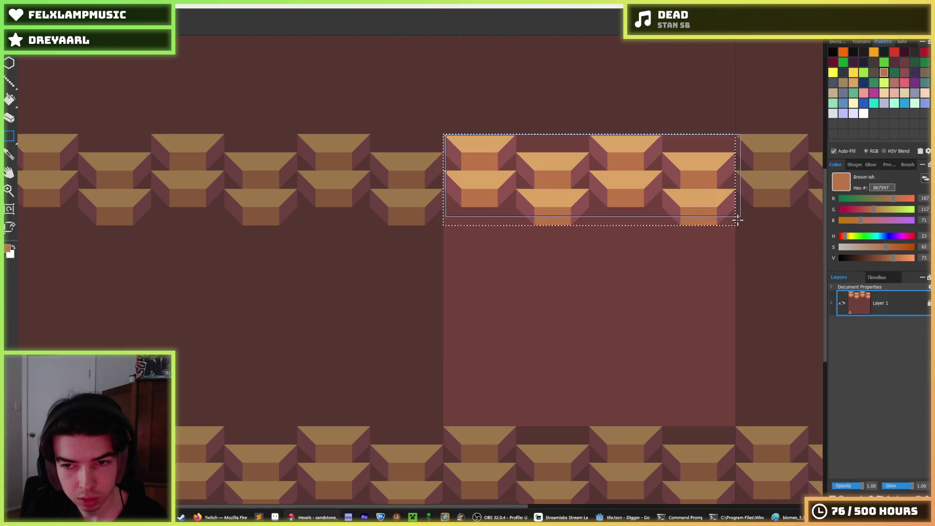
pyautogui.moveTo(674, 213)
pyautogui.mouseDown()
pyautogui.moveTo(550, 240)
pyautogui.moveTo(549, 277)
pyautogui.mouseUp()
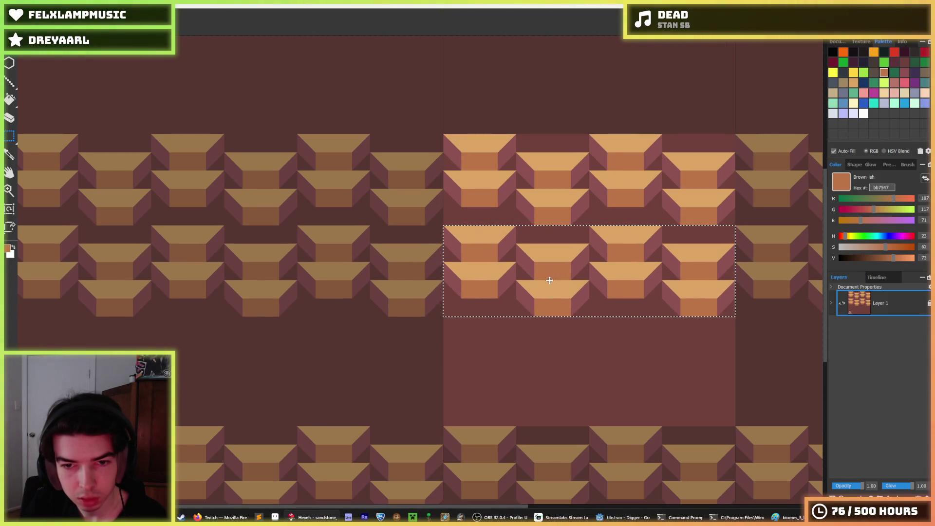
pyautogui.hotkey('ctrl', 'd')
# Paint the shadow cells beside the slab brown, then mauve bevel cells
pyautogui.scroll(-3, 580, 208)
pyautogui.scroll(4, 570, 234)
pyautogui.scroll(2, 568, 245)
pyautogui.press('b')
pyautogui.moveTo(409, 233); pyautogui.dragTo(466, 239)
pyautogui.keyDown('alt'); pyautogui.click(505, 198); pyautogui.keyUp('alt')
pyautogui.click(497, 234)
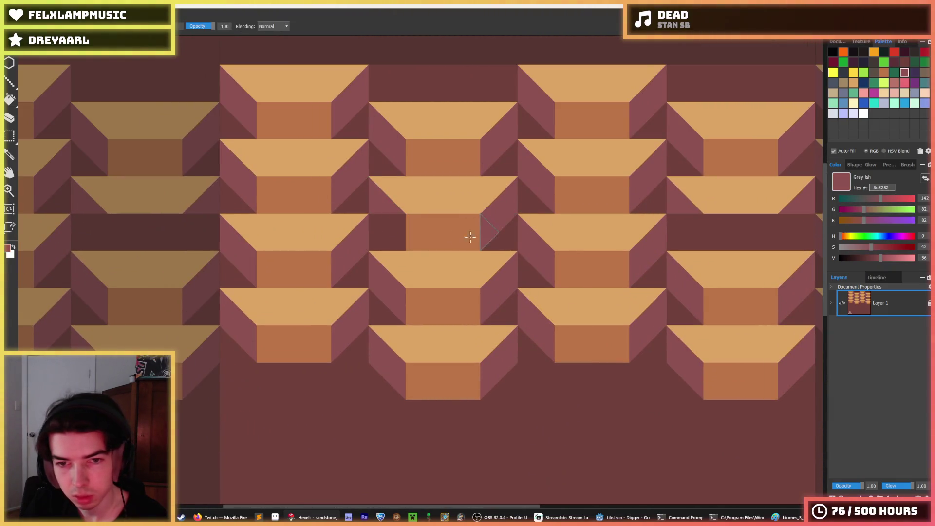
pyautogui.click(387, 233)
pyautogui.keyDown('alt'); pyautogui.click(413, 229); pyautogui.keyUp('alt')
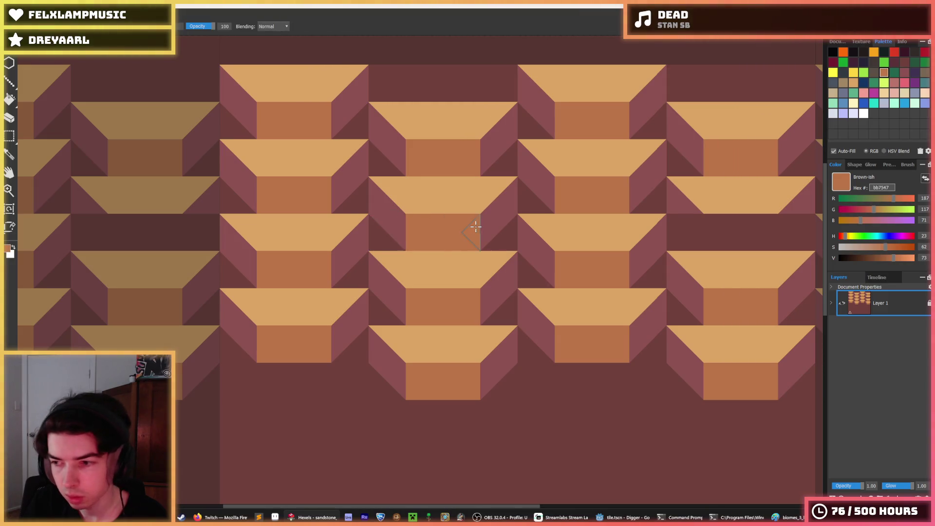
# Move the whole block of slabs down within the tile
pyautogui.scroll(-5, 480, 229)
pyautogui.scroll(3, 492, 237)
pyautogui.press('m')
pyautogui.moveTo(337, 152)
pyautogui.mouseDown()
pyautogui.moveTo(604, 272)
pyautogui.moveTo(617, 293)
pyautogui.mouseUp()
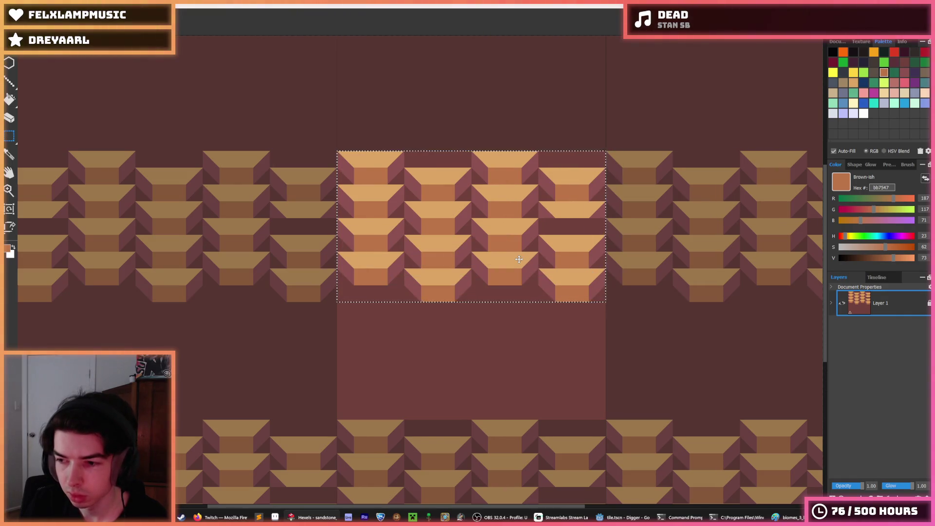
pyautogui.moveTo(428, 223)
pyautogui.mouseDown()
pyautogui.moveTo(376, 265)
pyautogui.moveTo(376, 307)
pyautogui.moveTo(437, 306)
pyautogui.moveTo(381, 298)
pyautogui.mouseUp()
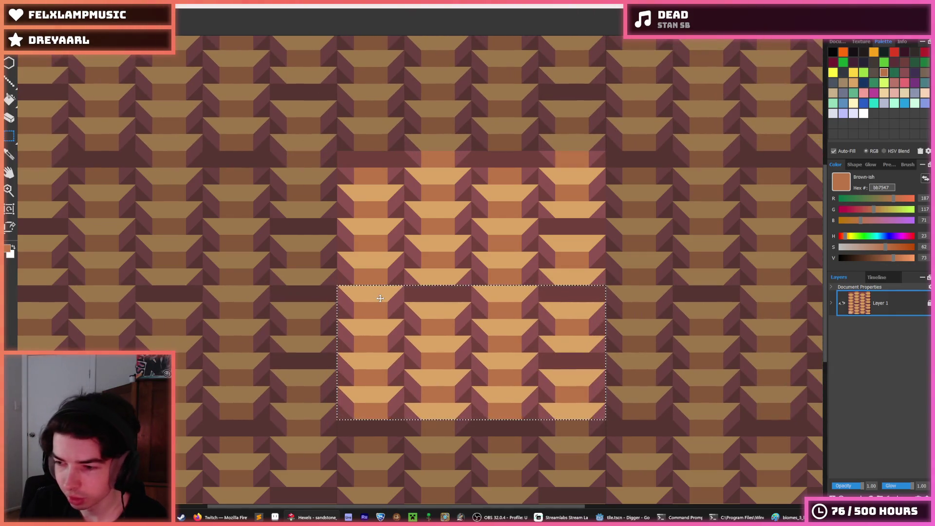
pyautogui.scroll(-1, 406, 281)
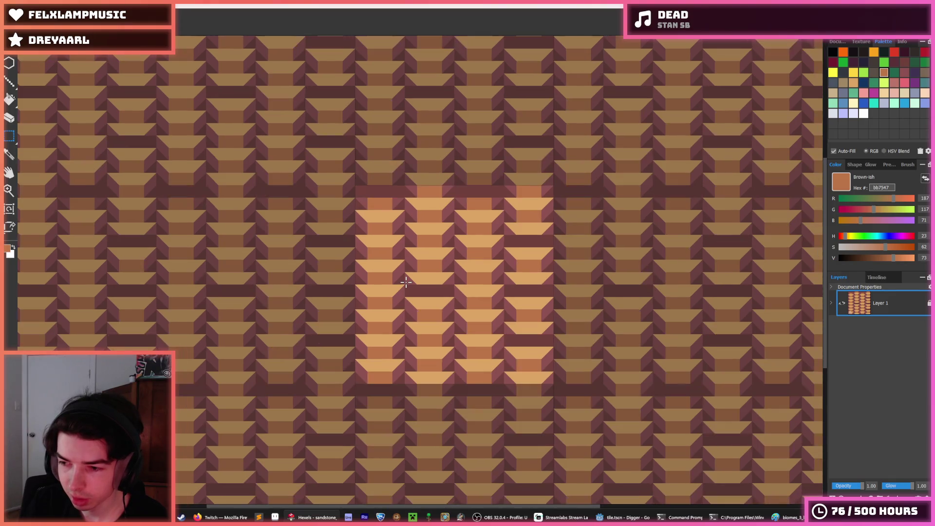
# Sample the mauve and brown slab colours and paint a seam cell brown
pyautogui.scroll(-1, 405, 282)
pyautogui.scroll(3, 407, 278)
pyautogui.press('i')
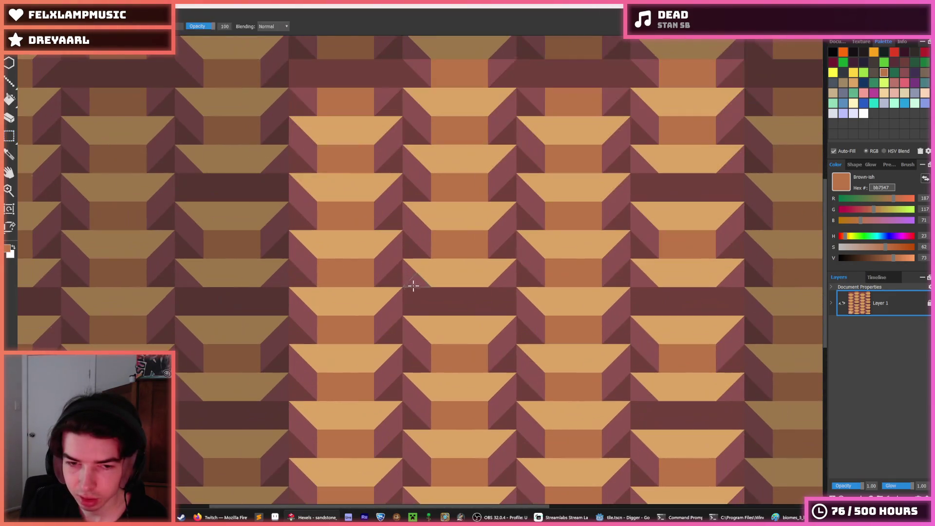
pyautogui.press('b')
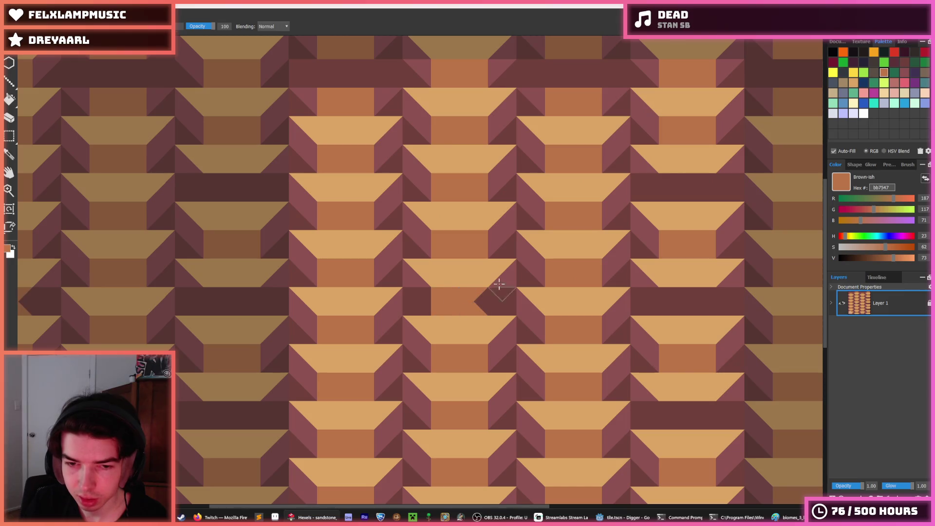
pyautogui.keyDown('alt'); pyautogui.click(503, 288); pyautogui.keyUp('alt')
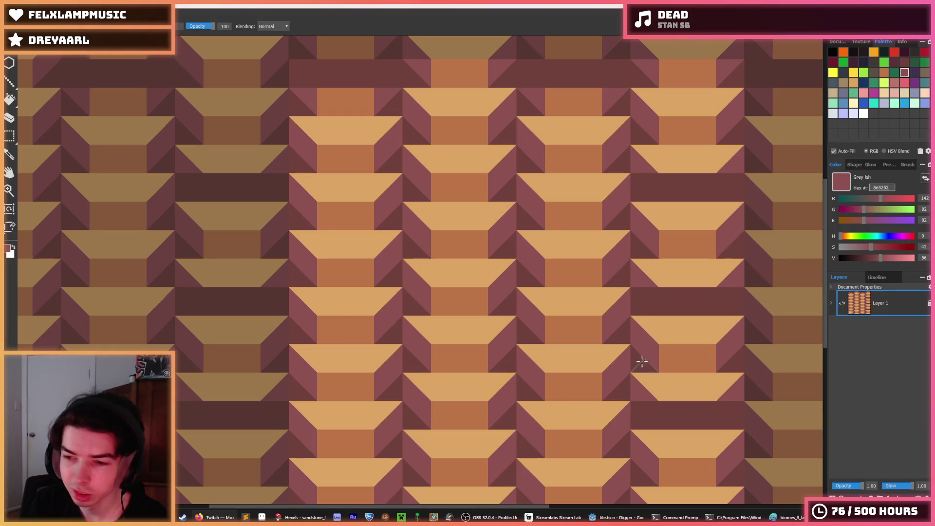
pyautogui.press('i')
pyautogui.scroll(-5, 553, 327)
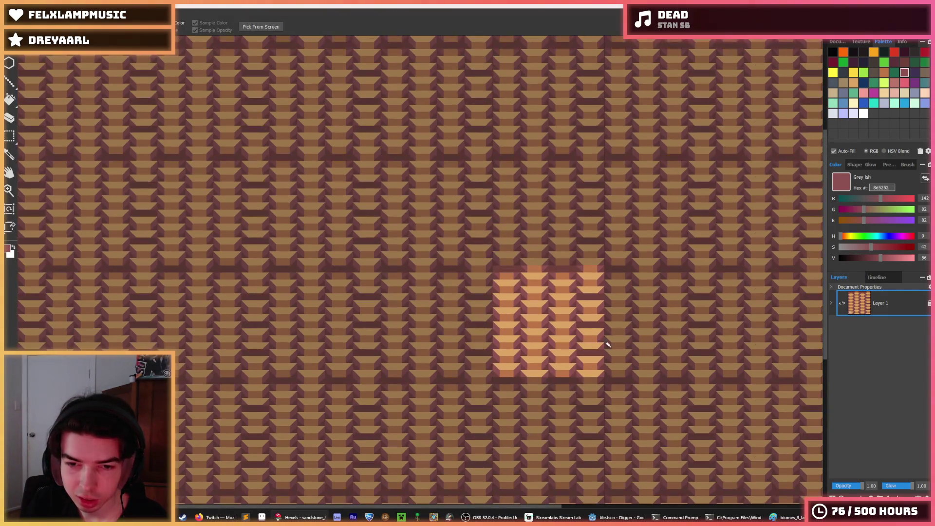
pyautogui.scroll(3, 605, 344)
pyautogui.scroll(3, 586, 338)
pyautogui.click(586, 319)
pyautogui.press('b')
pyautogui.moveTo(555, 234); pyautogui.dragTo(612, 235)
# Paint the triangle left of the brown cell mauve and the neighbouring seam cells brown
pyautogui.press('i')
pyautogui.click(645, 219)
pyautogui.press('b')
pyautogui.click(526, 228)
pyautogui.press('i')
pyautogui.scroll(-3, 531, 243)
pyautogui.scroll(3, 536, 316)
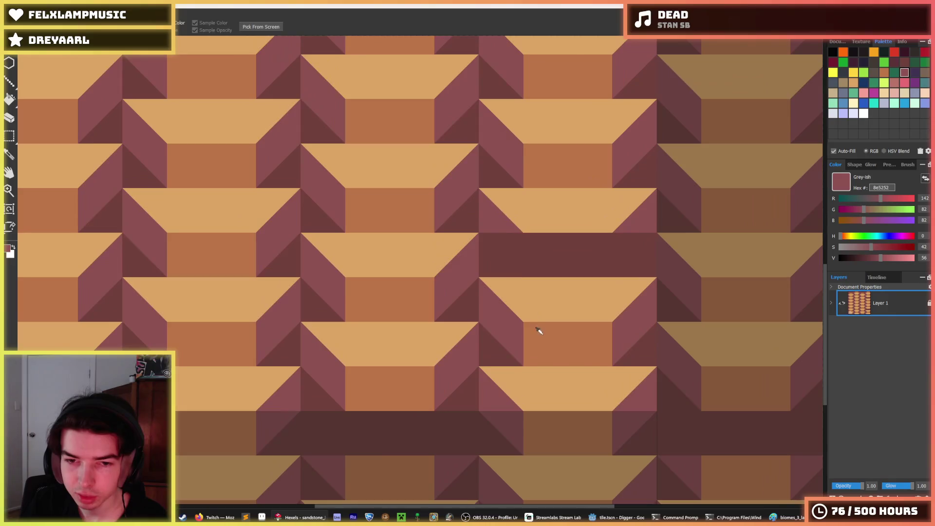
pyautogui.click(539, 328)
pyautogui.press('b')
pyautogui.click(541, 266)
pyautogui.moveTo(541, 265); pyautogui.dragTo(595, 244)
# Paint the adjacent triangle mauve and the dark seam band's triangles light tan
pyautogui.press('i')
pyautogui.click(636, 217)
pyautogui.press('b')
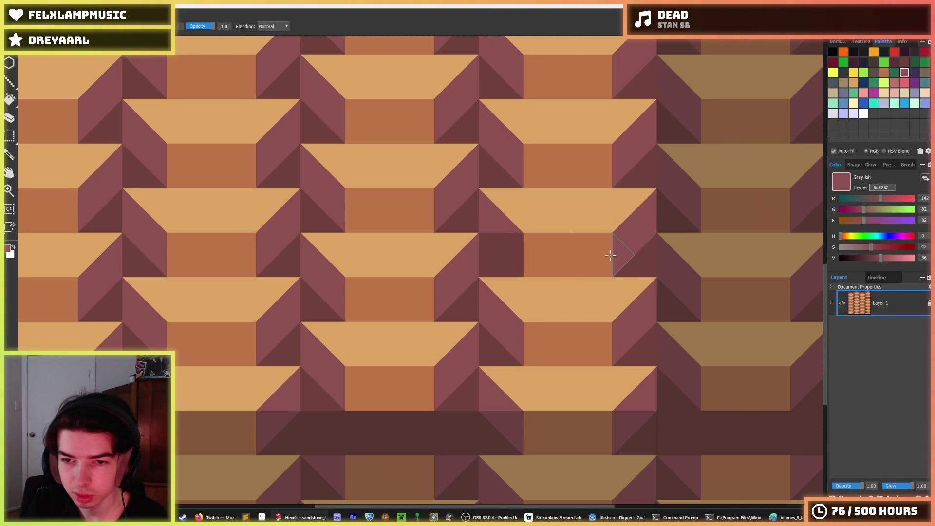
pyautogui.click(518, 256)
pyautogui.moveTo(469, 400); pyautogui.dragTo(566, 236)
pyautogui.press('i')
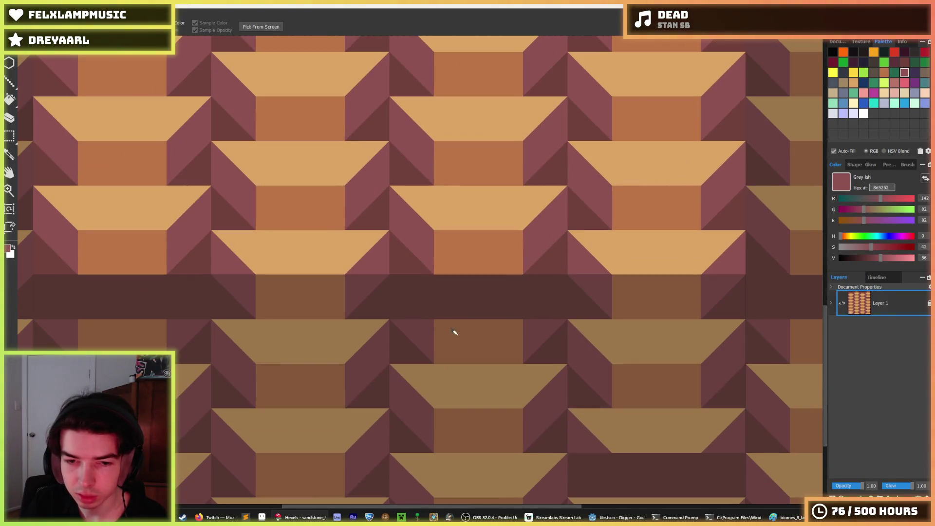
pyautogui.click(453, 330)
pyautogui.press('b')
pyautogui.moveTo(444, 285)
pyautogui.mouseDown()
pyautogui.moveTo(475, 308)
pyautogui.moveTo(534, 280)
pyautogui.moveTo(517, 286)
pyautogui.mouseUp()
# Paint one dark band triangle mauve and more dark band triangles tan
pyautogui.press('i')
pyautogui.click(538, 328)
pyautogui.press('b')
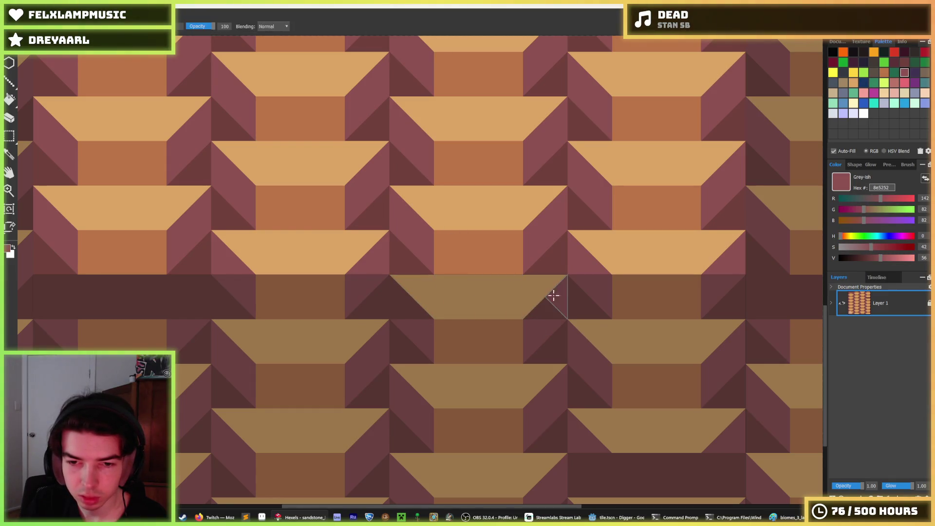
pyautogui.click(423, 311)
pyautogui.scroll(-5, 419, 297)
pyautogui.scroll(4, 259, 265)
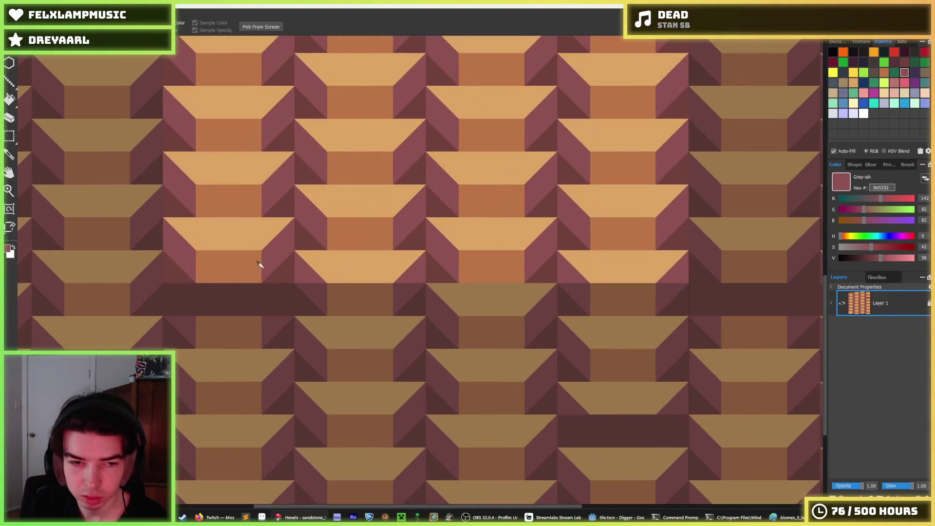
pyautogui.scroll(1, 520, 298)
pyautogui.scroll(2, 461, 317)
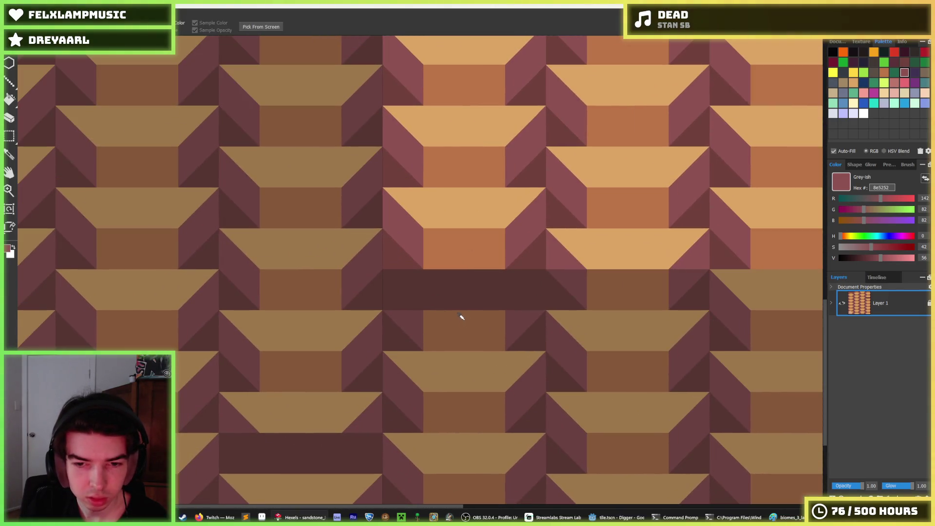
pyautogui.keyDown('alt'); pyautogui.click(434, 229); pyautogui.keyUp('alt')
pyautogui.moveTo(400, 274)
pyautogui.mouseDown()
pyautogui.moveTo(495, 247)
pyautogui.moveTo(498, 292)
pyautogui.mouseUp()
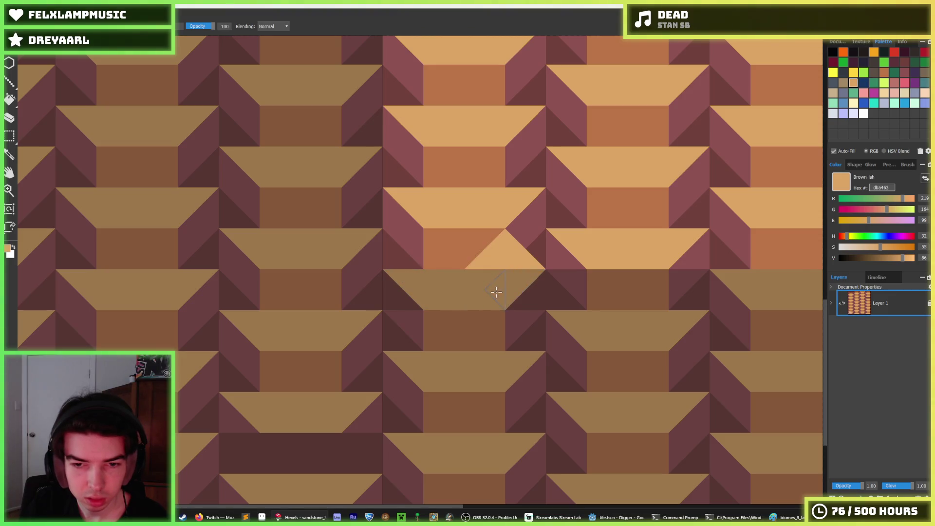
# Repaint the stray tan triangle mauve, one triangle dark brown, and redo a mauve triangle
pyautogui.keyDown('alt'); pyautogui.click(515, 242); pyautogui.keyUp('alt')
pyautogui.keyDown('alt'); pyautogui.click(480, 241); pyautogui.keyUp('alt')
pyautogui.click(489, 258)
pyautogui.keyDown('alt'); pyautogui.click(535, 292); pyautogui.keyUp('alt')
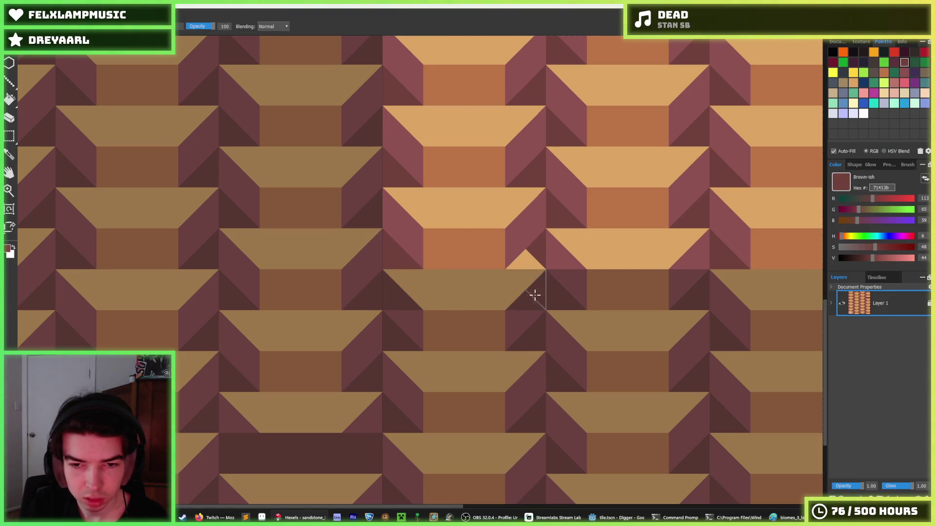
pyautogui.keyDown('alt'); pyautogui.click(519, 328); pyautogui.keyUp('alt')
pyautogui.click(517, 292)
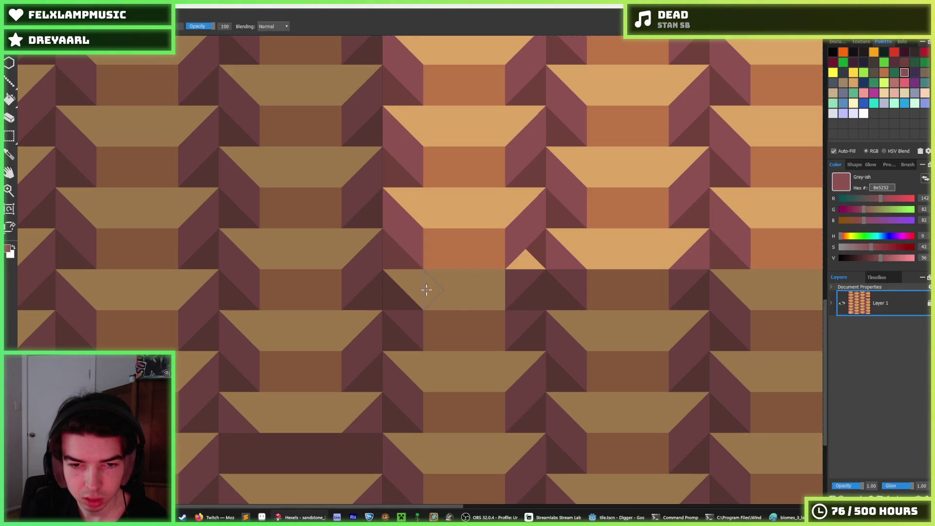
pyautogui.hotkey('ctrl', 'z')
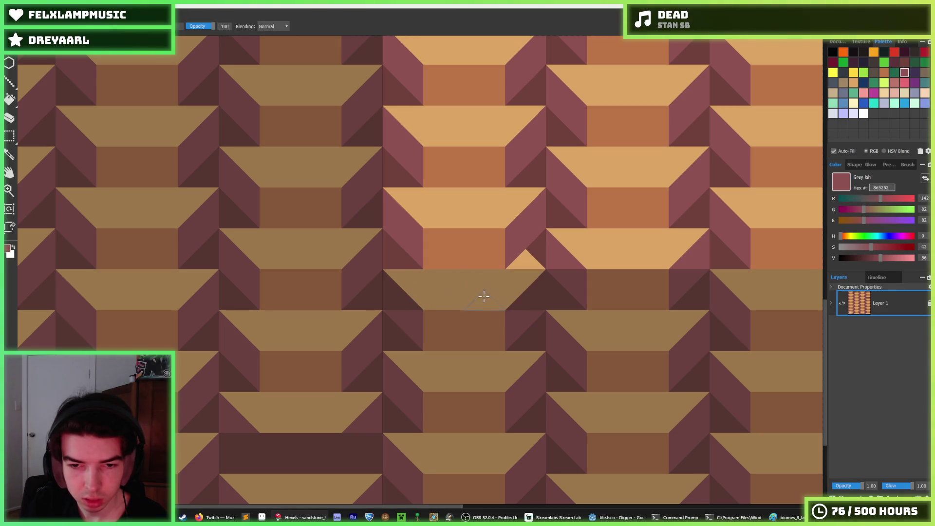
pyautogui.keyDown('alt'); pyautogui.click(481, 316); pyautogui.keyUp('alt')
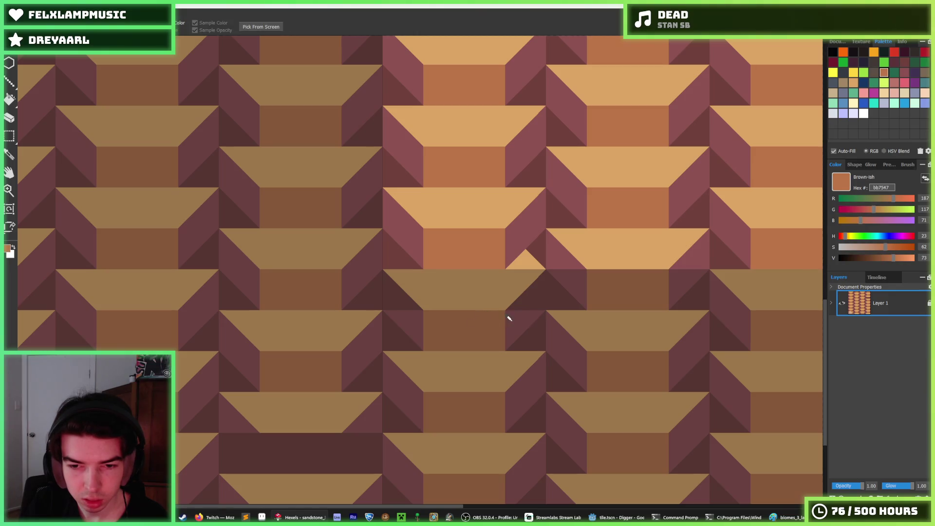
pyautogui.keyDown('alt'); pyautogui.click(509, 318); pyautogui.keyUp('alt')
pyautogui.click(536, 291)
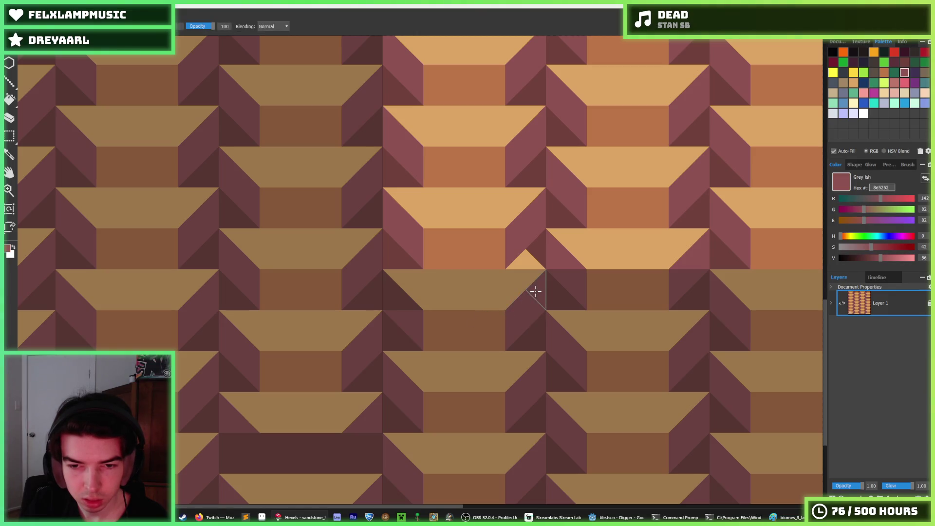
# Paint the band triangles dark brown and the lower band brown with mauve bevels
pyautogui.keyDown('alt'); pyautogui.click(532, 247); pyautogui.keyUp('alt')
pyautogui.moveTo(532, 246); pyautogui.dragTo(583, 262)
pyautogui.scroll(-5, 583, 261)
pyautogui.scroll(5, 431, 236)
pyautogui.scroll(3, 431, 236)
pyautogui.keyDown('alt'); pyautogui.click(460, 258); pyautogui.keyUp('alt')
pyautogui.moveTo(451, 371)
pyautogui.mouseDown()
pyautogui.moveTo(474, 395)
pyautogui.moveTo(465, 408)
pyautogui.moveTo(548, 379)
pyautogui.moveTo(564, 401)
pyautogui.moveTo(386, 374)
pyautogui.moveTo(484, 396)
pyautogui.moveTo(549, 396)
pyautogui.mouseUp()
pyautogui.keyDown('alt'); pyautogui.click(549, 379); pyautogui.keyUp('alt')
pyautogui.keyDown('alt'); pyautogui.click(484, 397); pyautogui.keyUp('alt')
pyautogui.scroll(-6, 553, 375)
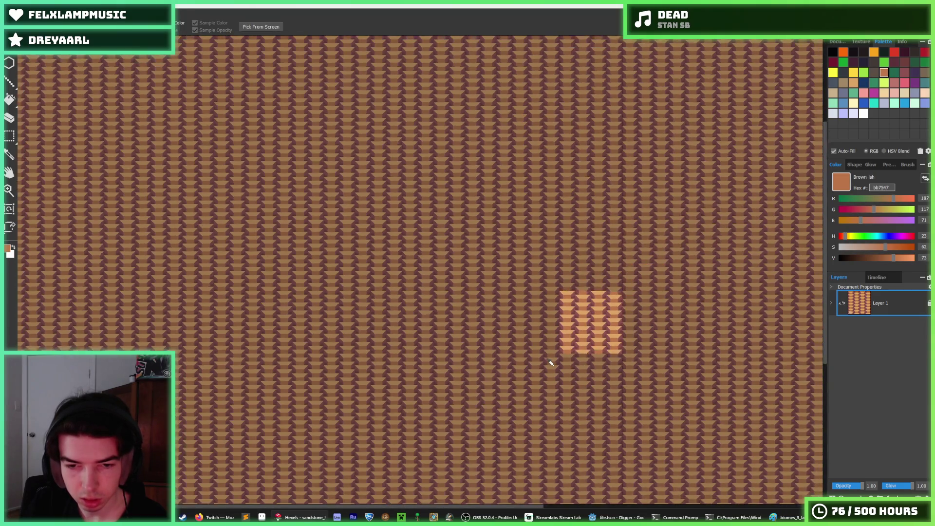
# Sample the light tan colour from a slab top
pyautogui.scroll(2, 611, 317)
pyautogui.scroll(-2, 618, 312)
pyautogui.scroll(3, 620, 312)
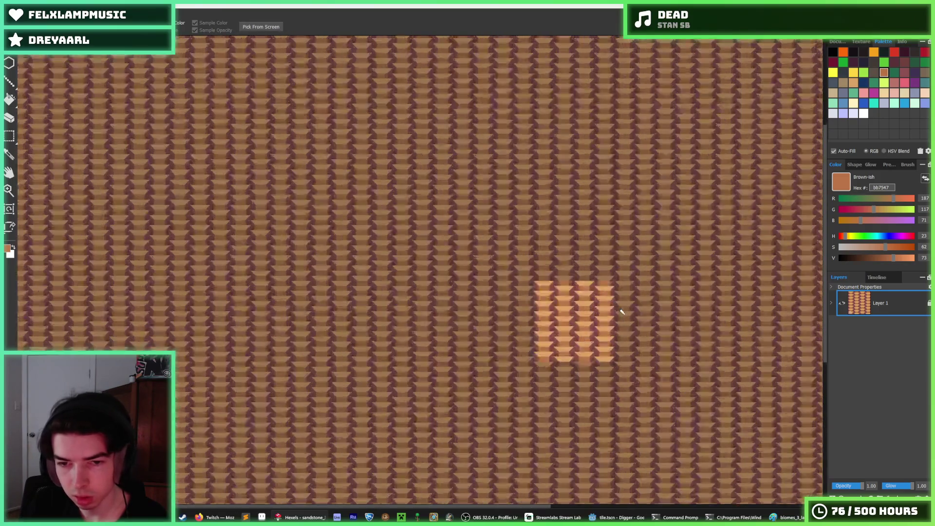
pyautogui.scroll(3, 565, 308)
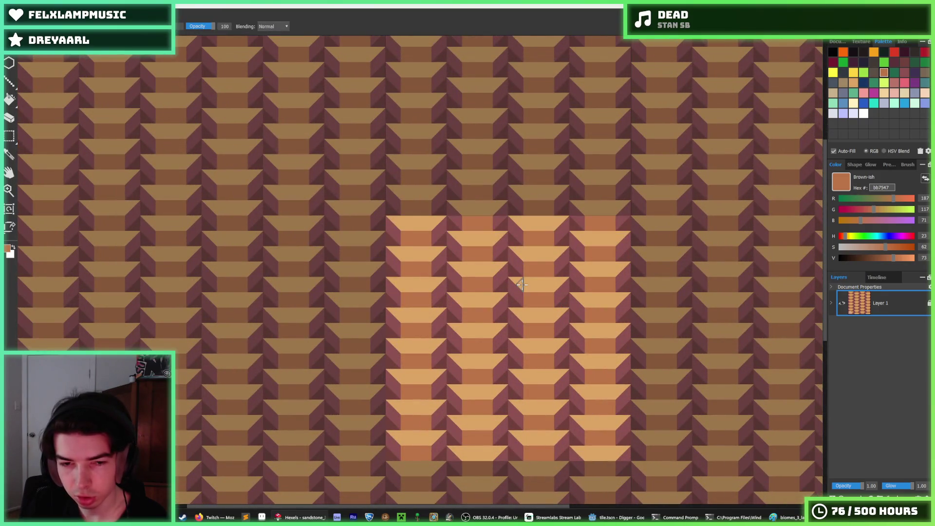
pyautogui.scroll(-3, 522, 284)
pyautogui.scroll(4, 484, 237)
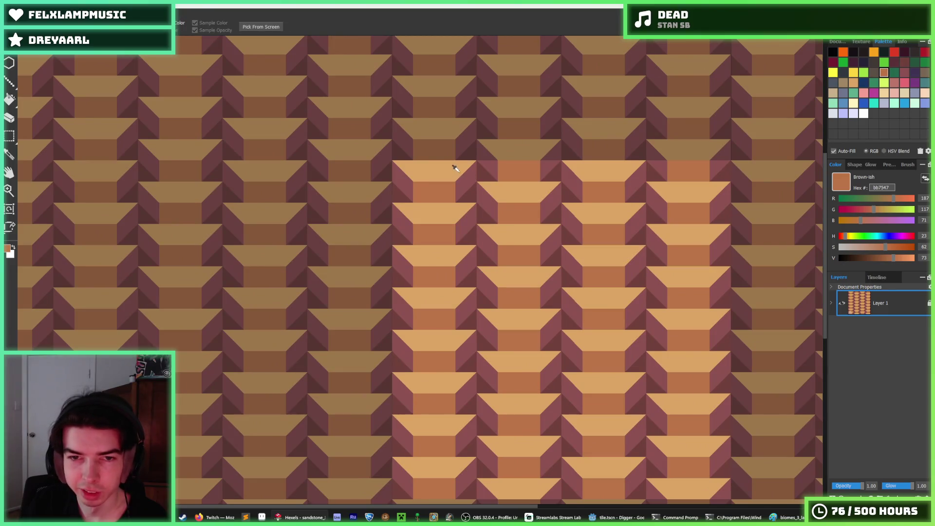
pyautogui.click(443, 165)
pyautogui.scroll(-4, 490, 210)
pyautogui.scroll(2, 489, 210)
# Sample the mauve side-face colour and bucket-fill the side triangles across the tile with it
pyautogui.press('alt')
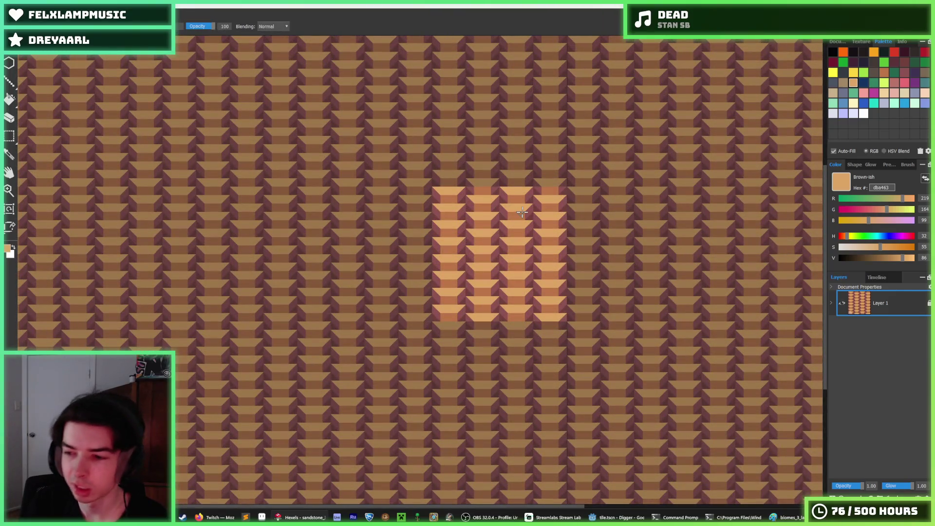
pyautogui.scroll(3, 521, 212)
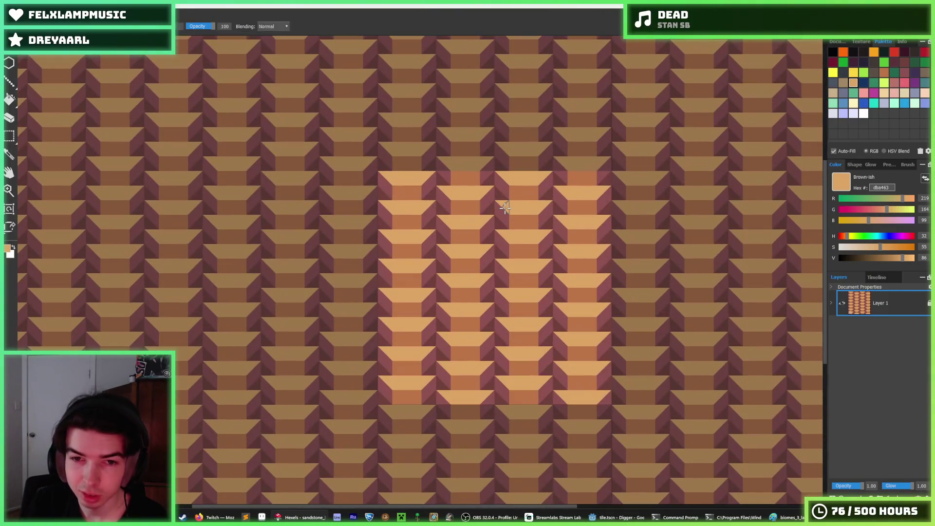
pyautogui.press('alt')
pyautogui.scroll(1, 487, 233)
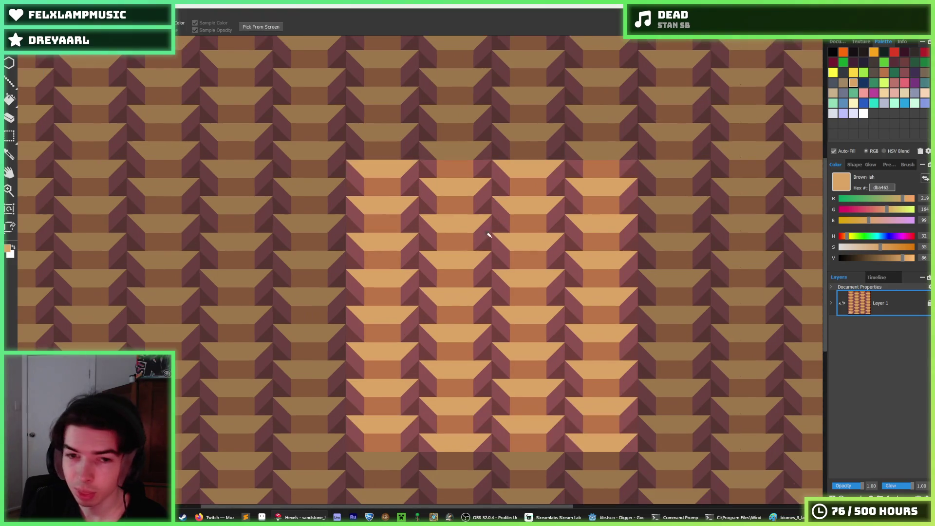
pyautogui.scroll(-1, 507, 236)
pyautogui.scroll(1, 523, 241)
pyautogui.scroll(1, 470, 212)
pyautogui.keyDown('alt'); pyautogui.click(411, 207); pyautogui.keyUp('alt')
pyautogui.press('f')
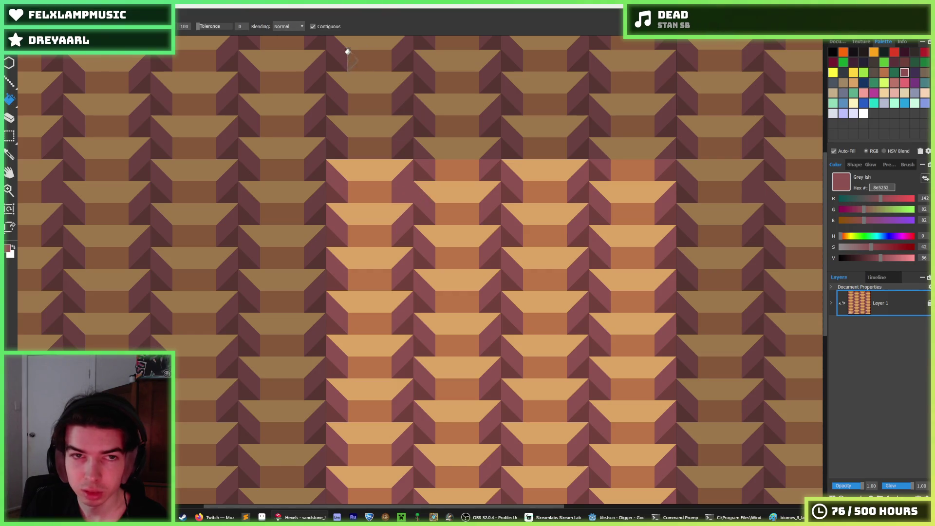
pyautogui.click(418, 174)
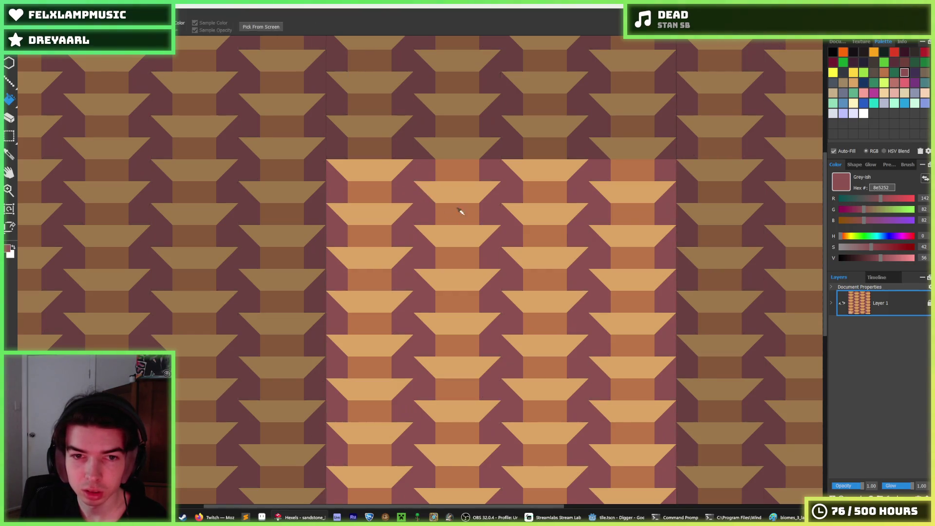
pyautogui.scroll(-5, 461, 210)
pyautogui.scroll(4, 465, 221)
pyautogui.click(469, 231)
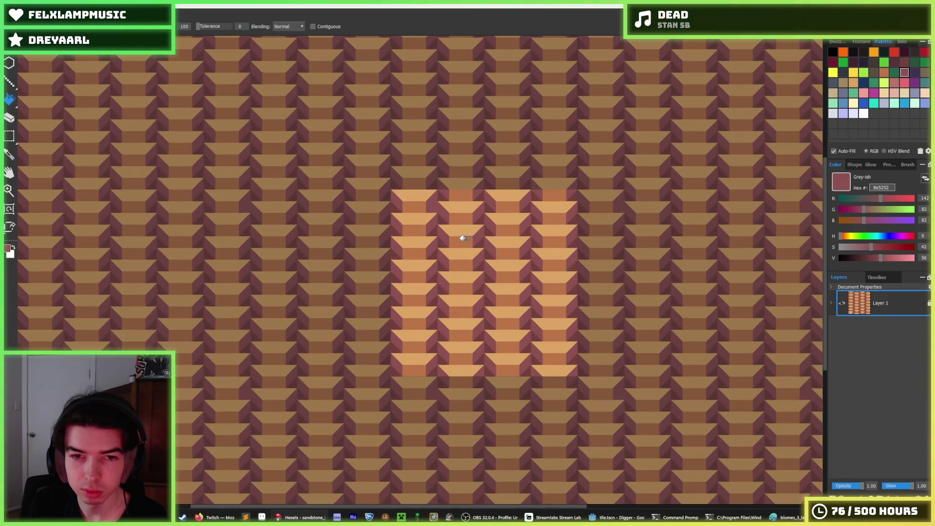
# Refill the side triangles brown, then try swatches 71413b and 5b3138 before choosing mauve 8e5252
pyautogui.press('i')
pyautogui.keyDown('alt'); pyautogui.click(446, 191); pyautogui.keyUp('alt')
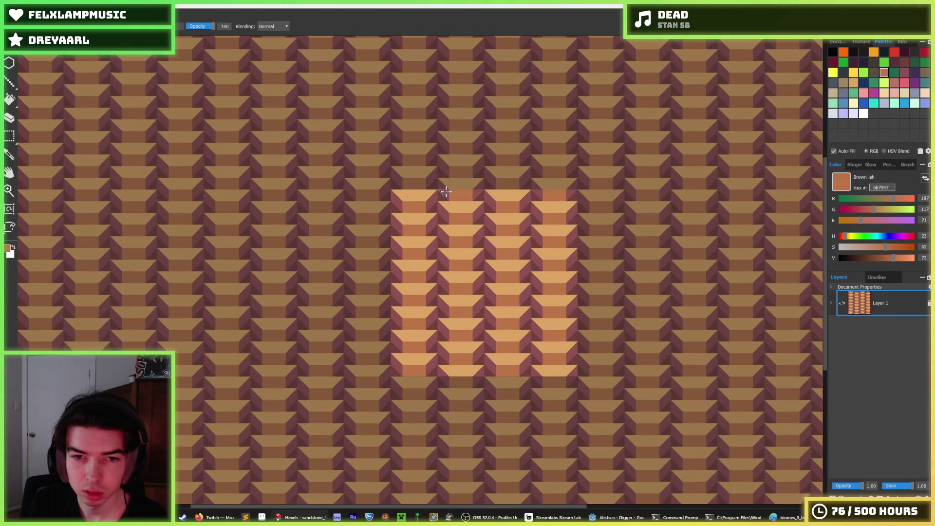
pyautogui.click(442, 191)
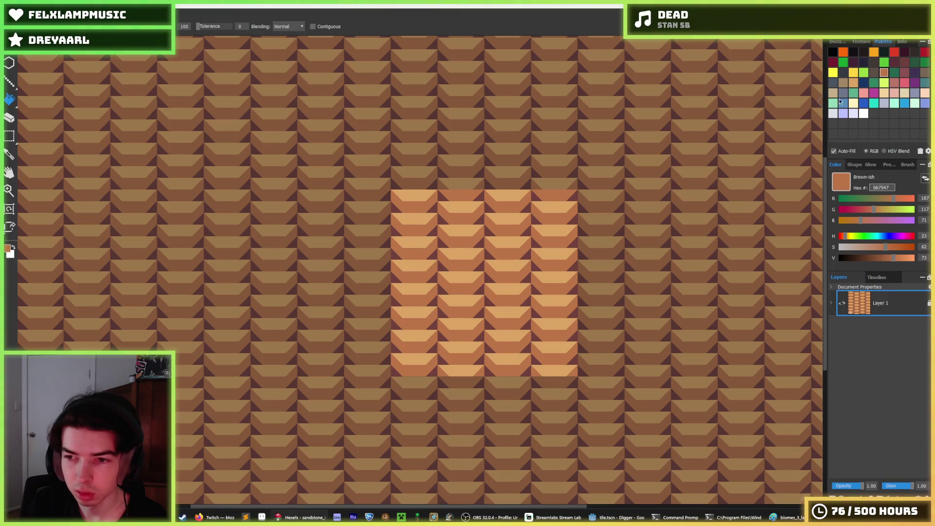
pyautogui.click(903, 63)
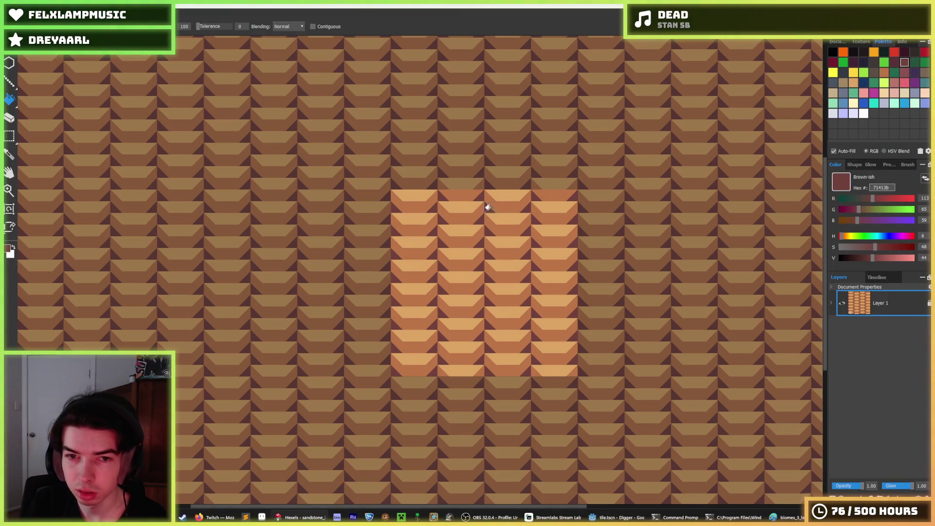
pyautogui.click(893, 62)
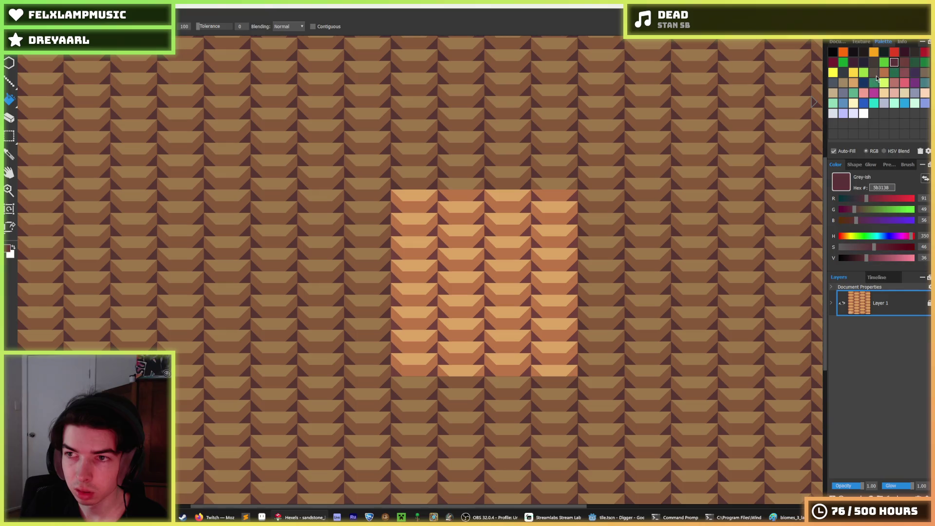
pyautogui.click(904, 72)
# Alt-sample the light tan colour from a block top
pyautogui.press('alt')
pyautogui.scroll(-3, 487, 239)
pyautogui.scroll(3, 531, 255)
pyautogui.scroll(2, 534, 256)
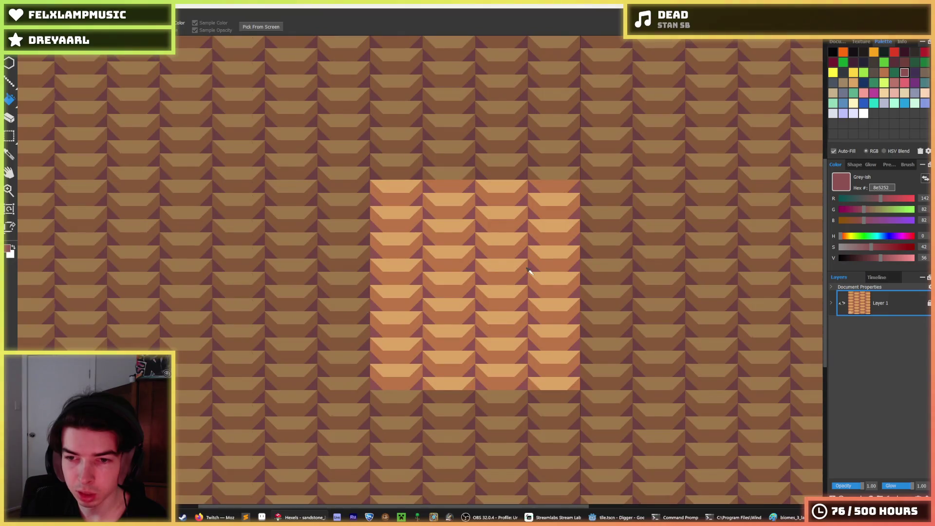
pyautogui.scroll(-2, 528, 270)
pyautogui.scroll(1, 524, 272)
pyautogui.scroll(-3, 521, 274)
pyautogui.scroll(2, 520, 276)
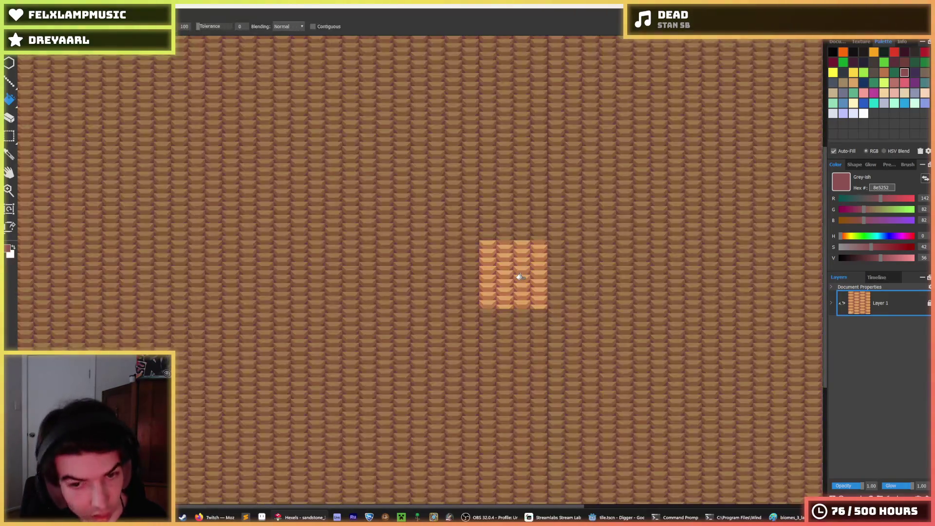
pyautogui.press('alt')
pyautogui.scroll(2, 496, 254)
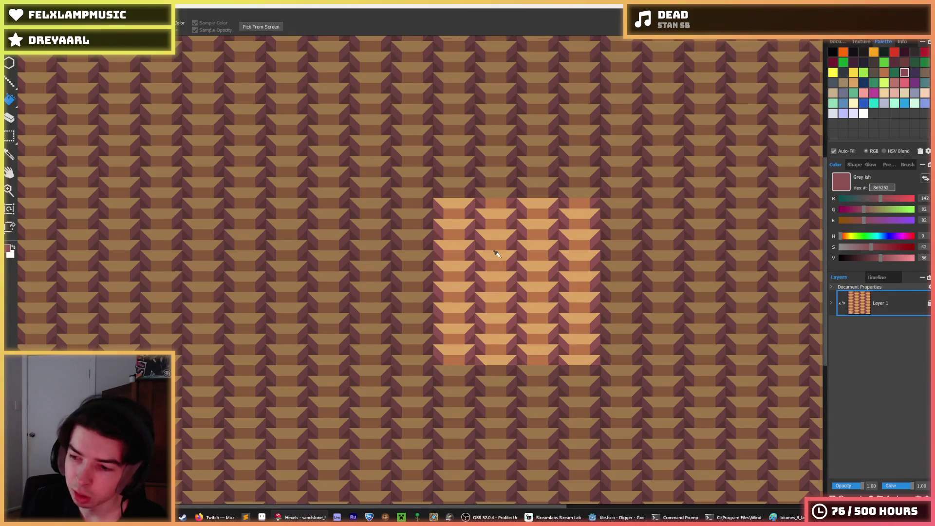
pyautogui.scroll(1, 497, 254)
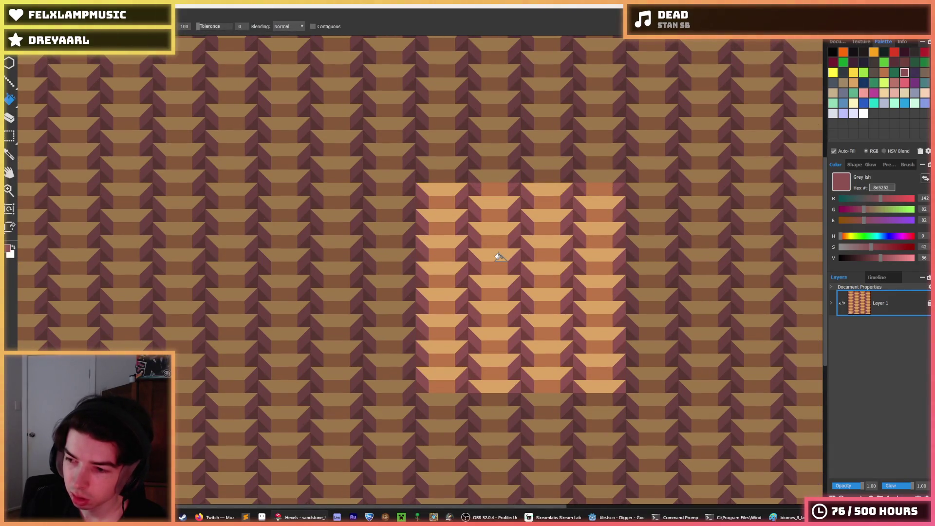
pyautogui.press('alt')
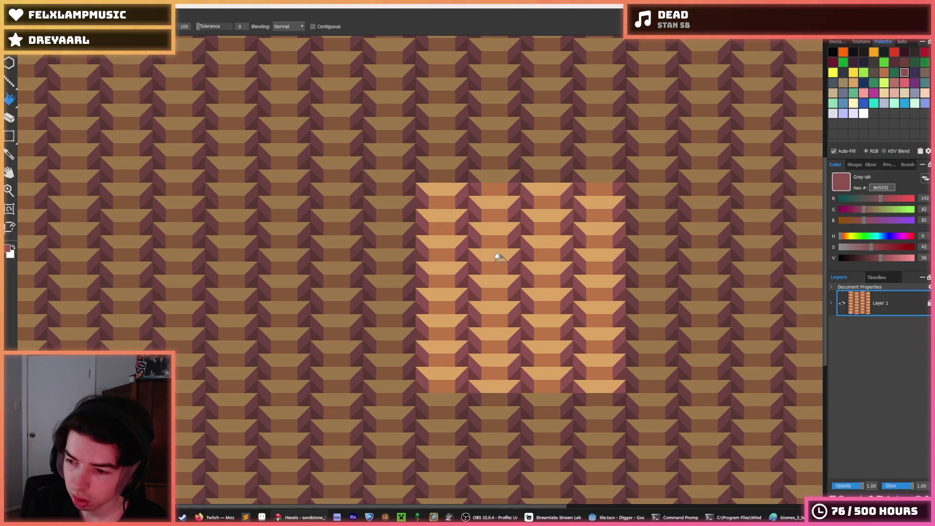
pyautogui.press('alt')
pyautogui.scroll(2, 490, 191)
pyautogui.keyDown('alt'); pyautogui.click(482, 186); pyautogui.keyUp('alt')
# Paint light tan and darker orange triangles along the block row
pyautogui.keyDown('alt'); pyautogui.click(417, 188); pyautogui.keyUp('alt')
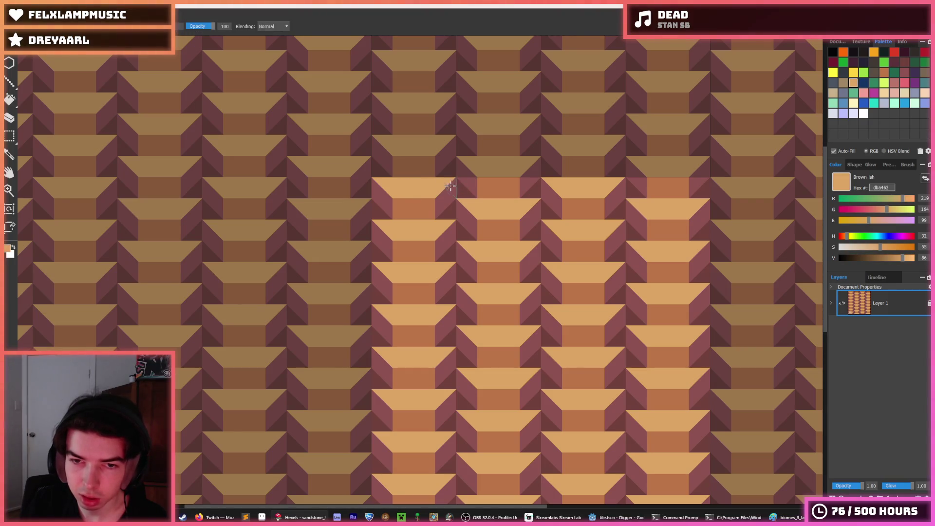
pyautogui.moveTo(458, 192)
pyautogui.mouseDown()
pyautogui.moveTo(441, 195)
pyautogui.moveTo(526, 185)
pyautogui.moveTo(433, 205)
pyautogui.moveTo(492, 207)
pyautogui.mouseUp()
pyautogui.keyDown('alt'); pyautogui.click(407, 206); pyautogui.keyUp('alt')
pyautogui.moveTo(407, 207); pyautogui.dragTo(501, 205)
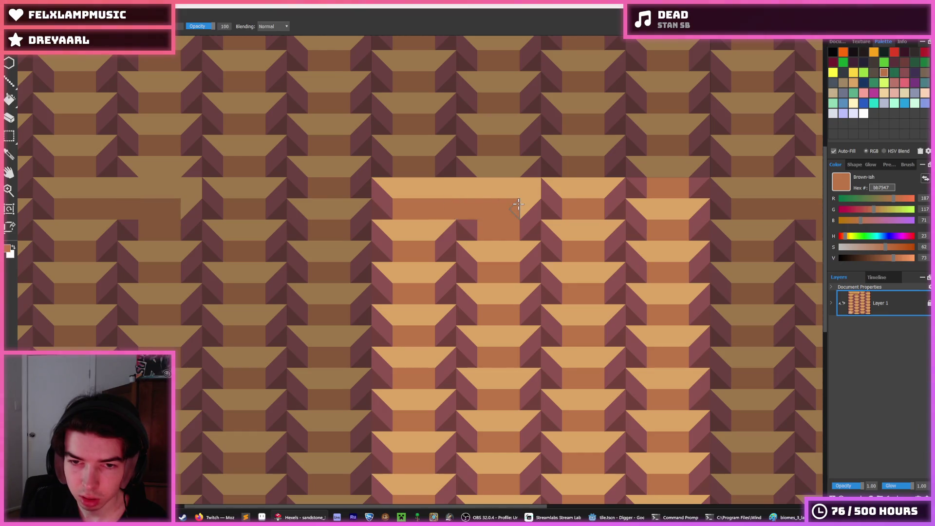
pyautogui.keyDown('alt'); pyautogui.click(392, 193); pyautogui.keyUp('alt')
pyautogui.keyDown('alt'); pyautogui.click(502, 204); pyautogui.keyUp('alt')
# Paint mauve beside the slab and a dark brown 71413b strip across the row, leaving zigzag teeth
pyautogui.keyDown('alt'); pyautogui.click(530, 210); pyautogui.keyUp('alt')
pyautogui.moveTo(529, 209)
pyautogui.mouseDown()
pyautogui.moveTo(534, 191)
pyautogui.moveTo(506, 224)
pyautogui.moveTo(514, 227)
pyautogui.moveTo(523, 225)
pyautogui.moveTo(387, 226)
pyautogui.moveTo(385, 217)
pyautogui.mouseUp()
pyautogui.keyDown('alt'); pyautogui.click(544, 208); pyautogui.keyUp('alt')
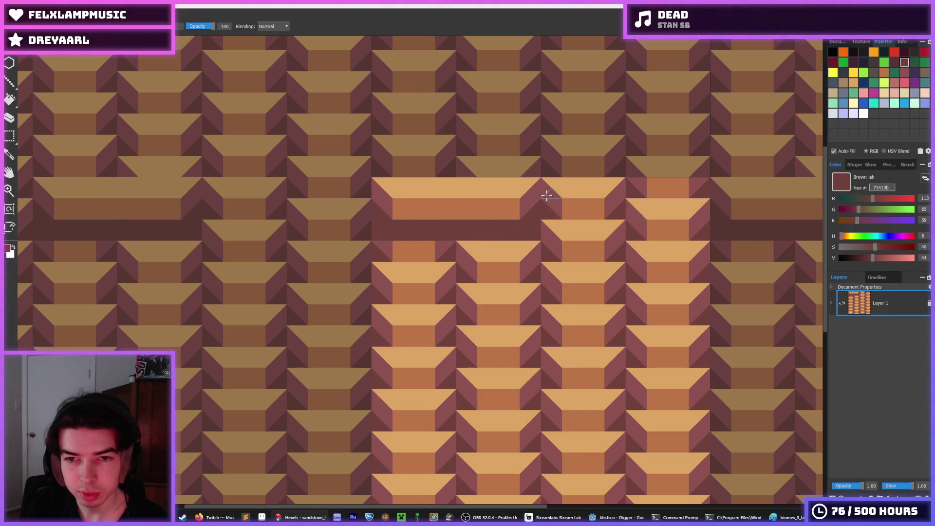
pyautogui.moveTo(548, 181)
pyautogui.mouseDown()
pyautogui.moveTo(597, 197)
pyautogui.moveTo(691, 182)
pyautogui.moveTo(672, 200)
pyautogui.moveTo(677, 230)
pyautogui.moveTo(668, 222)
pyautogui.moveTo(528, 232)
pyautogui.moveTo(374, 180)
pyautogui.mouseUp()
pyautogui.press('m')
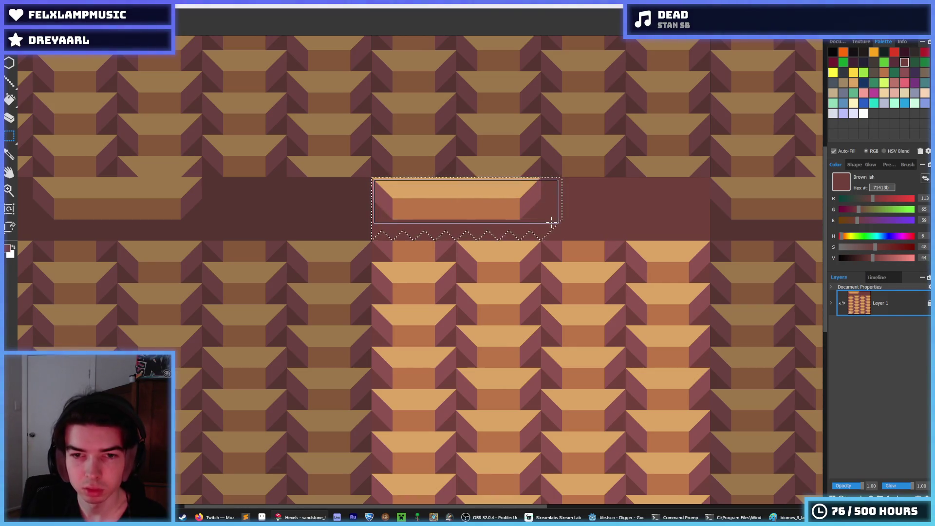
# Offset the selected slab right and down, then paint dark brown over the band's stray triangles
pyautogui.press('Right')
pyautogui.press('Right')
pyautogui.press('Right')
pyautogui.press('Right')
pyautogui.press('Down')
pyautogui.press('Down')
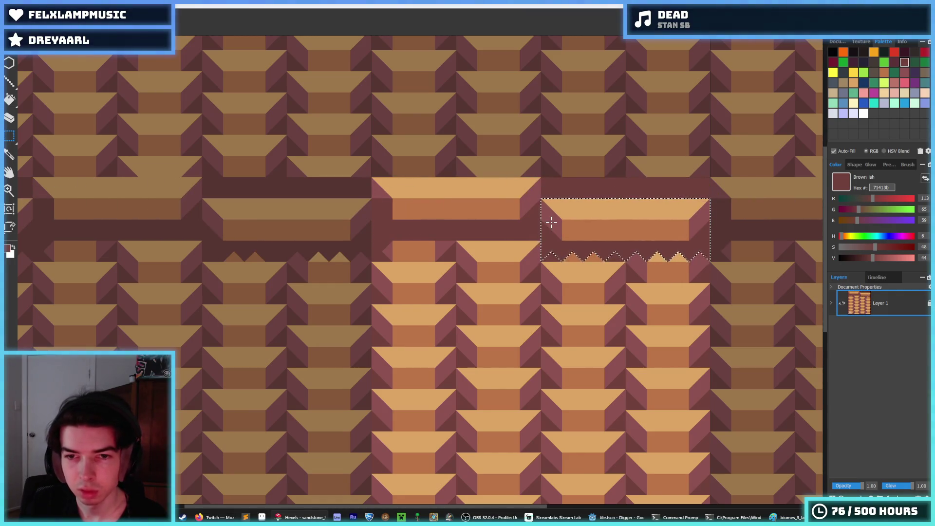
pyautogui.scroll(-1, 518, 238)
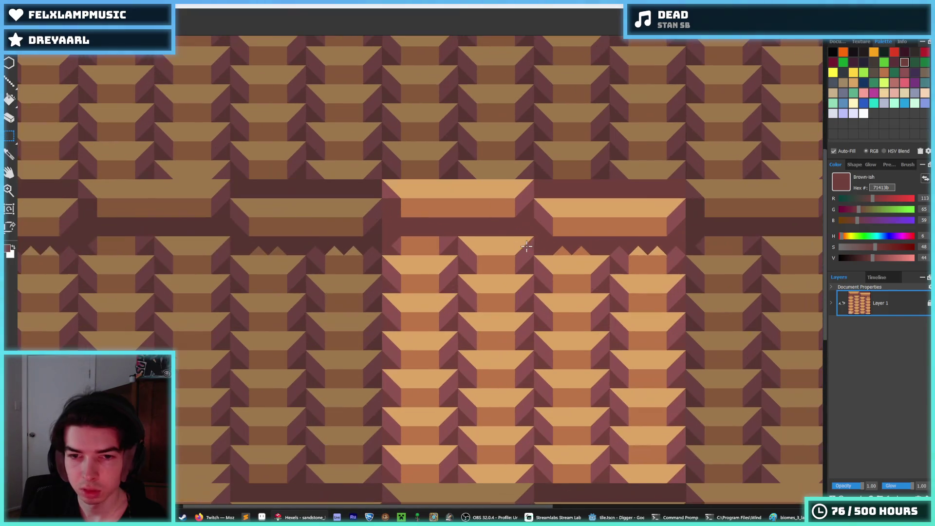
pyautogui.keyDown('alt'); pyautogui.click(398, 206); pyautogui.keyUp('alt')
pyautogui.keyDown('alt'); pyautogui.click(515, 229); pyautogui.keyUp('alt')
pyautogui.moveTo(516, 230)
pyautogui.mouseDown()
pyautogui.moveTo(418, 244)
pyautogui.moveTo(588, 250)
pyautogui.mouseUp()
pyautogui.moveTo(656, 254)
pyautogui.mouseDown()
pyautogui.moveTo(674, 261)
pyautogui.moveTo(654, 259)
pyautogui.mouseUp()
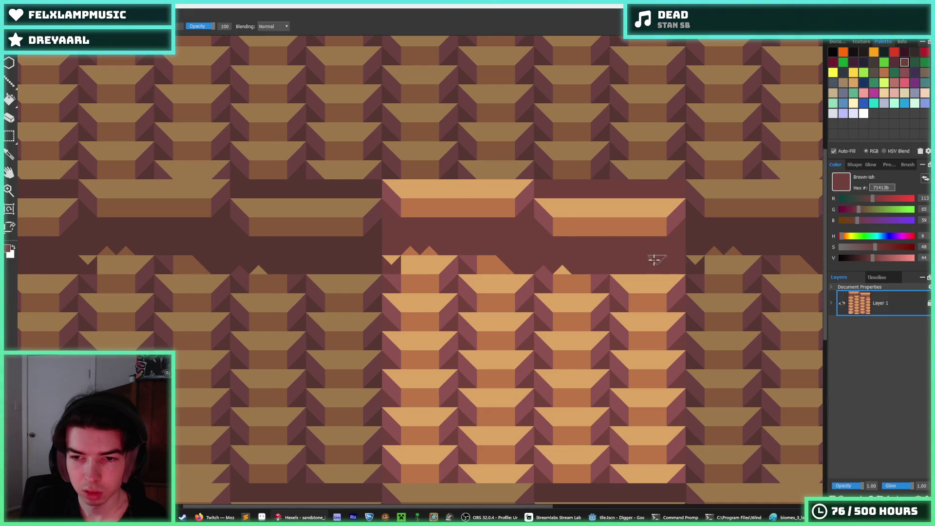
# Select the offset slab and step copies of it five rows down the column
pyautogui.press('m')
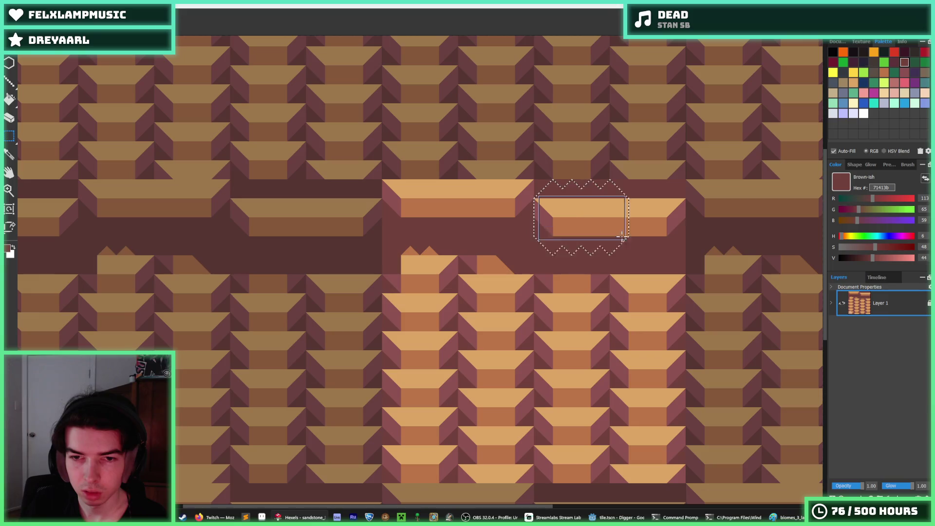
pyautogui.moveTo(680, 226); pyautogui.dragTo(680, 228)
pyautogui.press('Down')
pyautogui.press('Down')
pyautogui.press('Down')
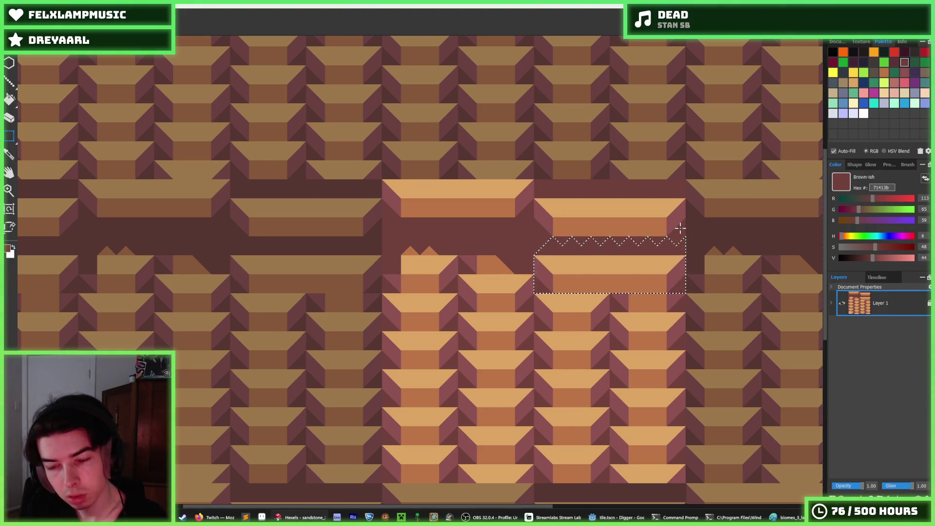
pyautogui.press('Down')
pyautogui.press('Down')
pyautogui.press('Down')
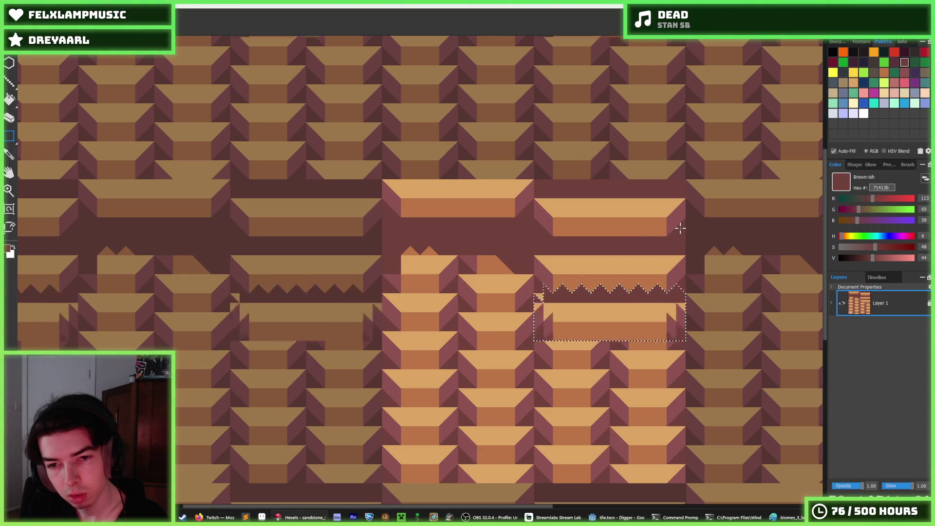
pyautogui.press('Down')
pyautogui.press('Down')
pyautogui.press('Down')
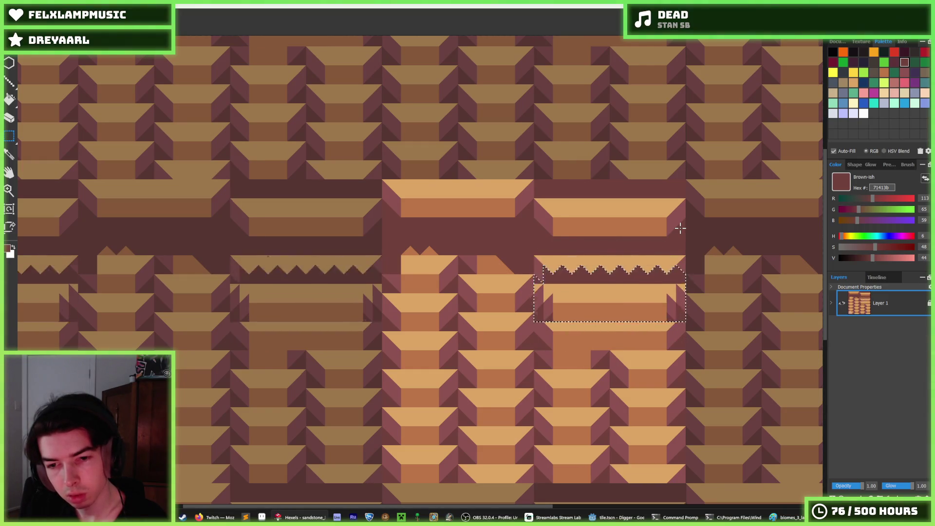
pyautogui.press('Down')
pyautogui.press('Down')
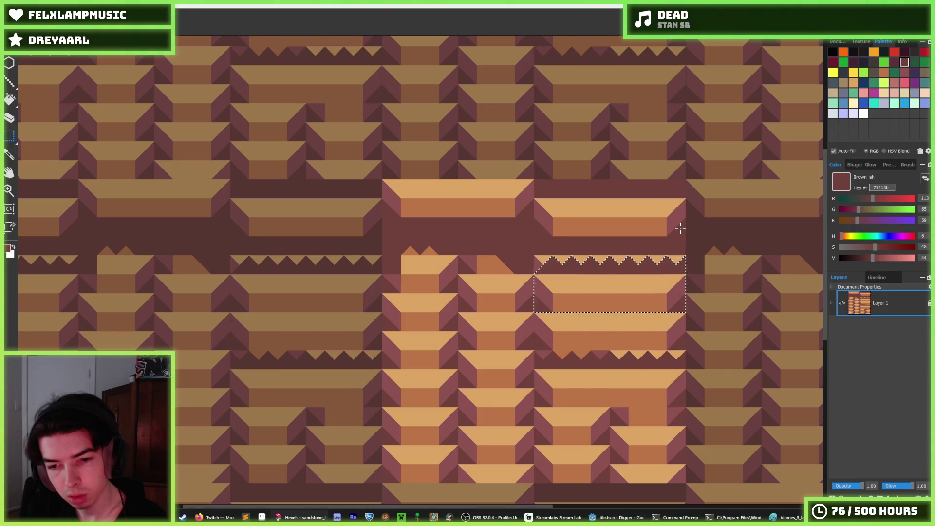
pyautogui.press('Down')
pyautogui.press('Down')
pyautogui.press('Down')
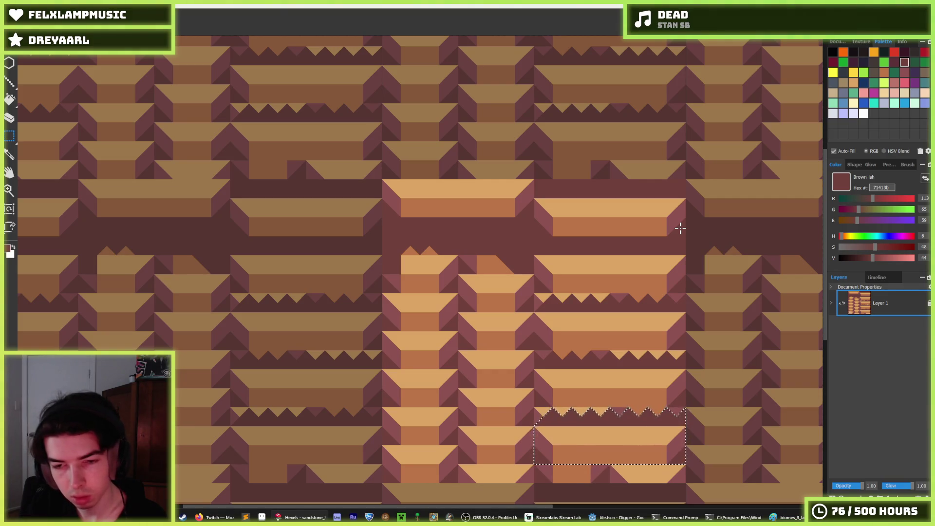
pyautogui.hotkey('ctrl', 'd')
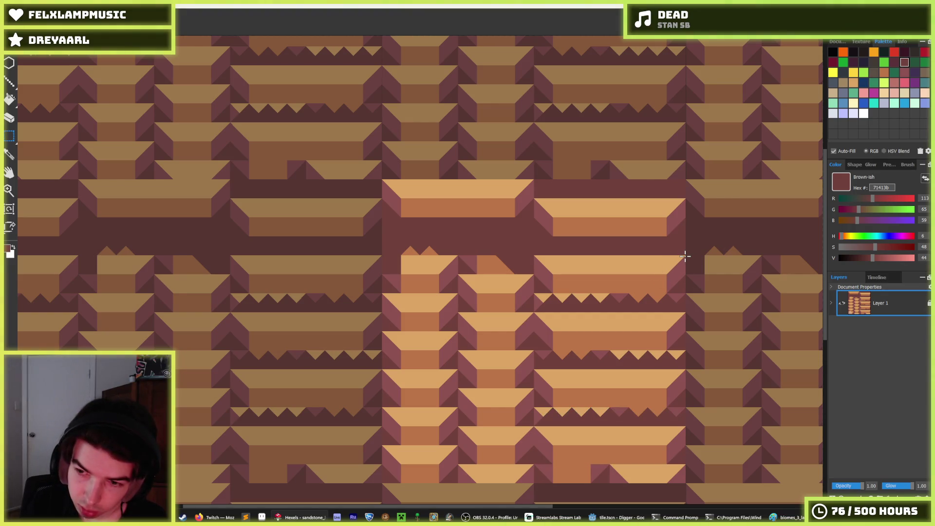
# Move the stacked slab column left and up, then paste it again and raise it one row
pyautogui.moveTo(684, 256); pyautogui.dragTo(535, 456)
pyautogui.press('Left')
pyautogui.press('Left')
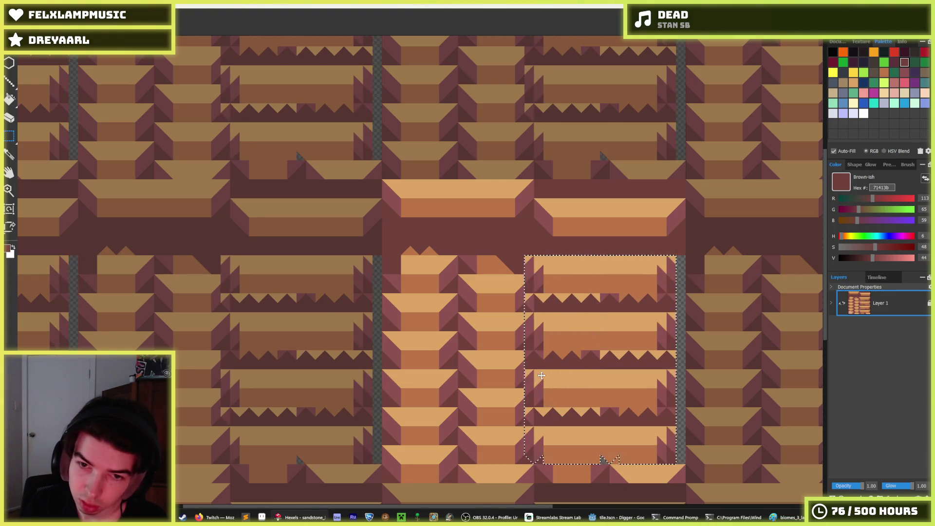
pyautogui.press('Left')
pyautogui.press('Left')
pyautogui.press('Left')
pyautogui.press('Up')
pyautogui.press('Up')
pyautogui.press('Up')
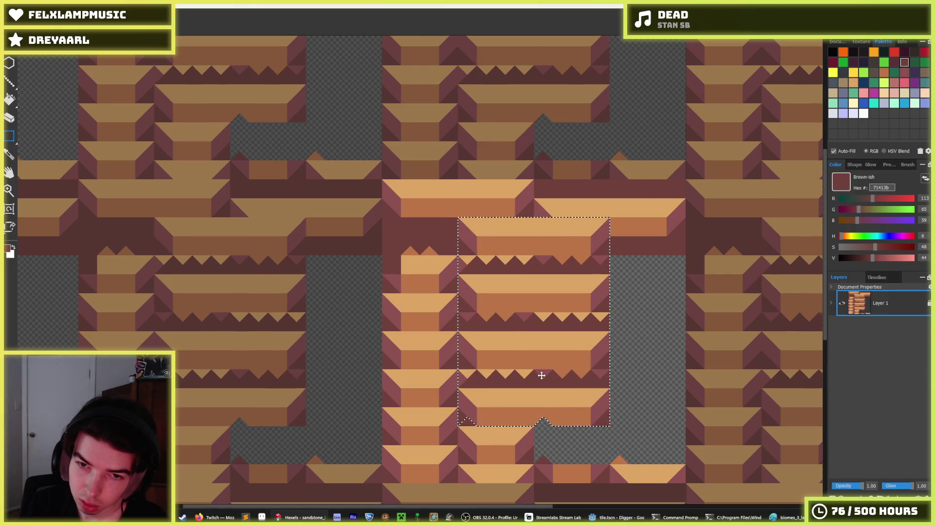
pyautogui.hotkey('ctrl', 'd')
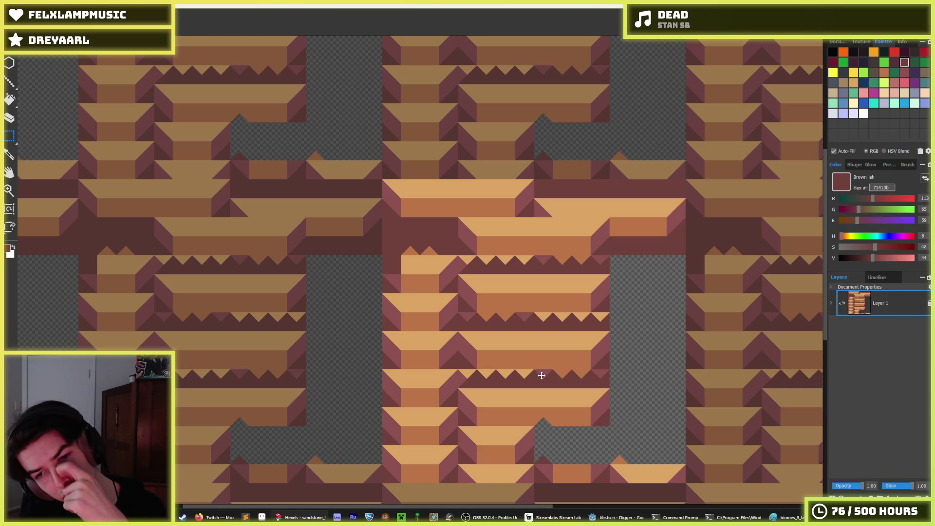
pyautogui.hotkey('ctrl', 'v')
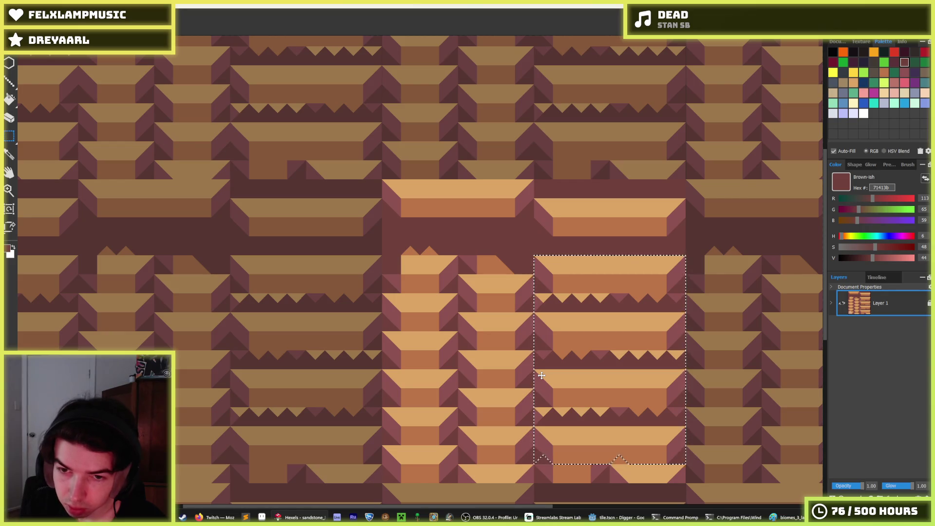
pyautogui.press('Up')
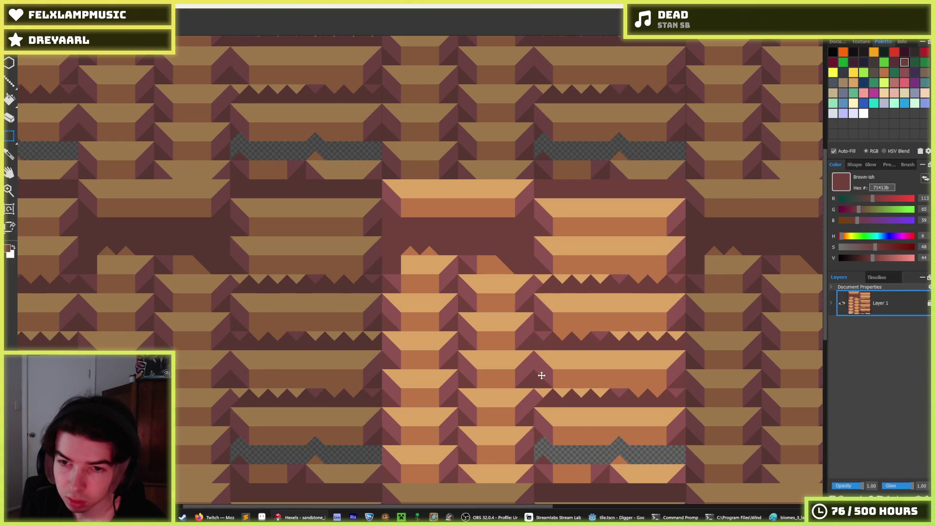
pyautogui.scroll(-5, 556, 281)
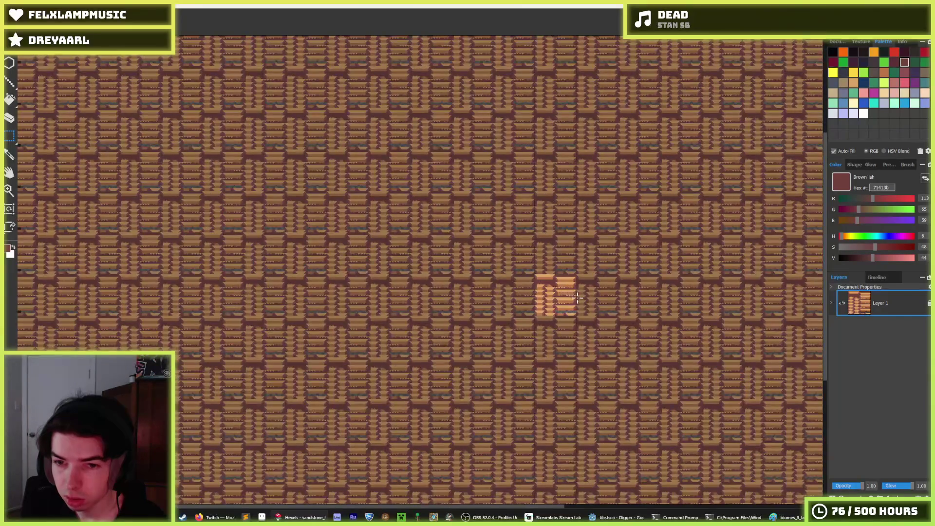
# Undo back to the earlier slab arrangement and try nudging the right offset slab up one row
pyautogui.scroll(5, 564, 286)
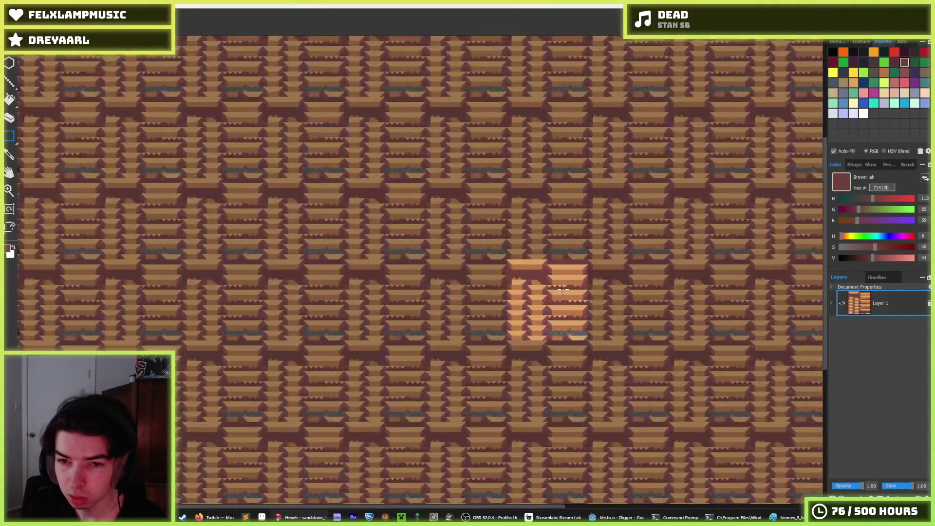
pyautogui.hotkey('ctrl', 'z')
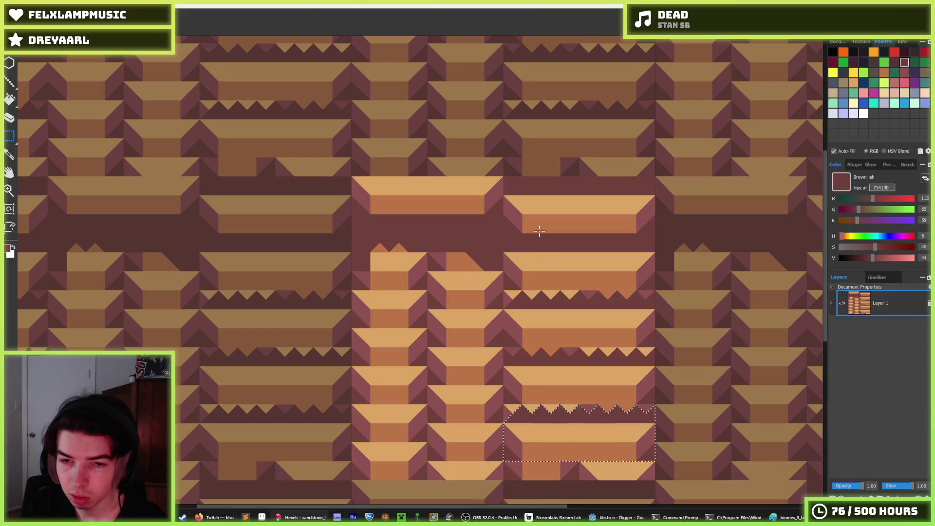
pyautogui.hotkey('ctrl', 'z')
pyautogui.hotkey('ctrl', 'z')
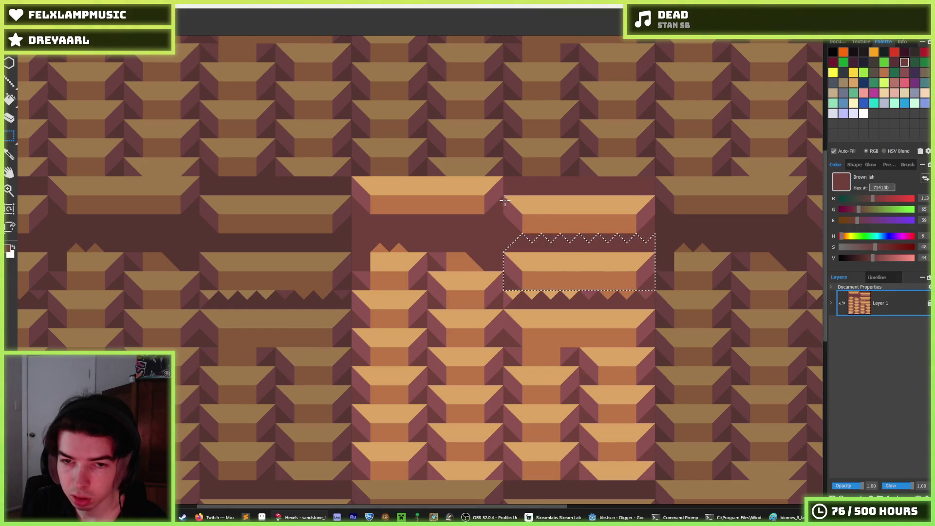
pyautogui.hotkey('ctrl', 'z')
pyautogui.hotkey('ctrl', 'z')
pyautogui.hotkey('ctrl', 'z')
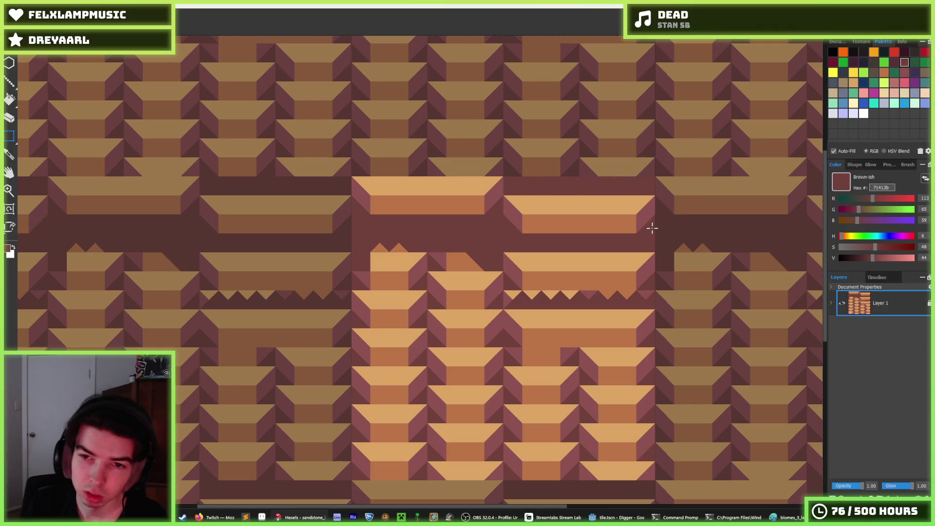
pyautogui.moveTo(646, 225)
pyautogui.mouseDown()
pyautogui.moveTo(504, 196)
pyautogui.moveTo(634, 234)
pyautogui.mouseUp()
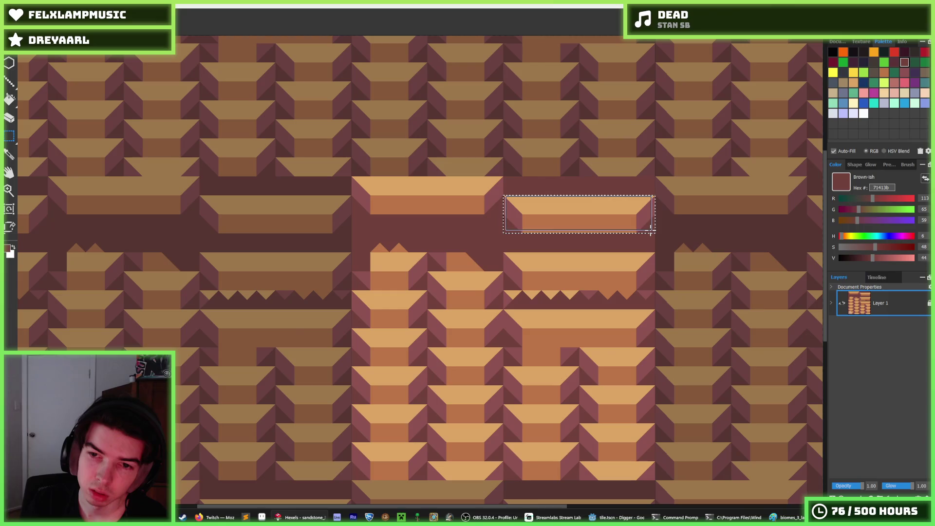
pyautogui.press('Up')
pyautogui.press('b')
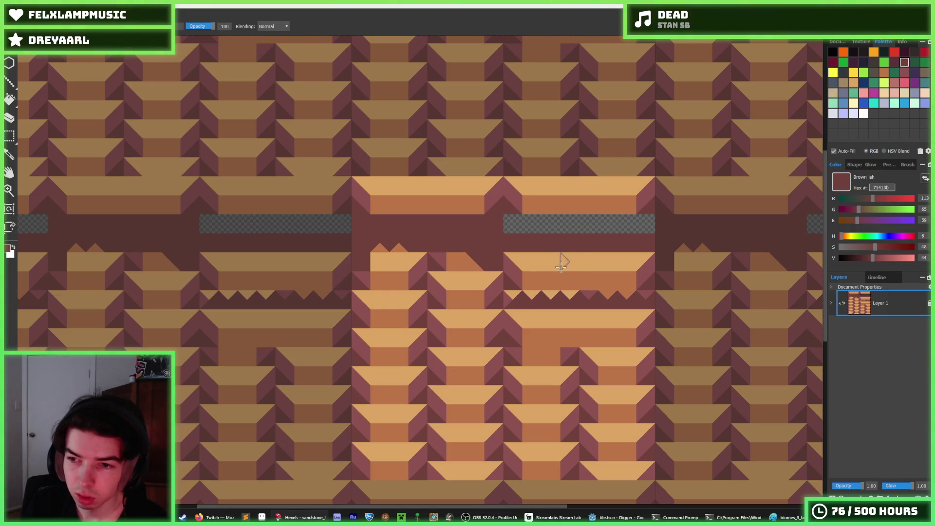
pyautogui.hotkey('ctrl', 'z')
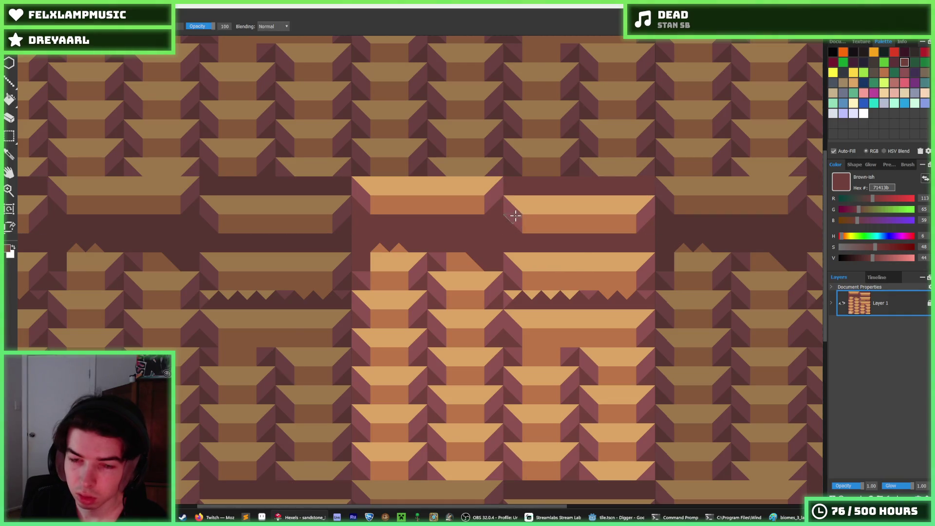
# Marquee the right tan slab and drag it left and down under the central slab
pyautogui.press('m')
pyautogui.moveTo(504, 197); pyautogui.dragTo(673, 230)
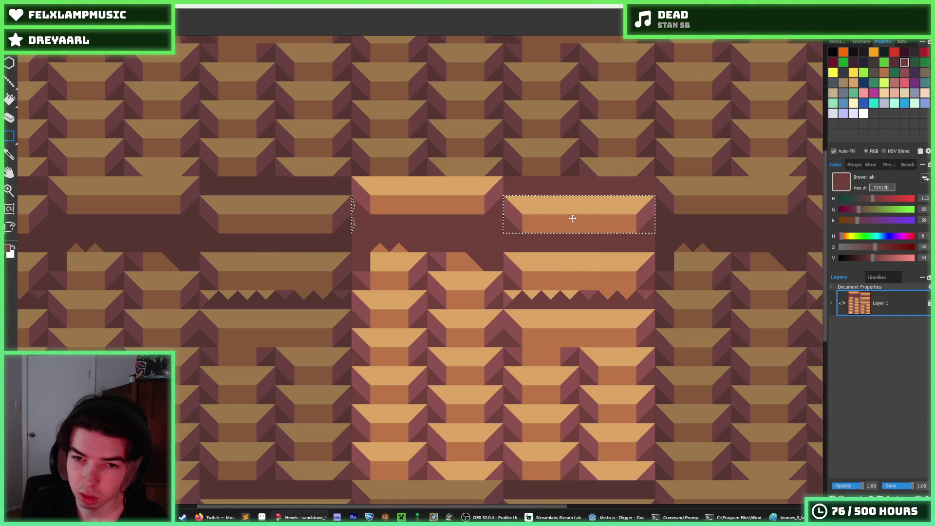
pyautogui.moveTo(572, 218); pyautogui.dragTo(411, 238)
pyautogui.scroll(-6, 496, 234)
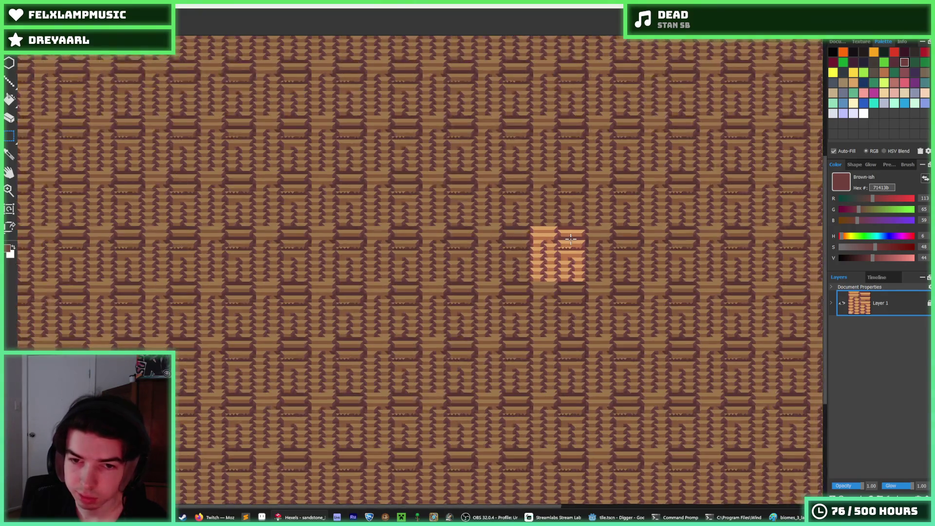
pyautogui.scroll(5, 572, 238)
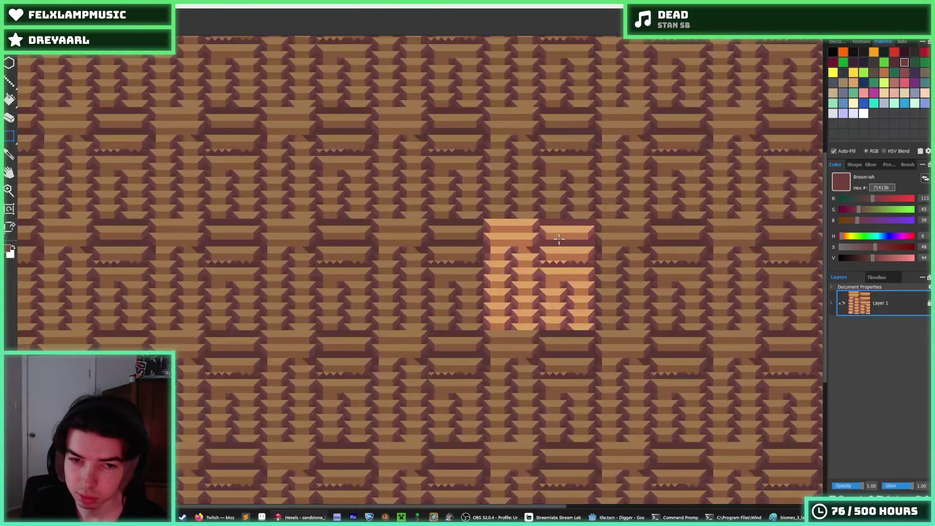
pyautogui.scroll(1, 479, 229)
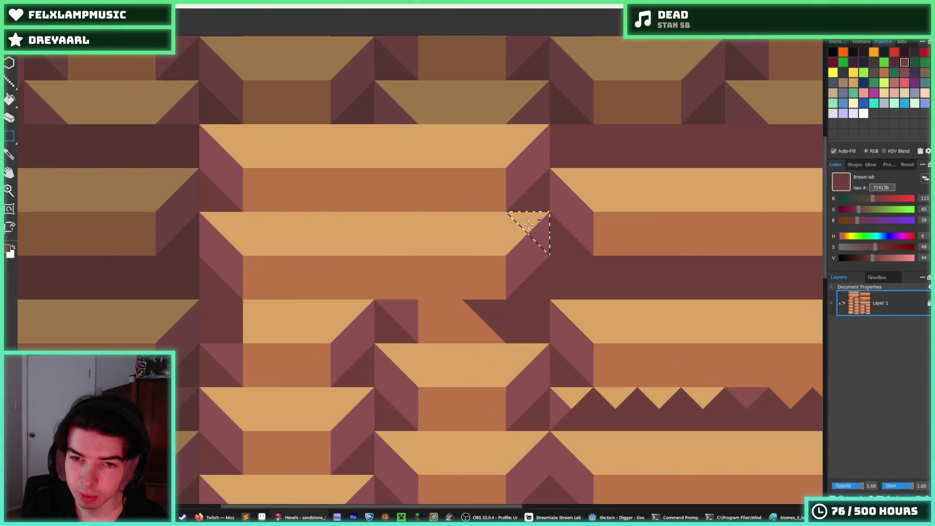
# Move the middle band of slabs down one row, leaving an empty gap
pyautogui.moveTo(528, 223); pyautogui.dragTo(201, 298)
pyautogui.moveTo(293, 296); pyautogui.dragTo(294, 317)
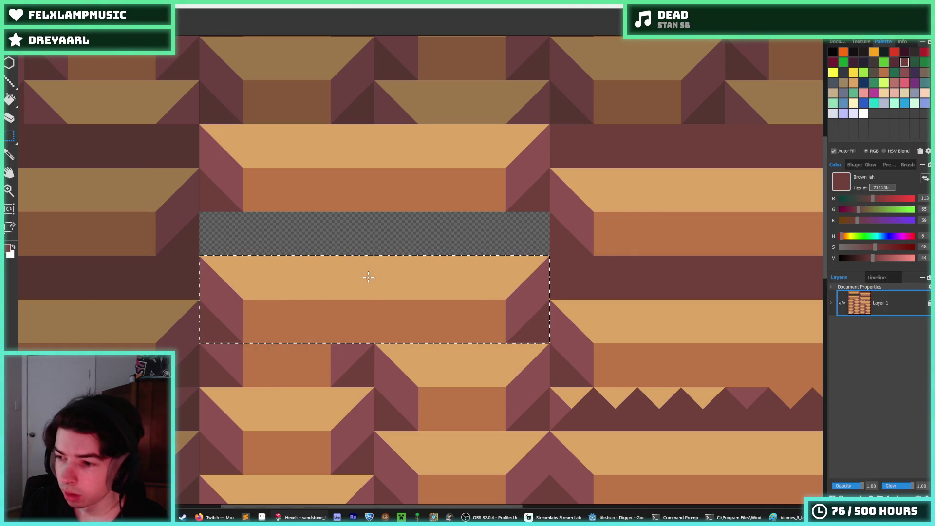
pyautogui.press('b')
pyautogui.moveTo(386, 274); pyautogui.dragTo(478, 240)
pyautogui.press('i')
pyautogui.scroll(-2, 580, 253)
pyautogui.scroll(1, 583, 254)
pyautogui.scroll(1, 583, 254)
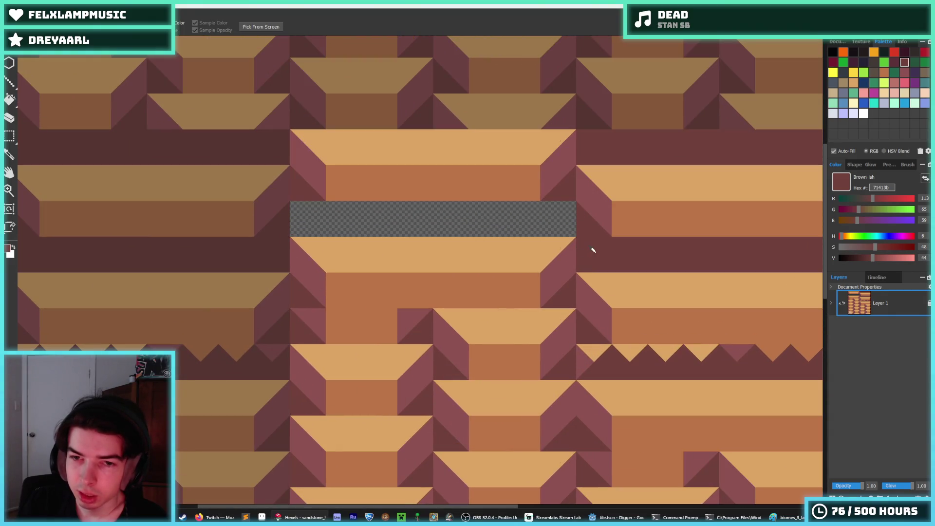
pyautogui.press('b')
# Fill the gap with tan dba463 and paint the lower tan band brown bb7547
pyautogui.press('i')
pyautogui.press('g')
pyautogui.keyDown('alt'); pyautogui.click(426, 239); pyautogui.keyUp('alt')
pyautogui.click(428, 224)
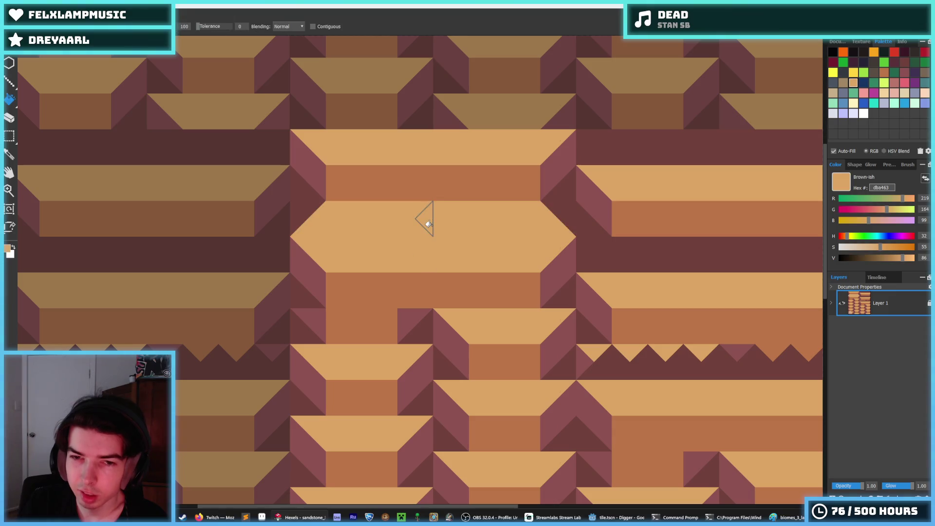
pyautogui.scroll(-2, 536, 226)
pyautogui.keyDown('alt'); pyautogui.click(509, 251); pyautogui.keyUp('alt')
pyautogui.moveTo(431, 235)
pyautogui.mouseDown()
pyautogui.moveTo(540, 228)
pyautogui.moveTo(466, 224)
pyautogui.mouseUp()
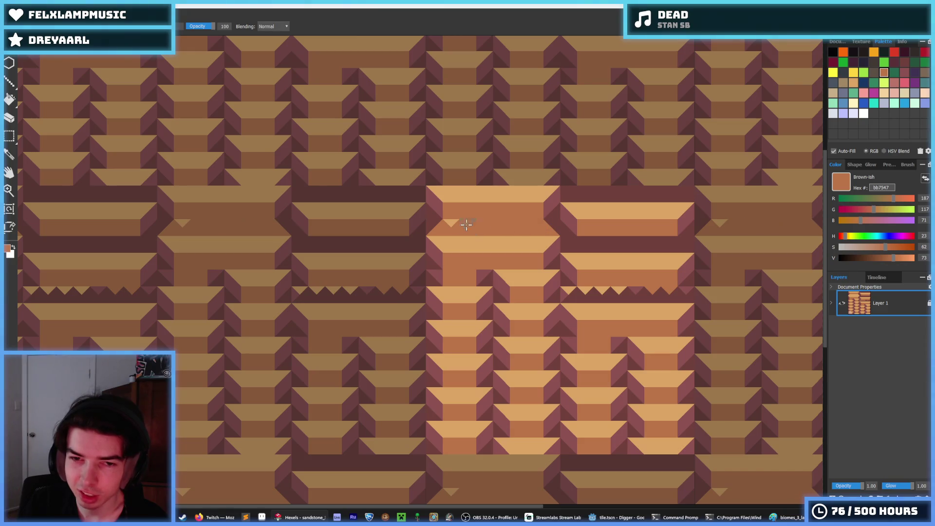
pyautogui.scroll(-3, 505, 214)
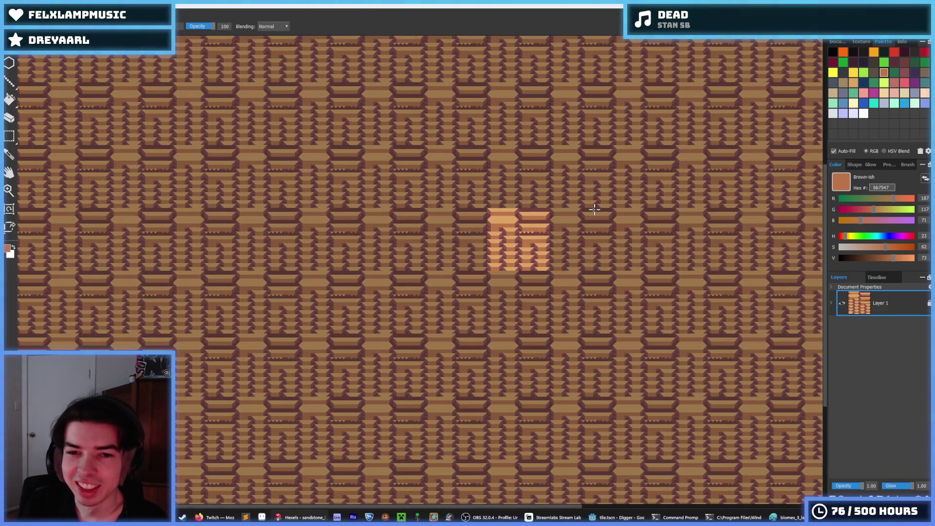
# Try a brown strip along the bevel, then undo the stray strokes
pyautogui.press('i')
pyautogui.scroll(1, 509, 213)
pyautogui.scroll(1, 509, 212)
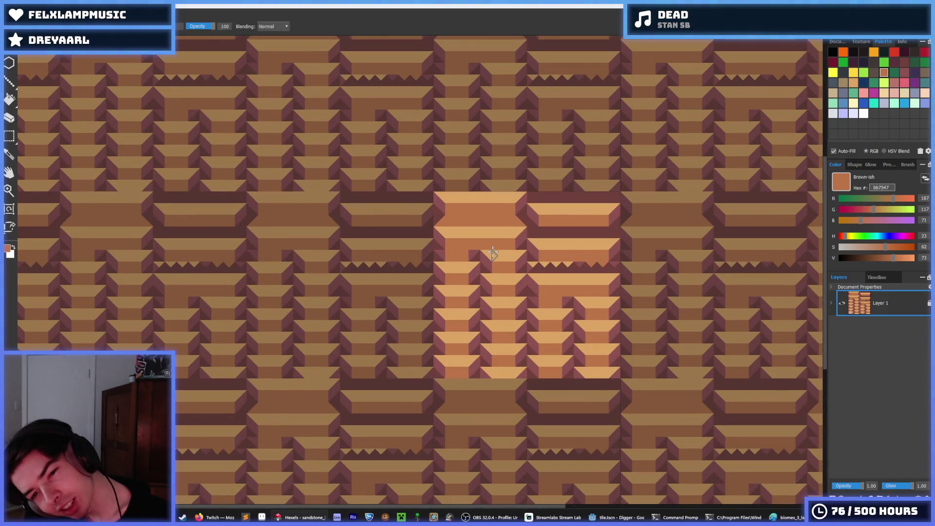
pyautogui.scroll(1, 481, 244)
pyautogui.press('b')
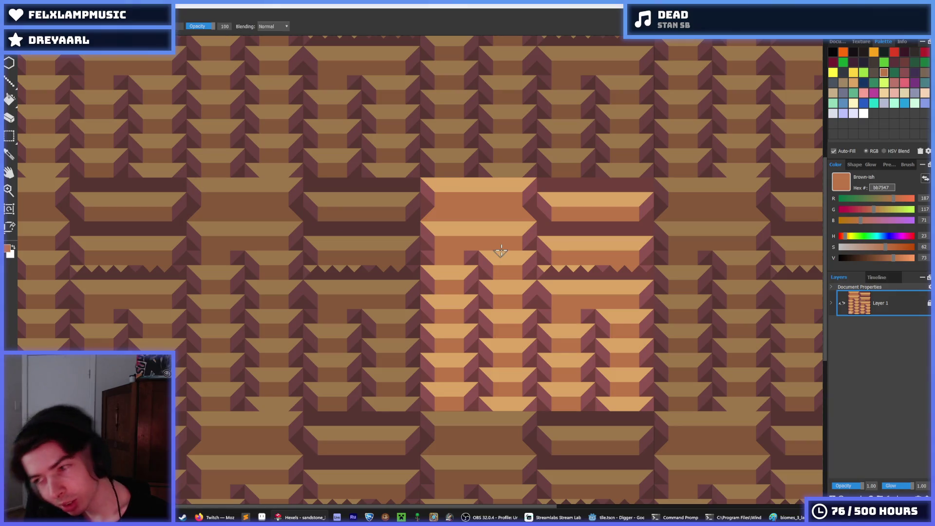
pyautogui.press('i')
pyautogui.scroll(1, 494, 219)
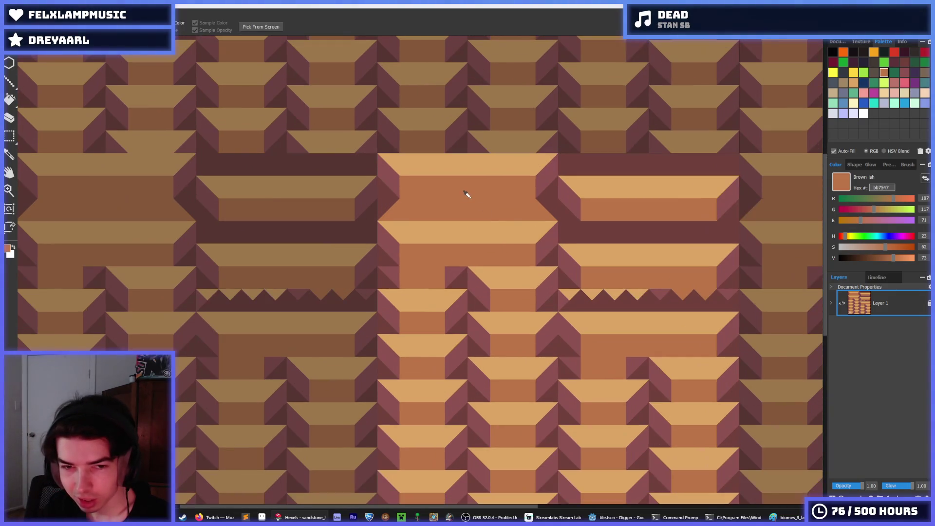
pyautogui.scroll(1, 462, 204)
pyautogui.press('b')
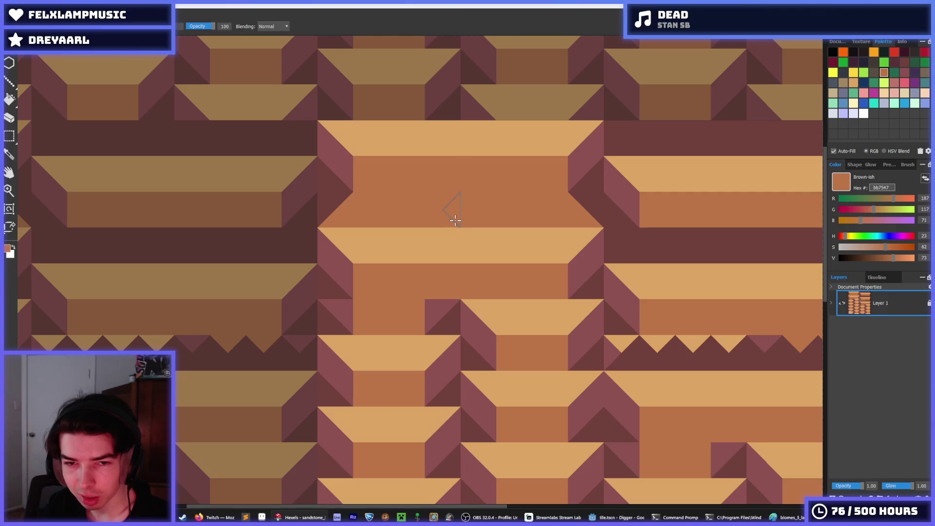
pyautogui.moveTo(455, 215); pyautogui.dragTo(501, 212)
pyautogui.hotkey('ctrl', 'z')
pyautogui.hotkey('ctrl', 'z')
pyautogui.keyDown('alt'); pyautogui.click(574, 237); pyautogui.keyUp('alt')
pyautogui.hotkey('ctrl', 'y')
pyautogui.hotkey('ctrl', 'z')
# Resample tan dba463 from the band for further brushing
pyautogui.press('i')
pyautogui.scroll(-4, 502, 205)
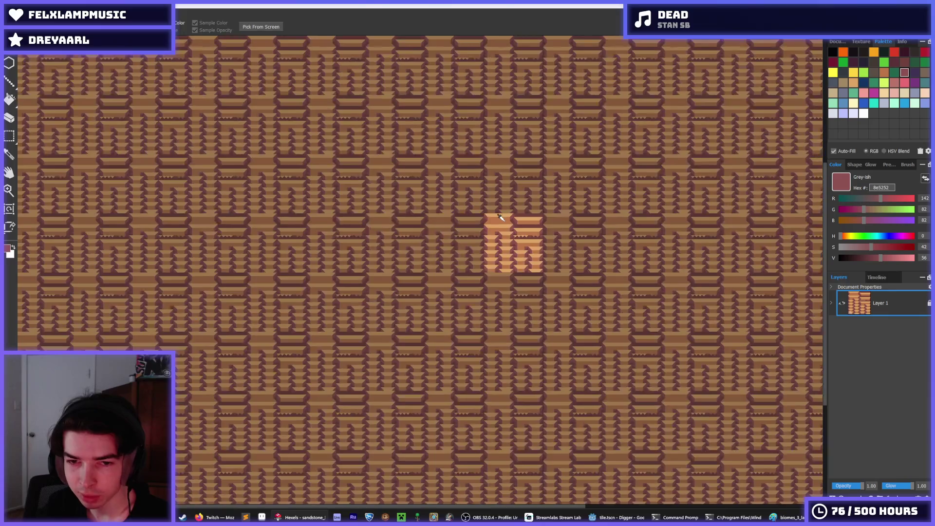
pyautogui.scroll(3, 496, 215)
pyautogui.click(476, 179)
pyautogui.press('b')
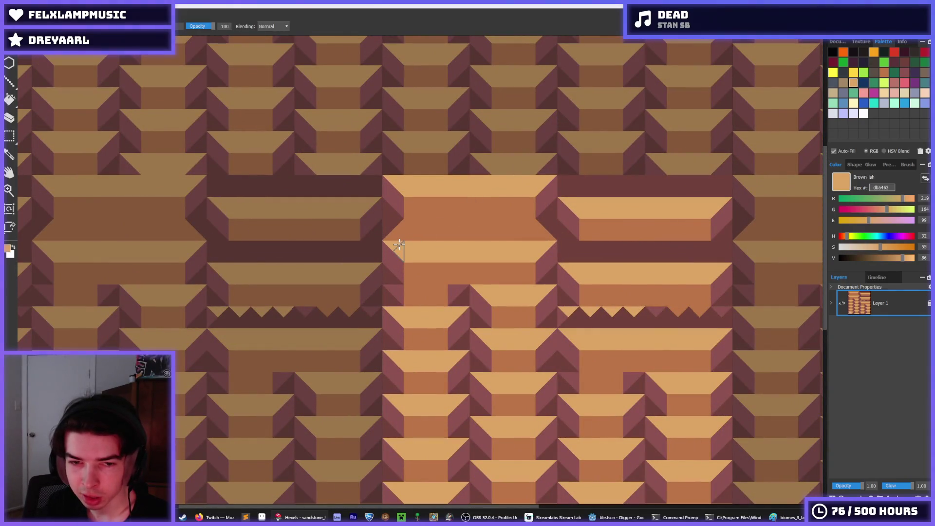
pyautogui.scroll(2, 538, 249)
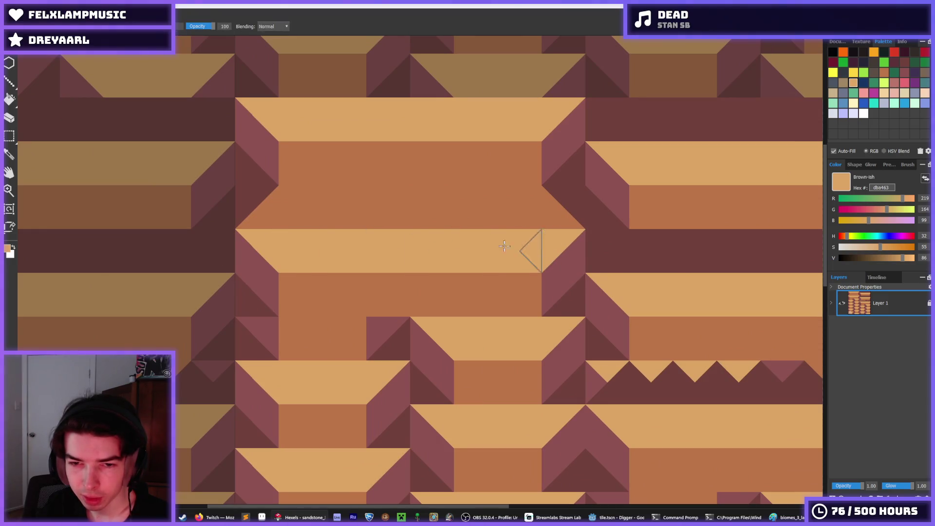
pyautogui.scroll(-4, 504, 246)
pyautogui.scroll(3, 490, 258)
pyautogui.press('i')
pyautogui.scroll(2, 476, 244)
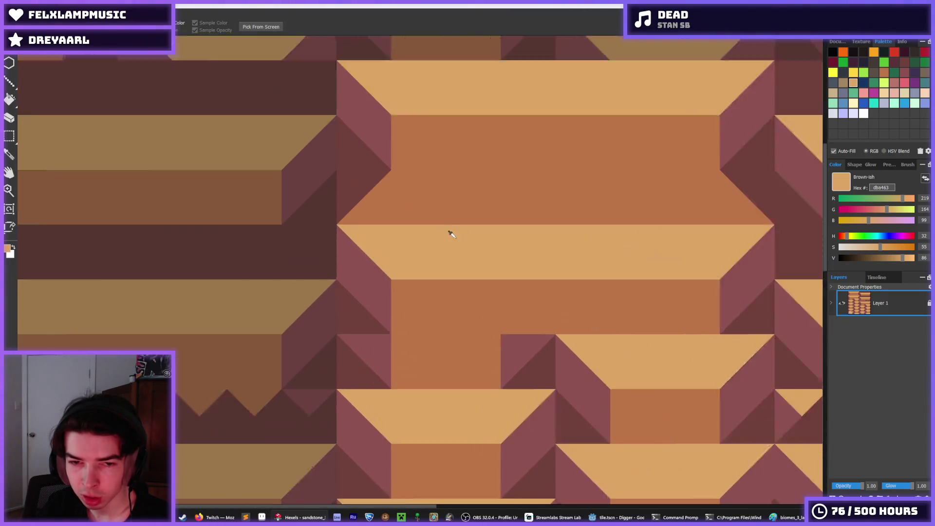
pyautogui.scroll(-5, 714, 240)
pyautogui.scroll(2, 457, 252)
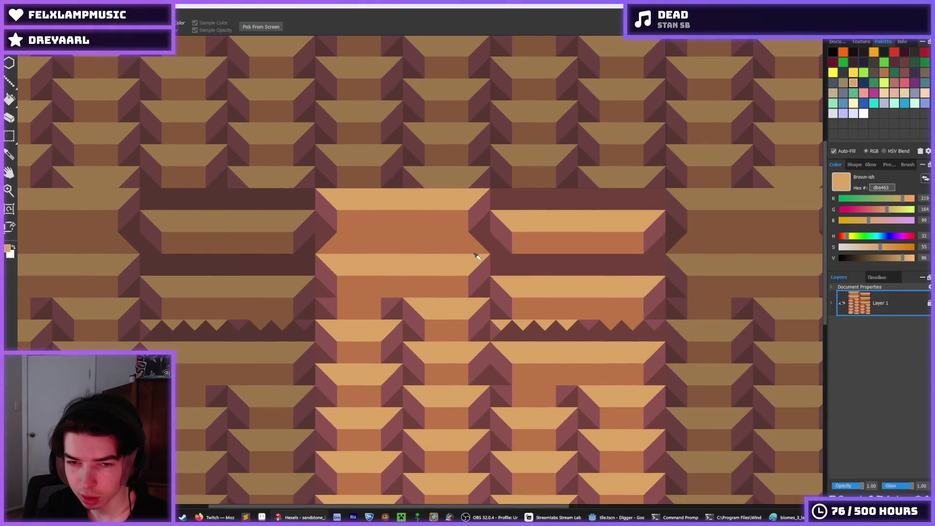
pyautogui.scroll(1, 443, 258)
# Select the central stacked block and move it down one slab height
pyautogui.press('m')
pyautogui.moveTo(291, 174); pyautogui.dragTo(494, 298)
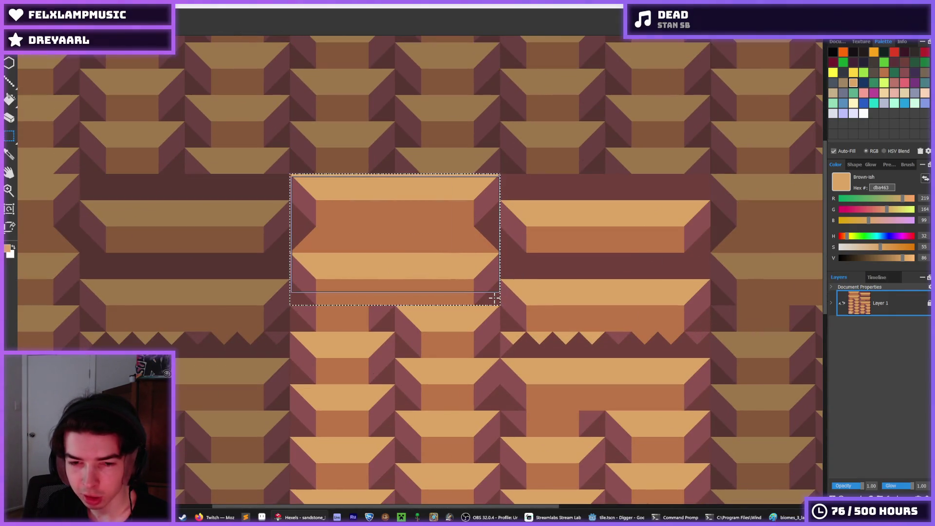
pyautogui.moveTo(406, 176); pyautogui.dragTo(405, 372)
pyautogui.hotkey('ctrl', 'd')
# Paint the dark triangles under the block brown bb7547 and repaint two triangles maroon 71413b
pyautogui.press('b')
pyautogui.press('i')
pyautogui.click(378, 296)
pyautogui.press('b')
pyautogui.moveTo(383, 319)
pyautogui.mouseDown()
pyautogui.moveTo(365, 317)
pyautogui.moveTo(444, 312)
pyautogui.mouseUp()
pyautogui.press('i')
pyautogui.click(484, 294)
pyautogui.press('b')
pyautogui.click(476, 327)
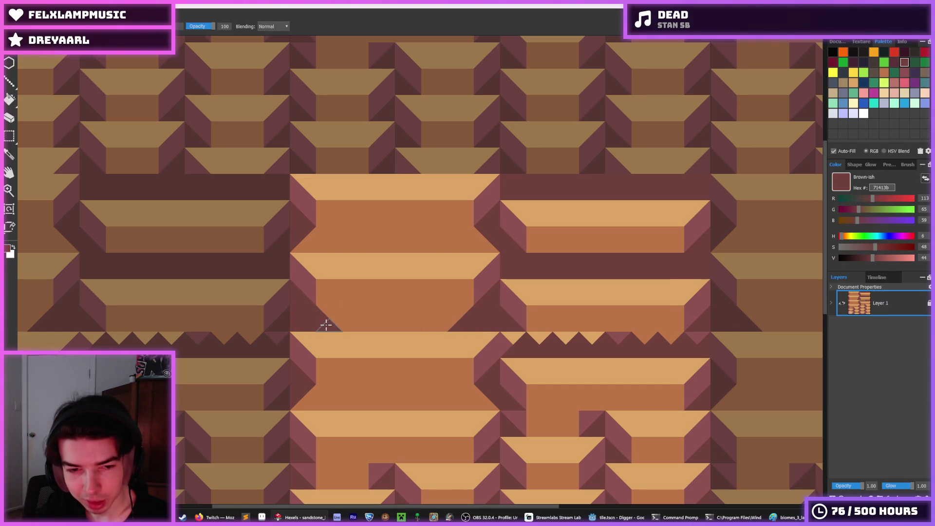
pyautogui.click(301, 242)
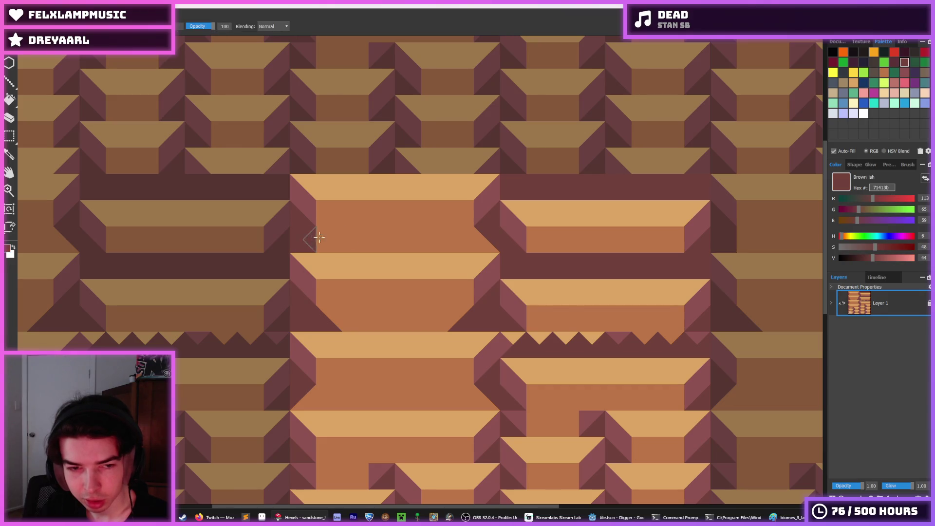
# Touch up more triangles in brown bb7547, returning one to maroon 71413b
pyautogui.press('i')
pyautogui.click(470, 295)
pyautogui.press('b')
pyautogui.click(462, 313)
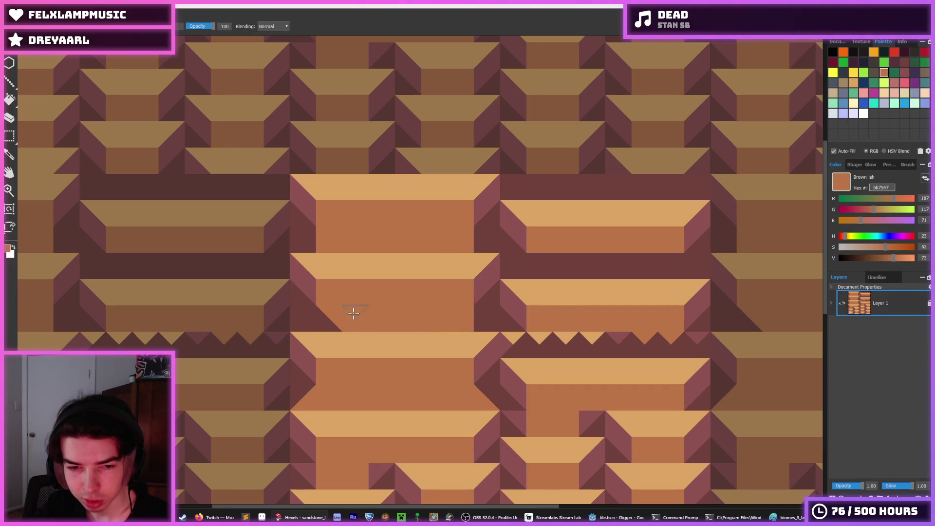
pyautogui.click(311, 319)
pyautogui.press('i')
pyautogui.click(293, 307)
pyautogui.press('b')
pyautogui.click(308, 319)
# Sample brown bb7547 and paint a small notch brown
pyautogui.press('i')
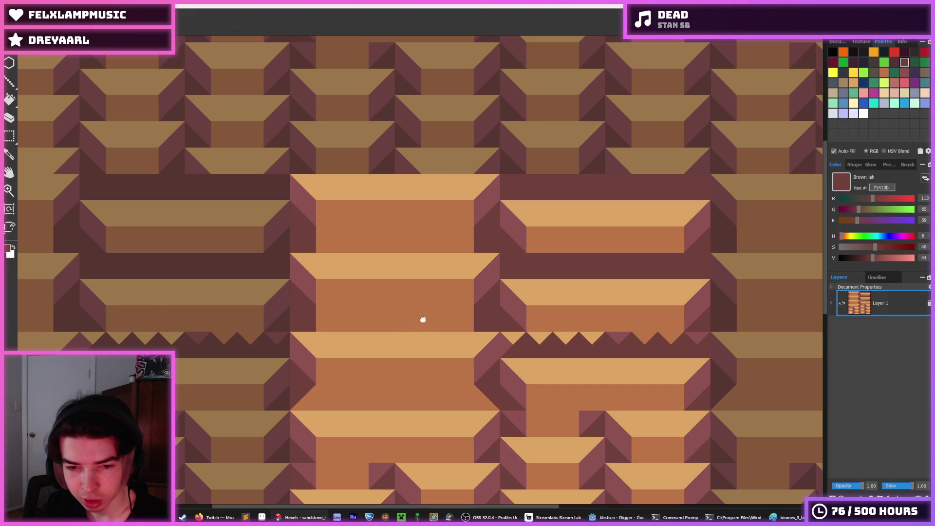
pyautogui.scroll(-1, 421, 319)
pyautogui.scroll(-1, 409, 296)
pyautogui.scroll(2, 408, 295)
pyautogui.scroll(1, 407, 294)
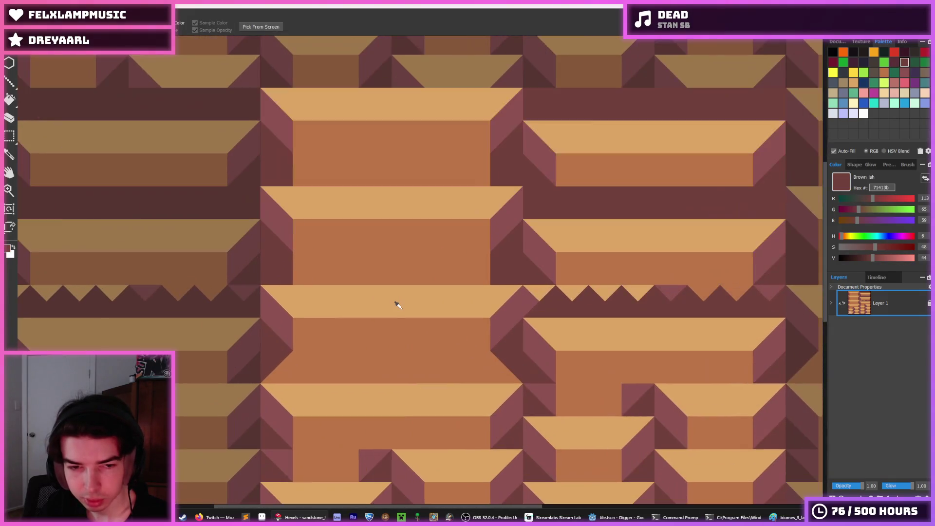
pyautogui.scroll(-3, 396, 305)
pyautogui.scroll(2, 402, 298)
pyautogui.scroll(2, 402, 283)
pyautogui.click(283, 153)
pyautogui.press('b')
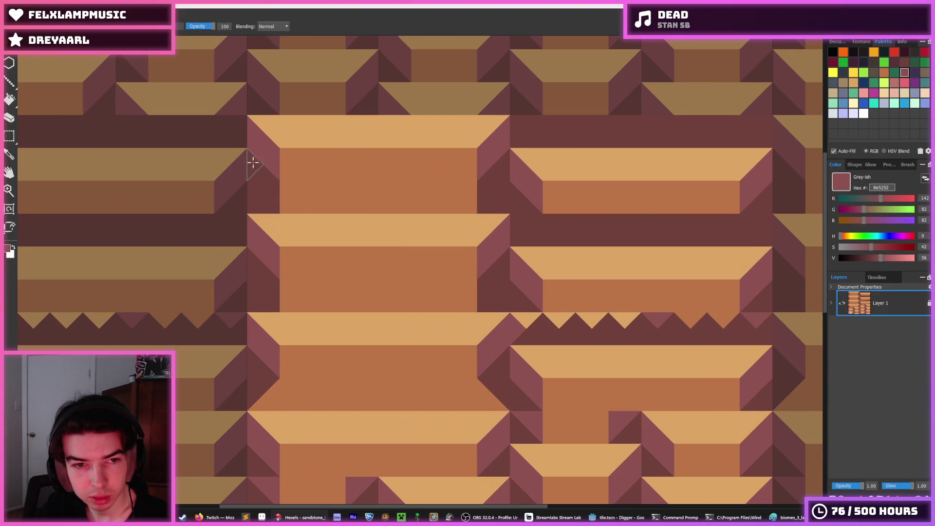
pyautogui.click(289, 195)
# Fill the dark faces around the blocks with mauve 8e5252, restoring the darker gaps
pyautogui.scroll(-4, 485, 185)
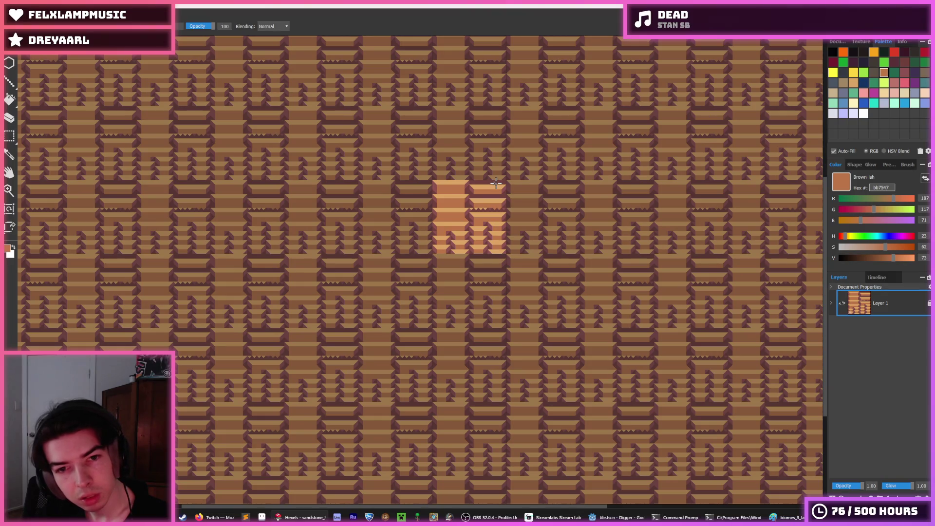
pyautogui.scroll(3, 496, 182)
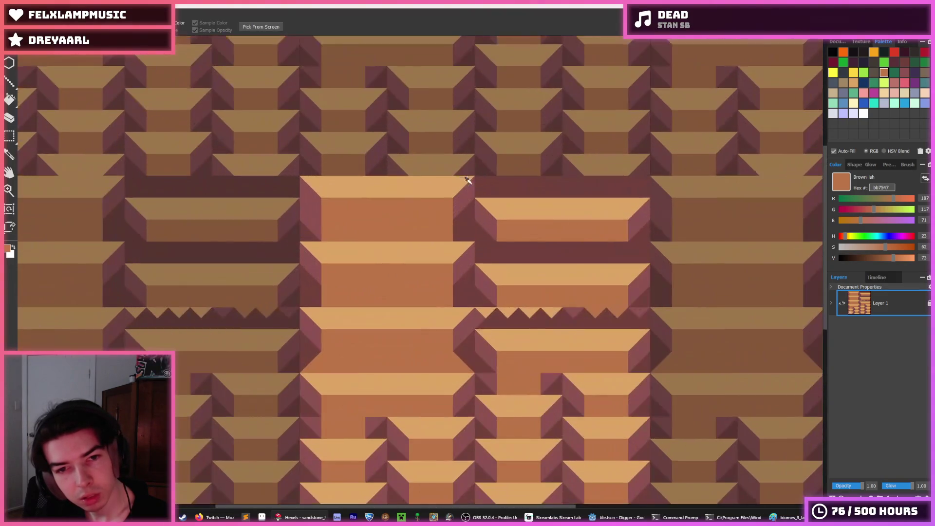
pyautogui.keyDown('alt'); pyautogui.click(314, 229); pyautogui.keyUp('alt')
pyautogui.press('f')
pyautogui.click(350, 236)
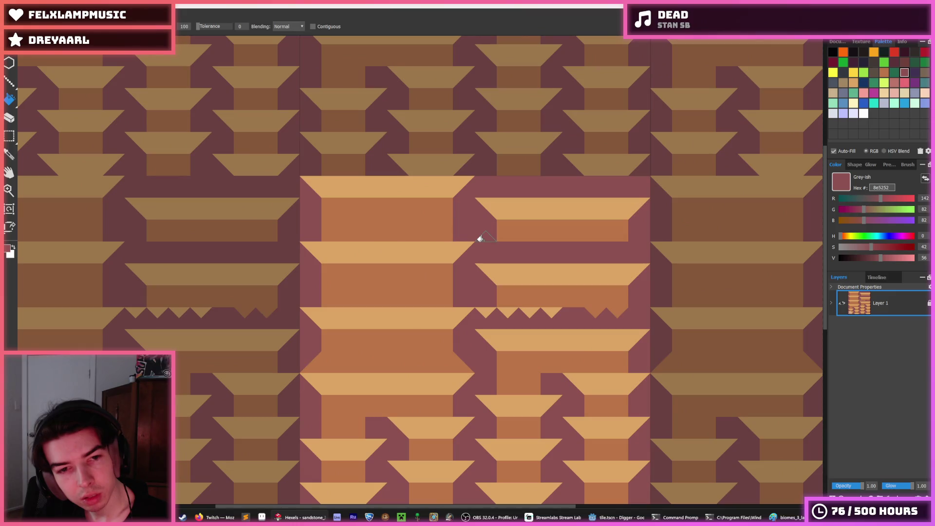
pyautogui.click(474, 232)
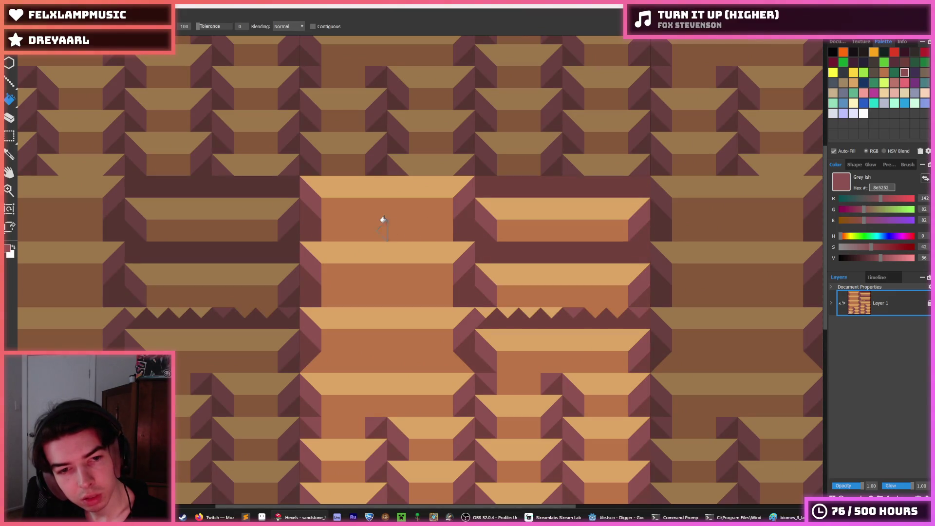
# Eyedropper the orange bb7547 from a slab face, then the dark brown 71413b
pyautogui.scroll(-2, 467, 233)
pyautogui.keyDown('alt'); pyautogui.click(459, 301); pyautogui.keyUp('alt')
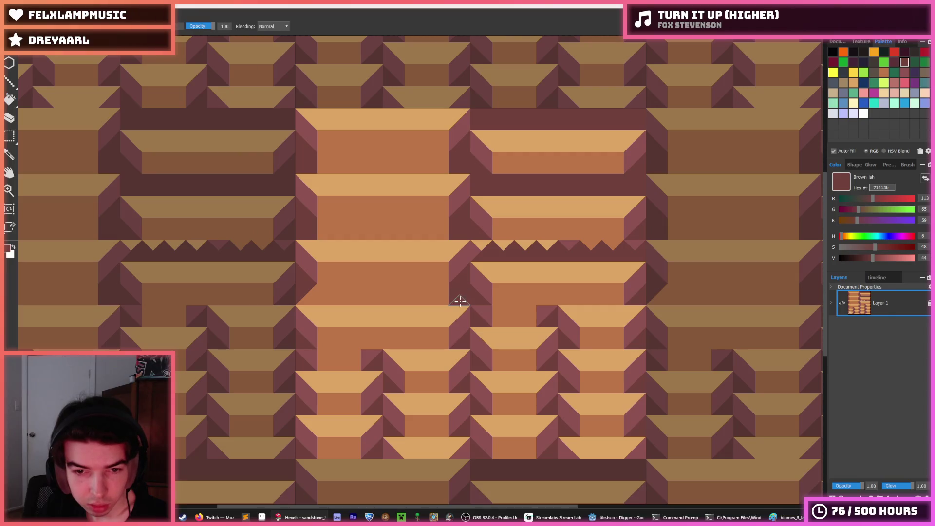
pyautogui.scroll(-3, 277, 246)
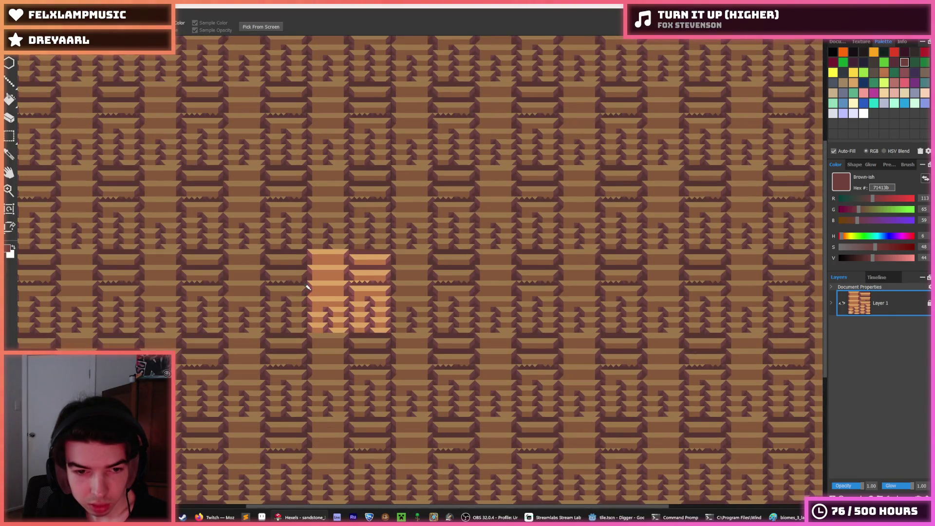
pyautogui.scroll(3, 308, 287)
pyautogui.keyDown('alt'); pyautogui.click(318, 294); pyautogui.keyUp('alt')
pyautogui.keyDown('alt'); pyautogui.click(303, 294); pyautogui.keyUp('alt')
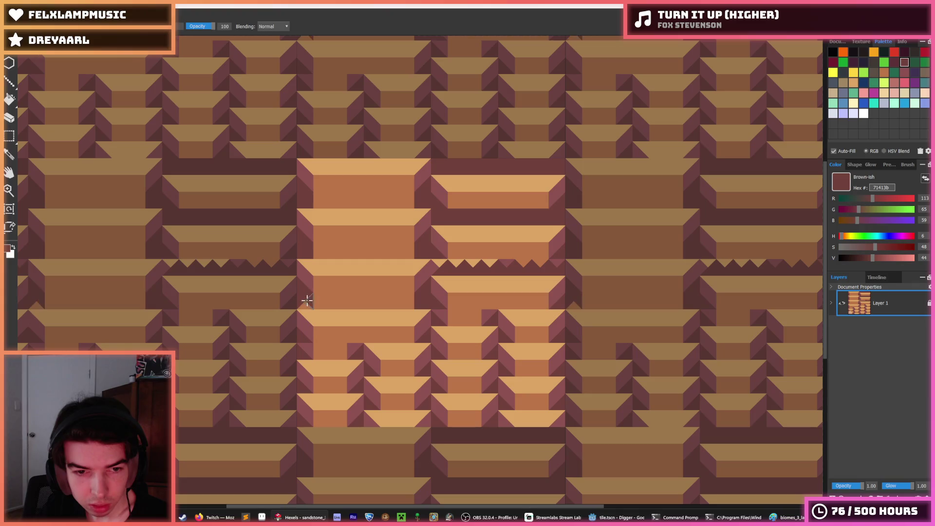
# Select the centre column's tall slab stack and nudge it down four steps so it wraps
pyautogui.press('m')
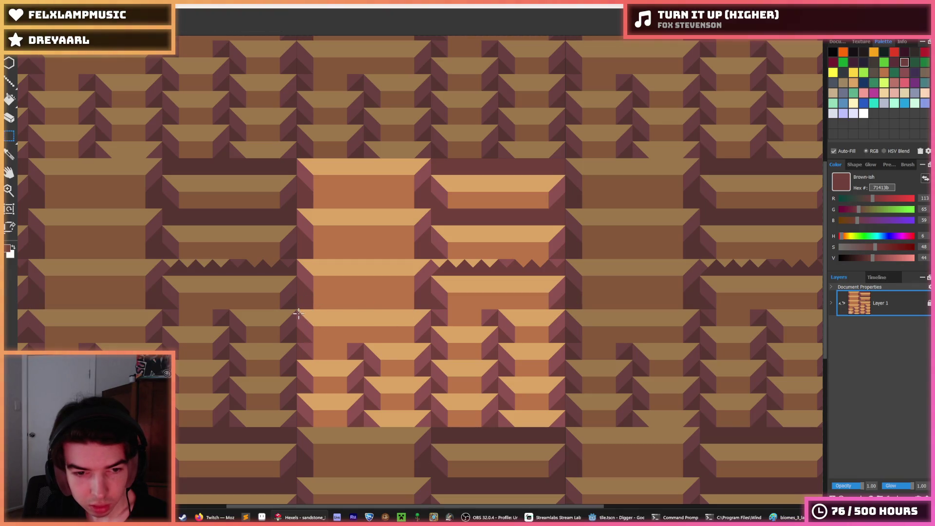
pyautogui.moveTo(366, 332); pyautogui.dragTo(428, 335)
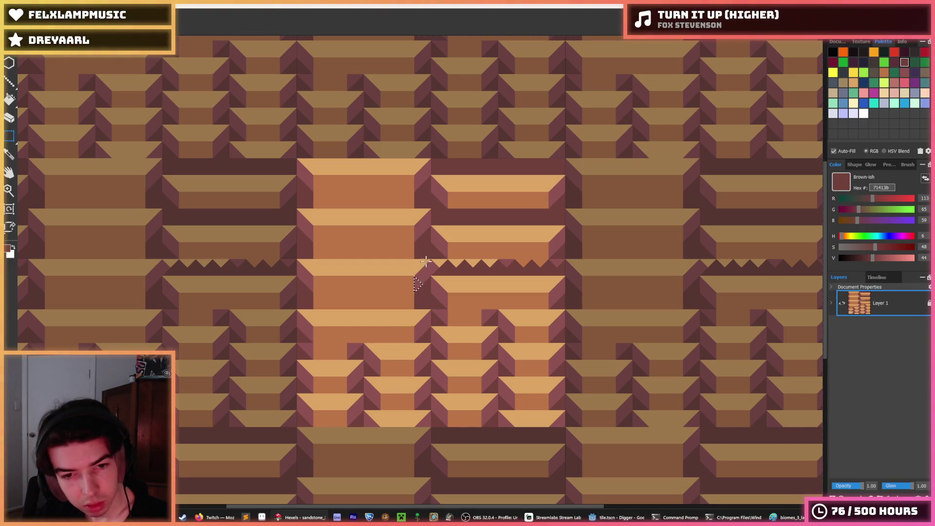
pyautogui.moveTo(395, 190); pyautogui.dragTo(297, 259)
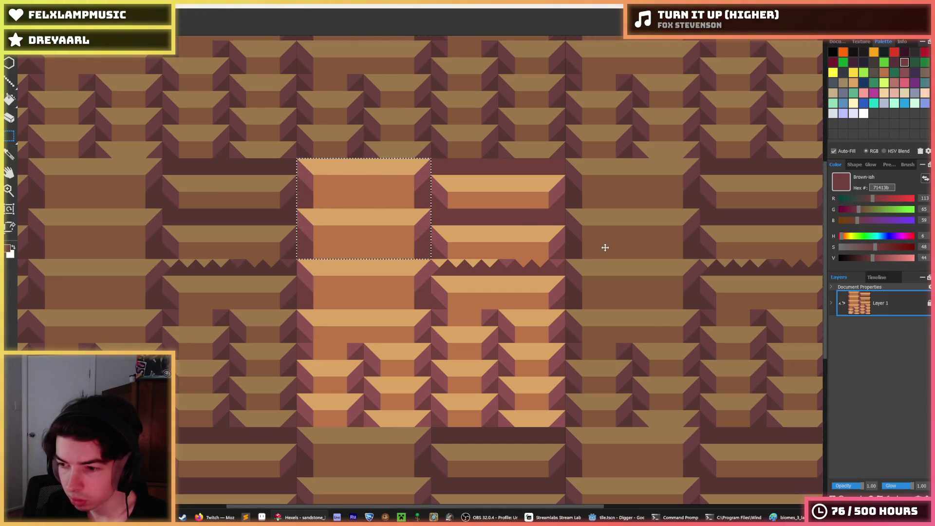
pyautogui.press('Down')
pyautogui.press('Down')
pyautogui.press('Down')
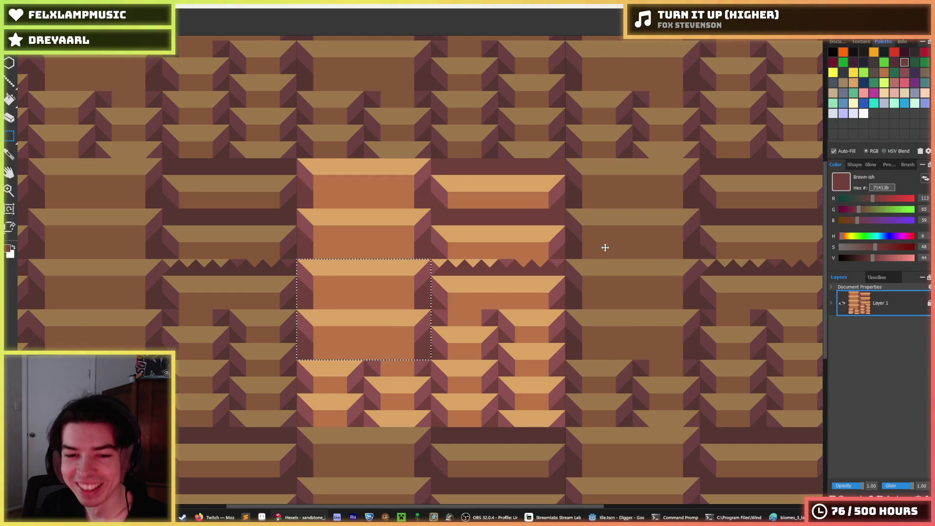
pyautogui.press('Down')
pyautogui.press('Down')
pyautogui.press('Down')
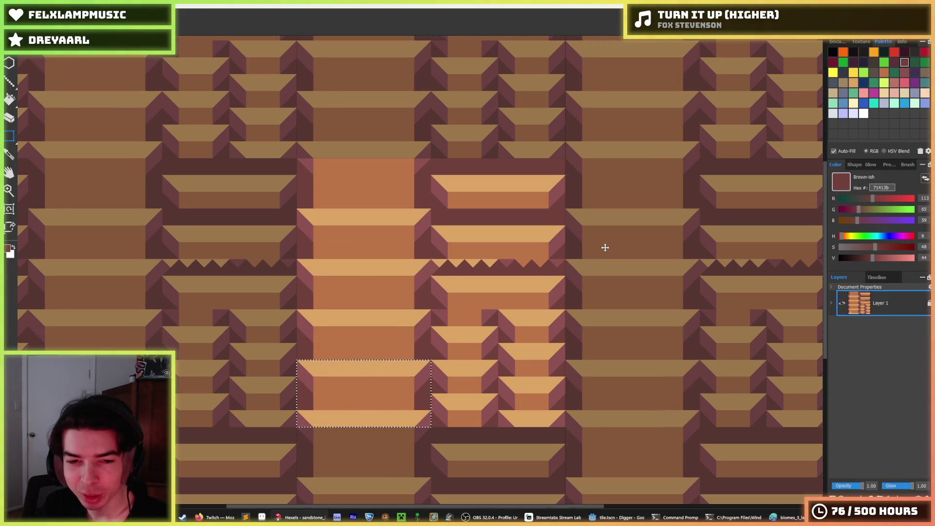
pyautogui.press('Down')
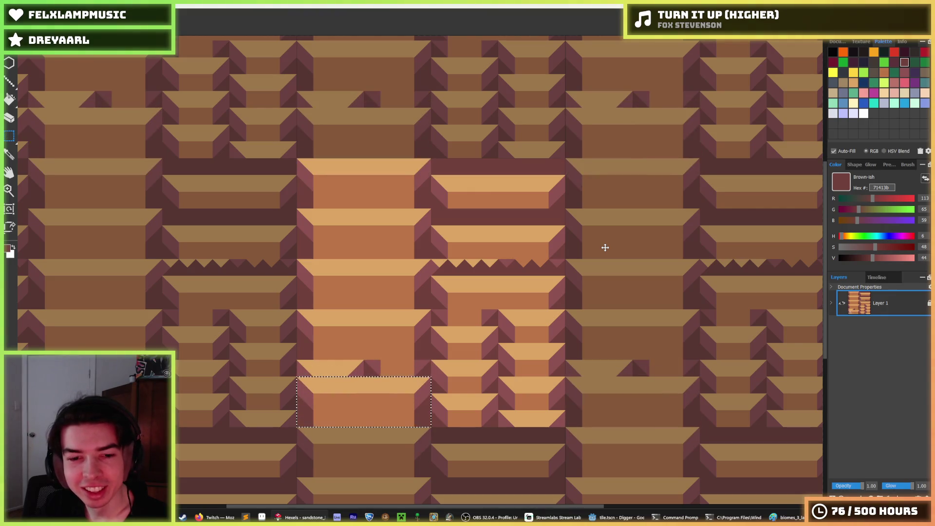
pyautogui.press('Down')
pyautogui.press('Down')
pyautogui.press('Down')
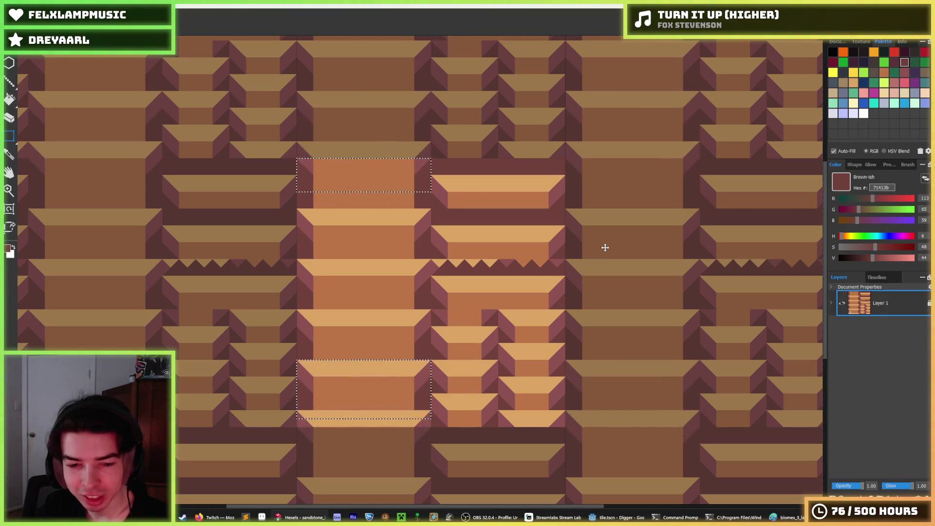
# Sample the light tan dba463 from the slab tops
pyautogui.scroll(-3, 452, 321)
pyautogui.scroll(3, 392, 254)
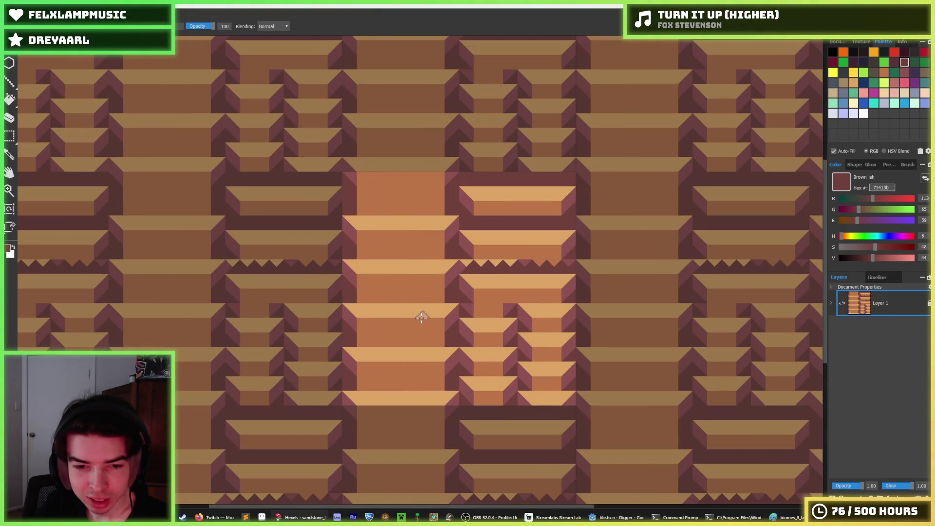
pyautogui.keyDown('alt'); pyautogui.click(383, 222); pyautogui.keyUp('alt')
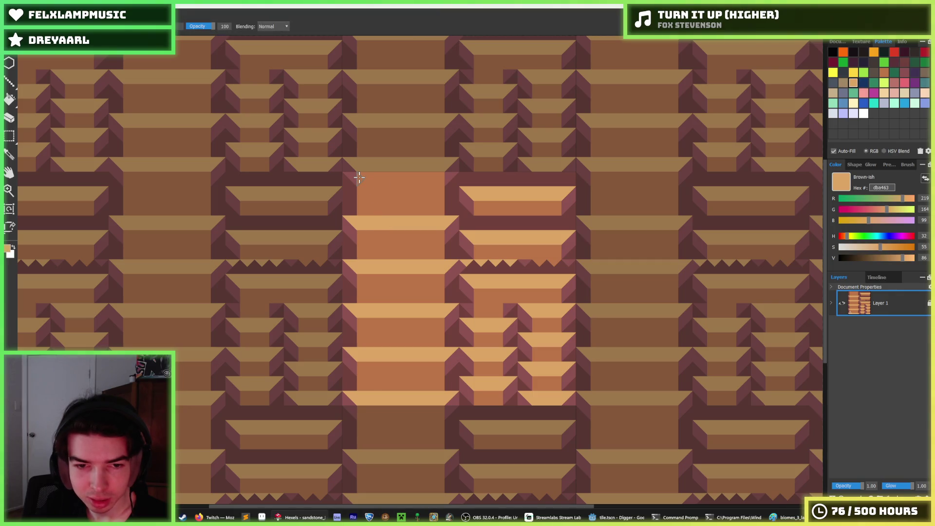
pyautogui.scroll(-3, 404, 290)
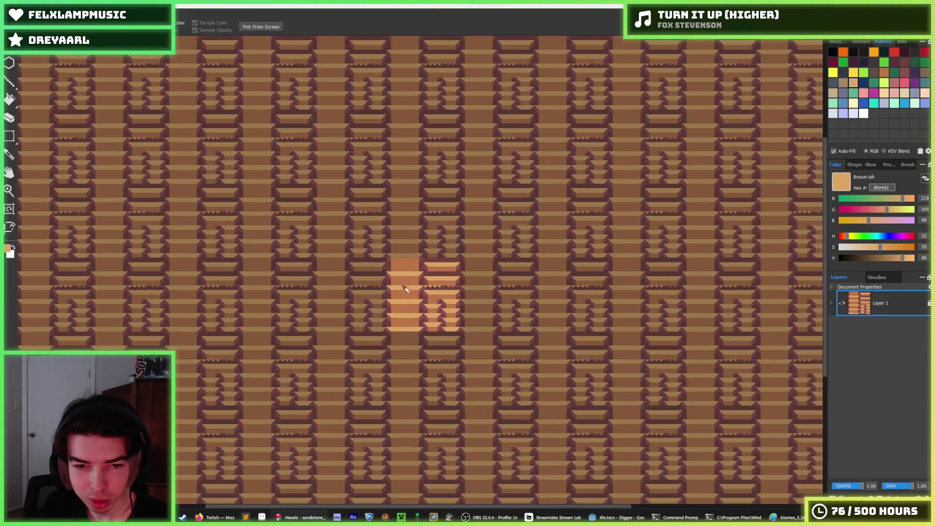
pyautogui.scroll(3, 413, 285)
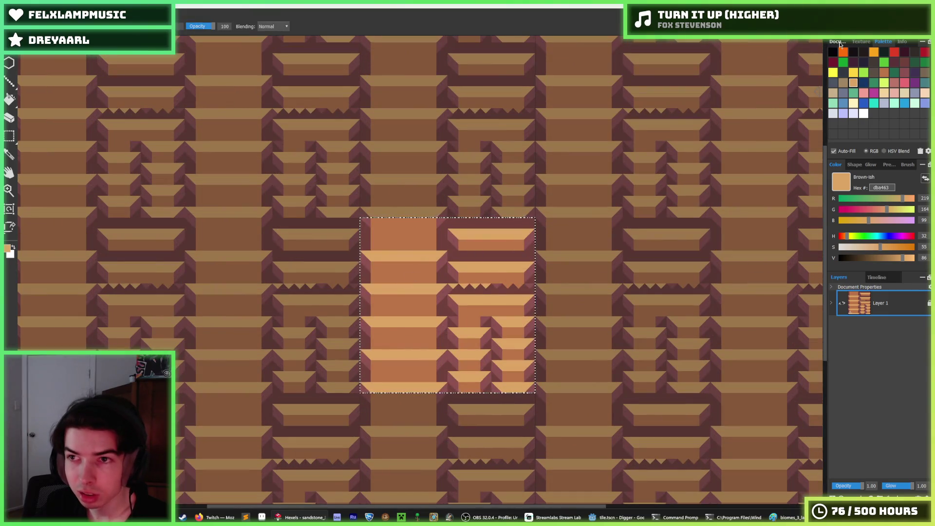
# Paint a light tan dba463 top face across the centre column's top slab
pyautogui.scroll(2, 429, 324)
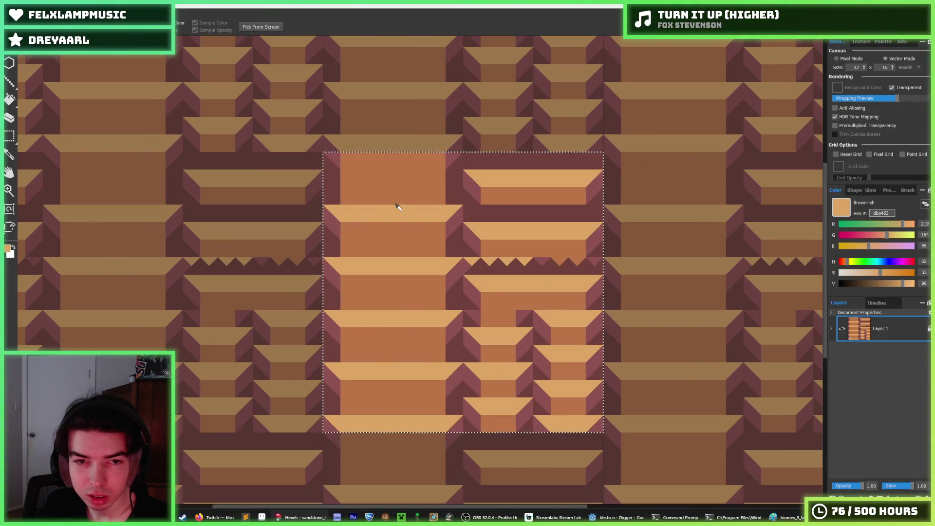
pyautogui.press('b')
pyautogui.moveTo(338, 162); pyautogui.dragTo(437, 167)
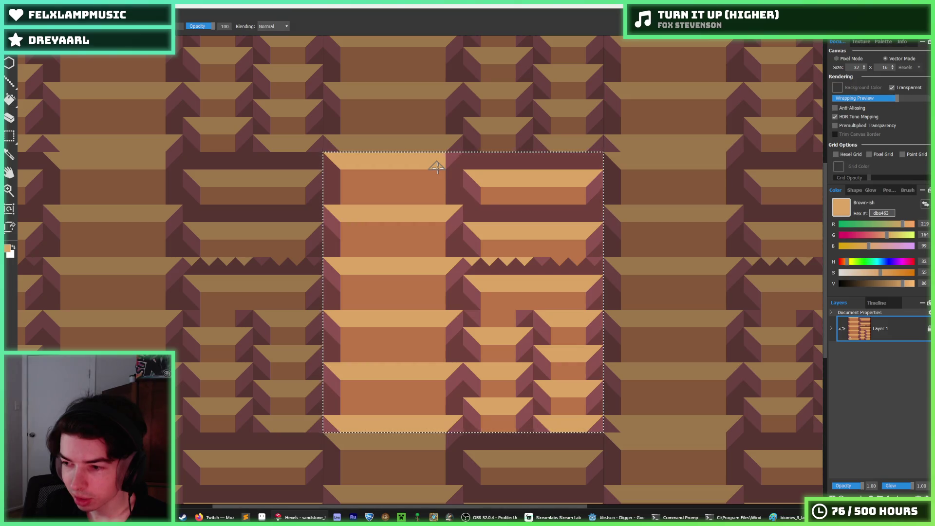
pyautogui.press('i')
pyautogui.scroll(-3, 427, 263)
pyautogui.scroll(-1, 427, 264)
pyautogui.scroll(3, 429, 265)
pyautogui.press('b')
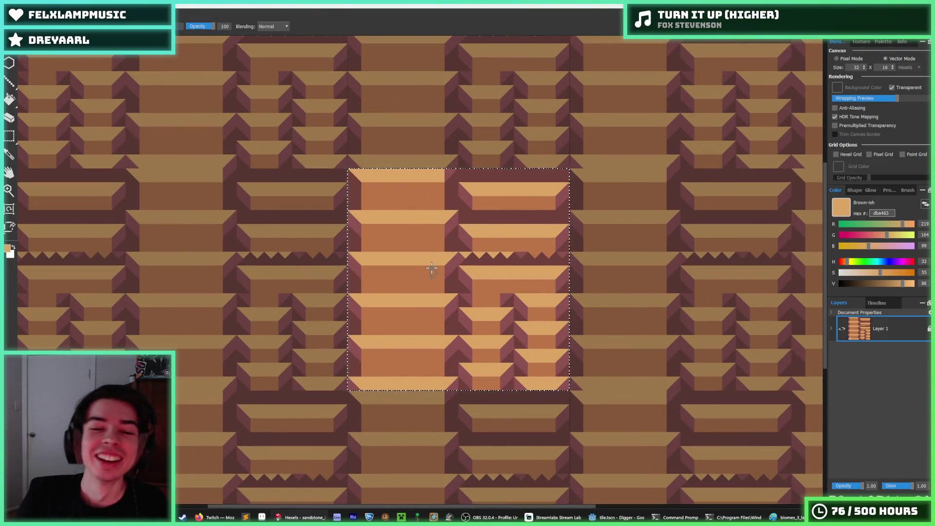
# Sample dark brown 71413b from the tile, then light tan dba463 from a slab top
pyautogui.press('i')
pyautogui.click(479, 259)
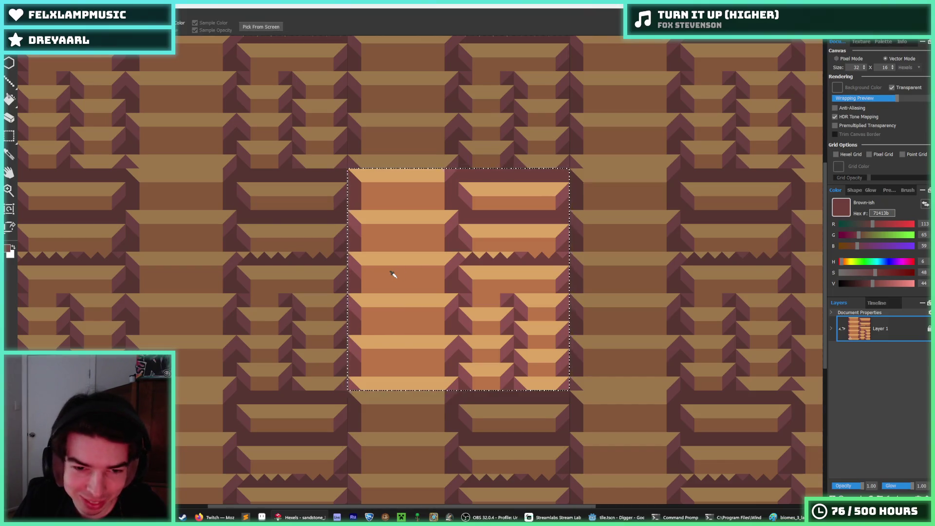
pyautogui.scroll(-3, 392, 273)
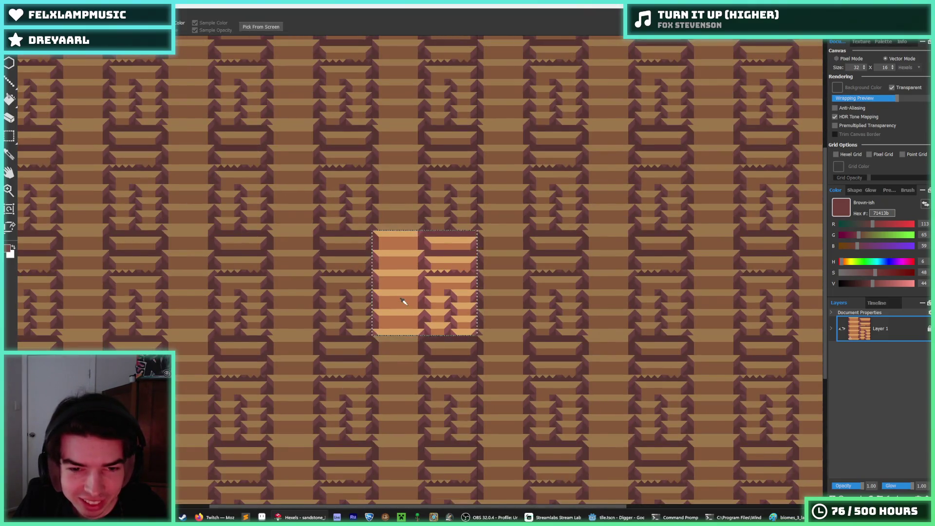
pyautogui.scroll(2, 402, 301)
pyautogui.scroll(-3, 434, 240)
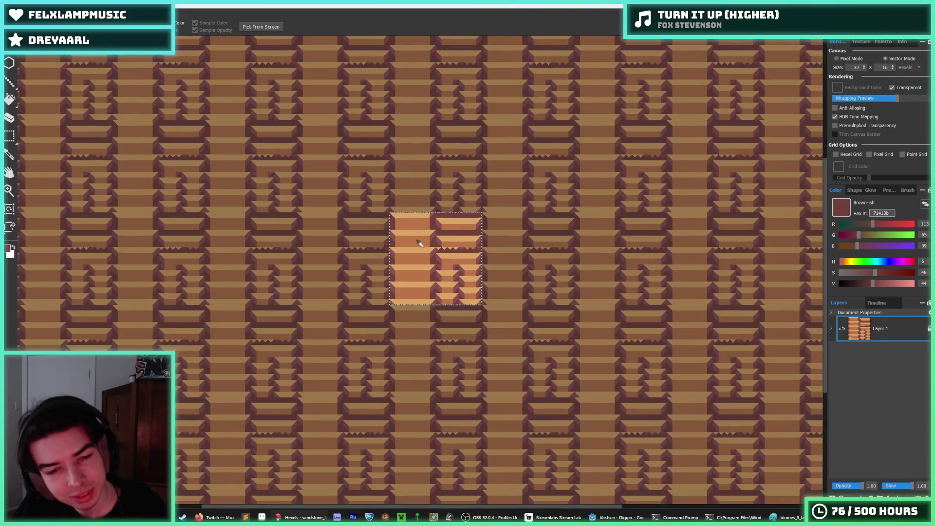
pyautogui.scroll(-3, 418, 242)
pyautogui.scroll(6, 395, 194)
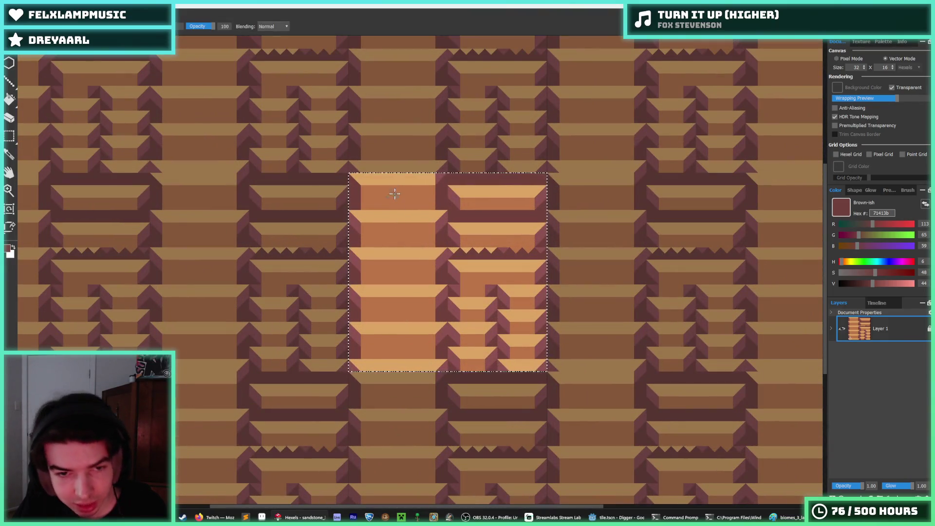
pyautogui.keyDown('alt'); pyautogui.click(383, 179); pyautogui.keyUp('alt')
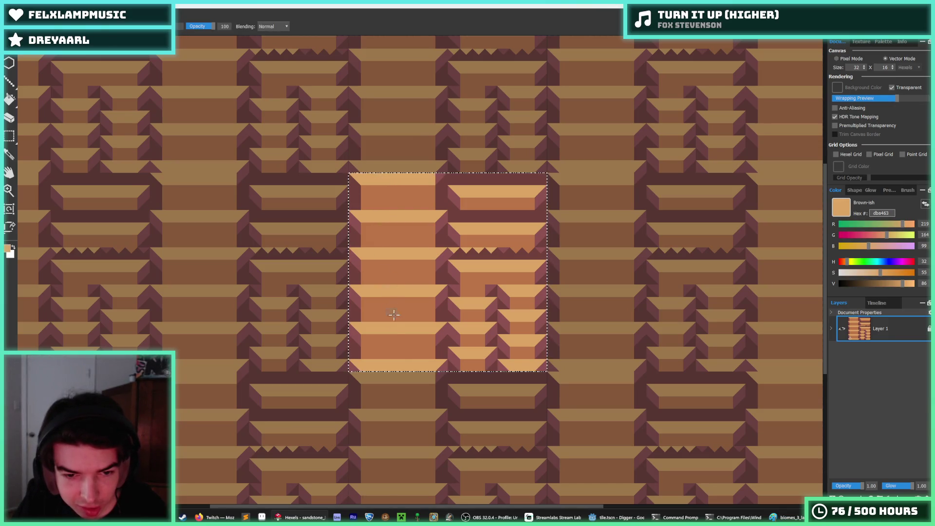
pyautogui.scroll(-3, 401, 278)
pyautogui.scroll(5, 392, 341)
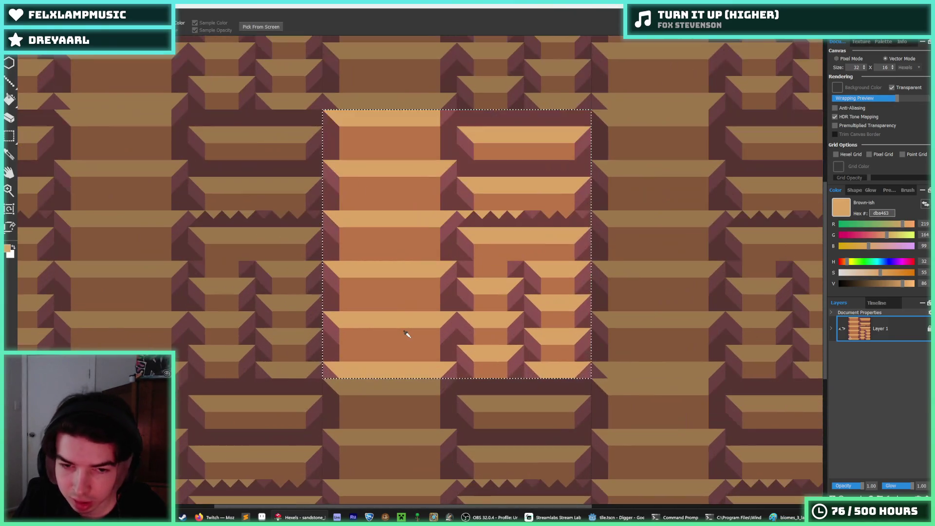
pyautogui.scroll(-2, 417, 323)
pyautogui.scroll(1, 417, 323)
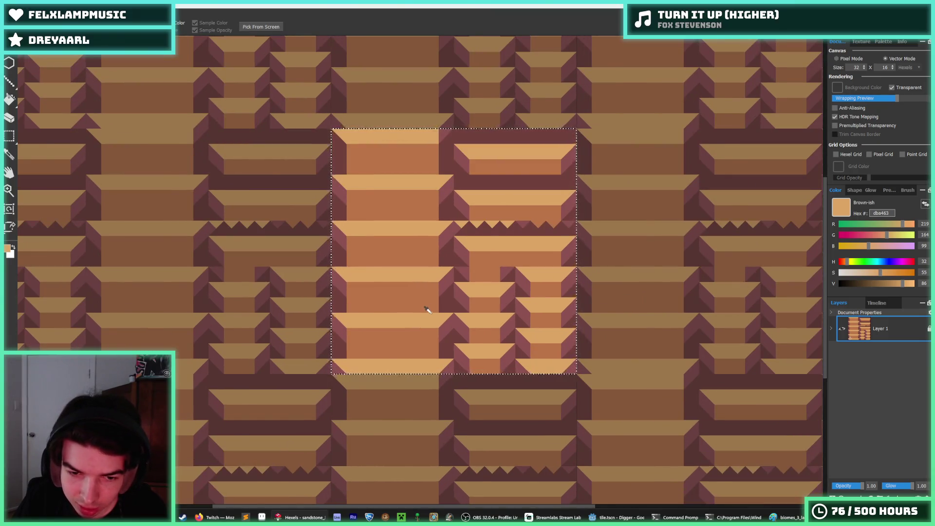
pyautogui.scroll(-2, 427, 312)
pyautogui.scroll(3, 420, 326)
pyautogui.scroll(-2, 414, 292)
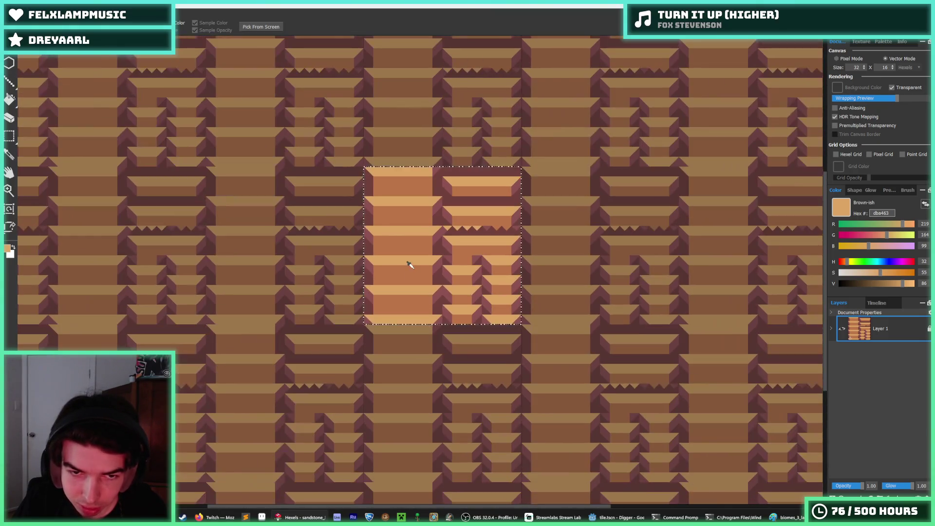